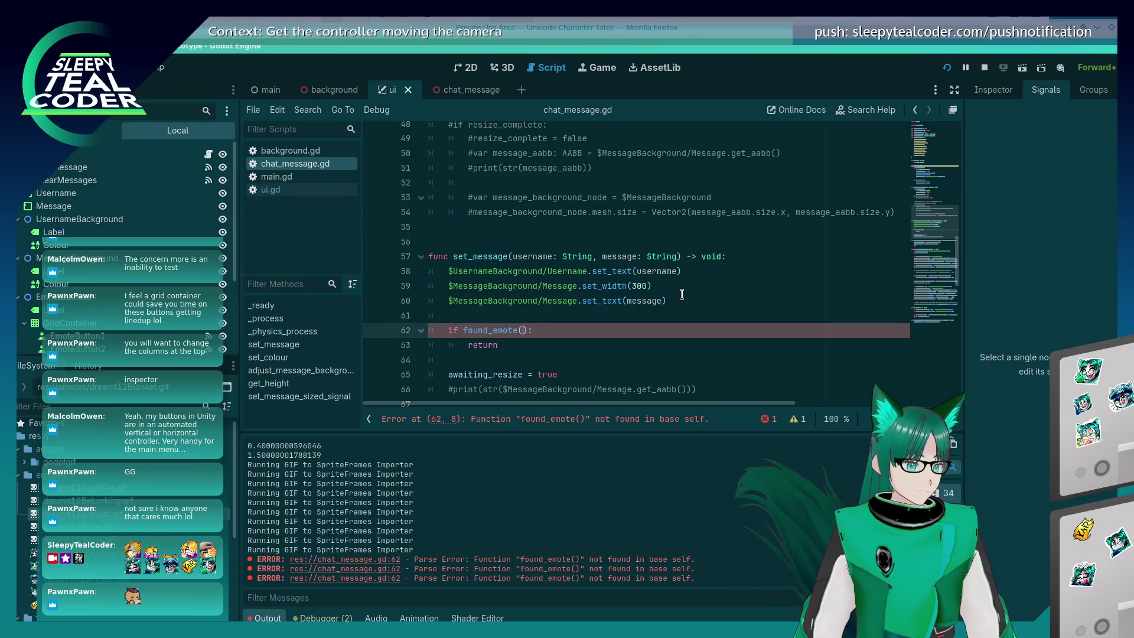
# Append 'func found_emote() -> bool:' to the end of chat_message.gd with a 'return true' body
pyautogui.hotkey('ctrl', 'End')
pyautogui.write('fun')
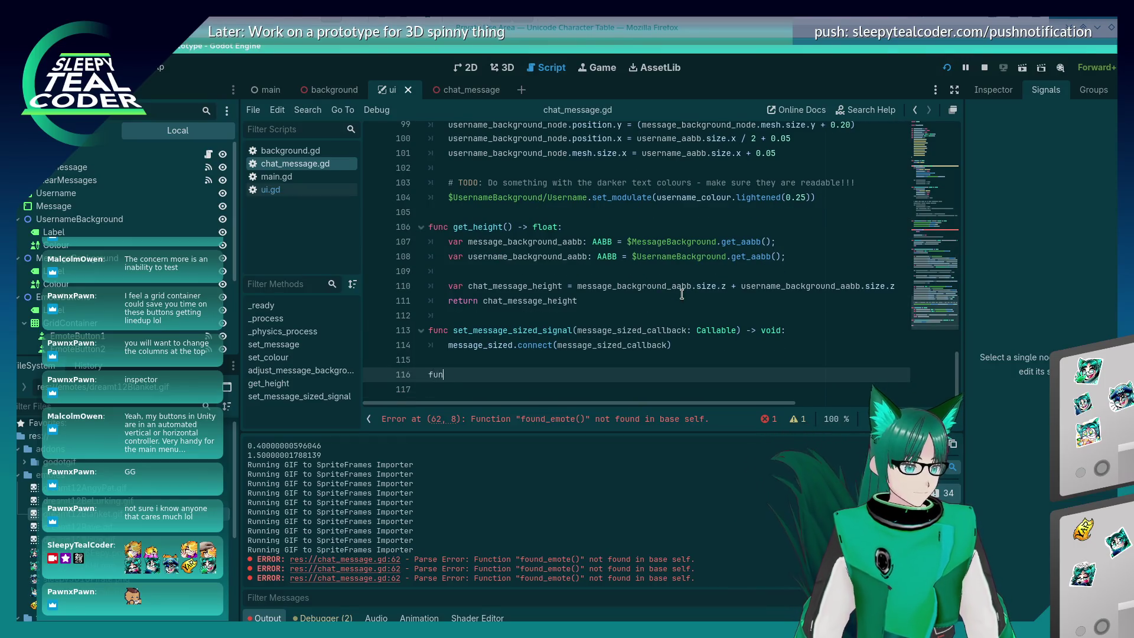
pyautogui.write('c found_em')
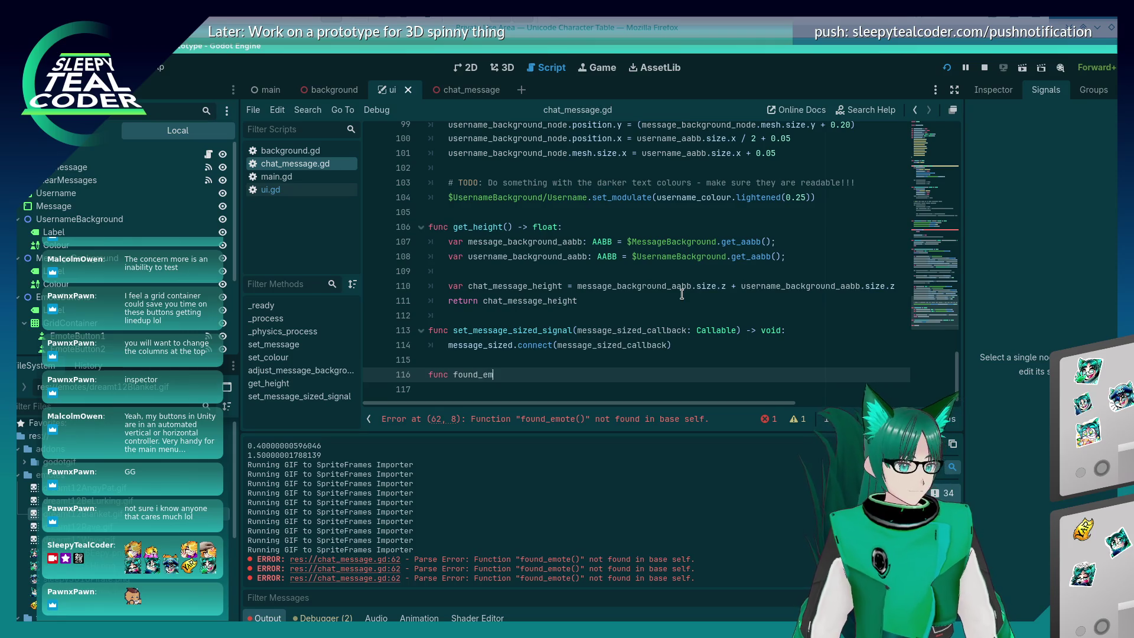
pyautogui.write('ote() -> ')
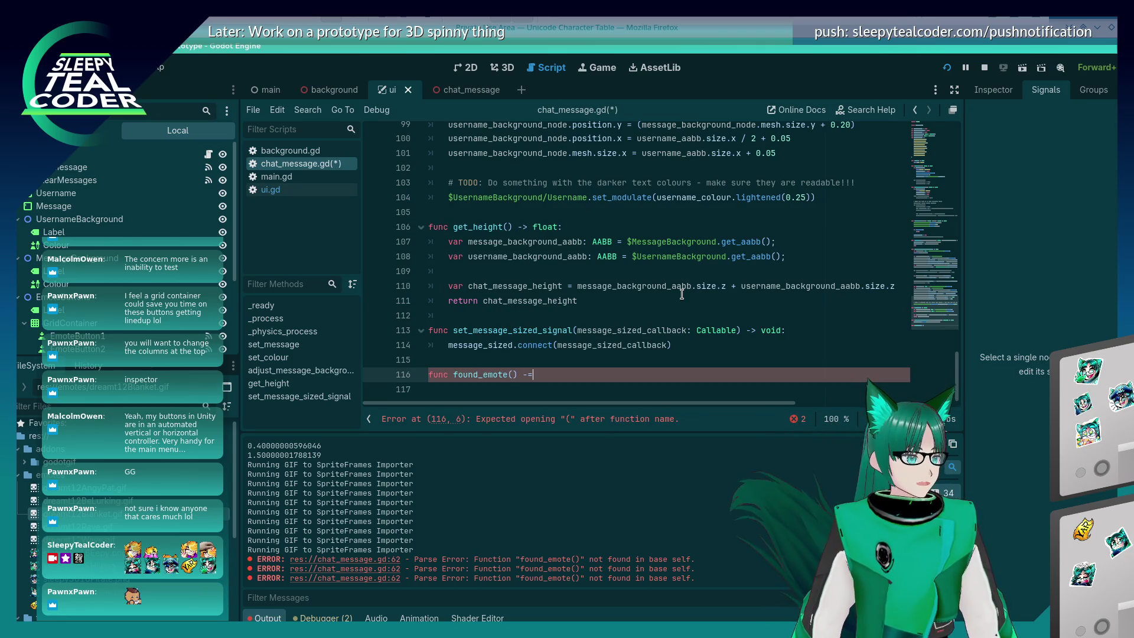
pyautogui.write('bool')
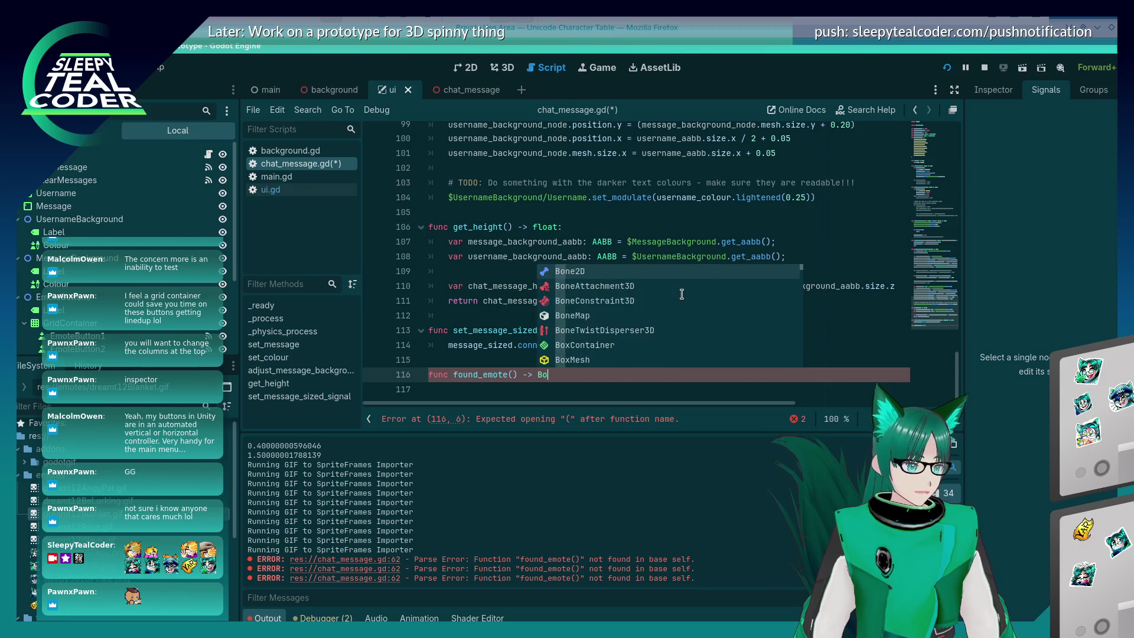
pyautogui.write(':')
pyautogui.press('Return')
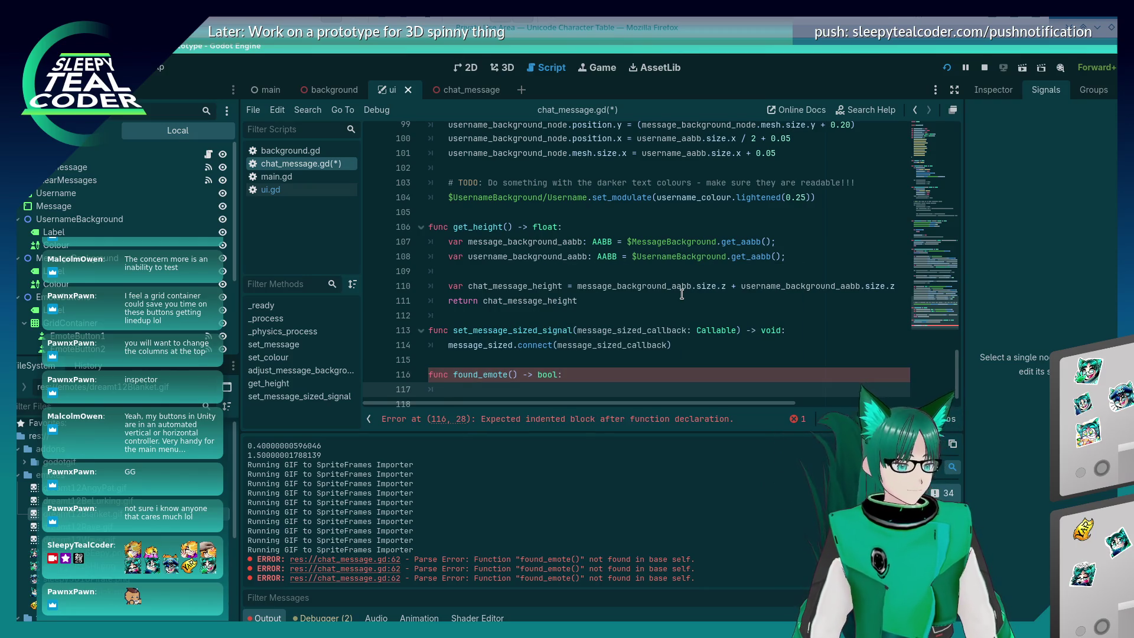
pyautogui.hotkey('ctrl', 's')
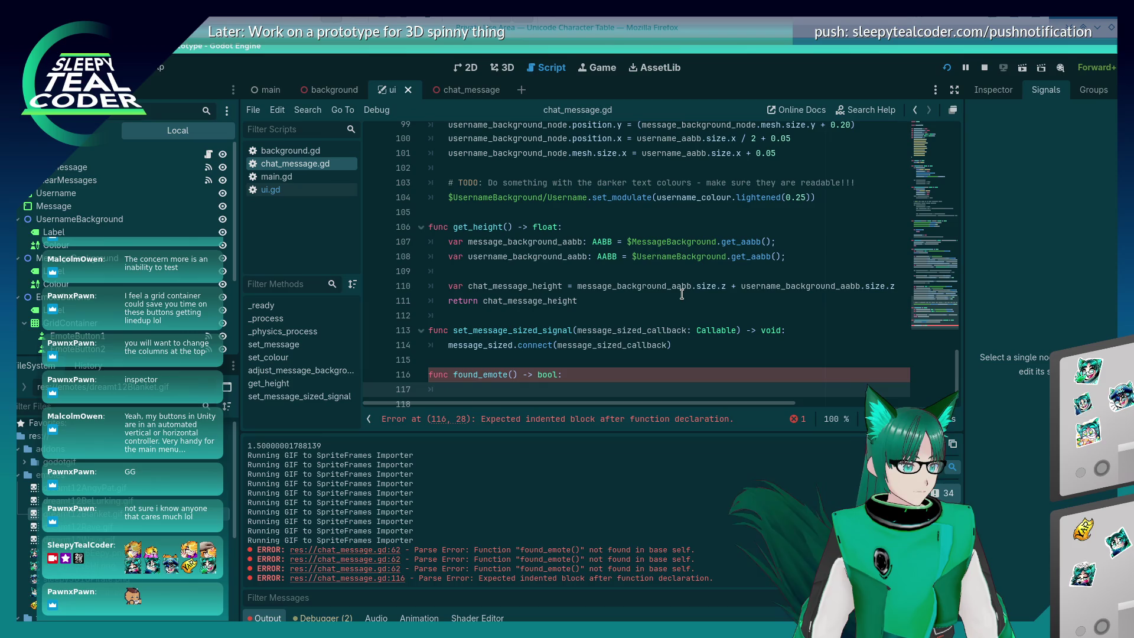
pyautogui.write('pass')
pyautogui.press('Up')
pyautogui.press('Return')
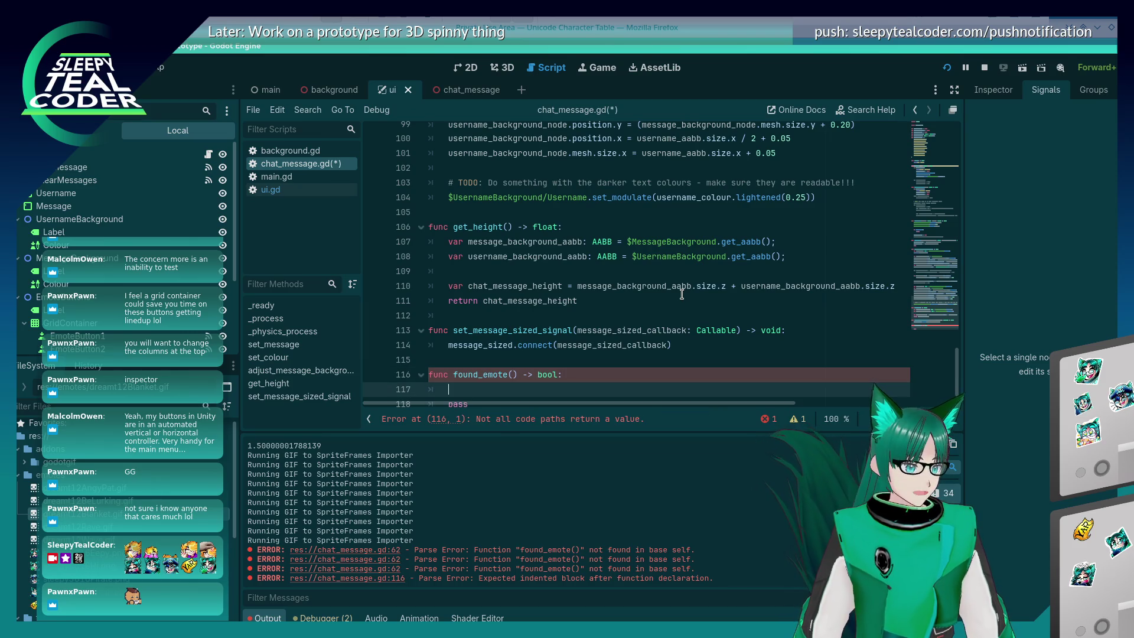
pyautogui.write('retu')
pyautogui.hotkey('ctrl', 's')
pyautogui.write('rn true')
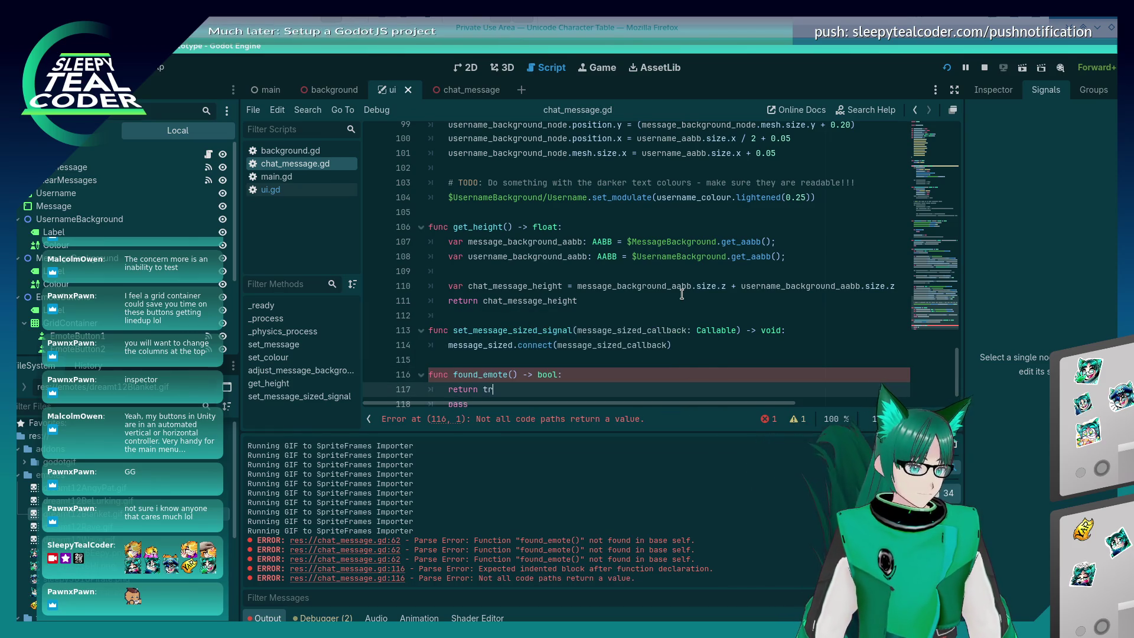
# Remove the leftover pass line and start a '$Message.text.' line above return true
pyautogui.press('Down')
pyautogui.press('End')
pyautogui.hotkey('shift', 'Home')
pyautogui.press('BackSpace')
pyautogui.press('BackSpace')
pyautogui.press('BackSpace')
pyautogui.press('Up')
pyautogui.press('End')
pyautogui.press('Return')
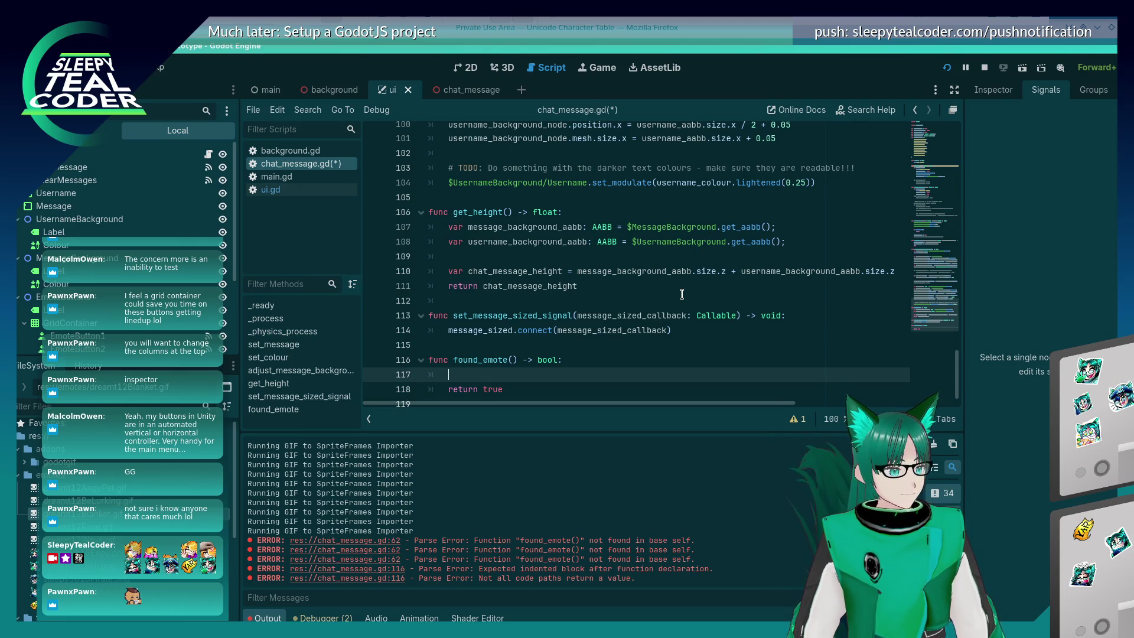
pyautogui.write('Message')
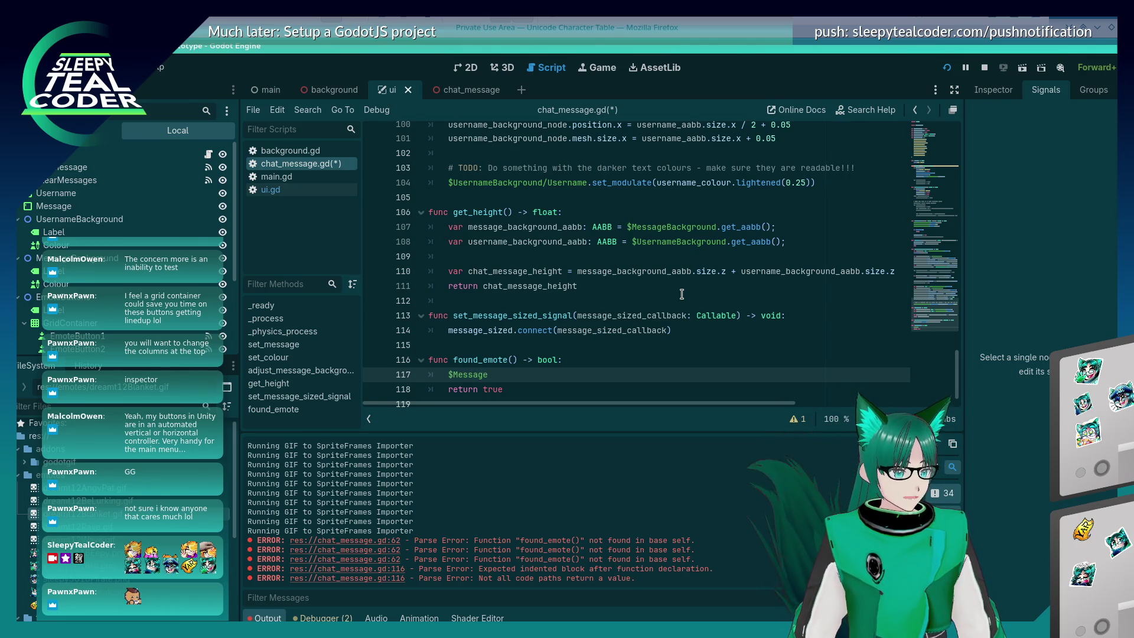
pyautogui.write('.f')
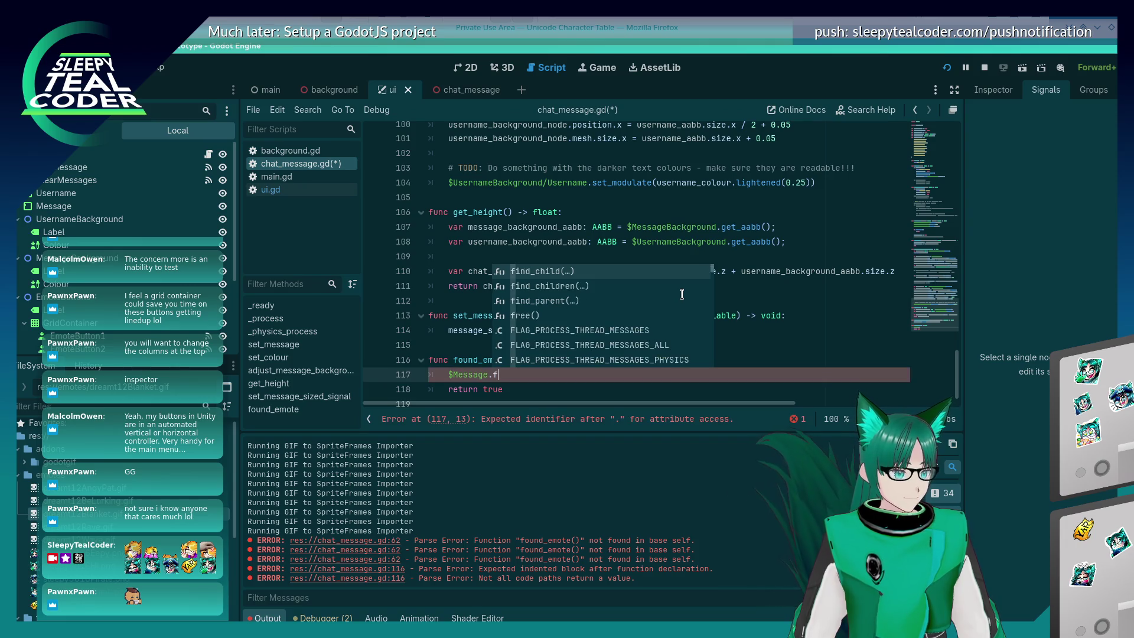
pyautogui.write('ind')
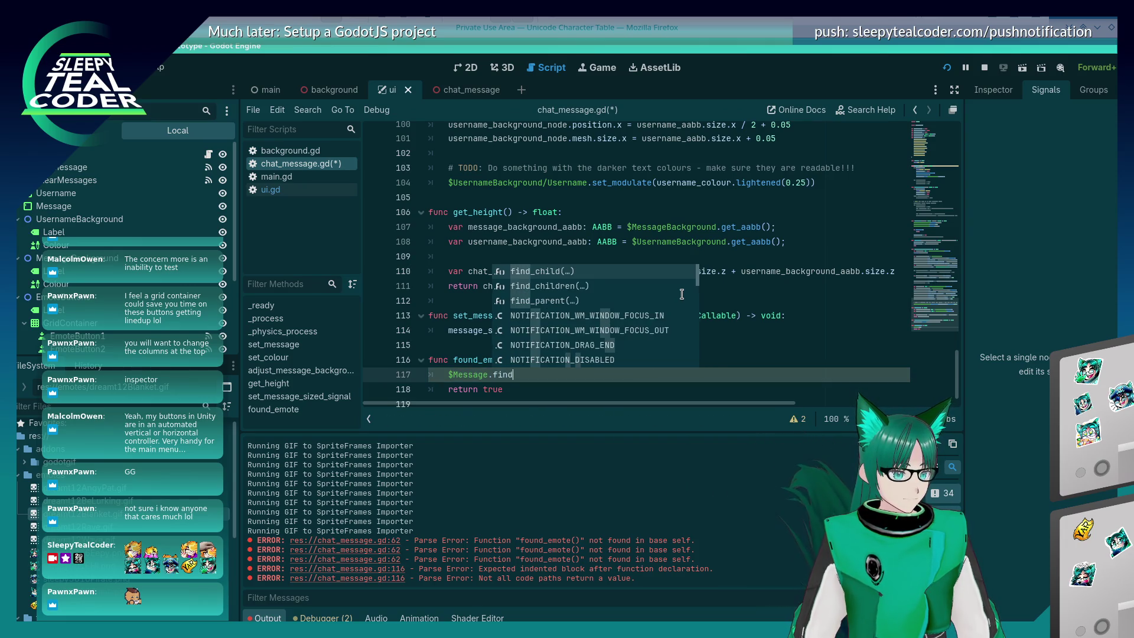
pyautogui.press('BackSpace')
pyautogui.press('BackSpace')
pyautogui.press('BackSpace')
pyautogui.press('BackSpace')
pyautogui.write('t')
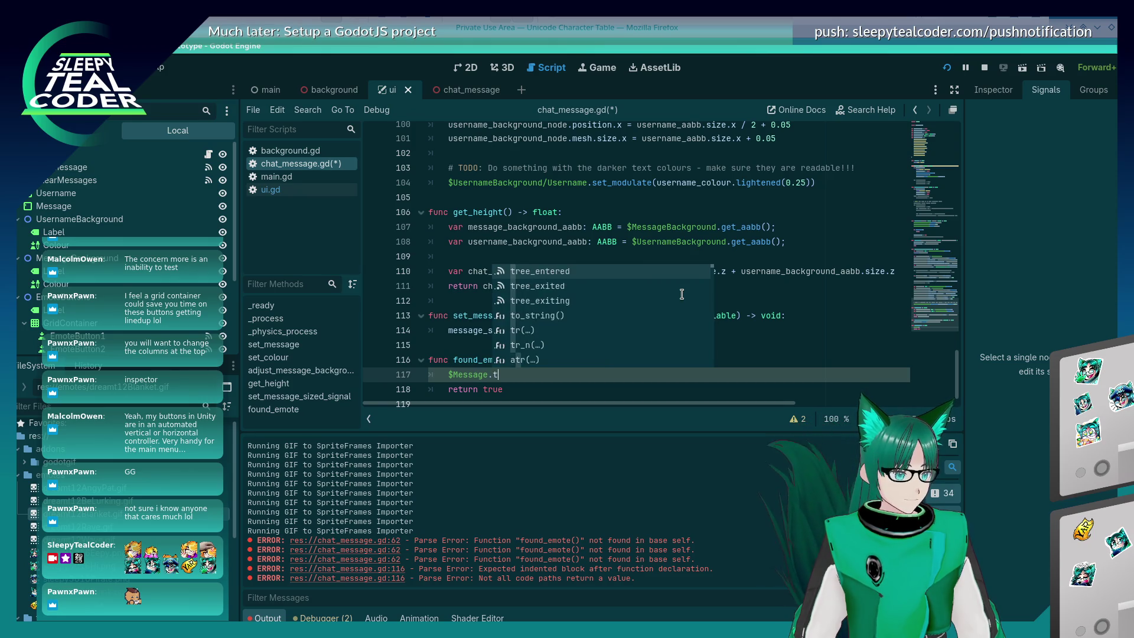
pyautogui.write('ext.')
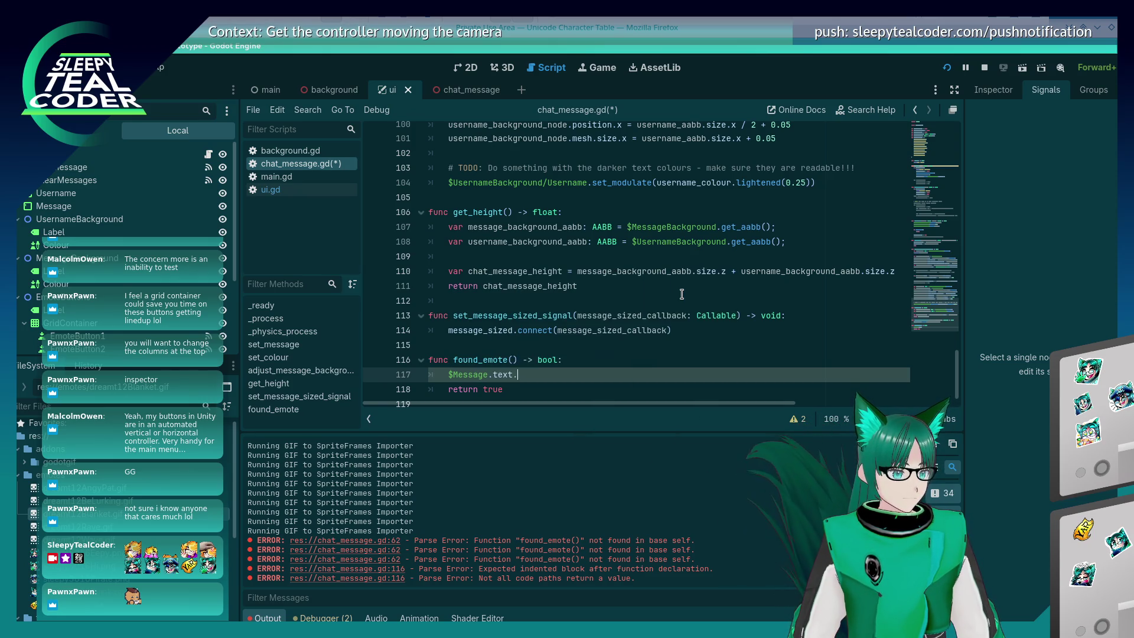
# Review the found_emote() call in set_message near line 62 and save the script
pyautogui.scroll(10, 681, 293)
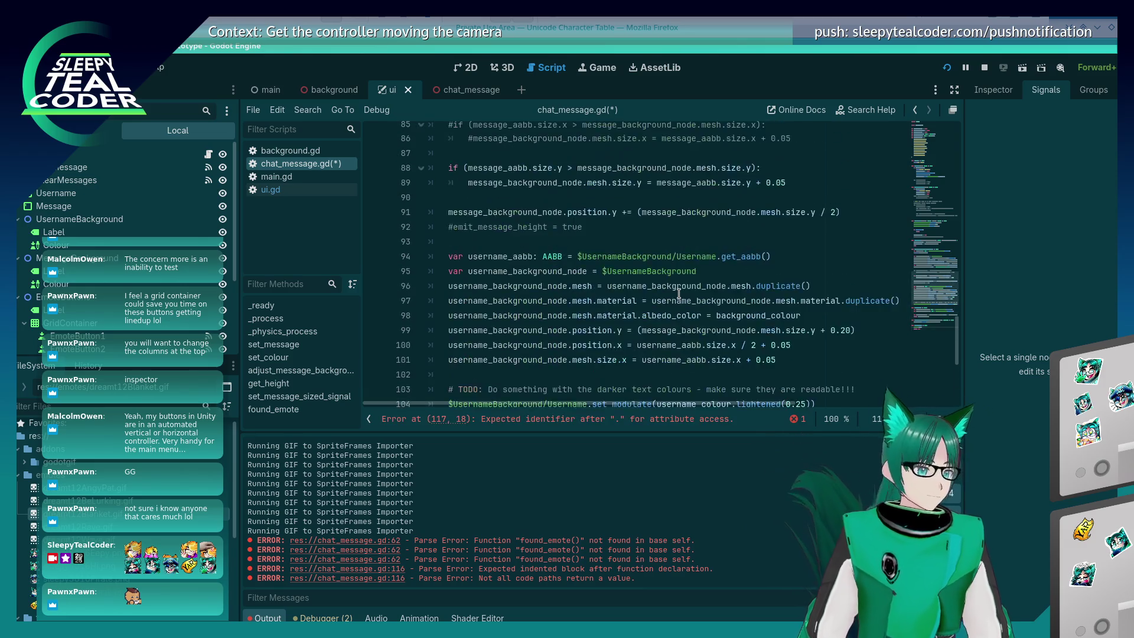
pyautogui.scroll(2, 680, 293)
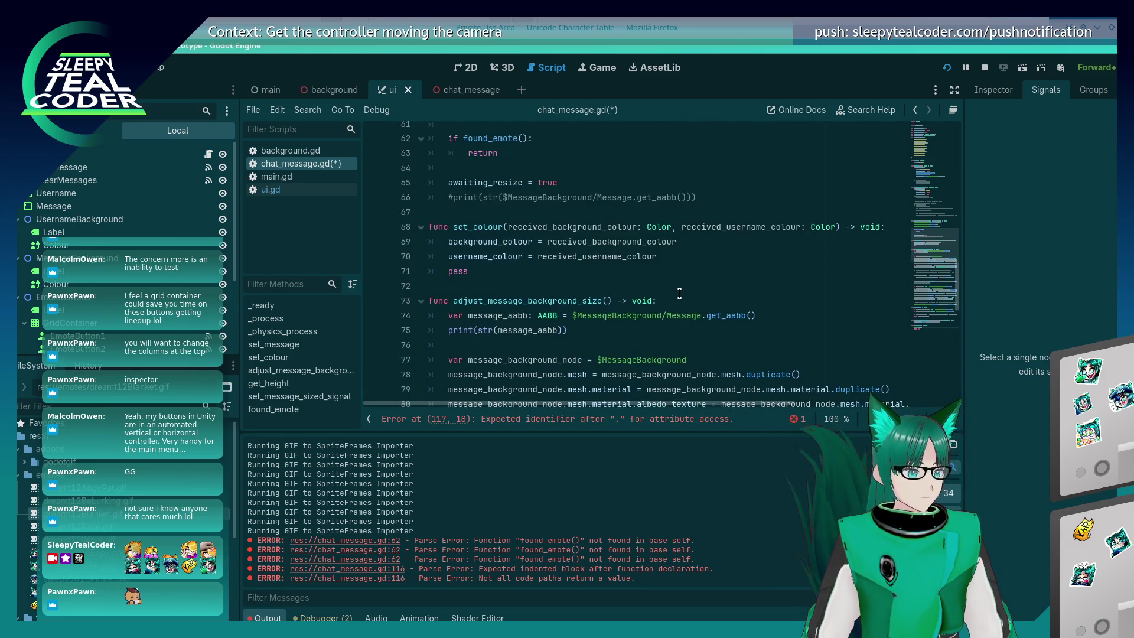
pyautogui.scroll(-5, 679, 293)
pyautogui.scroll(8, 679, 293)
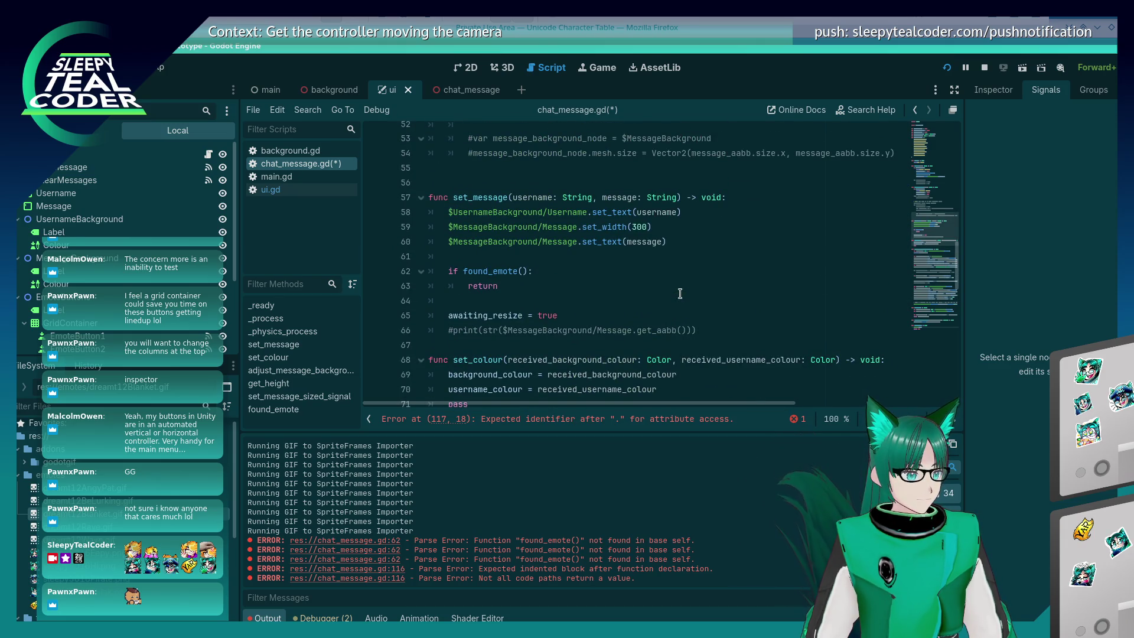
pyautogui.click(535, 280)
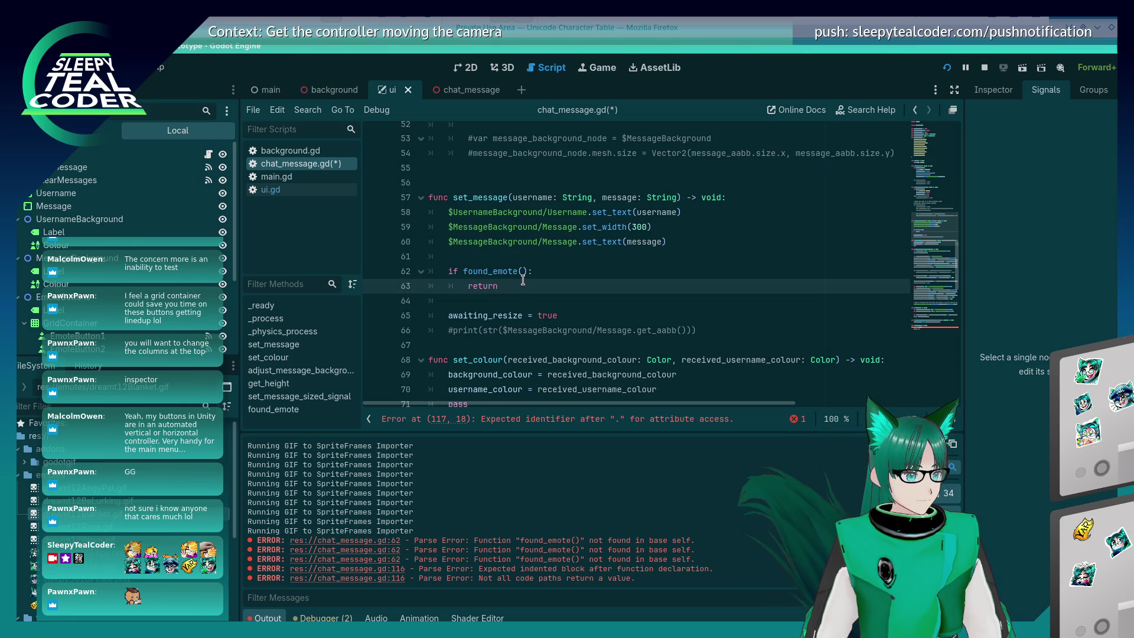
pyautogui.doubleClick(642, 242)
pyautogui.click(521, 271)
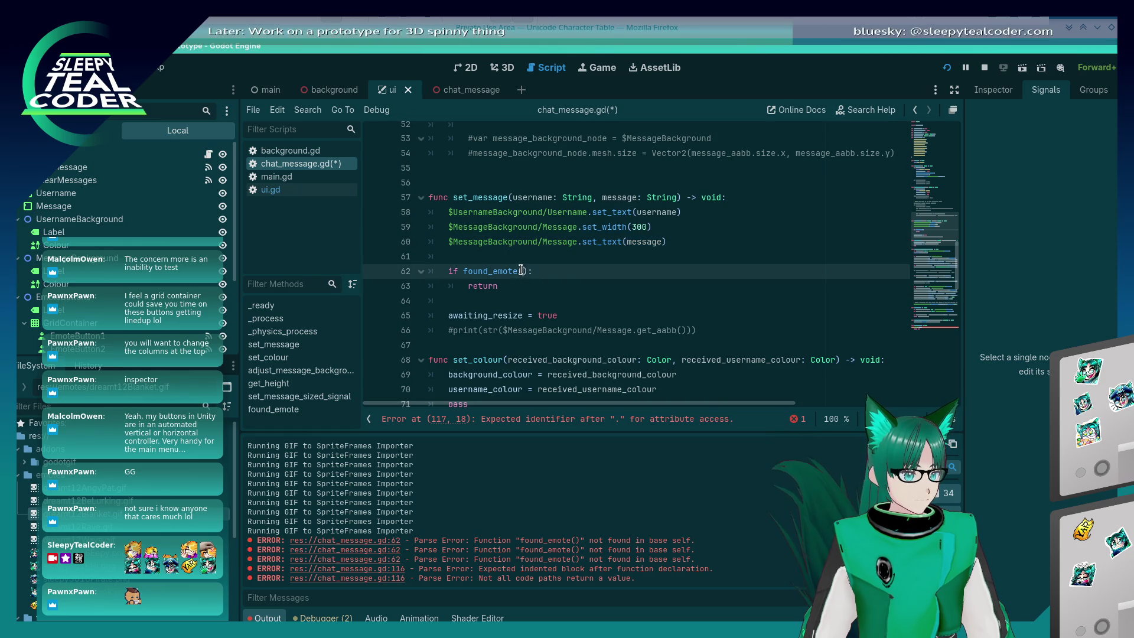
pyautogui.write('message')
pyautogui.hotkey('ctrl', 's')
# Return to found_emote and place the caret inside its parameter parentheses
pyautogui.scroll(-13, 570, 276)
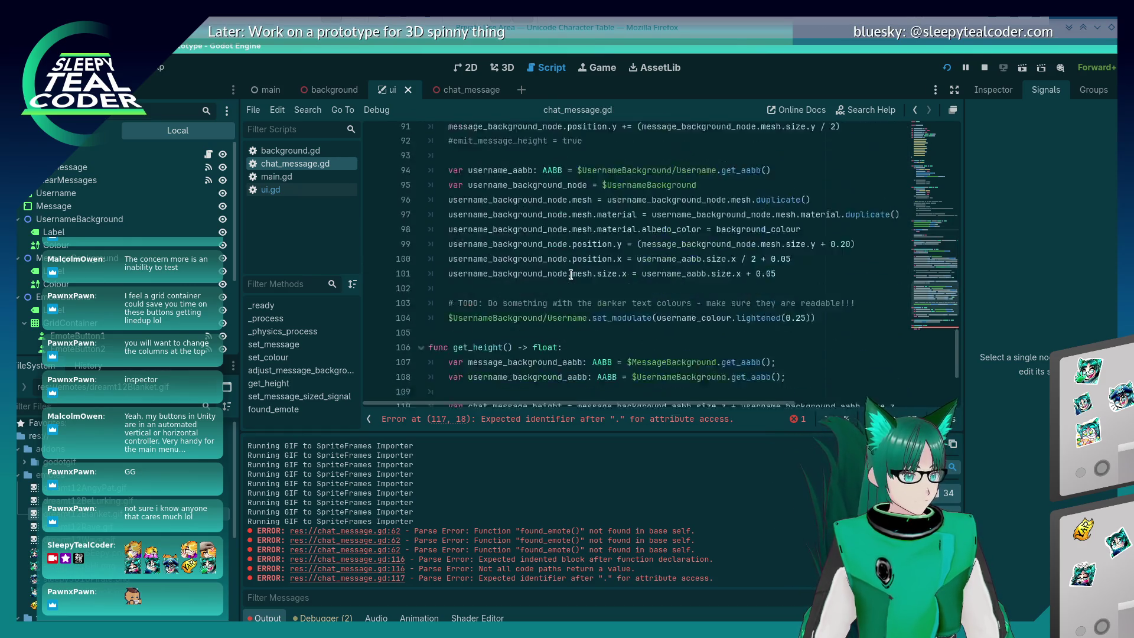
pyautogui.scroll(-3, 571, 275)
pyautogui.click(517, 343)
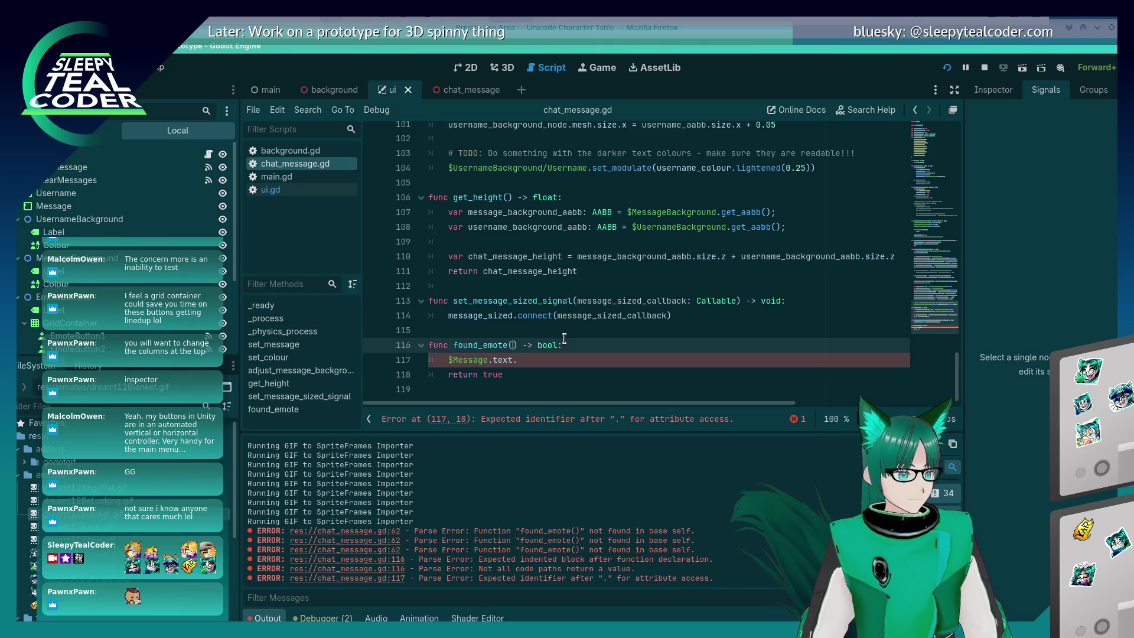
# Give found_emote a 'message: String' parameter and delete the broken $Message.text. line
pyautogui.write('message: String')
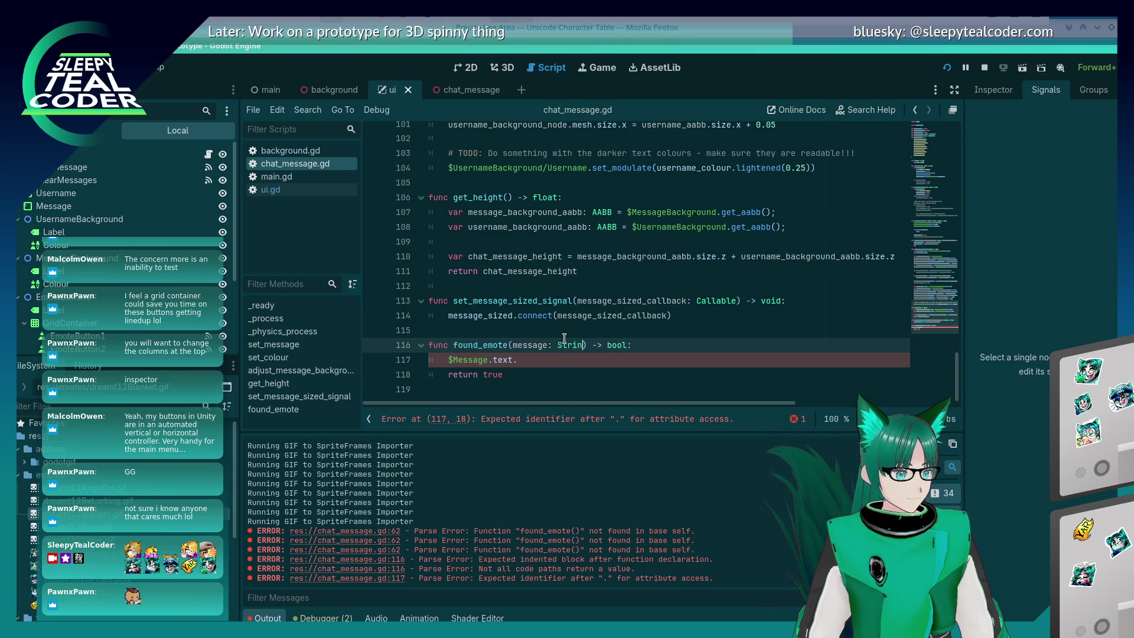
pyautogui.press('Escape')
pyautogui.press('Down')
pyautogui.hotkey('shift', 'Home')
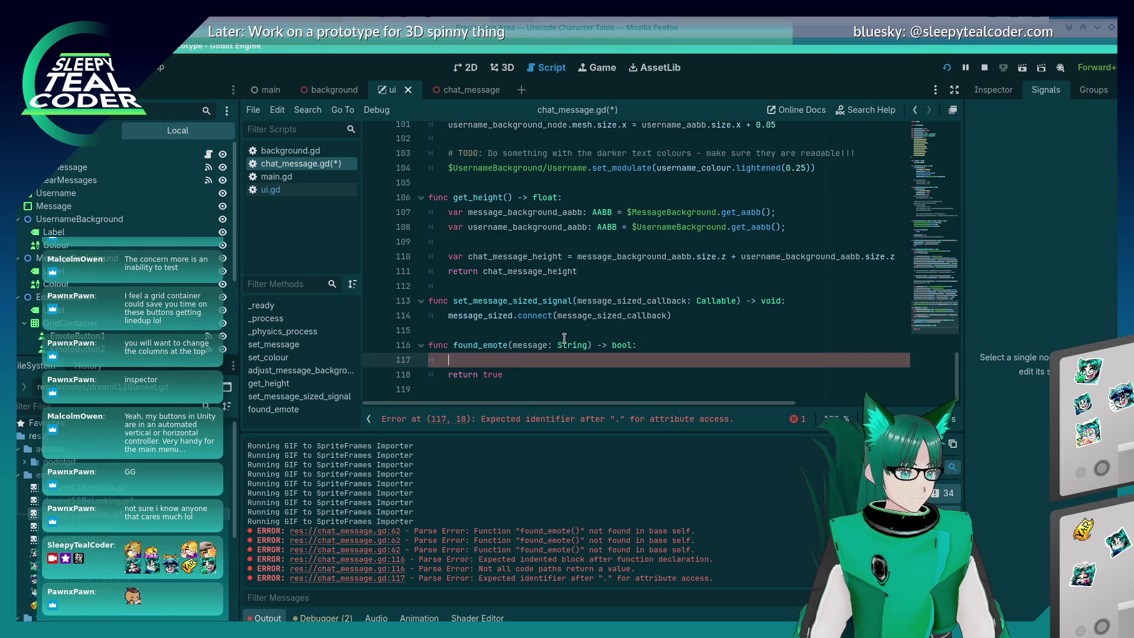
pyautogui.press('BackSpace')
# Begin the body with 'message.findn(' in place of the find() call
pyautogui.write('essage.')
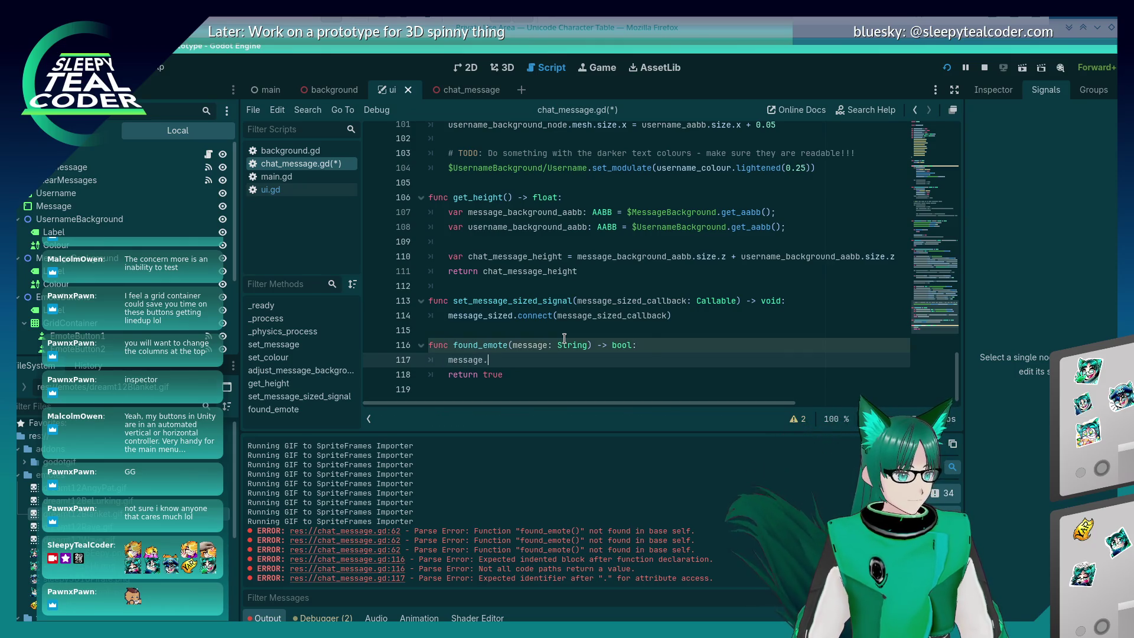
pyautogui.write('find(')
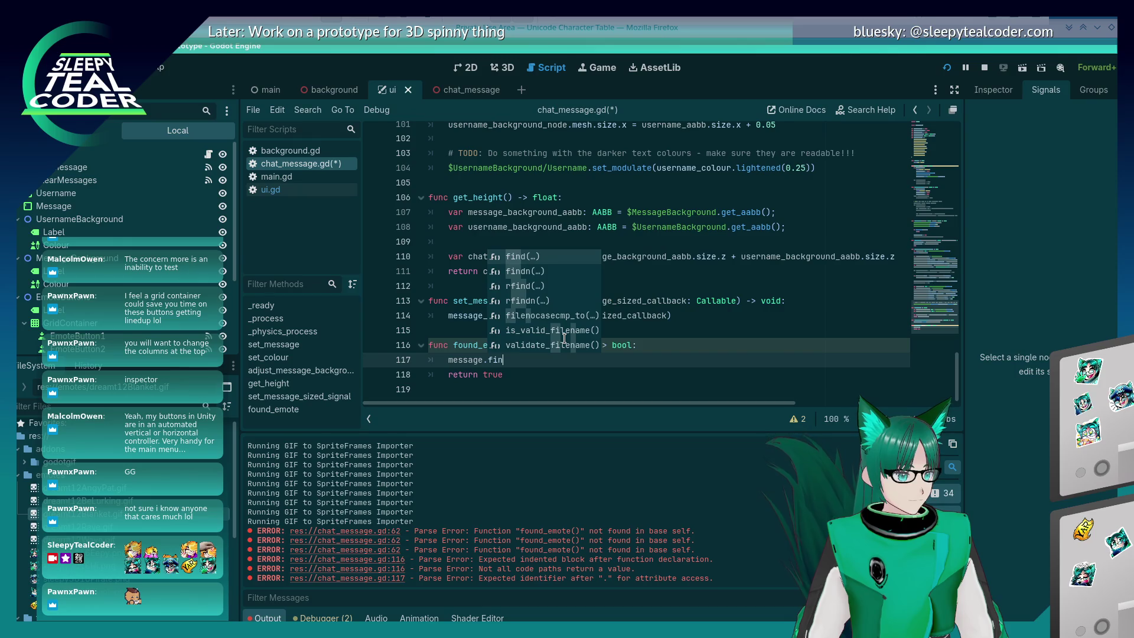
pyautogui.press('Escape')
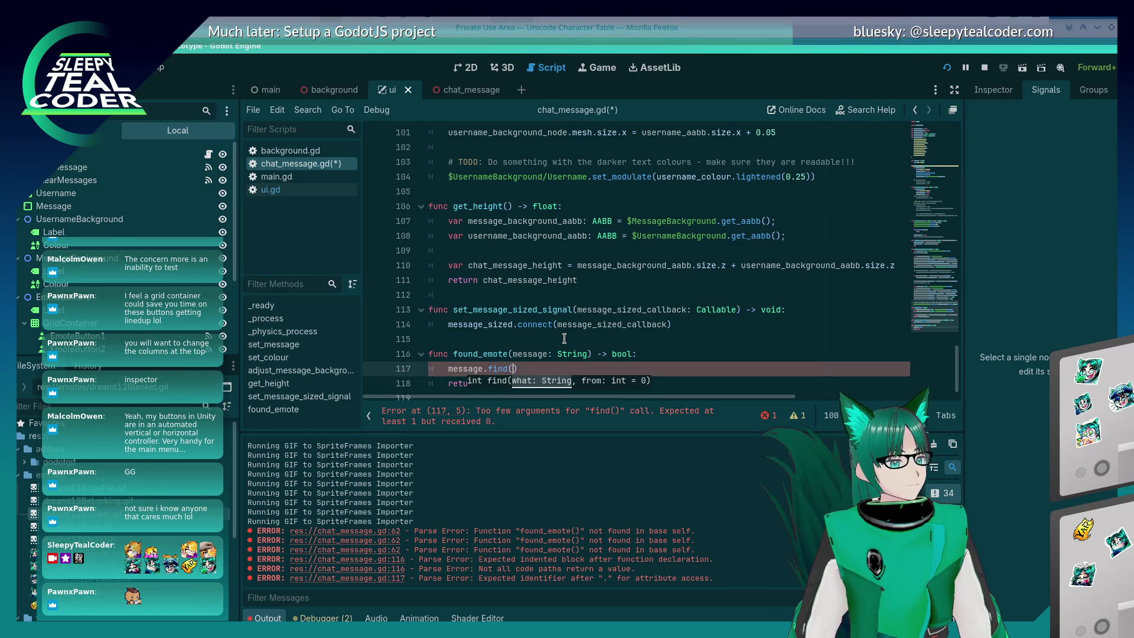
pyautogui.press('BackSpace')
pyautogui.press('BackSpace')
pyautogui.press('BackSpace')
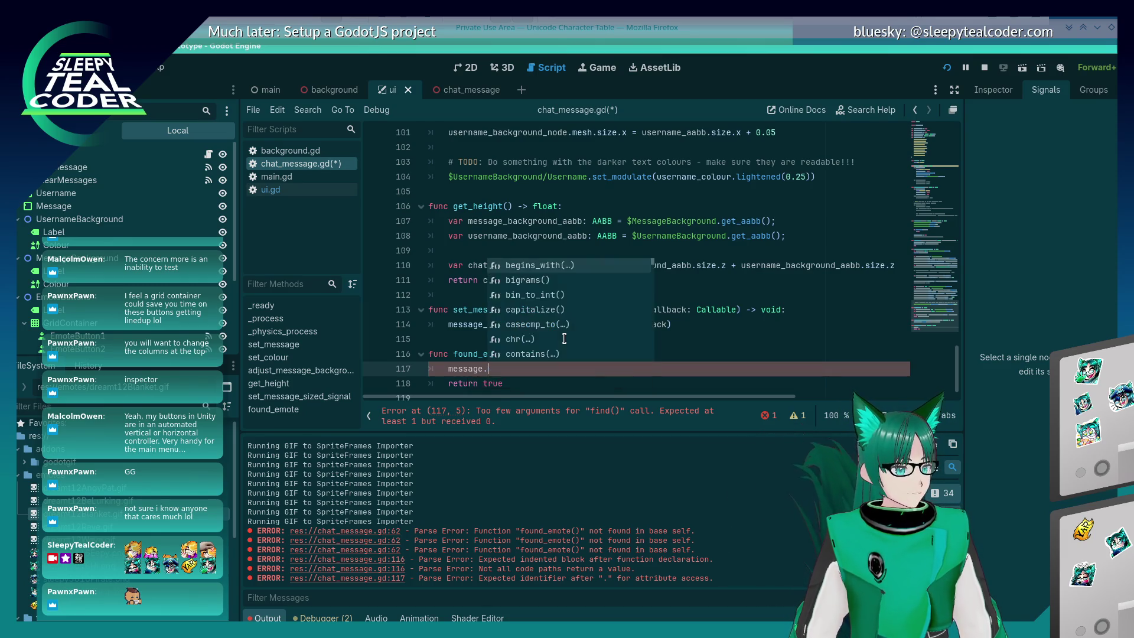
pyautogui.write('find')
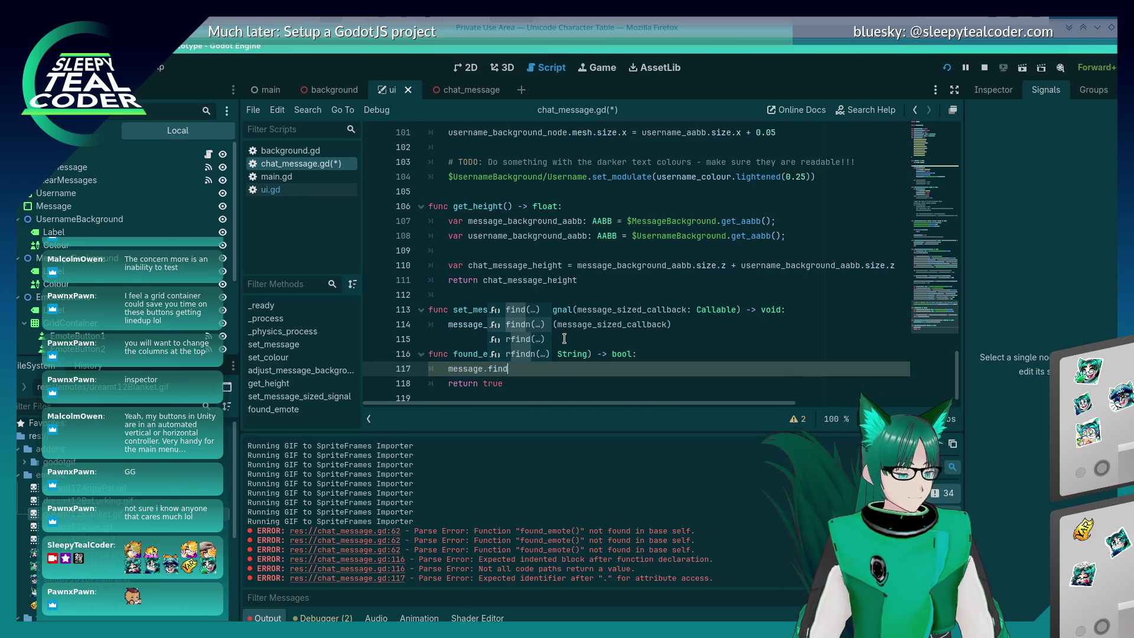
pyautogui.write('n(')
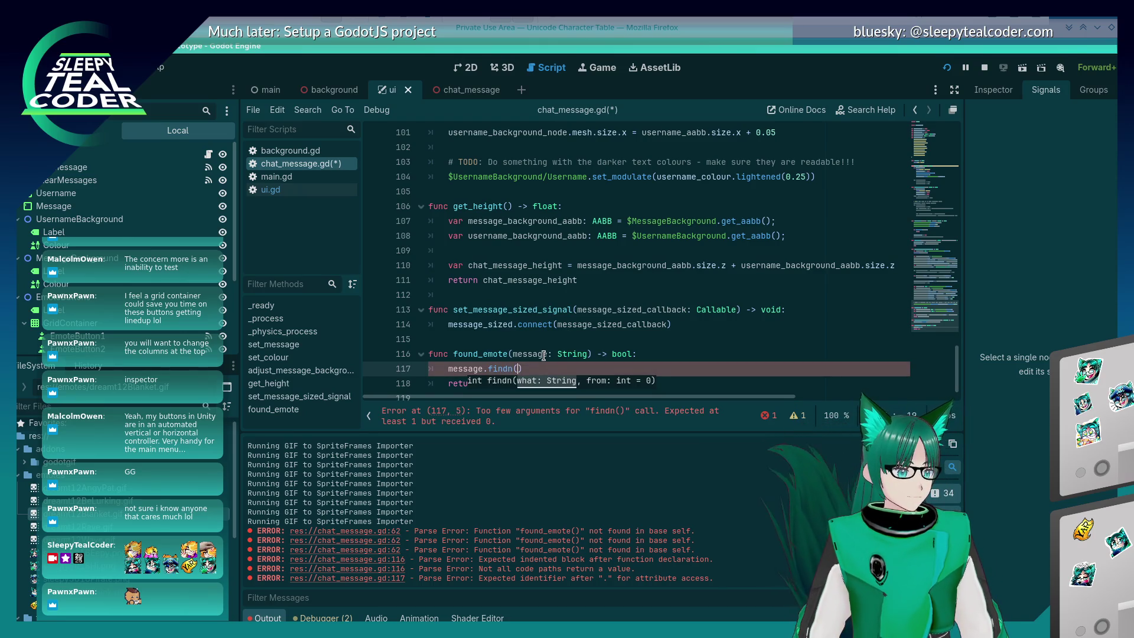
# Search the Godot docs in Firefox for 'findn' and open the String > Description result
pyautogui.hotkey('alt', 'Tab')
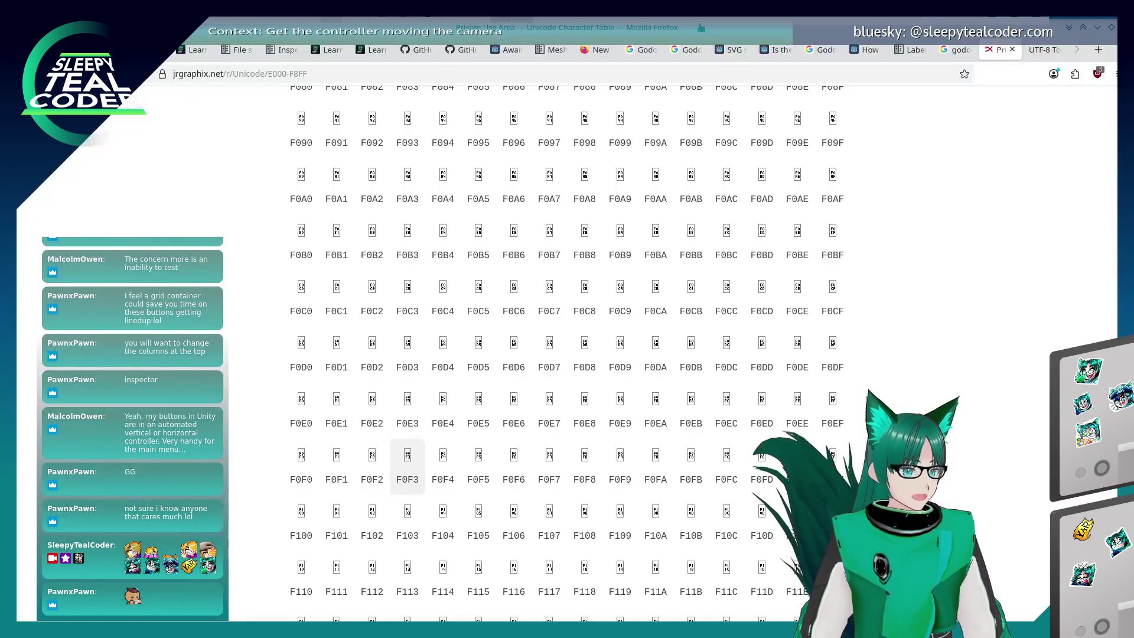
pyautogui.click(913, 50)
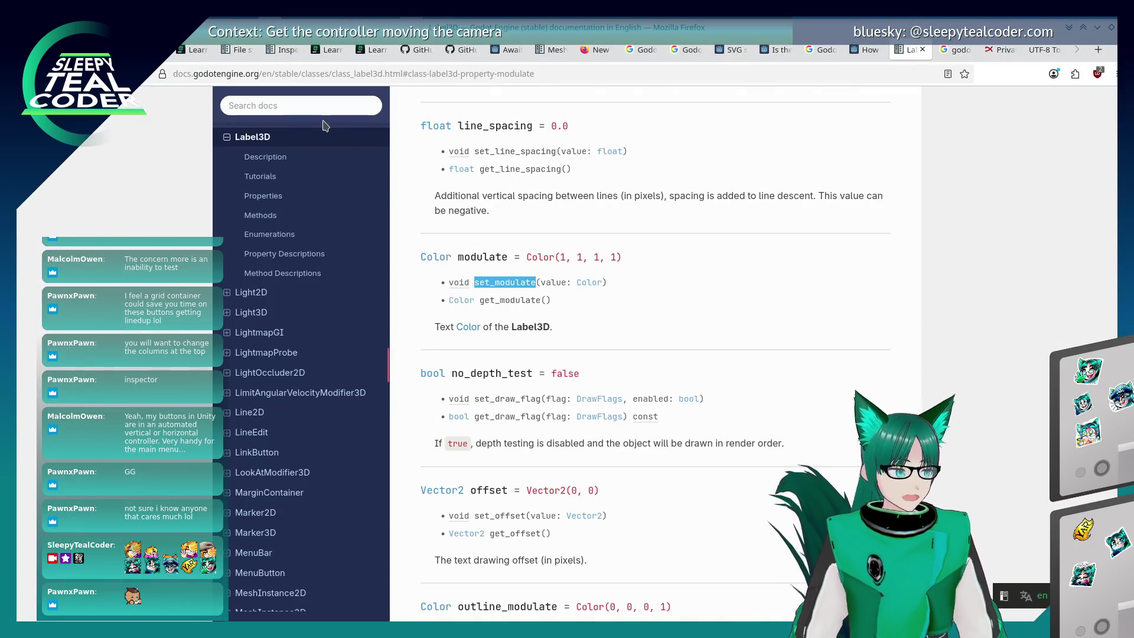
pyautogui.click(310, 111)
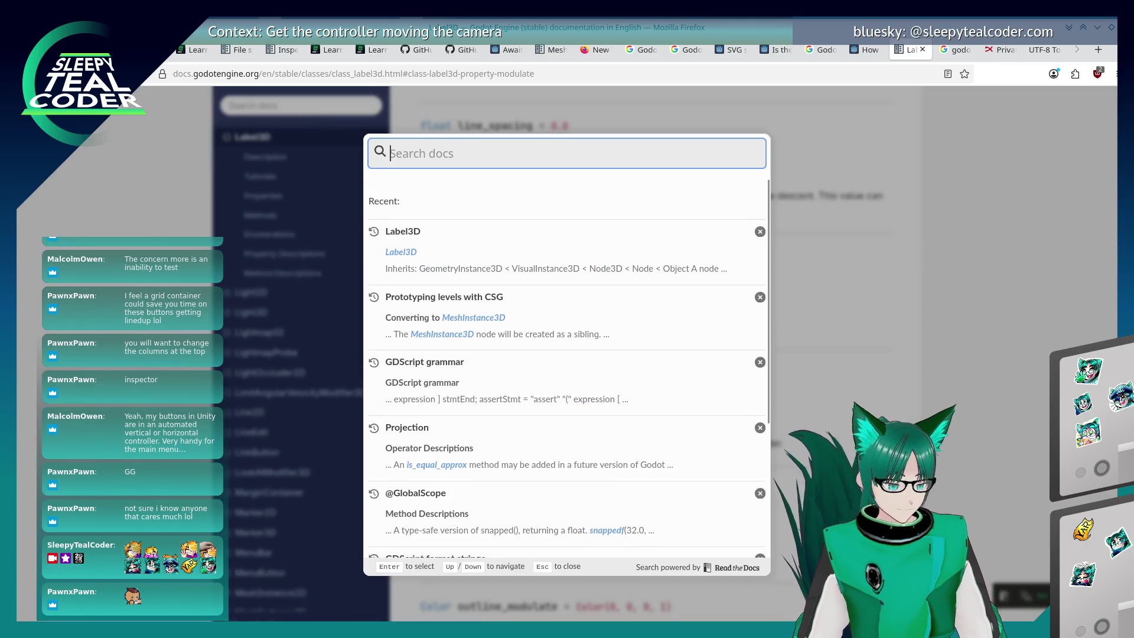
pyautogui.write('findn')
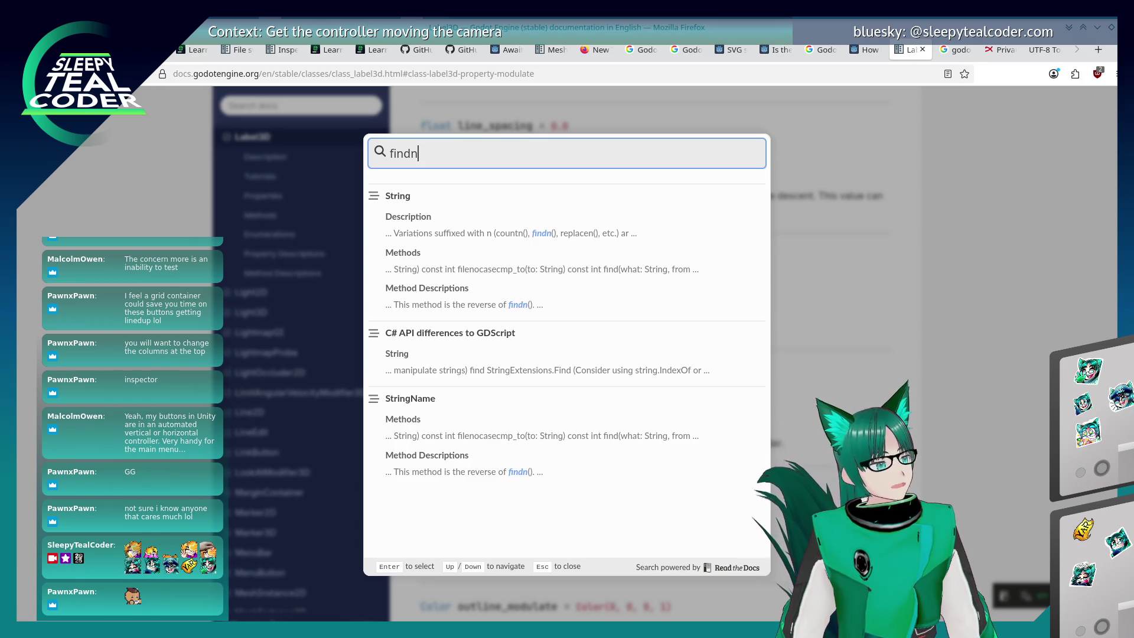
pyautogui.click(434, 228)
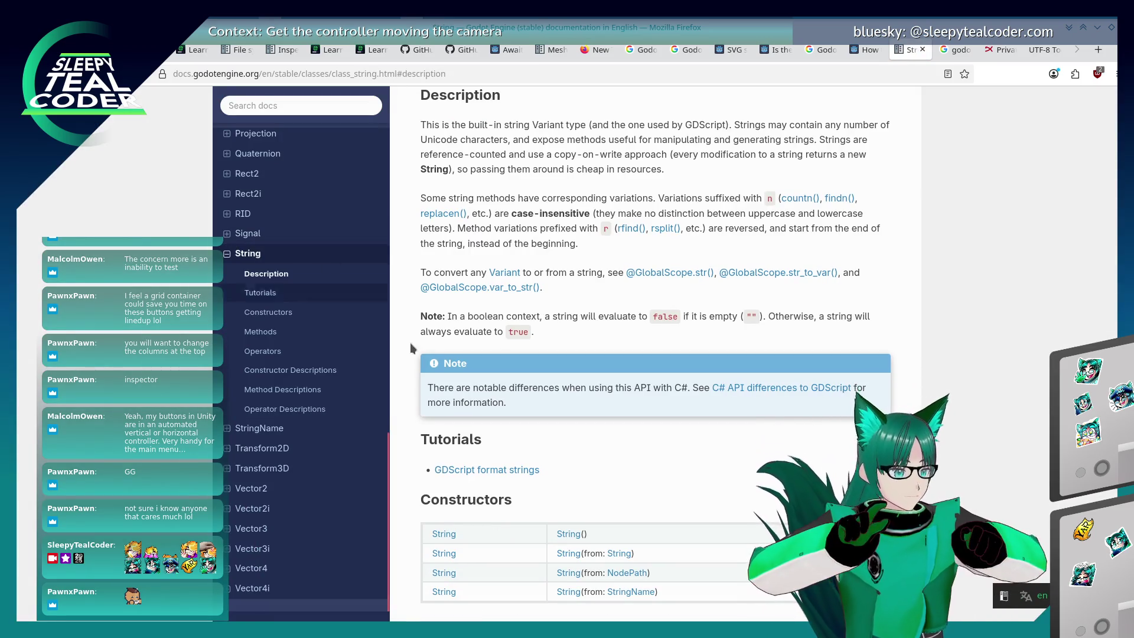
# Read the findn() and find() entries on the String reference page, then return to Godot
pyautogui.scroll(2, 608, 330)
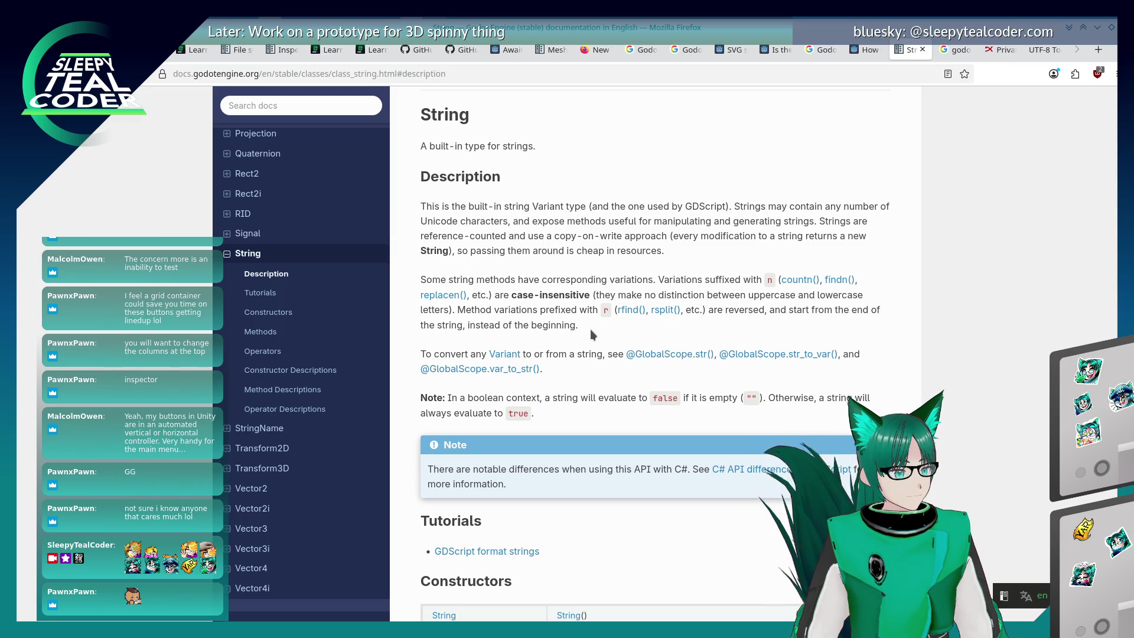
pyautogui.scroll(-2, 591, 330)
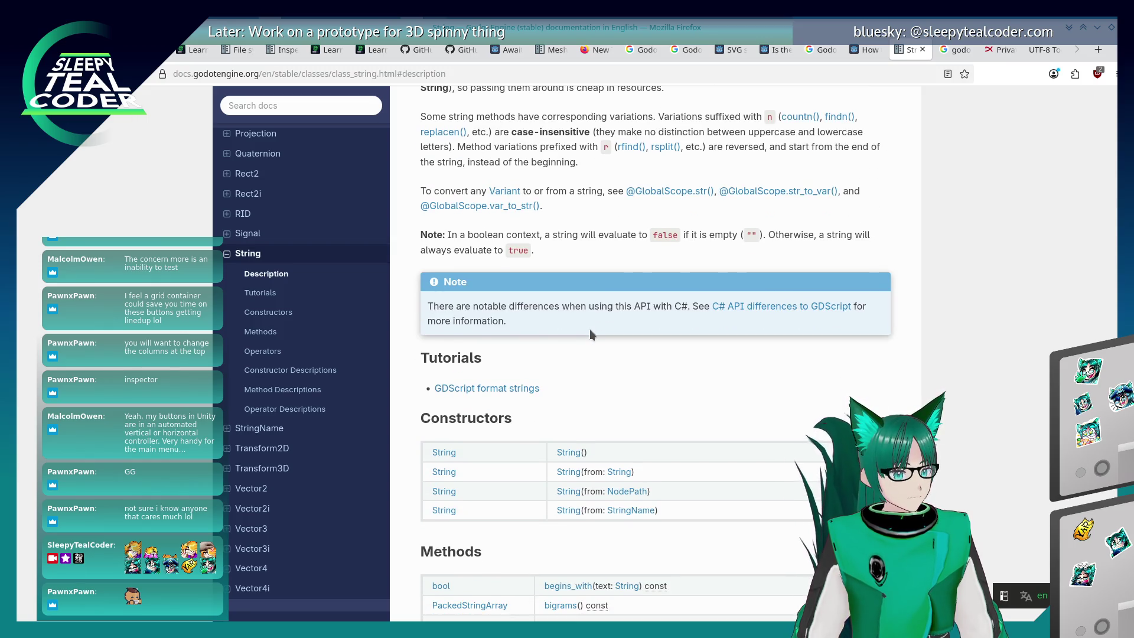
pyautogui.scroll(-3, 591, 330)
pyautogui.scroll(-8, 590, 331)
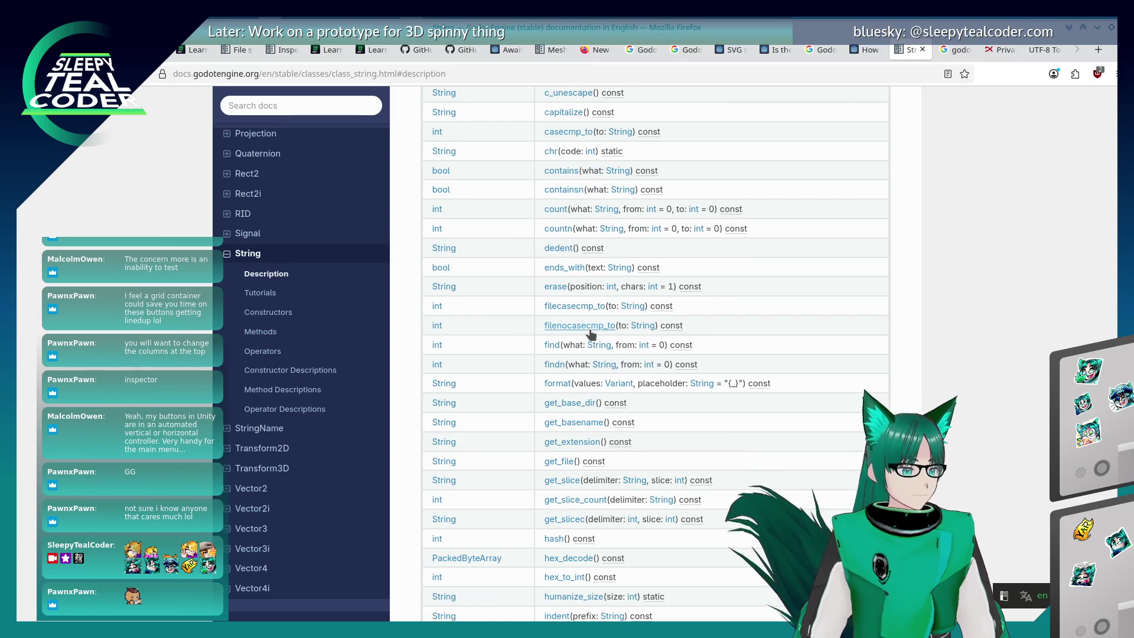
pyautogui.click(546, 365)
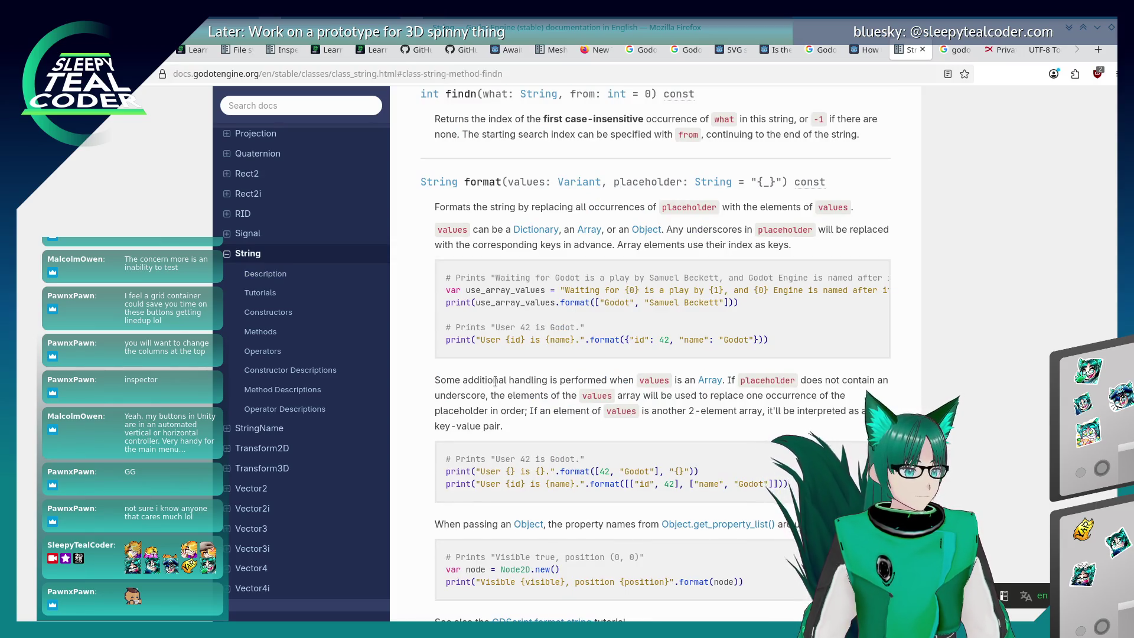
pyautogui.scroll(3, 495, 381)
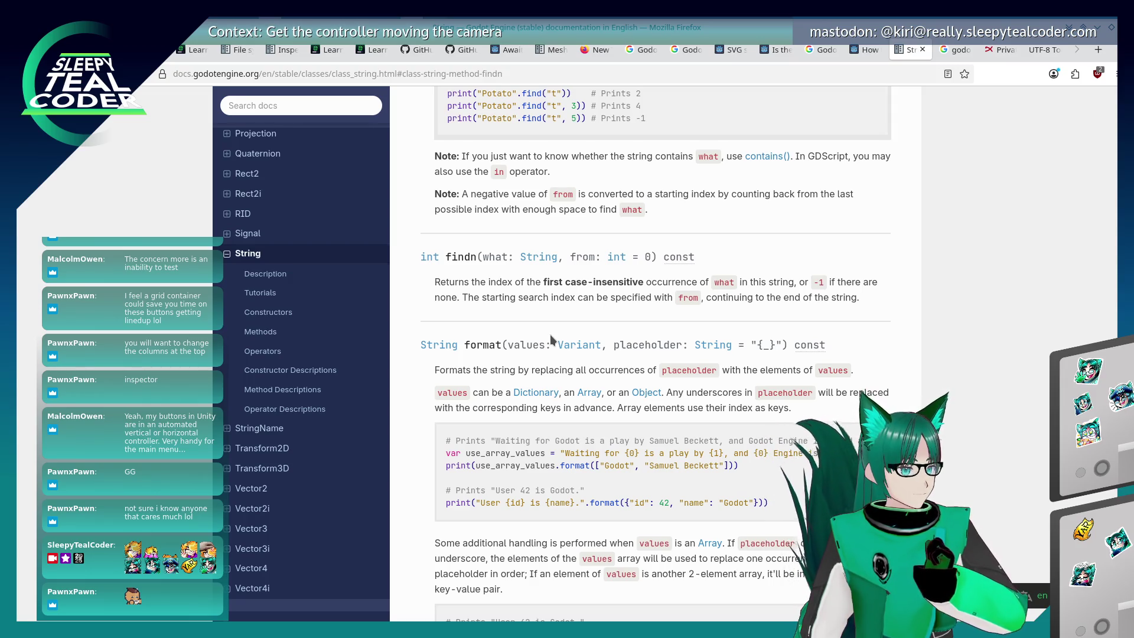
pyautogui.scroll(5, 551, 334)
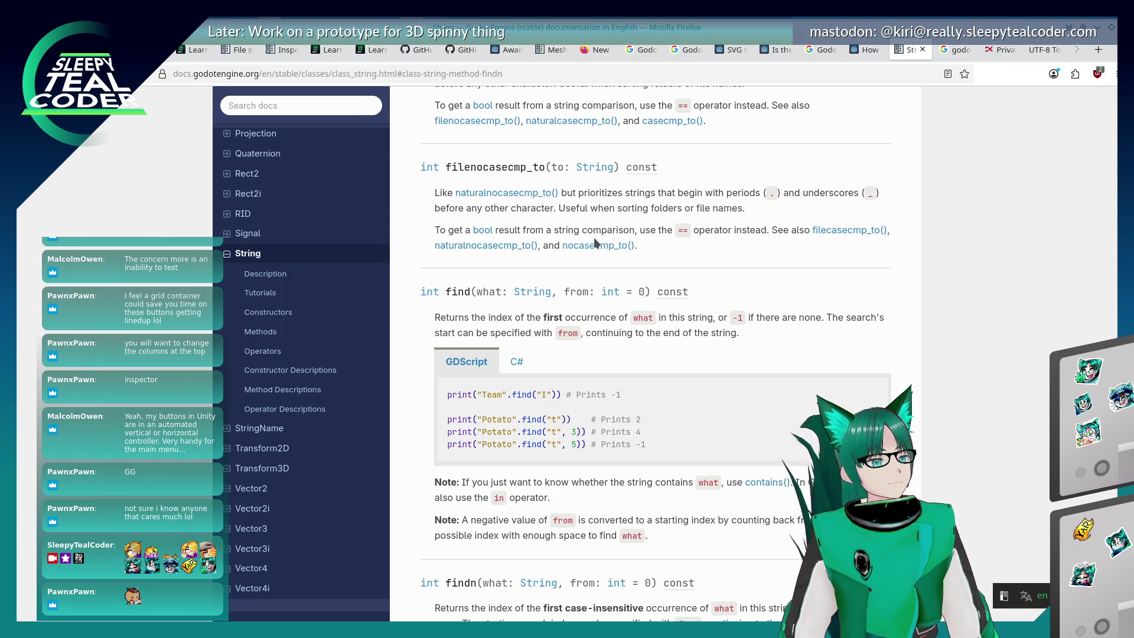
pyautogui.hotkey('alt', 'Tab')
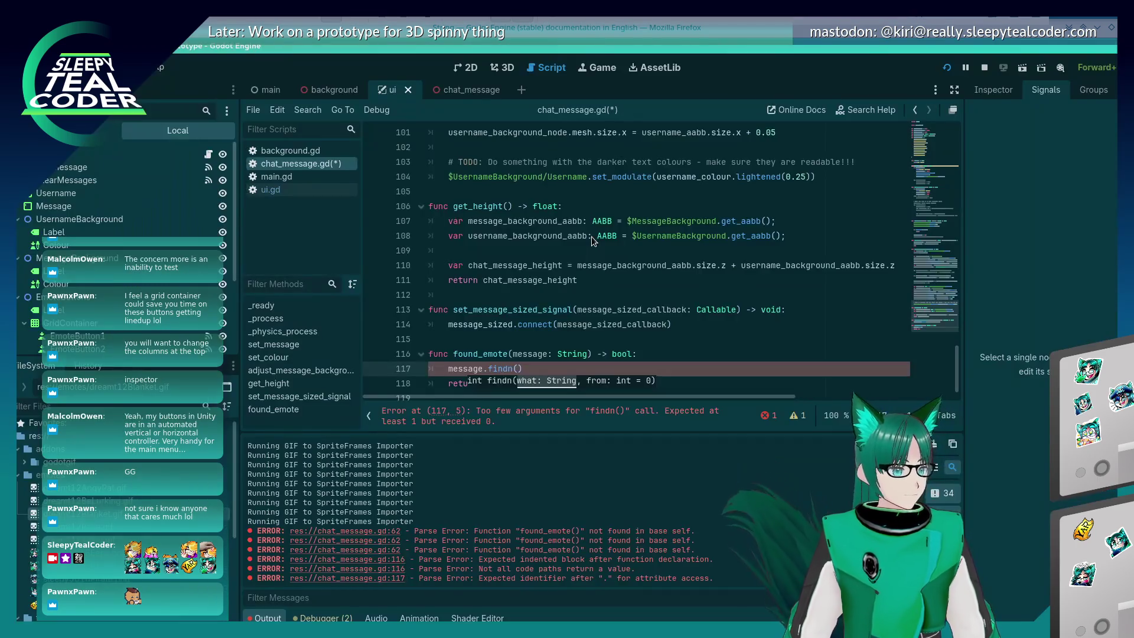
# Insert 'for i = 0; i < 10; i++:' above the message.findn() line
pyautogui.scroll(-1, 547, 341)
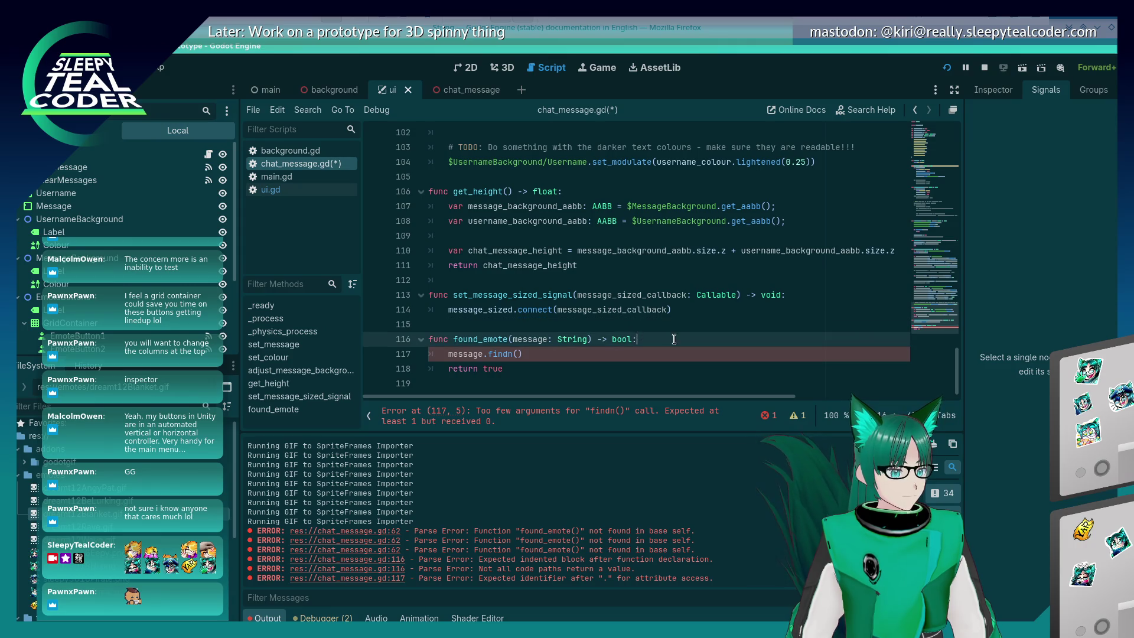
pyautogui.press('Return')
pyautogui.write('for')
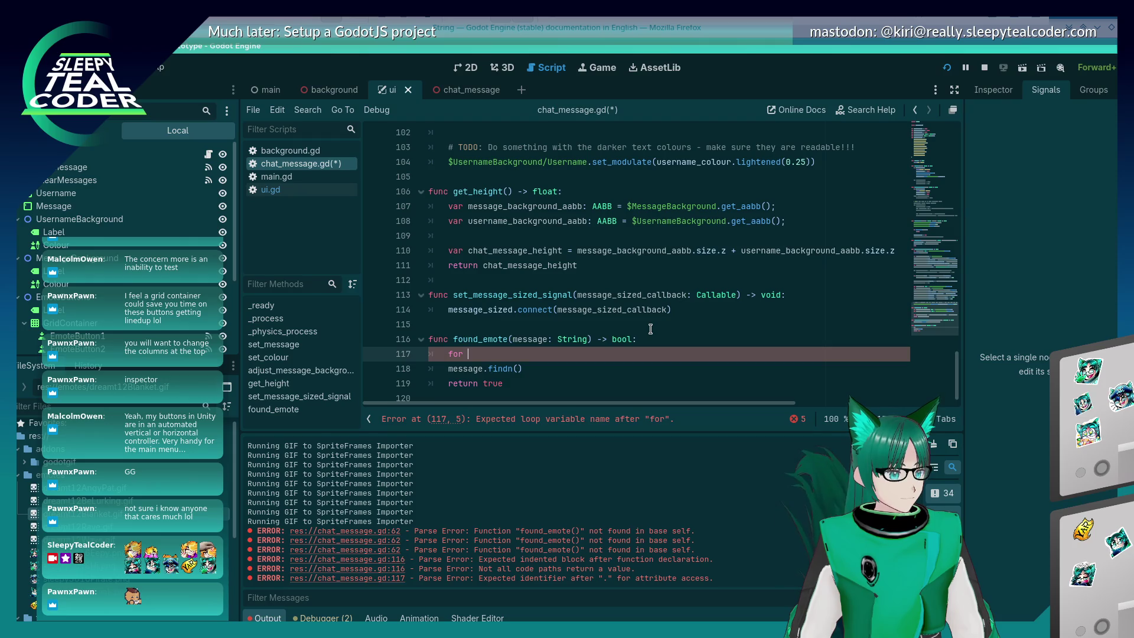
pyautogui.write('(')
pyautogui.press('BackSpace')
pyautogui.write('i')
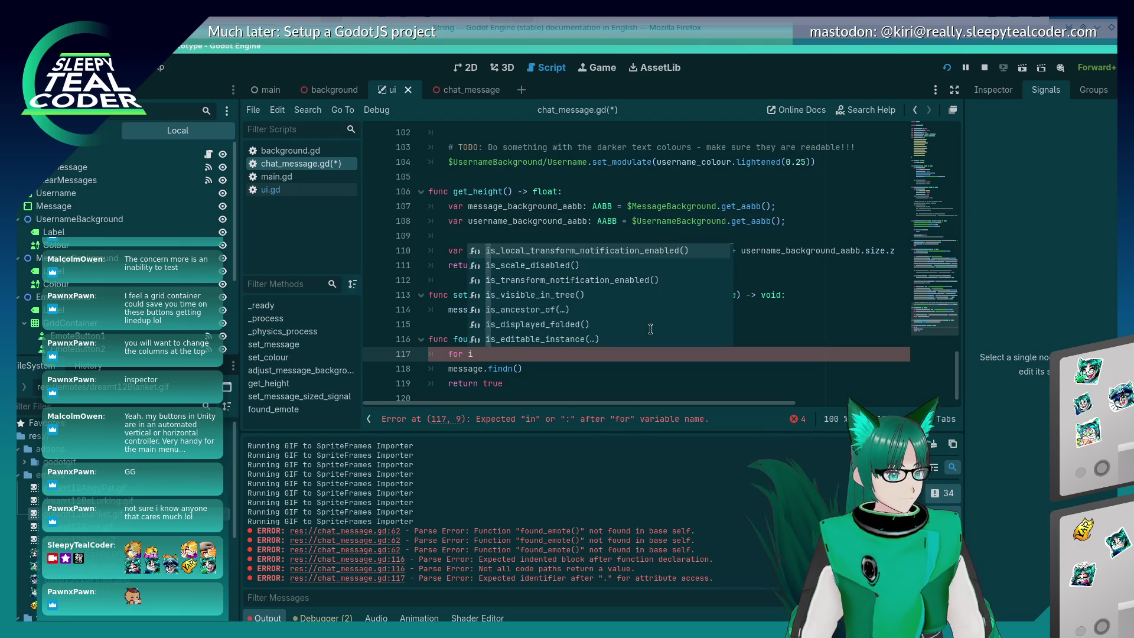
pyautogui.write(' = 0; i')
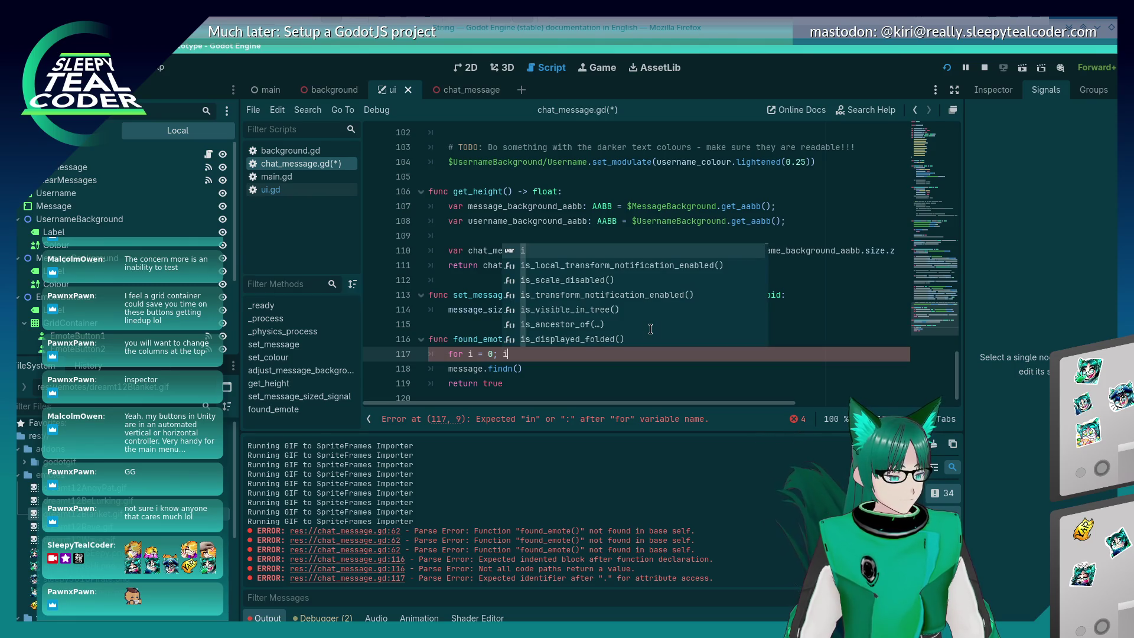
pyautogui.write(' < 10; i++:')
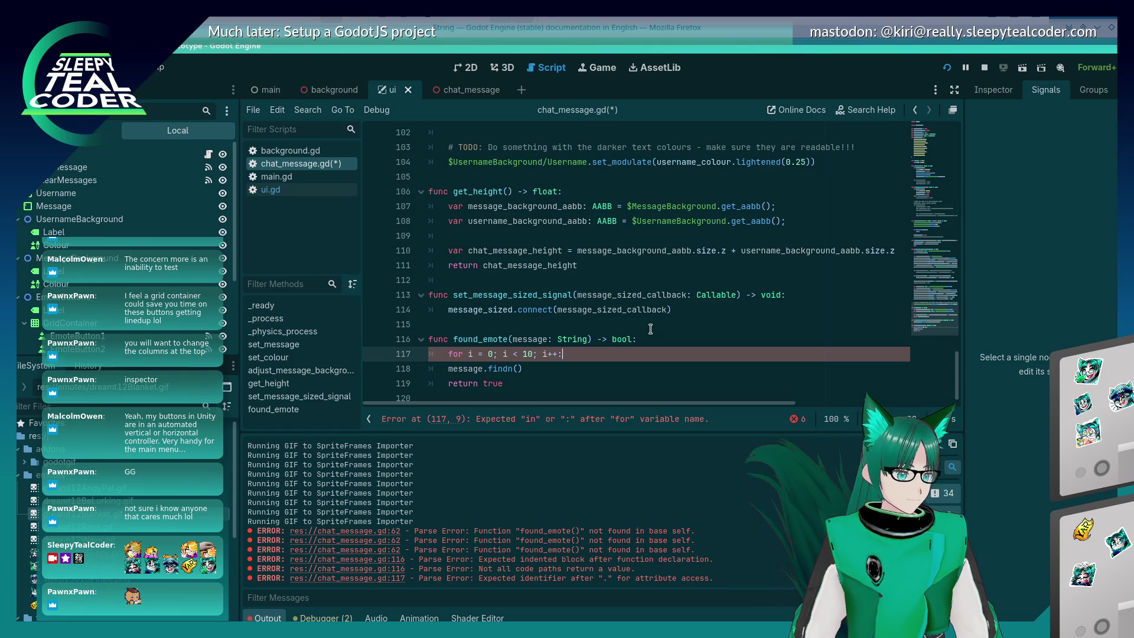
# Indent message.findn() under the for loop and switch back to Firefox
pyautogui.press('Down')
pyautogui.press('Home')
pyautogui.press('Tab')
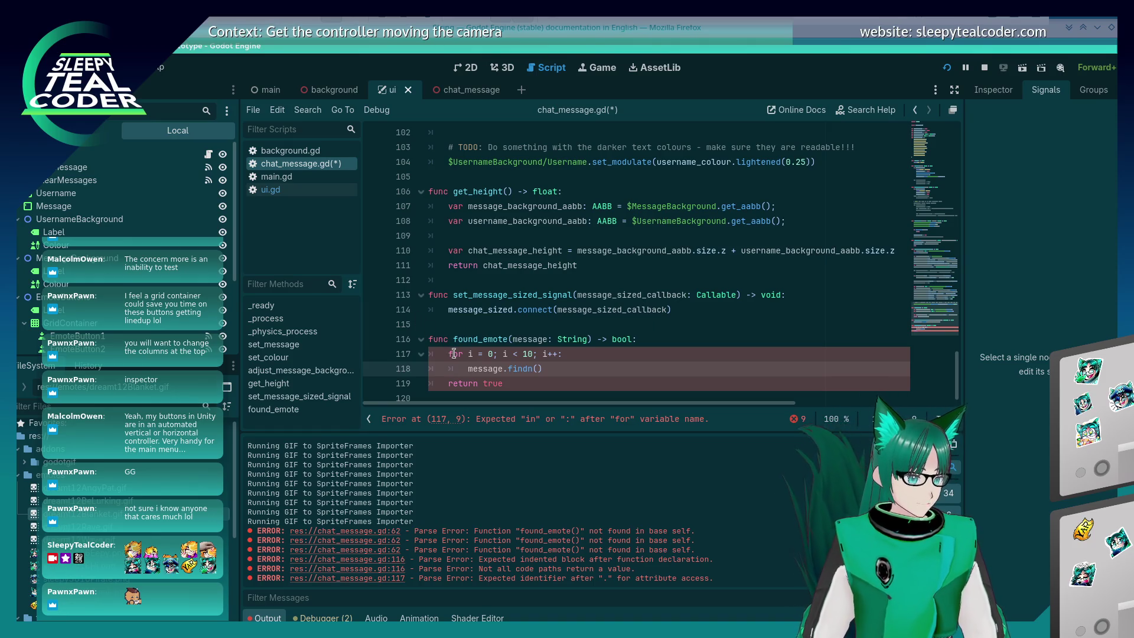
pyautogui.hotkey('alt', 'Tab')
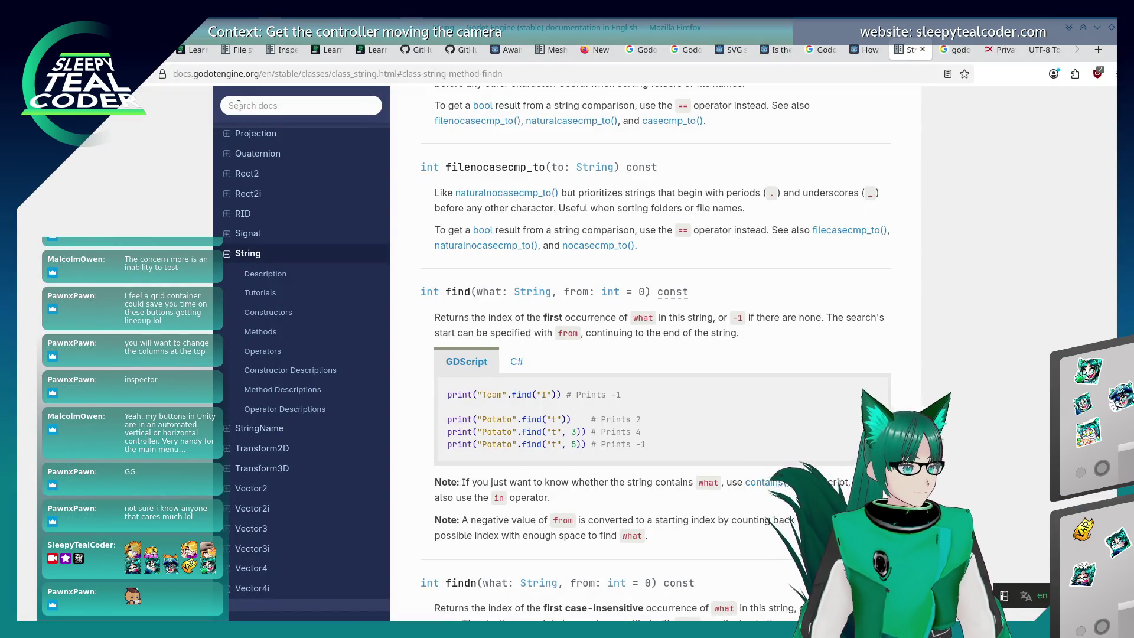
# Search the docs for 'for loop' and open the Importing audio samples result
pyautogui.click(236, 111)
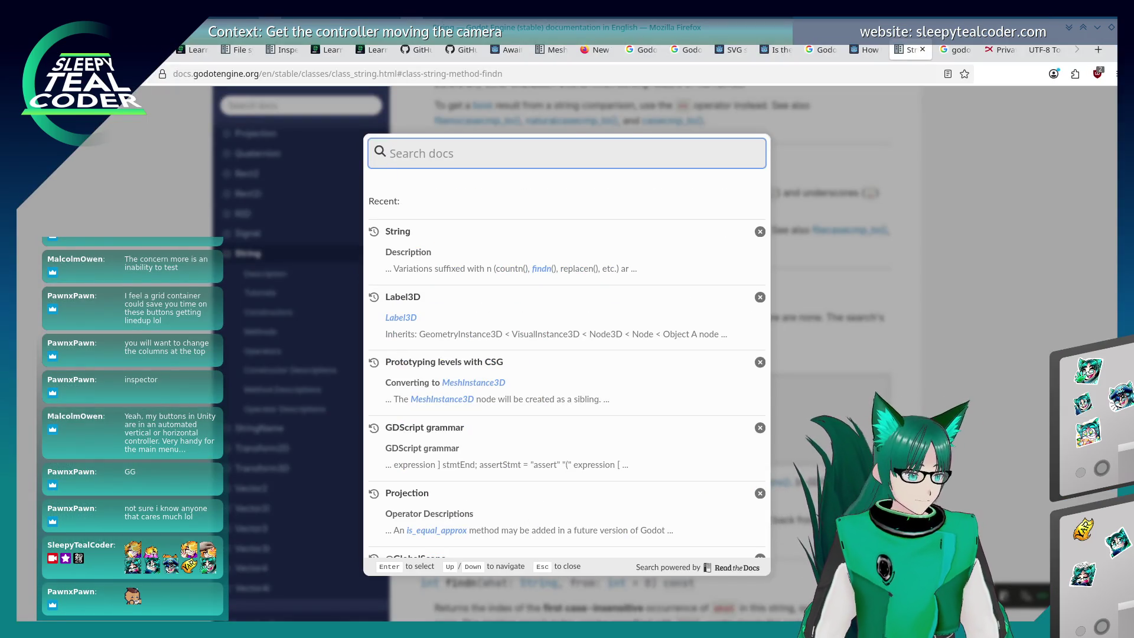
pyautogui.write('for loop')
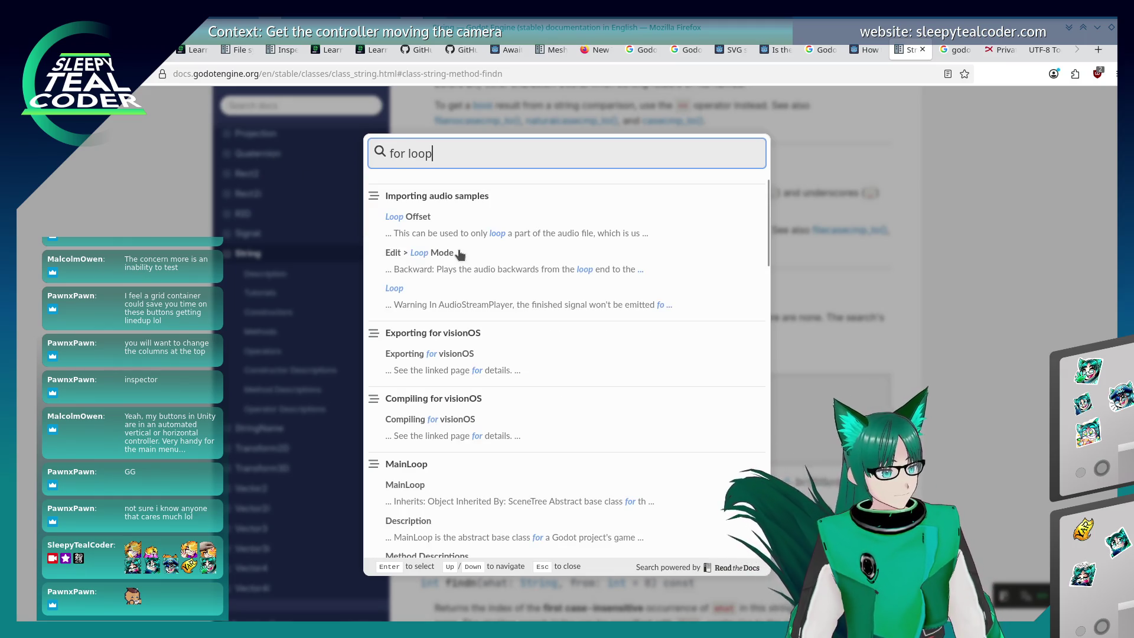
pyautogui.click(468, 232)
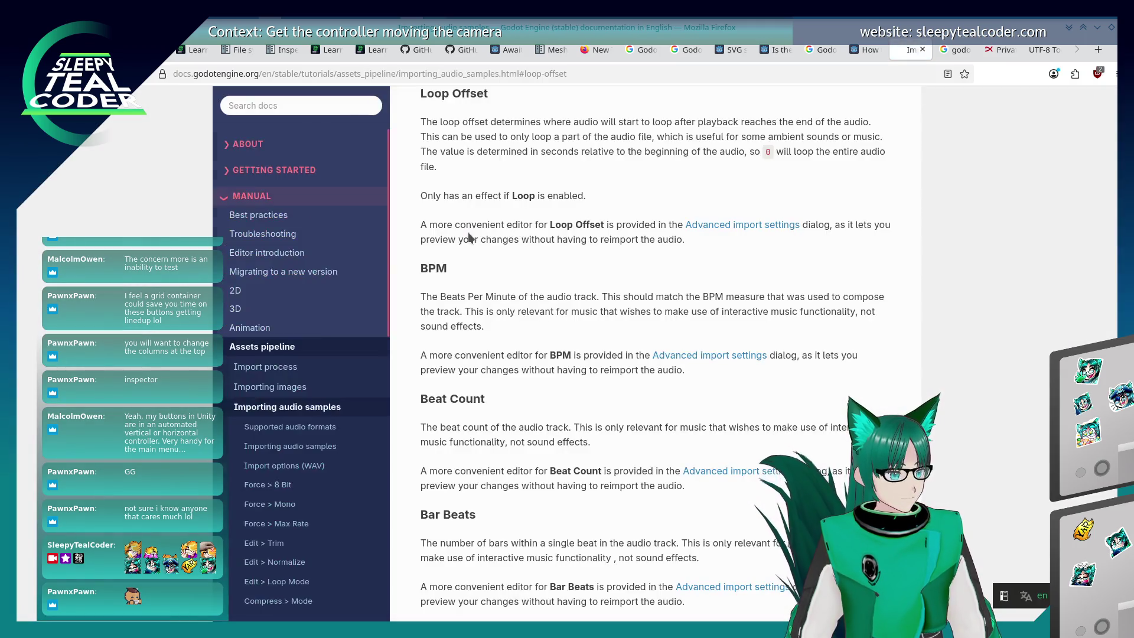
# Search 'for loop' again, fixing the 'foor' typo, browse the results and dismiss them
pyautogui.click(260, 112)
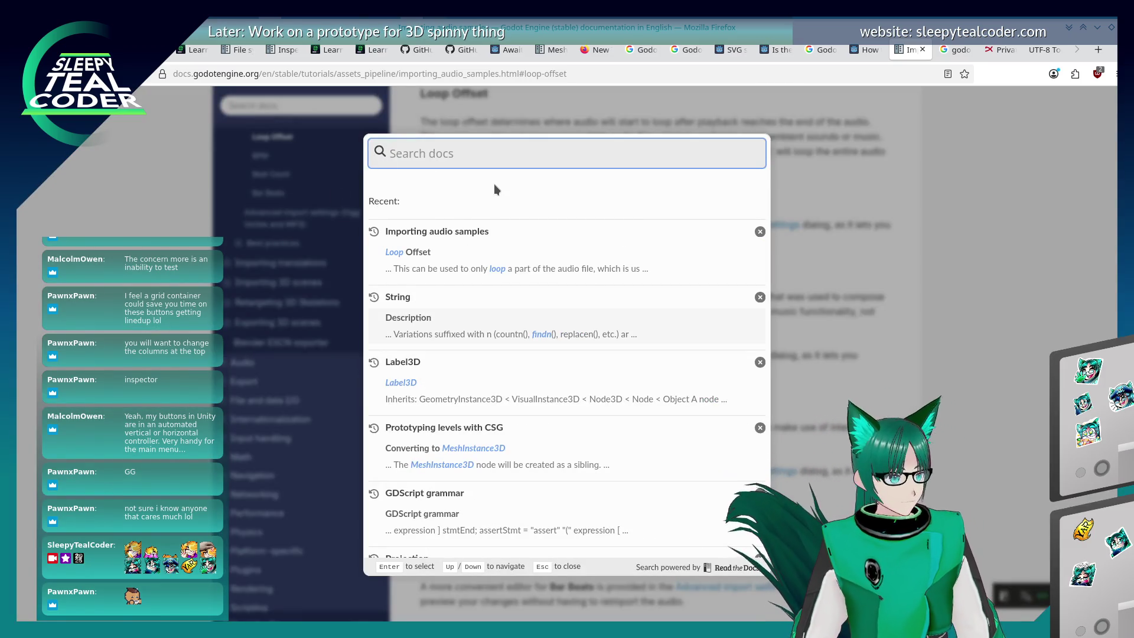
pyautogui.write('foor loop')
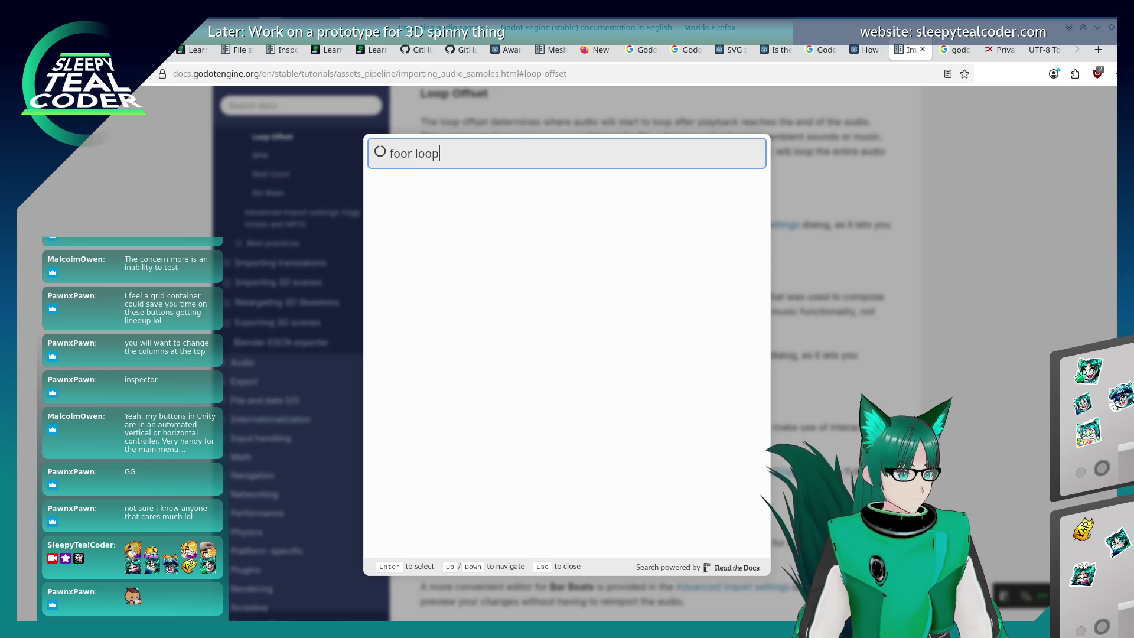
pyautogui.click(413, 153)
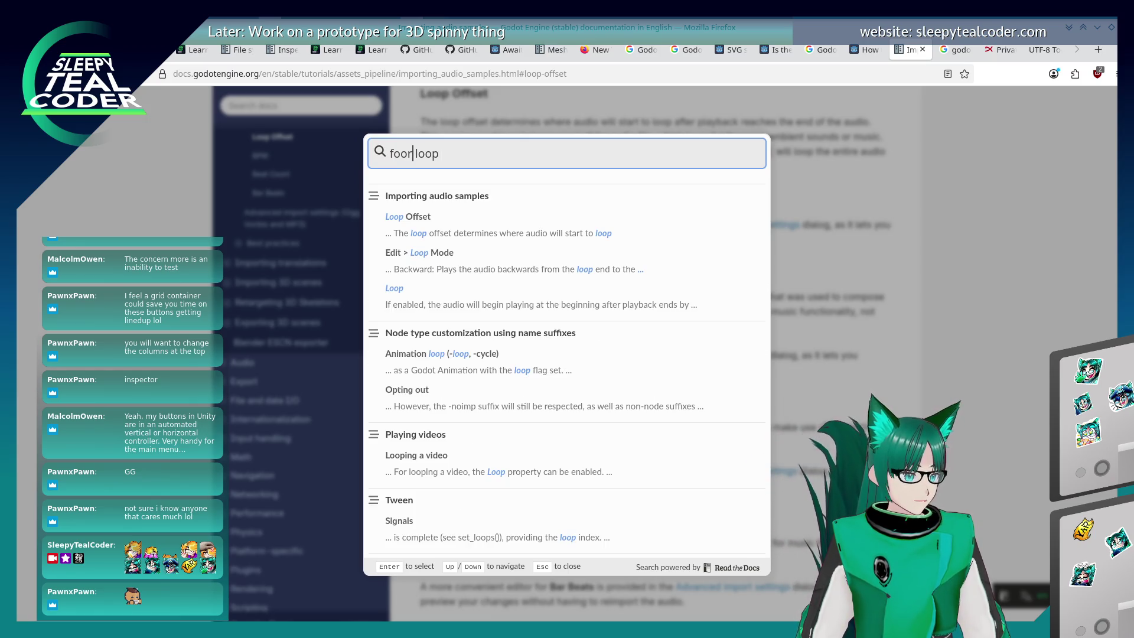
pyautogui.press('BackSpace')
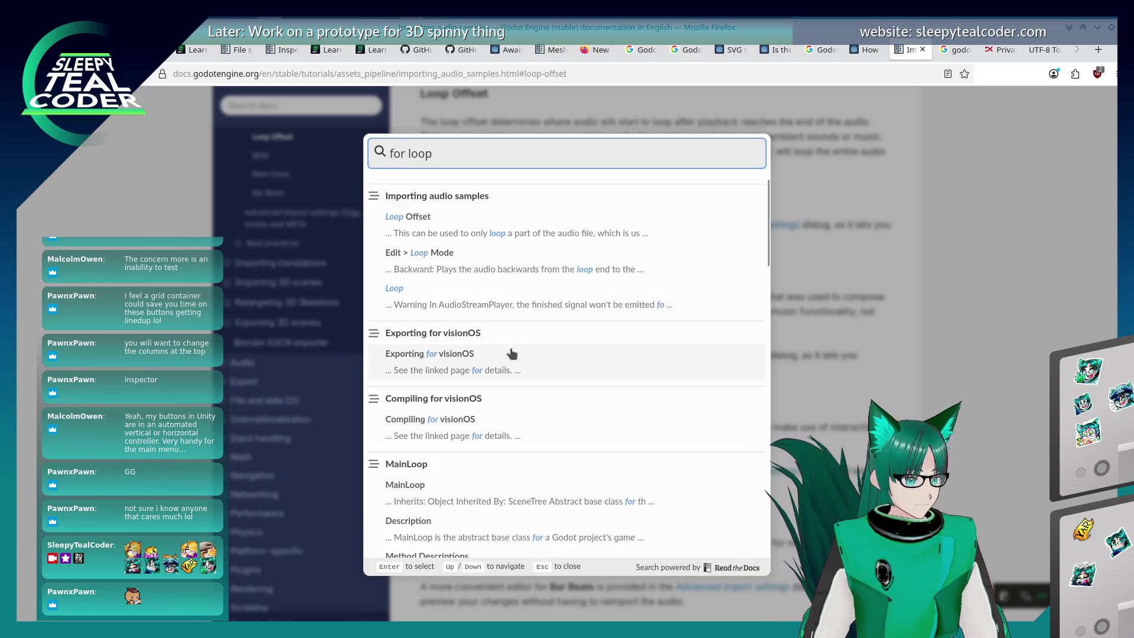
pyautogui.scroll(-4, 554, 381)
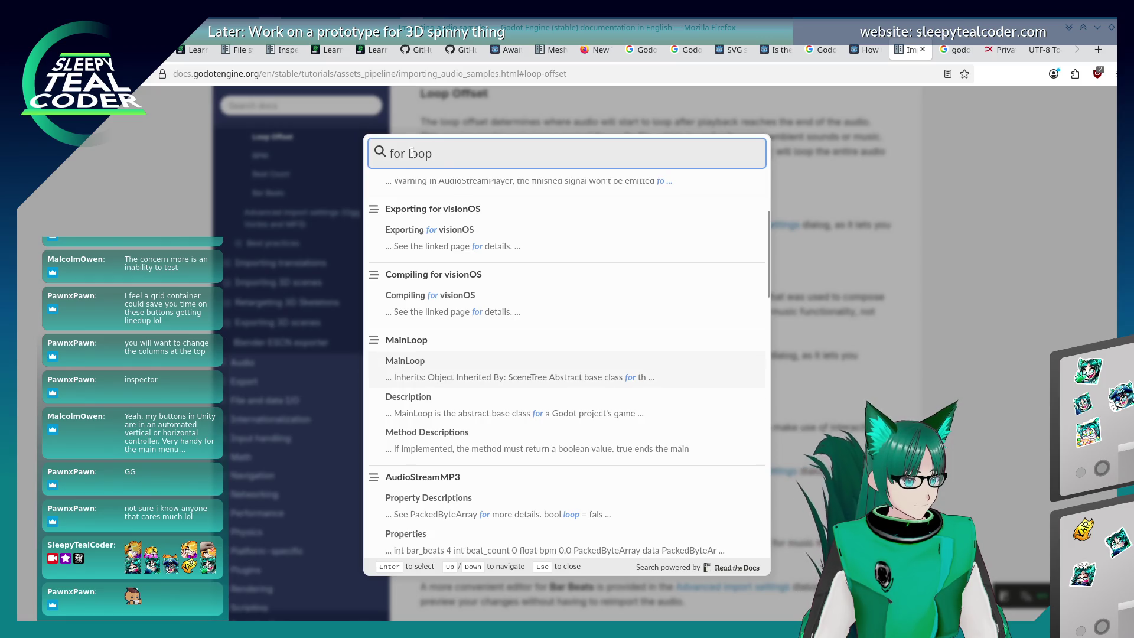
pyautogui.scroll(-5, 533, 393)
pyautogui.scroll(-13, 762, 283)
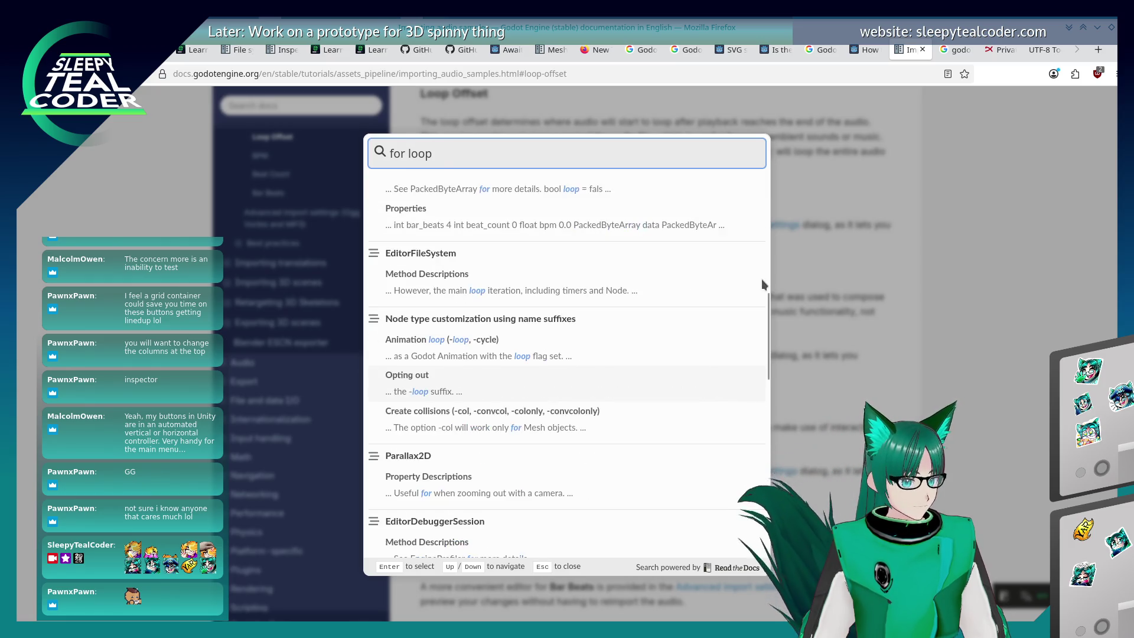
pyautogui.scroll(-5, 575, 425)
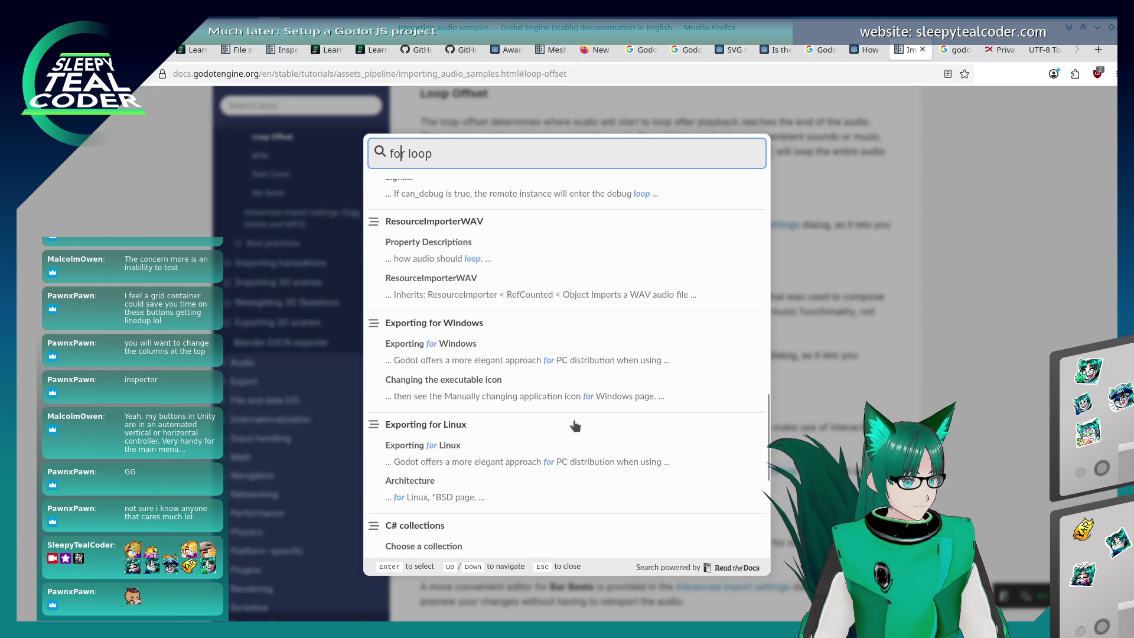
pyautogui.scroll(-4, 575, 425)
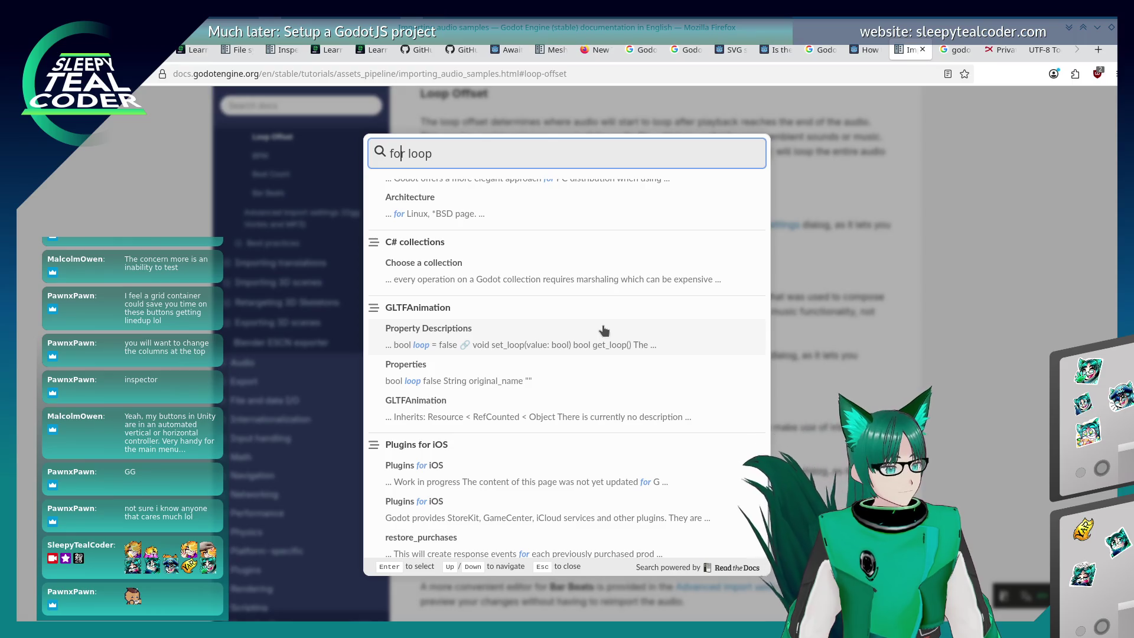
pyautogui.scroll(-1, 603, 330)
pyautogui.press('Escape')
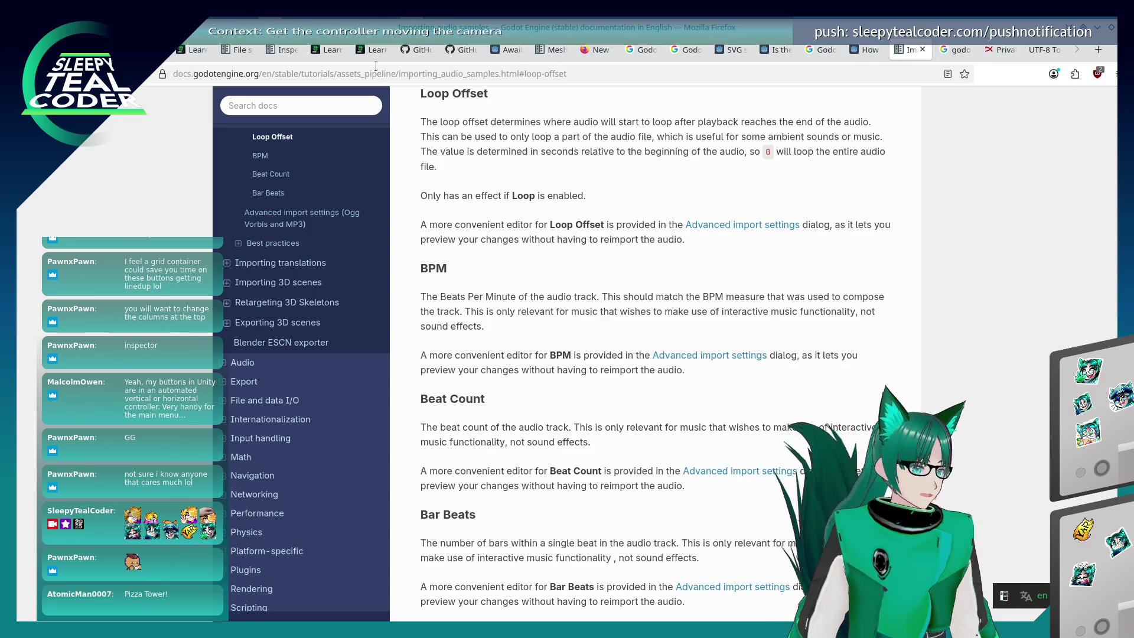
# Open Lesson 17, Introduction to For Loops, from the Learn GDScript From Zero course
pyautogui.click(359, 52)
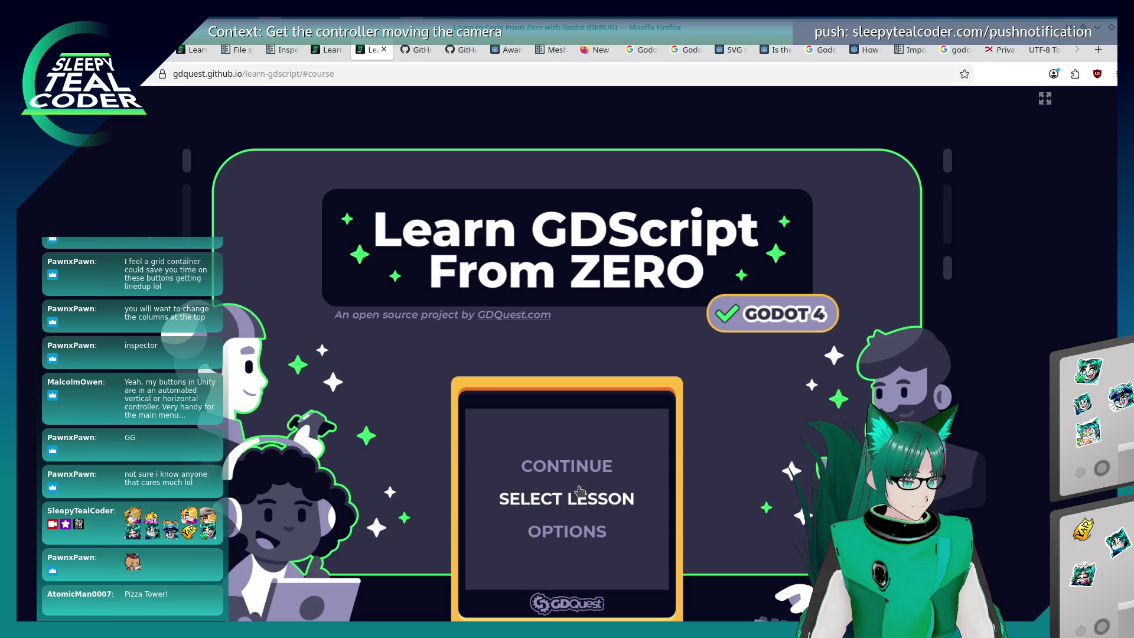
pyautogui.click(579, 498)
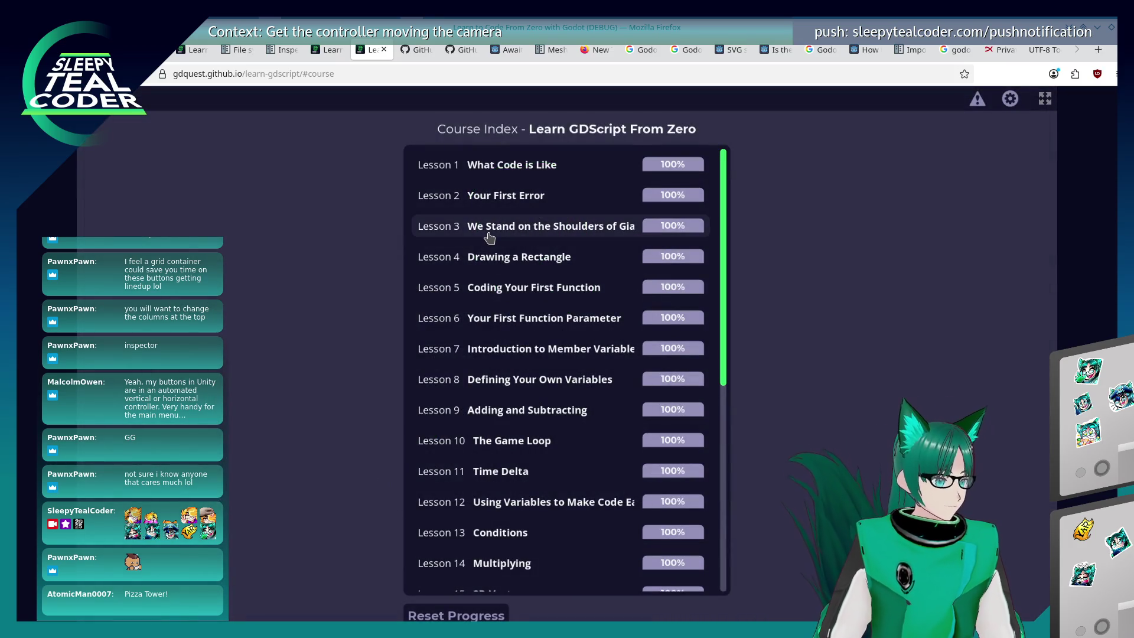
pyautogui.scroll(-5, 490, 238)
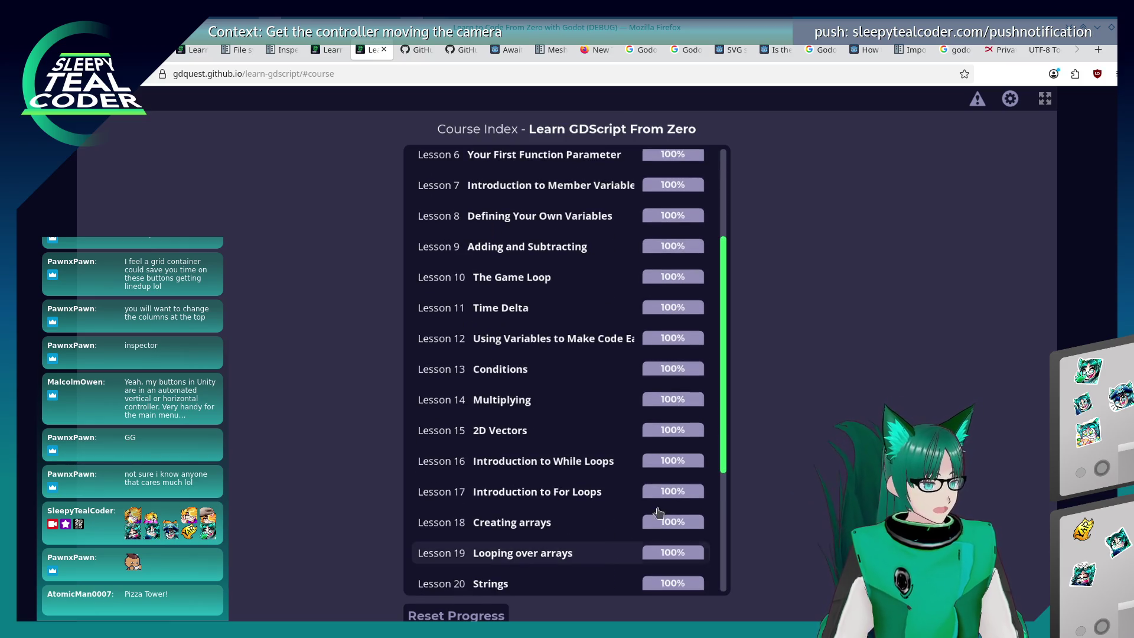
pyautogui.click(638, 499)
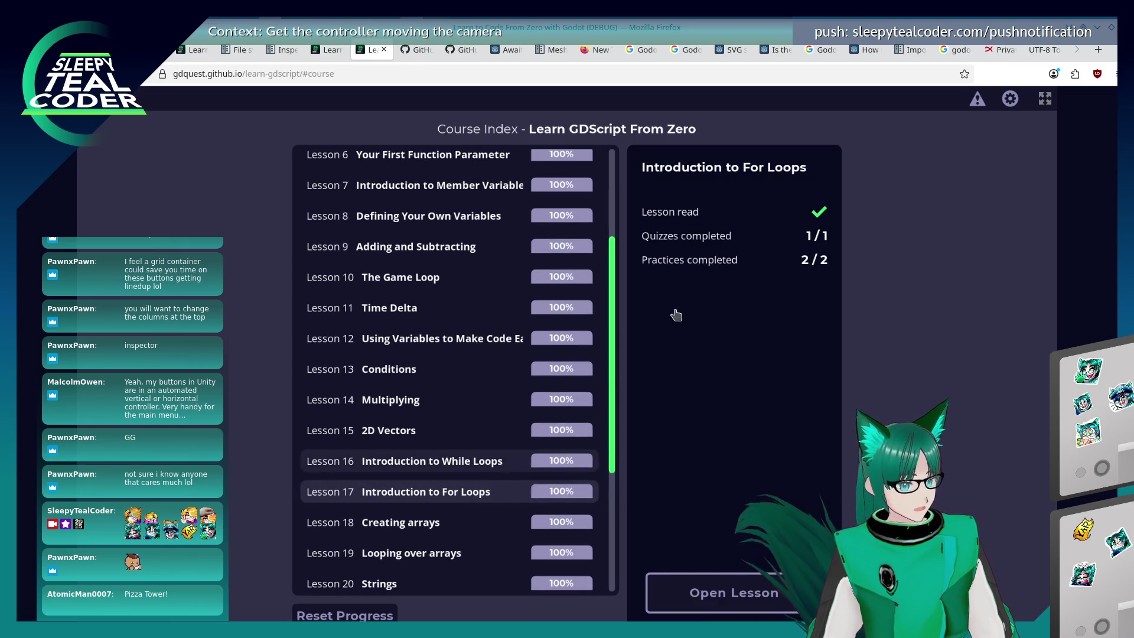
pyautogui.click(728, 590)
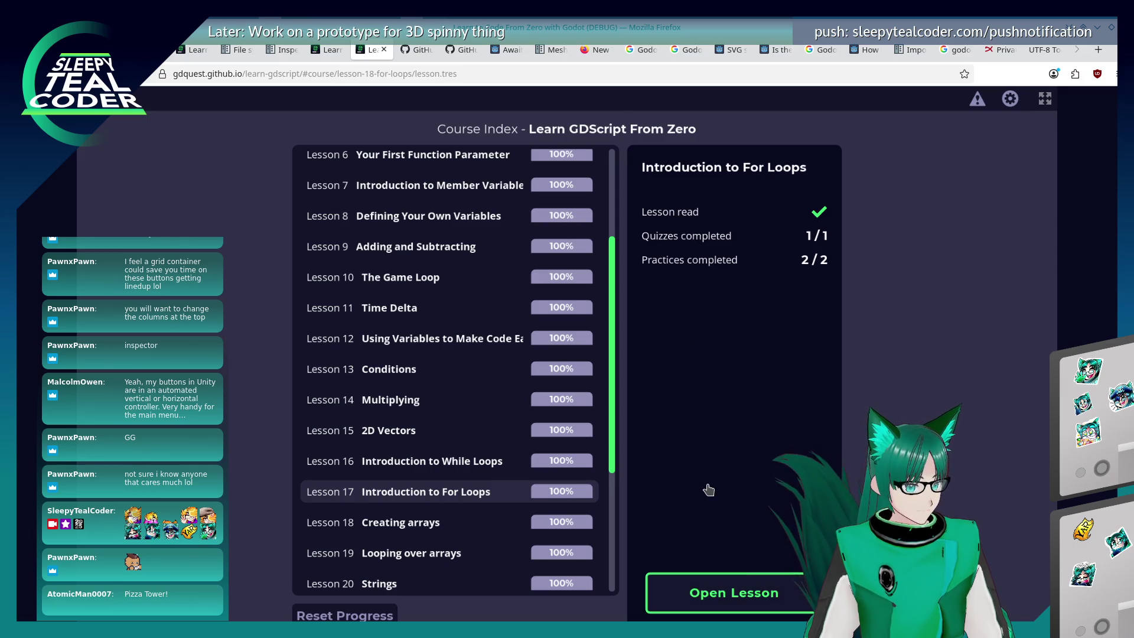
# Read through the For Loops lesson, then bring the Godot editor back to the front
pyautogui.scroll(-3, 570, 335)
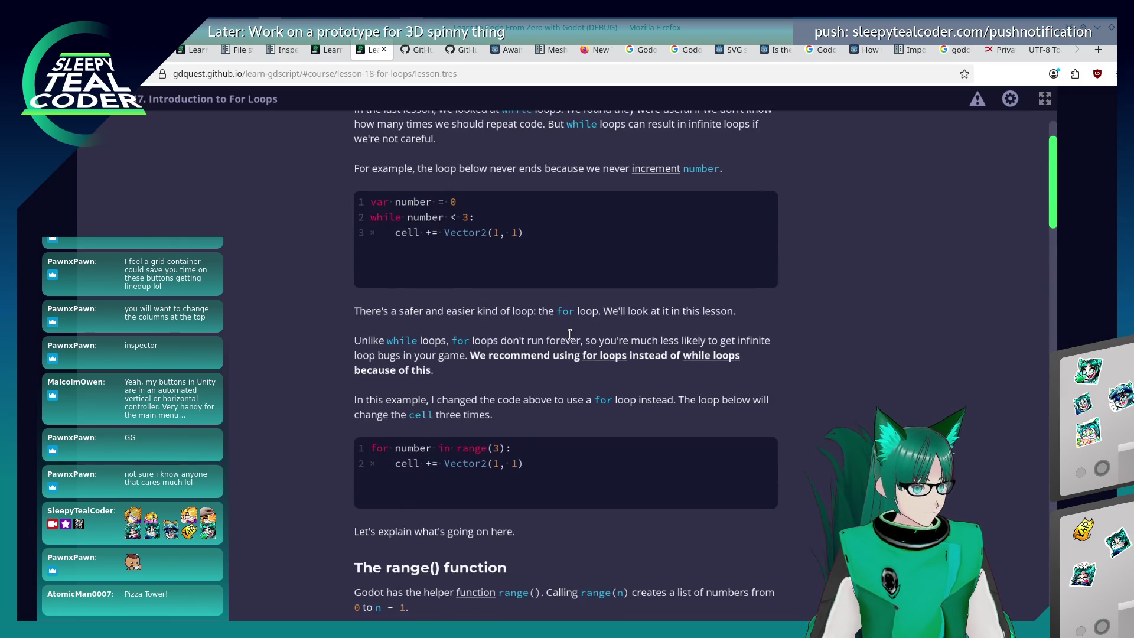
pyautogui.scroll(-1, 570, 335)
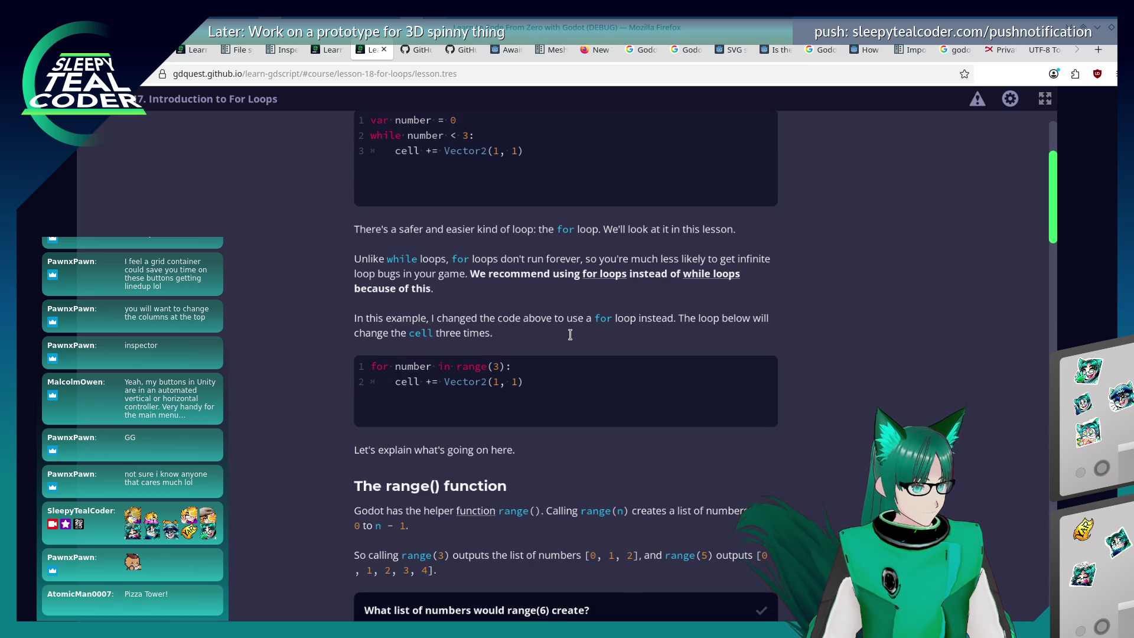
pyautogui.scroll(-1, 570, 334)
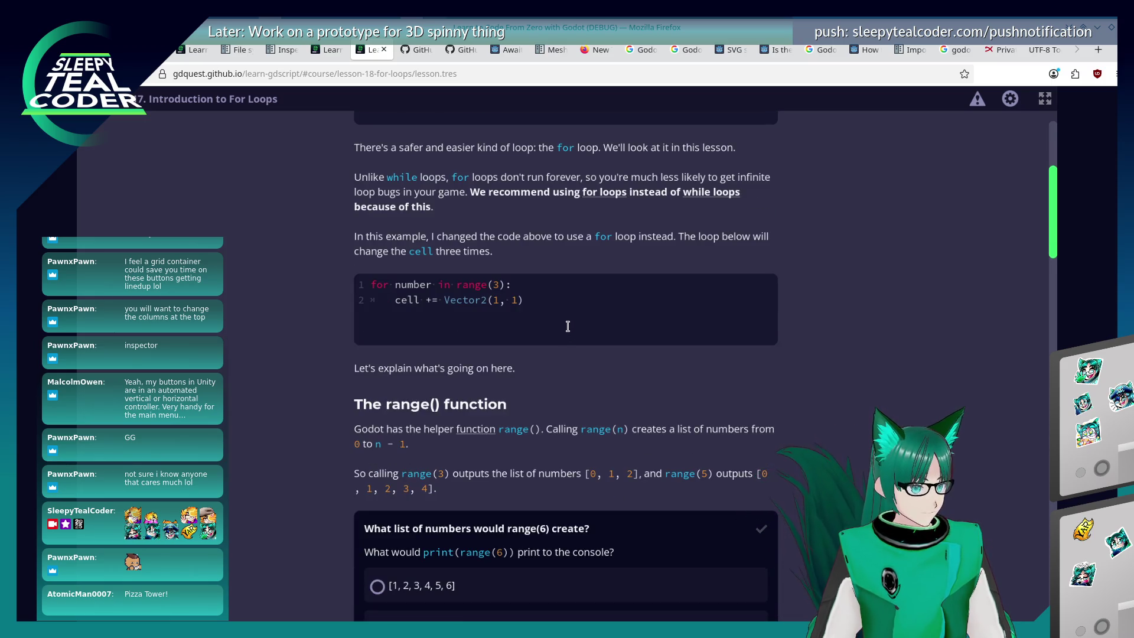
pyautogui.scroll(-1, 1052, 269)
pyautogui.scroll(-9, 1052, 269)
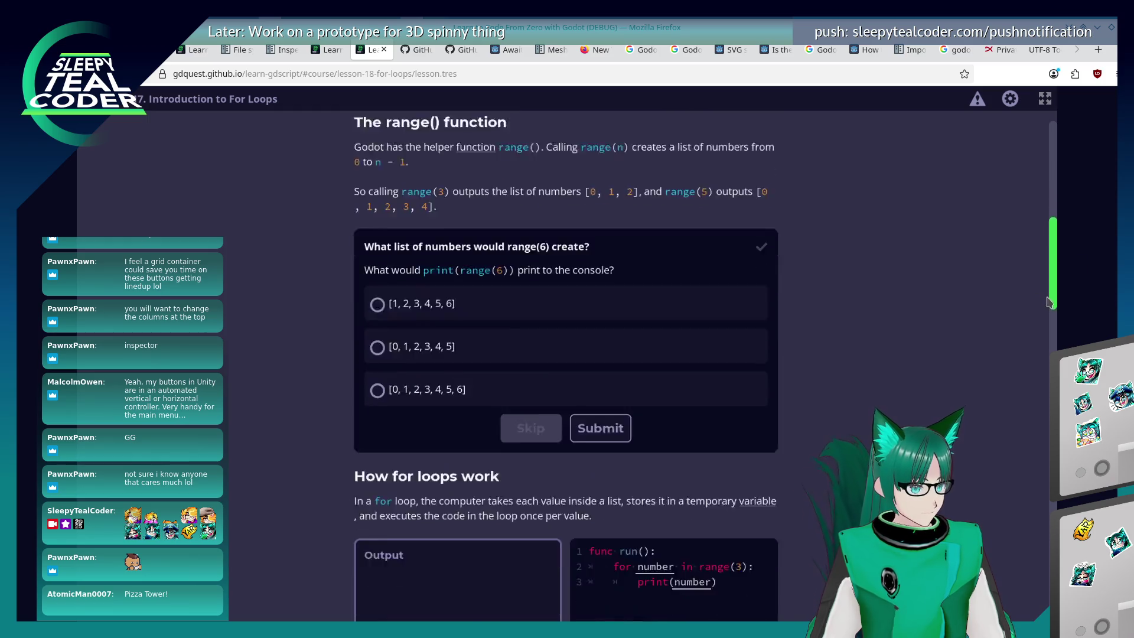
pyautogui.scroll(-1, 1041, 353)
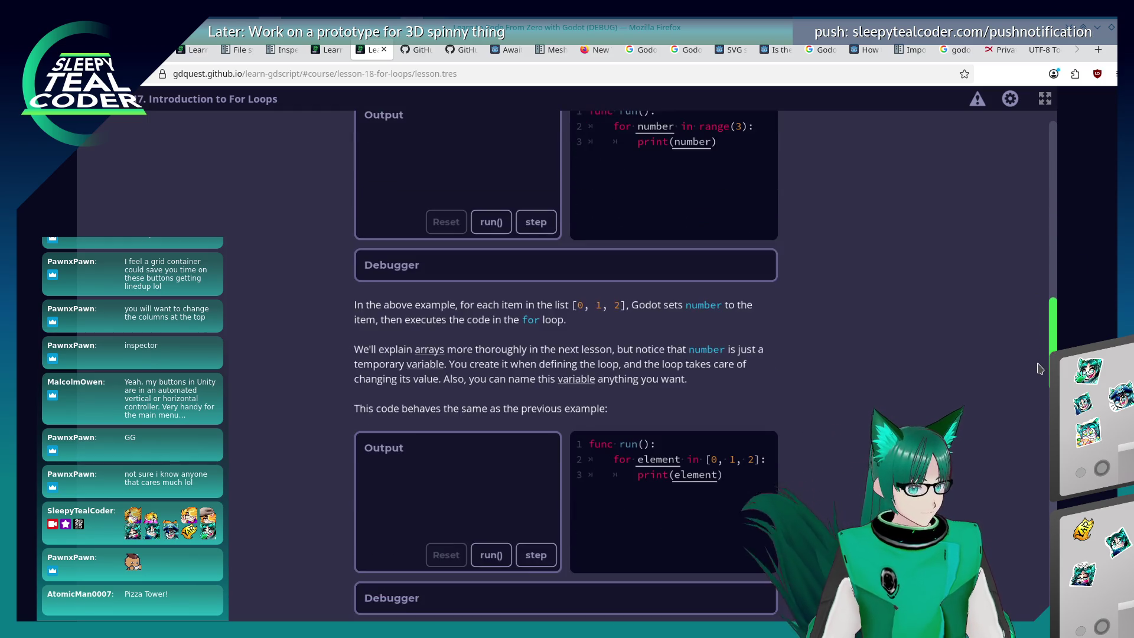
pyautogui.scroll(-6, 1034, 402)
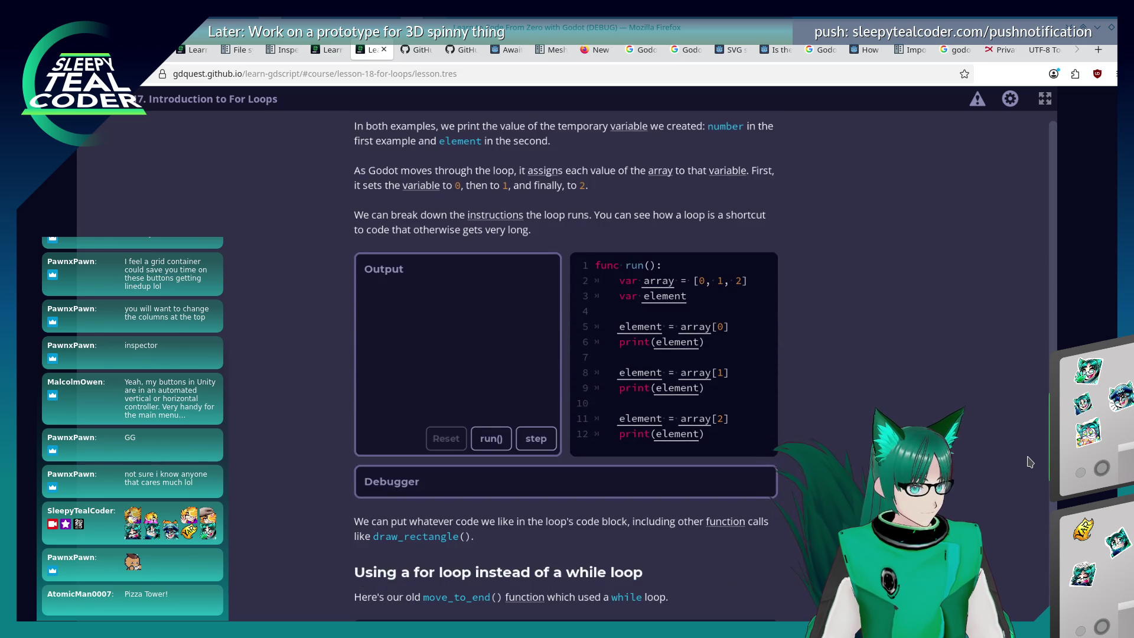
pyautogui.scroll(-5, 1031, 462)
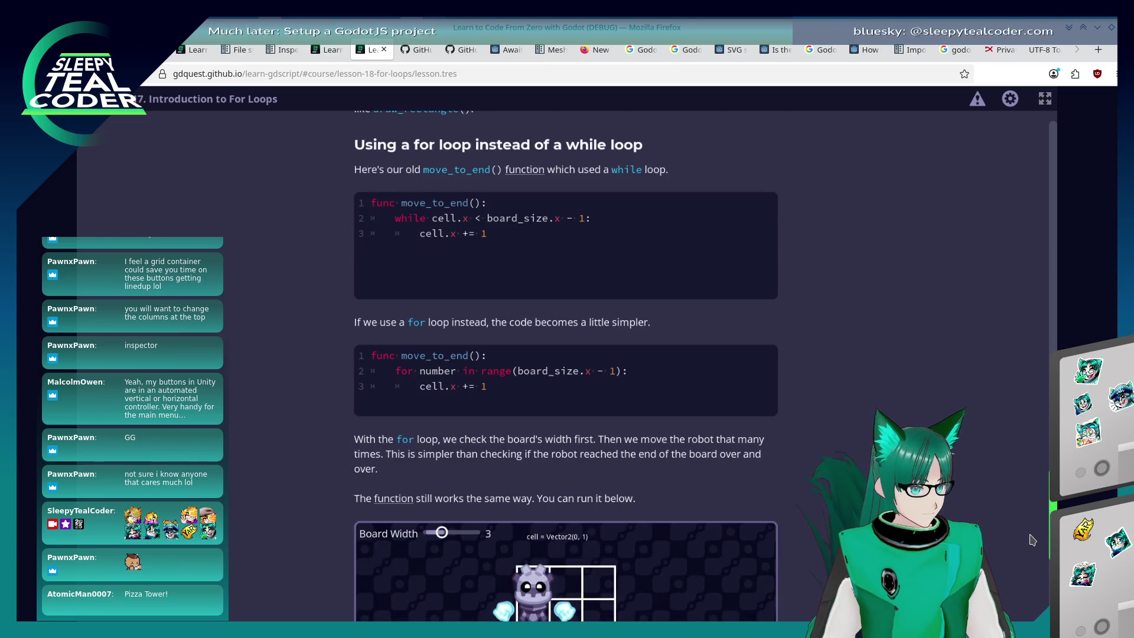
pyautogui.scroll(-1, 1033, 543)
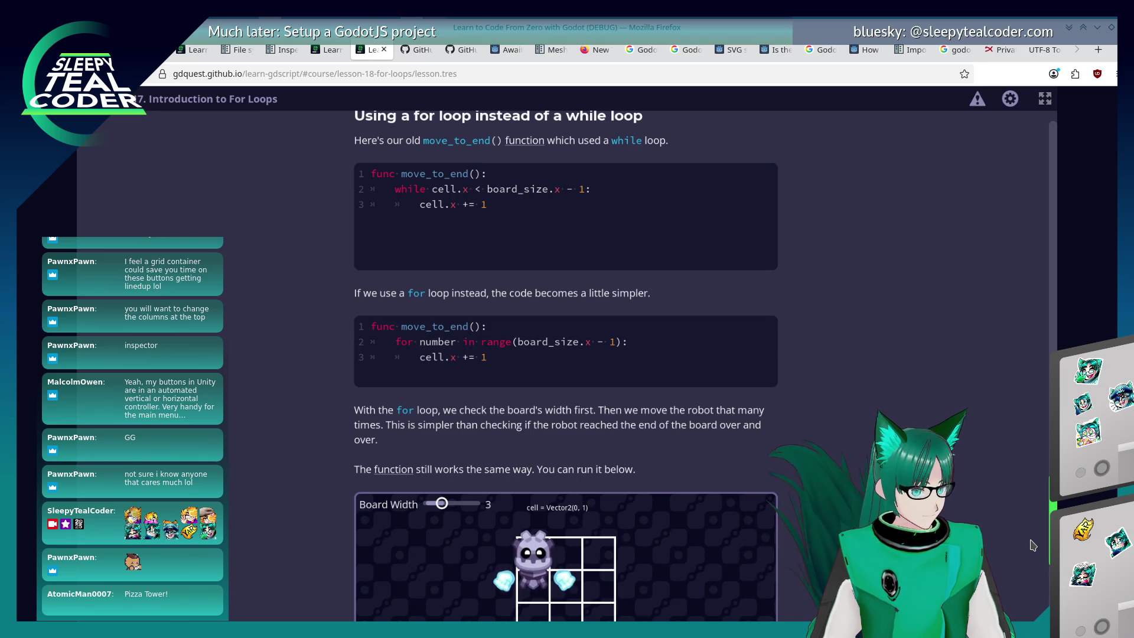
pyautogui.press('Home')
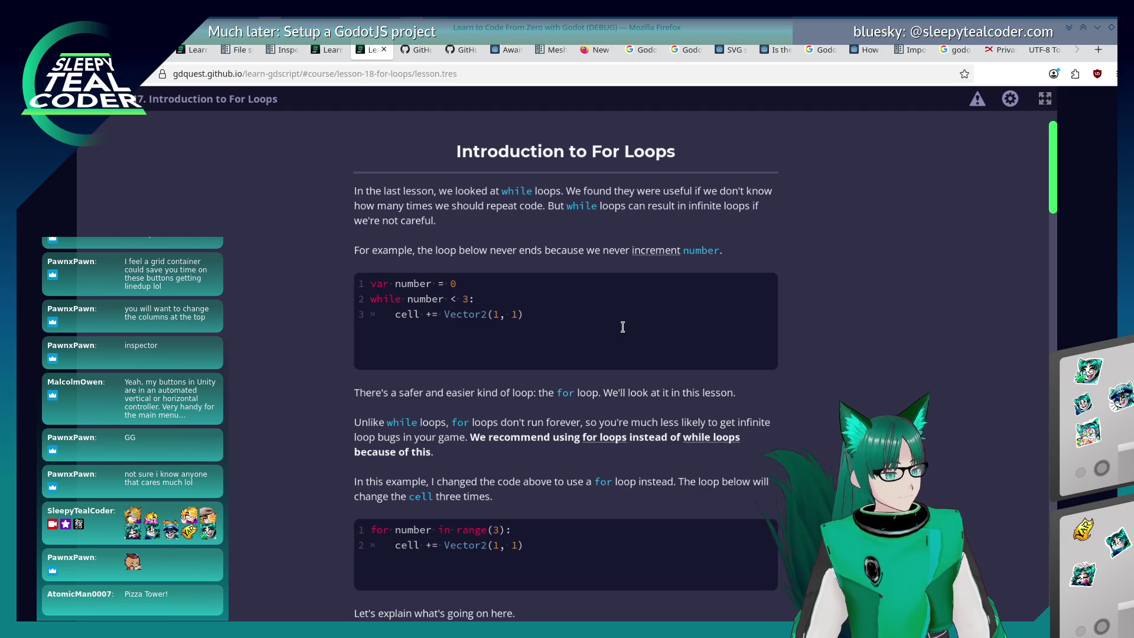
pyautogui.hotkey('alt', 'Tab')
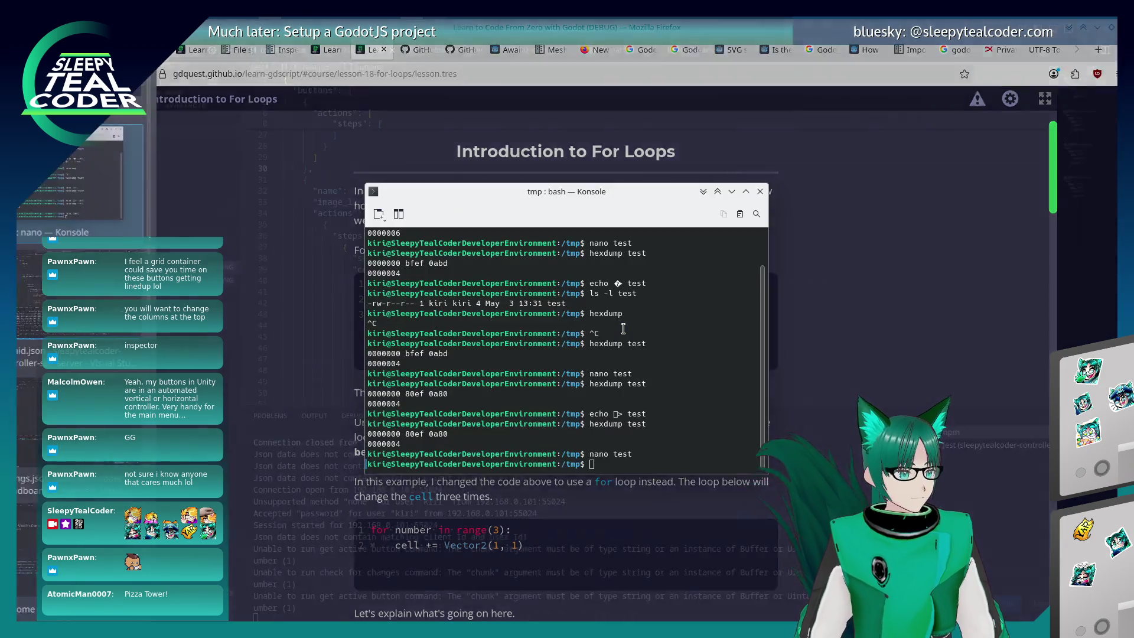
pyautogui.hotkey('alt', 'Tab')
pyautogui.hotkey('alt', 'Tab')
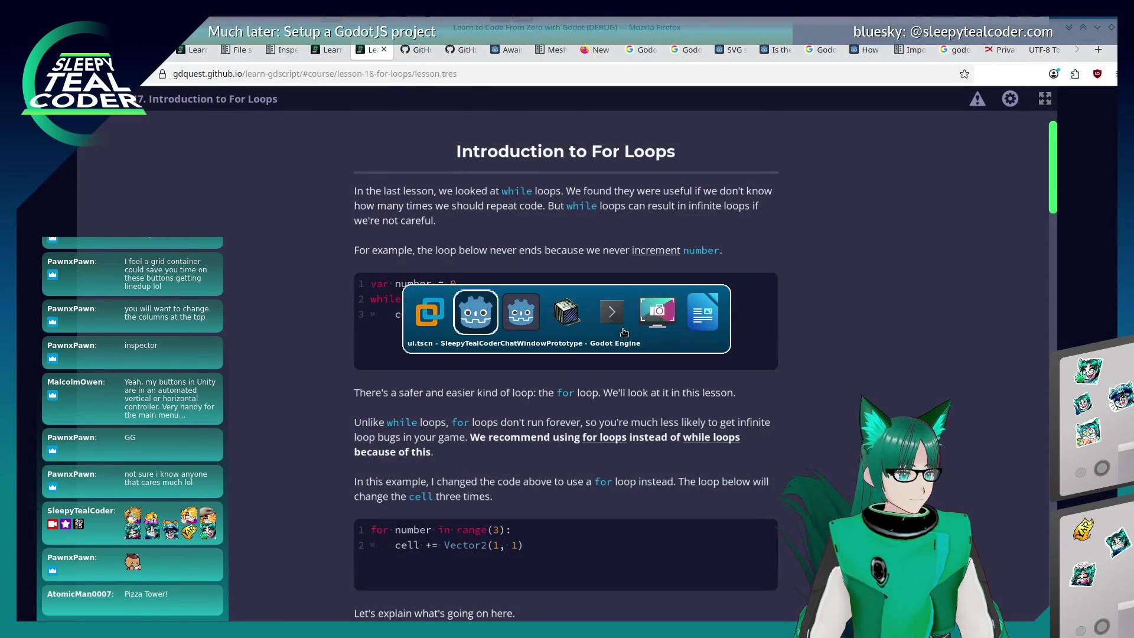
pyautogui.press('Up')
pyautogui.press('Up')
# Add 'var index = 0' and replace the for line with 'while index < 10' plus an index increment
pyautogui.click(674, 343)
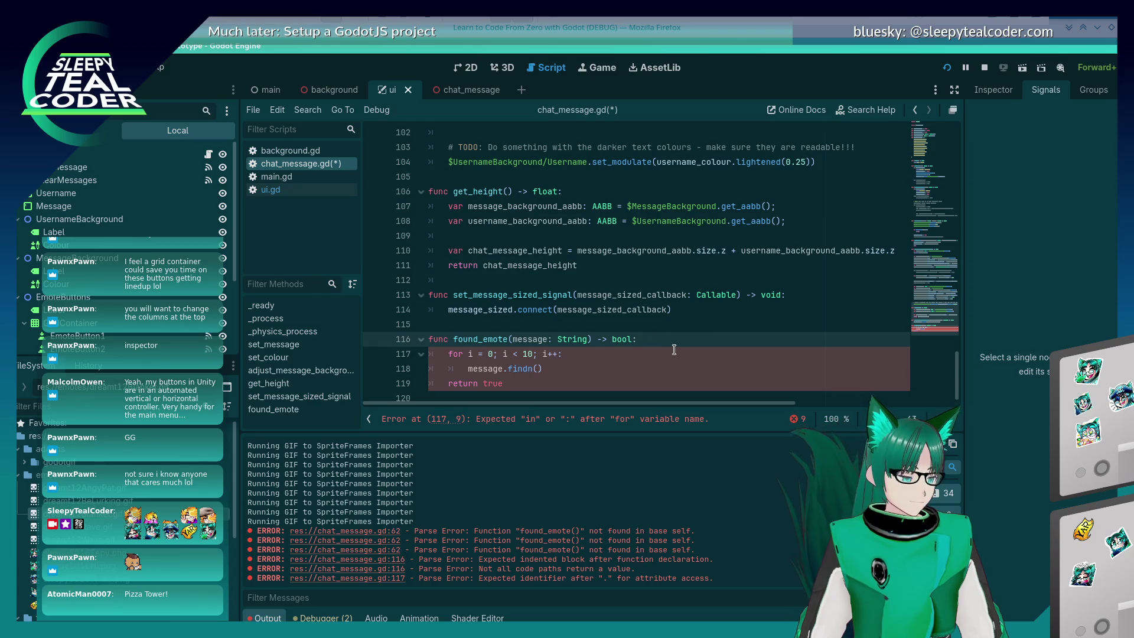
pyautogui.press('Return')
pyautogui.write('var n')
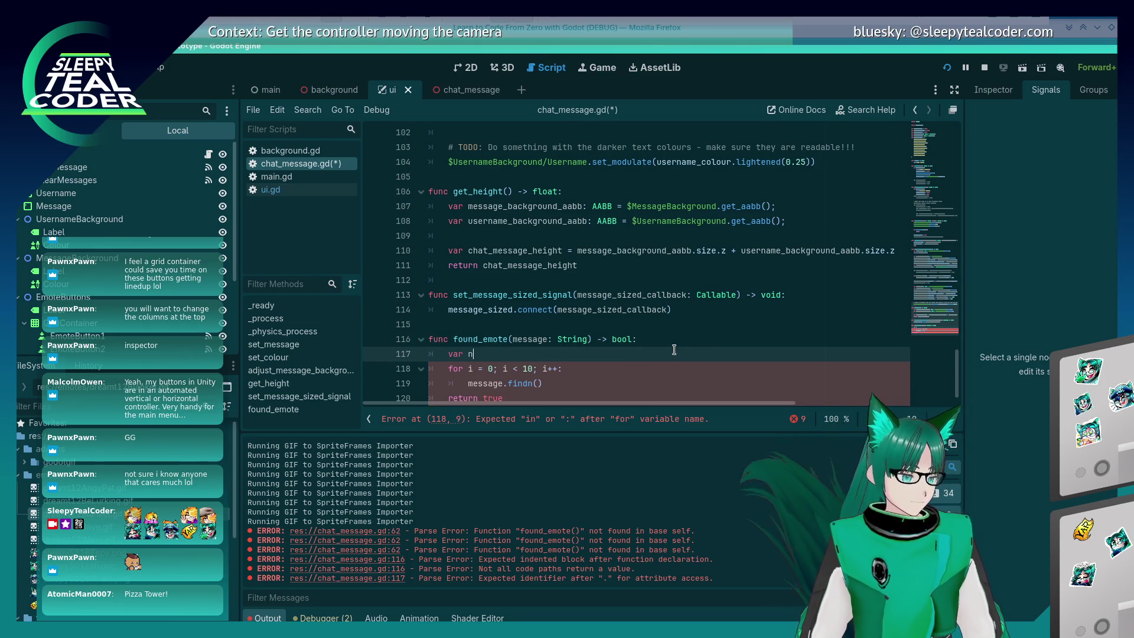
pyautogui.press('BackSpace')
pyautogui.write('index = 0')
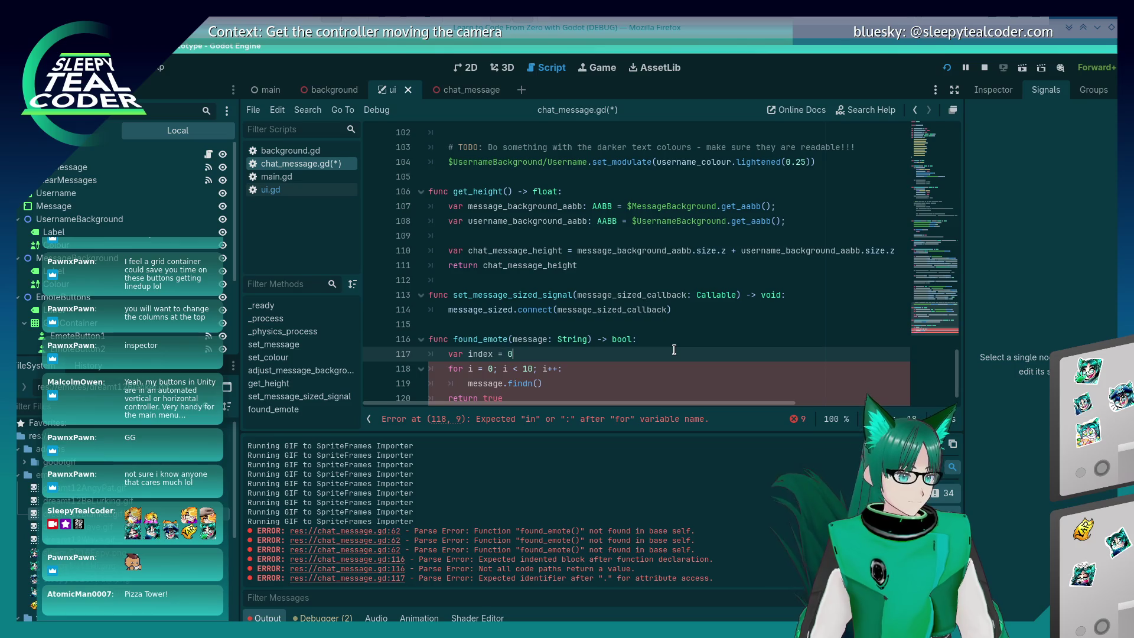
pyautogui.press('Return')
pyautogui.press('Down')
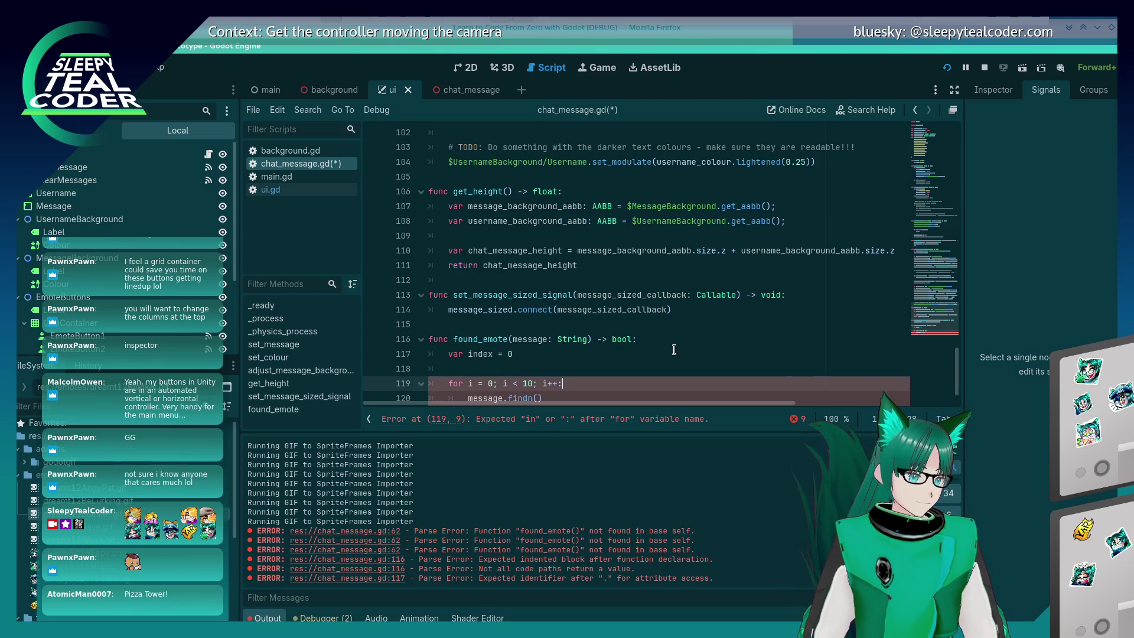
pyautogui.hotkey('ctrl', 'shift', 'k')
pyautogui.press('Up')
pyautogui.write('while in')
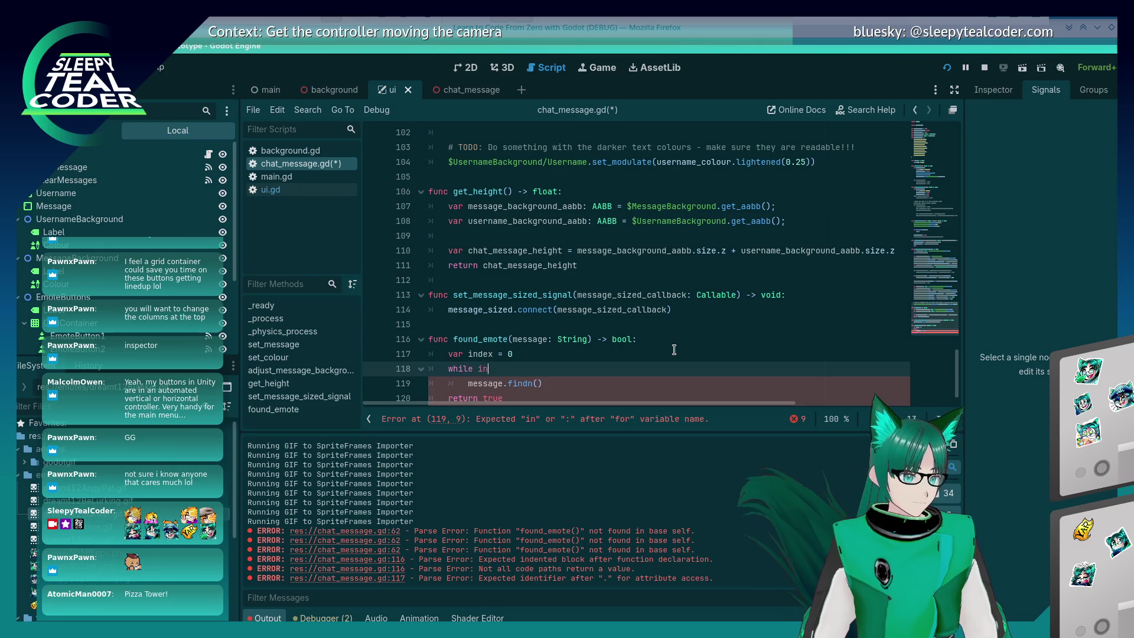
pyautogui.write('dex < 10')
pyautogui.press('Return')
pyautogui.write('index++')
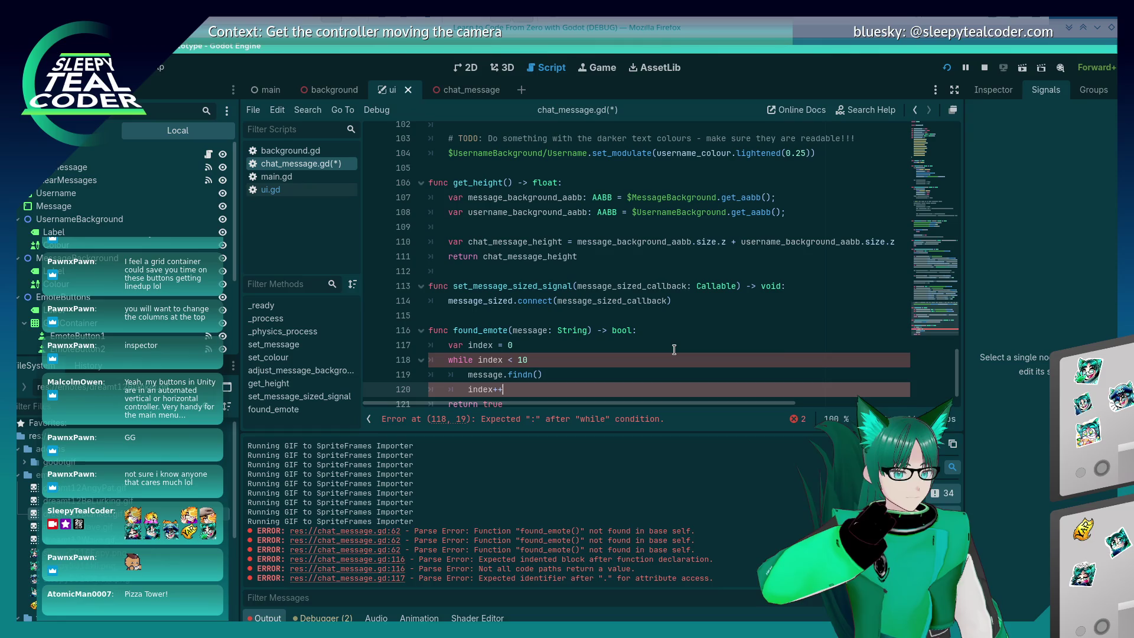
# Replace findn with const utf8_character_base = 0xF001 and utf8_character = base + index, then save
pyautogui.press('Up')
pyautogui.hotkey('shift', 'Home')
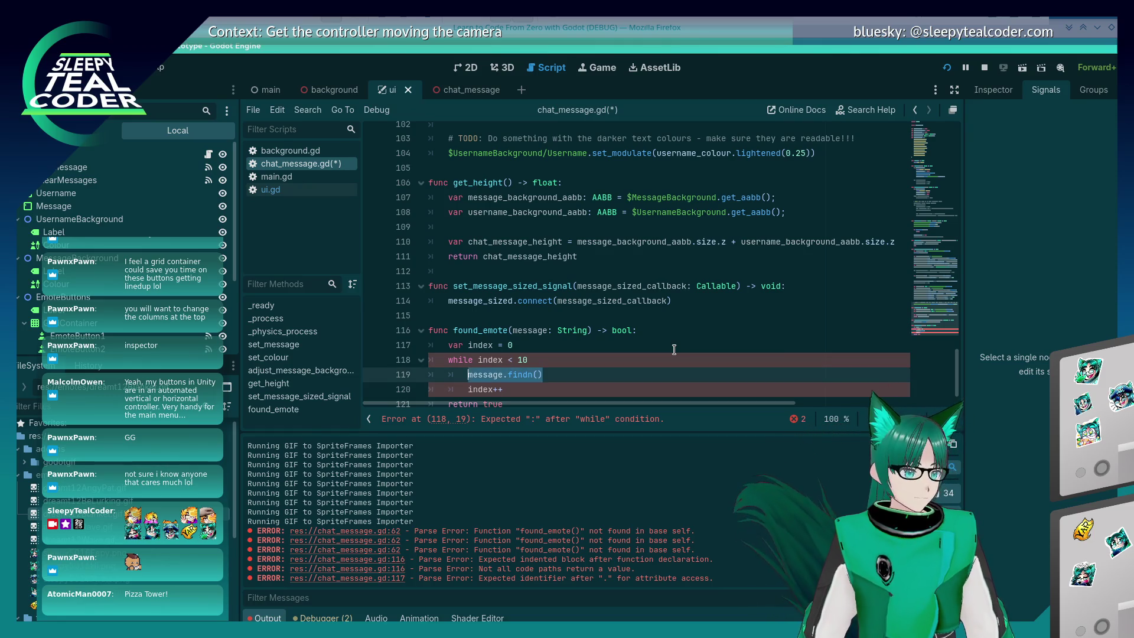
pyautogui.press('BackSpace')
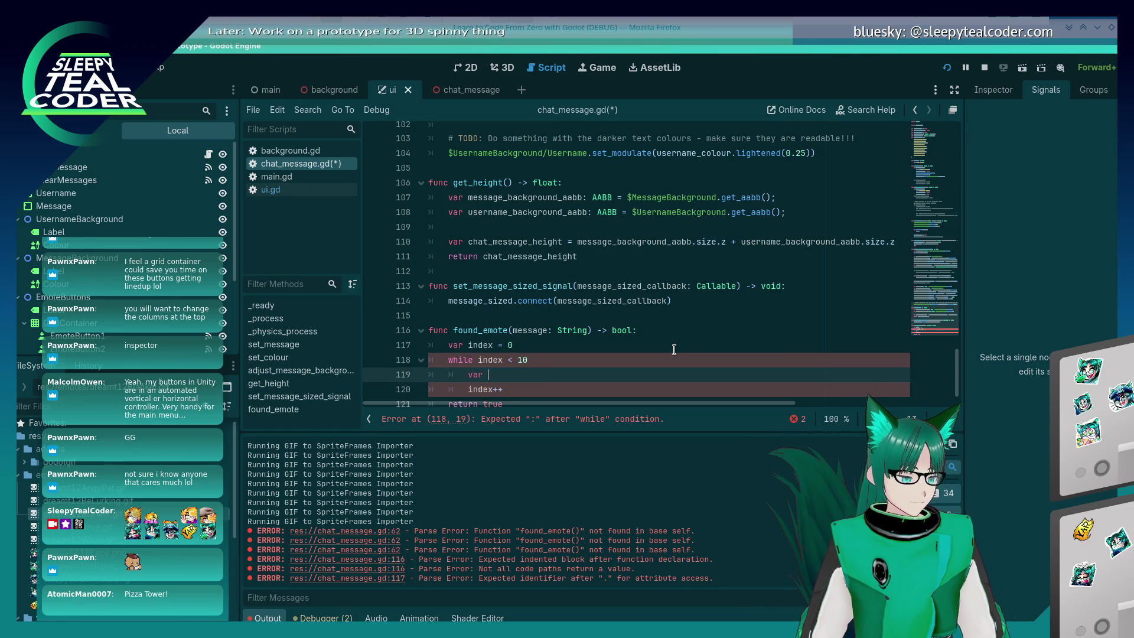
pyautogui.write('var charac')
pyautogui.press('BackSpace')
pyautogui.press('BackSpace')
pyautogui.press('BackSpace')
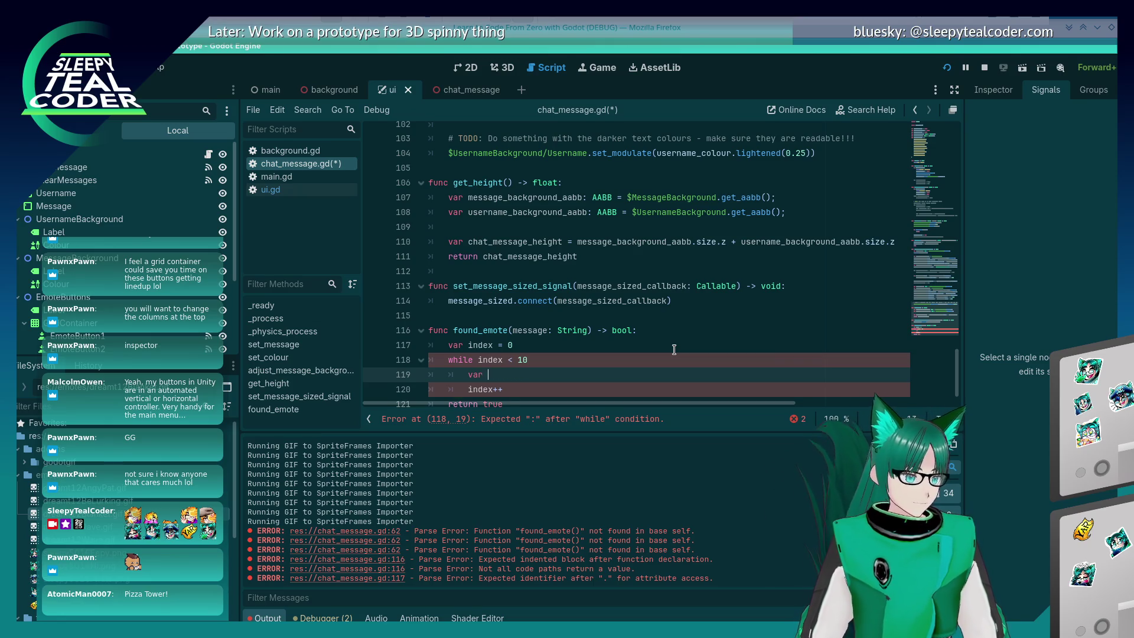
pyautogui.write('utf8_character_base ')
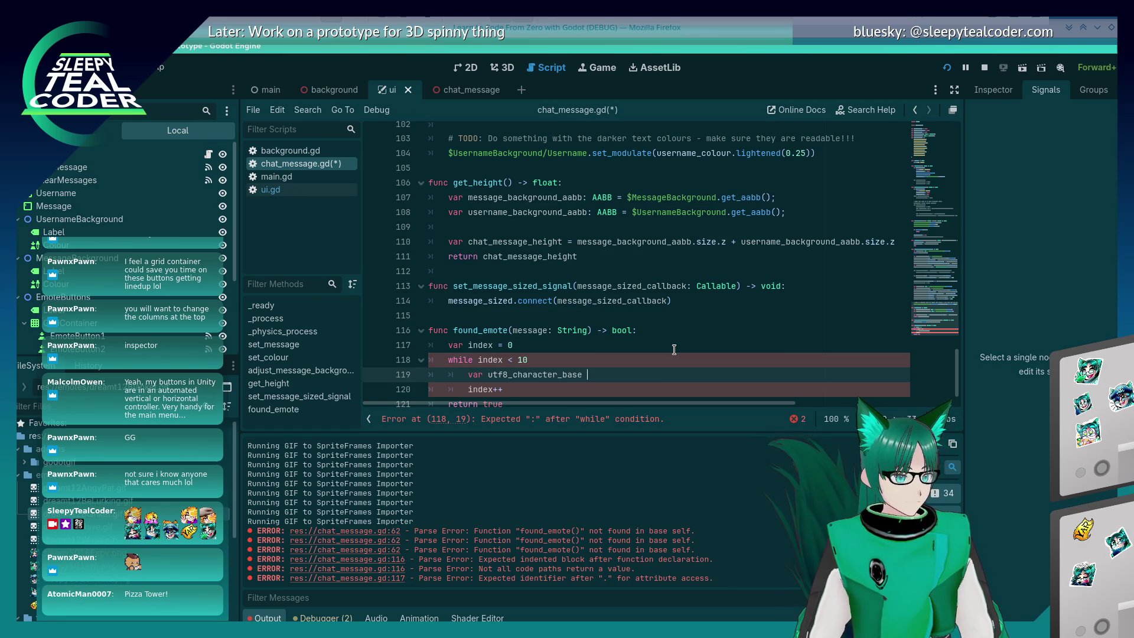
pyautogui.write('= 0xF001')
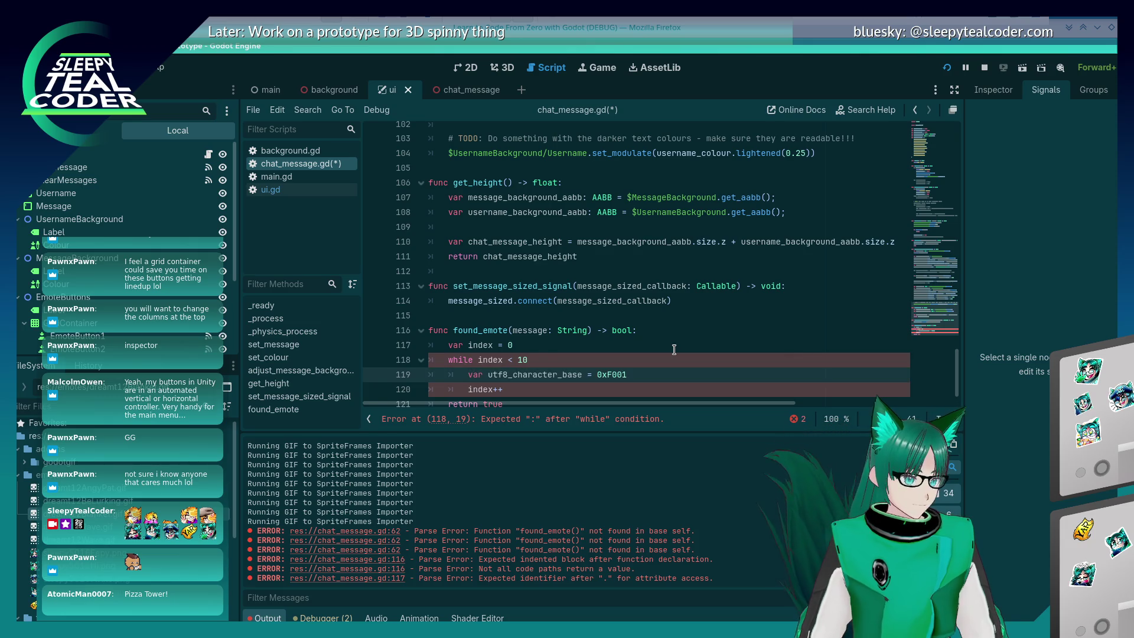
pyautogui.press('Return')
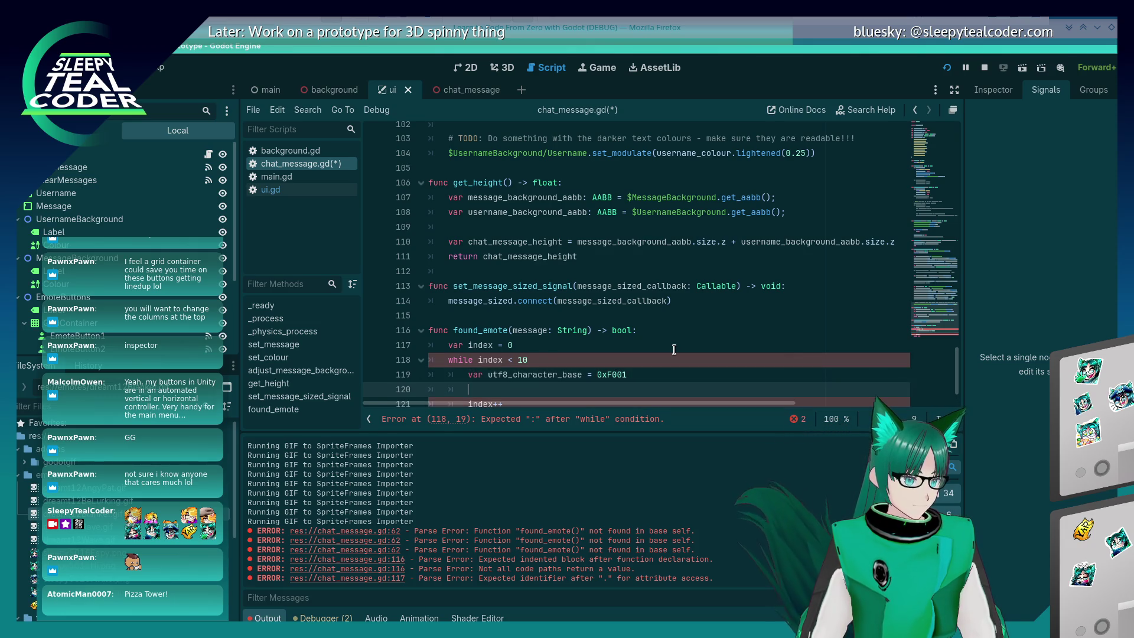
pyautogui.write('var')
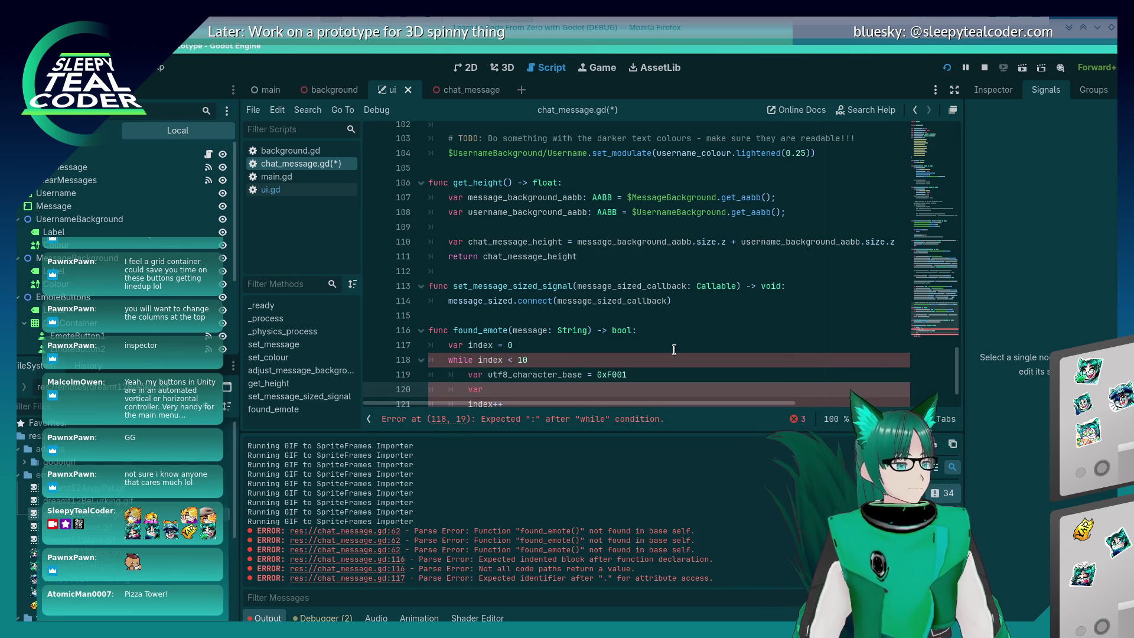
pyautogui.press('Up')
pyautogui.press('BackSpace')
pyautogui.press('BackSpace')
pyautogui.press('BackSpace')
pyautogui.write('const')
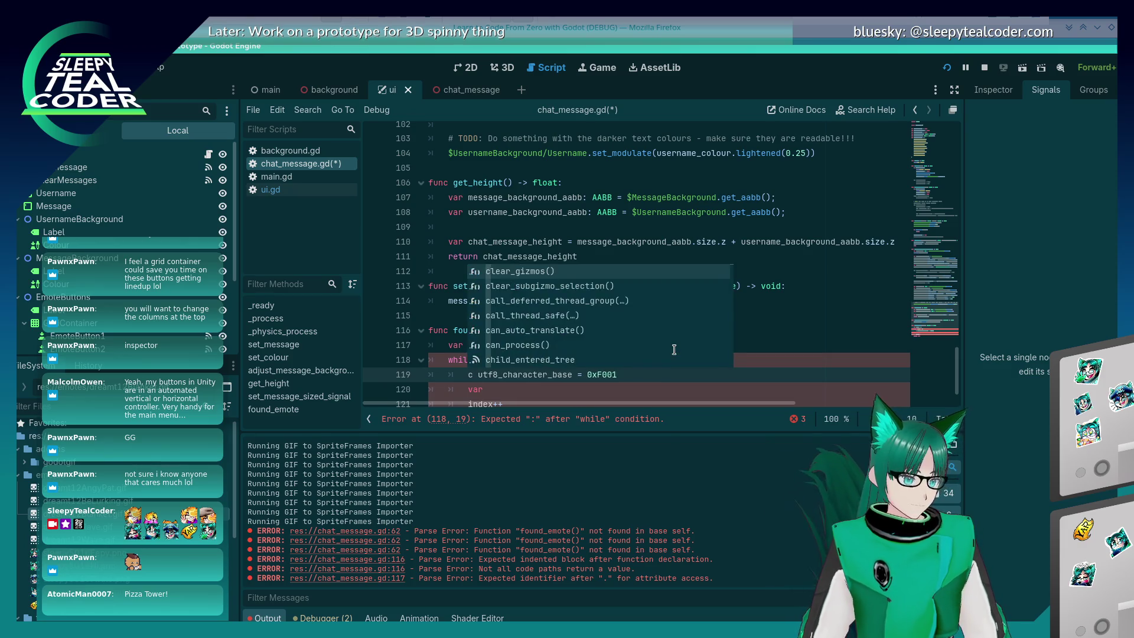
pyautogui.press('Down')
pyautogui.write('utf')
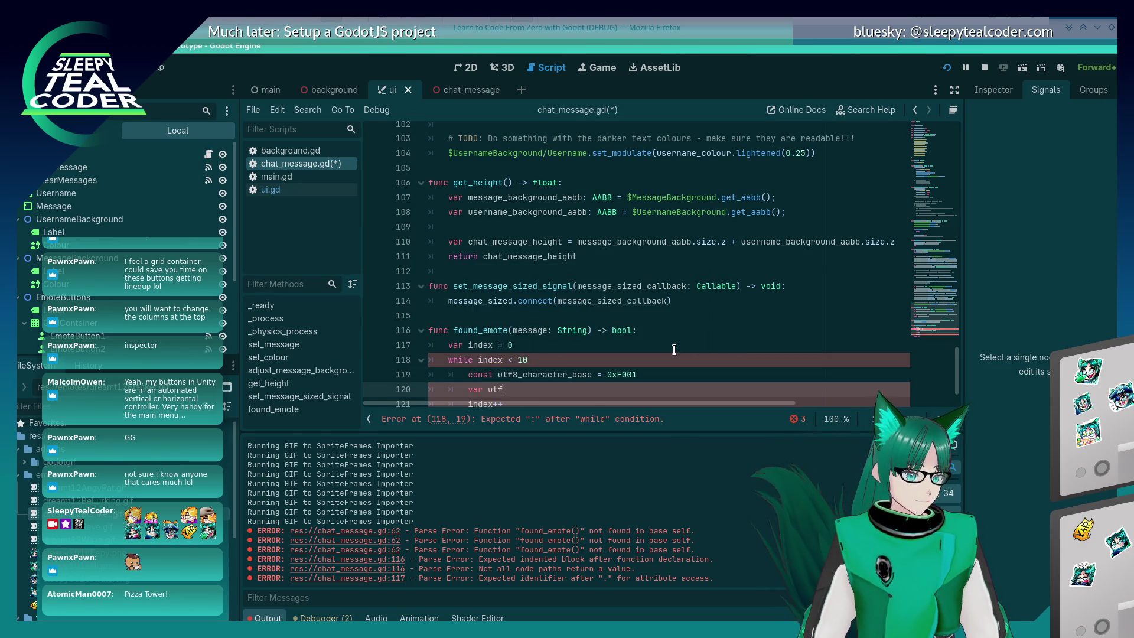
pyautogui.write('8_character')
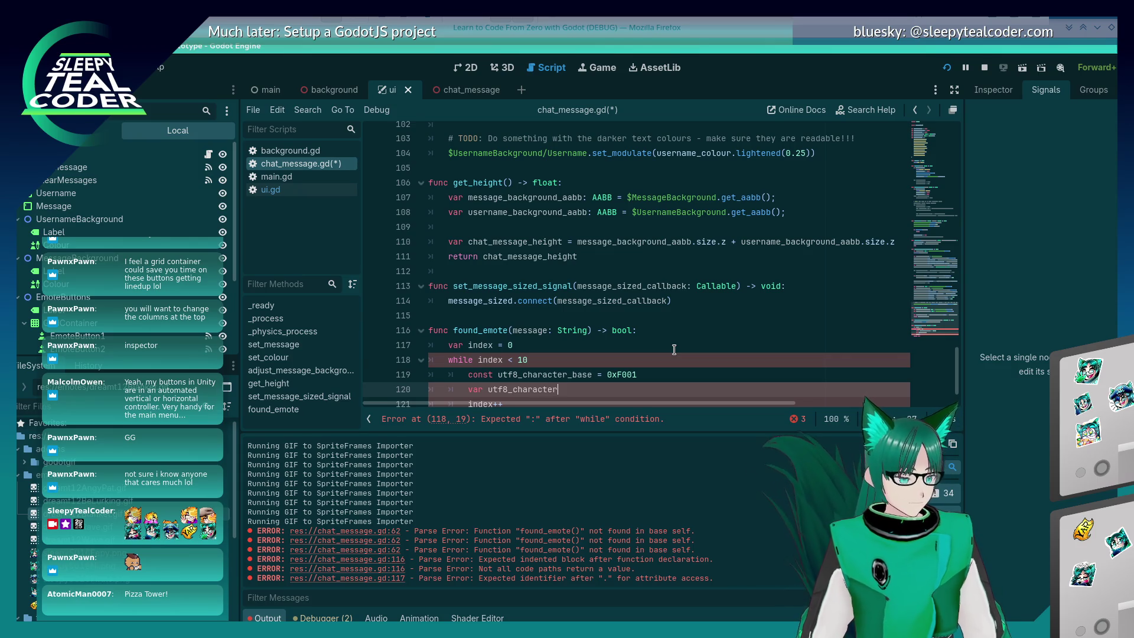
pyautogui.write(' = utf8_character_base + ')
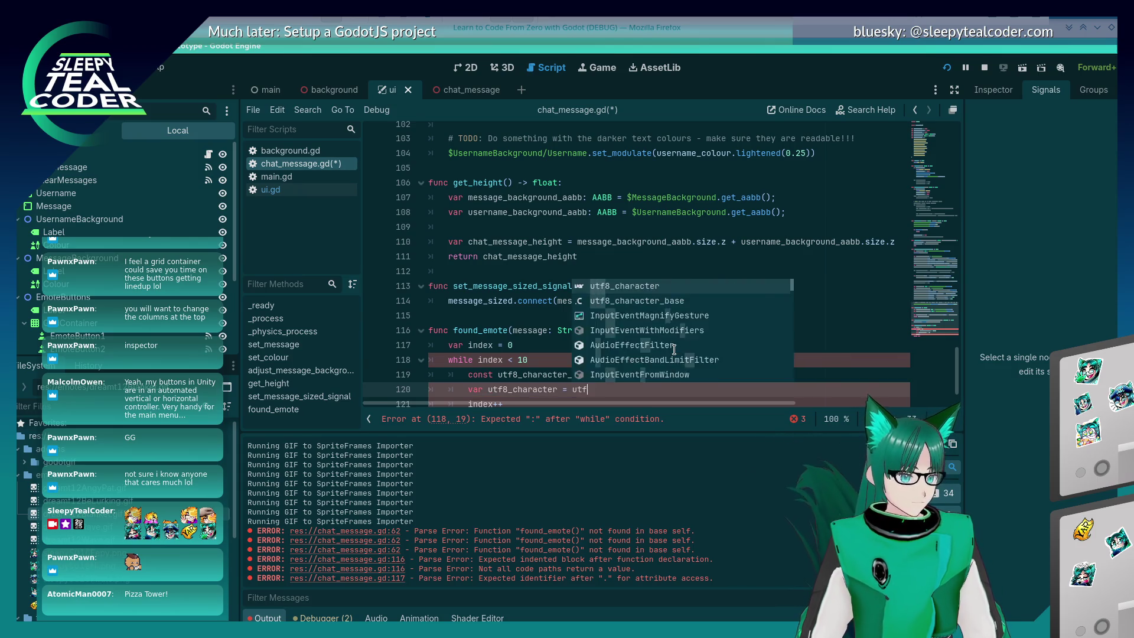
pyautogui.write('index')
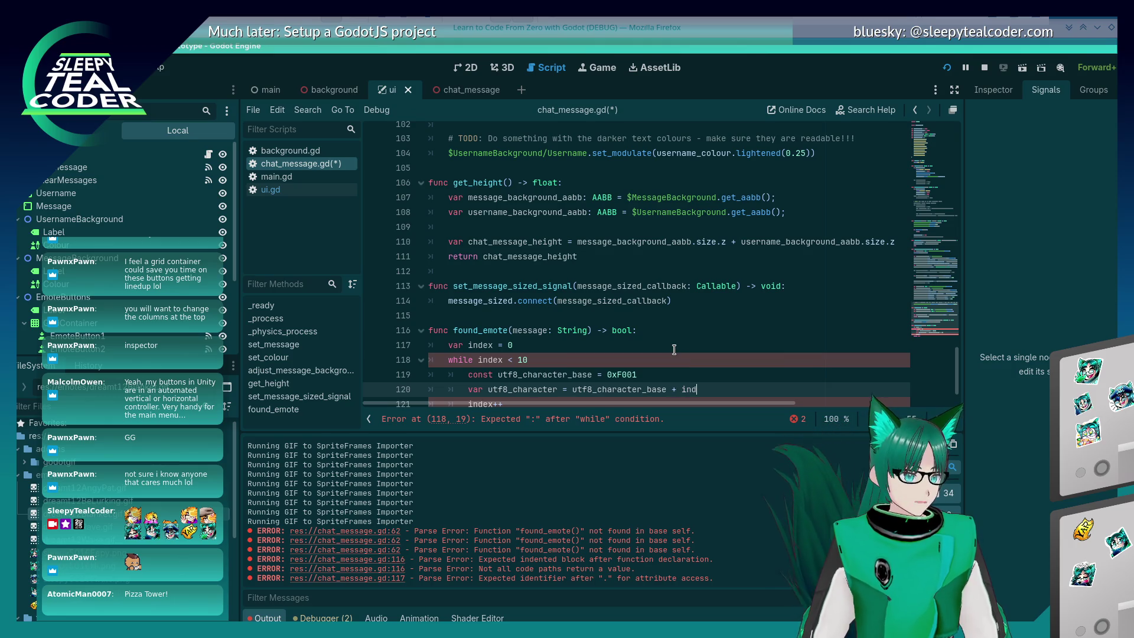
pyautogui.hotkey('ctrl', 's')
pyautogui.press('Escape')
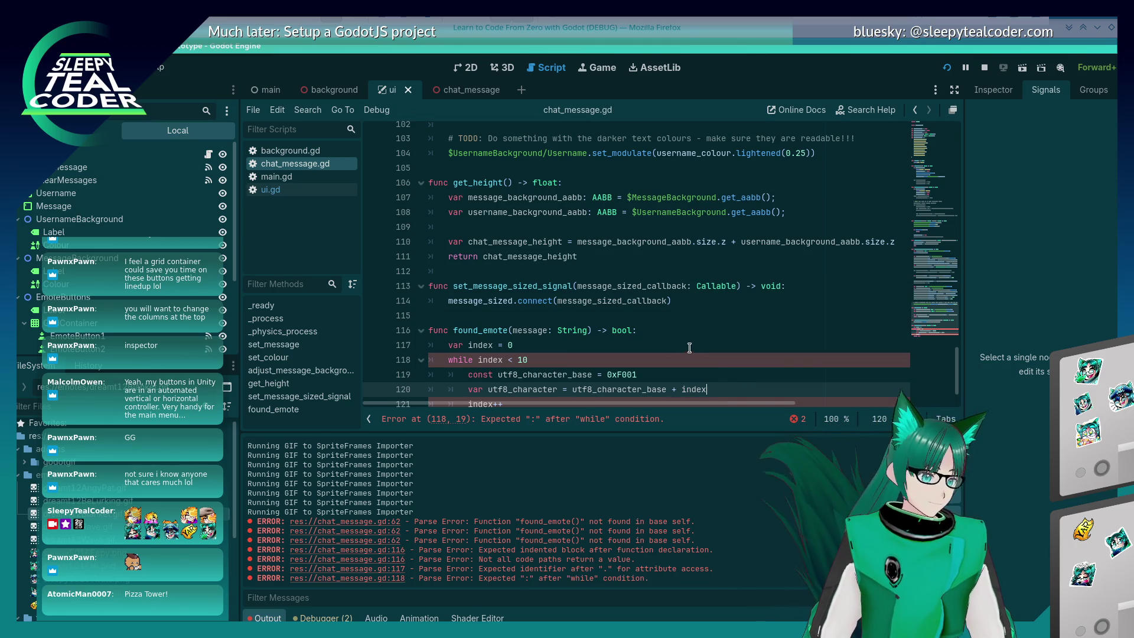
pyautogui.scroll(-1, 674, 350)
# Fix the loop increment on line 121 to 'index += 1' with correct indentation and save
pyautogui.click(578, 314)
pyautogui.write(':')
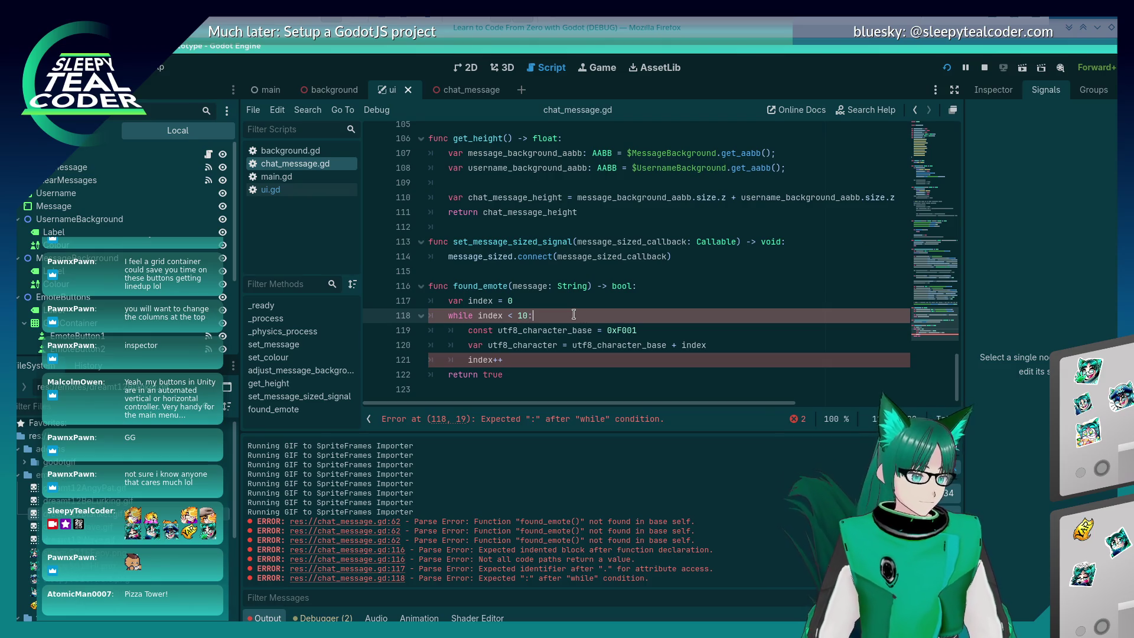
pyautogui.press('Down')
pyautogui.press('Down')
pyautogui.press('Down')
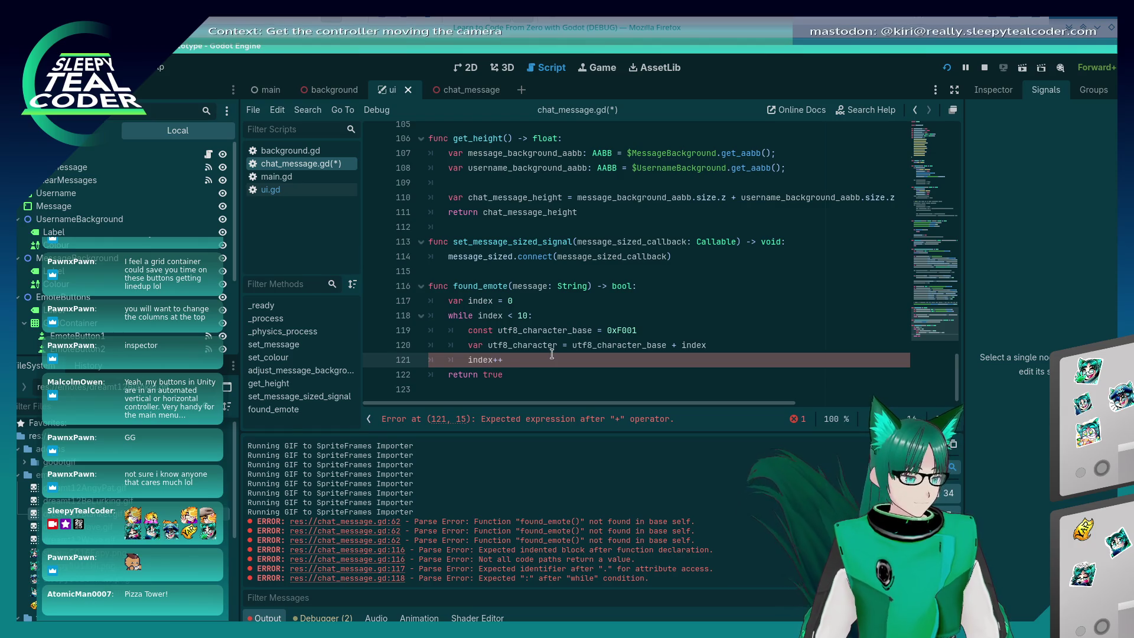
pyautogui.press('Return')
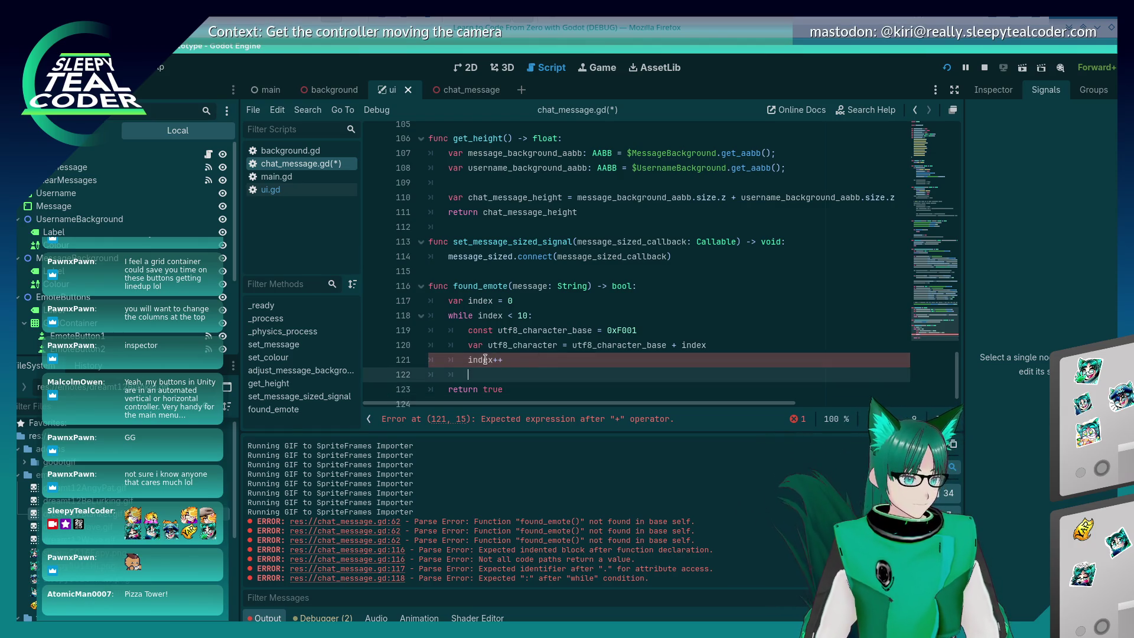
pyautogui.click(487, 359)
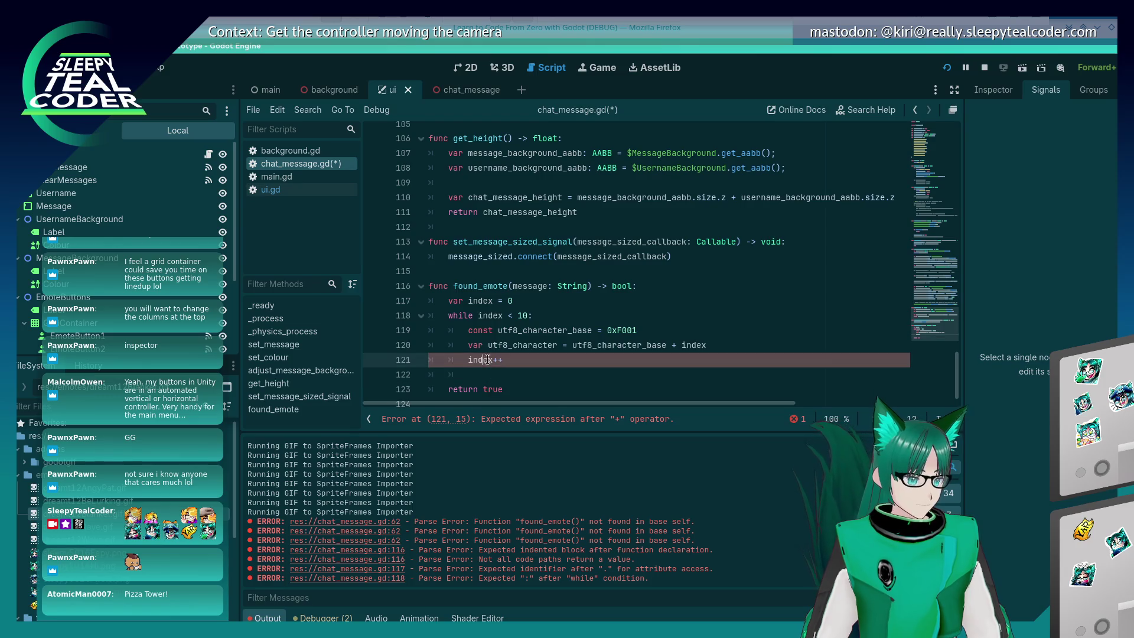
pyautogui.press('Tab')
pyautogui.press('Tab')
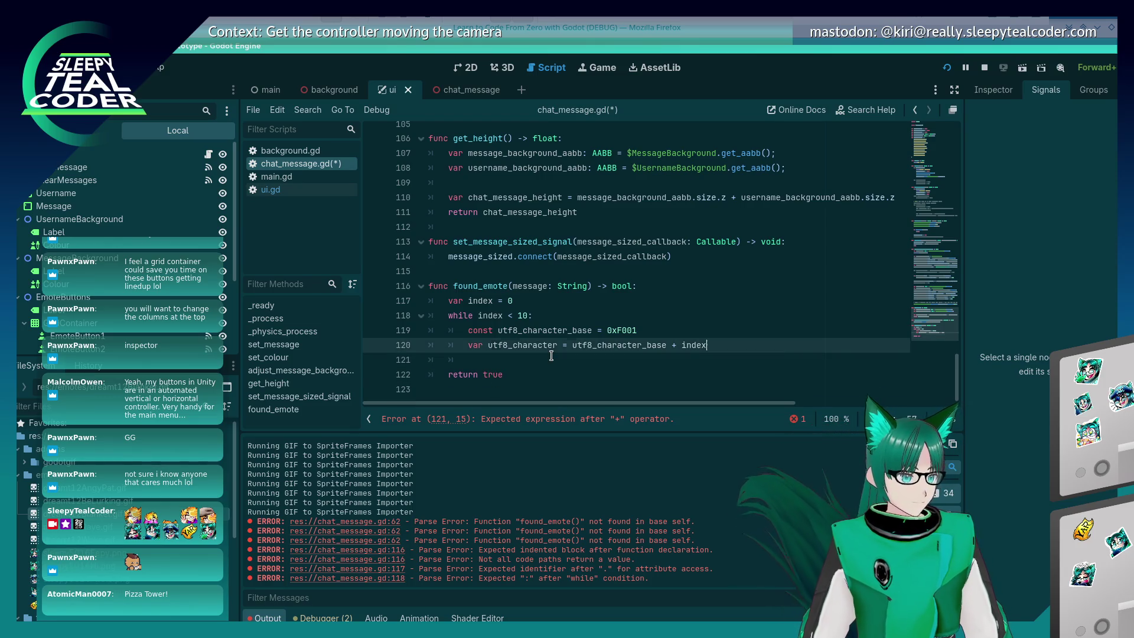
pyautogui.hotkey('shift', 'Tab')
pyautogui.hotkey('shift', 'Tab')
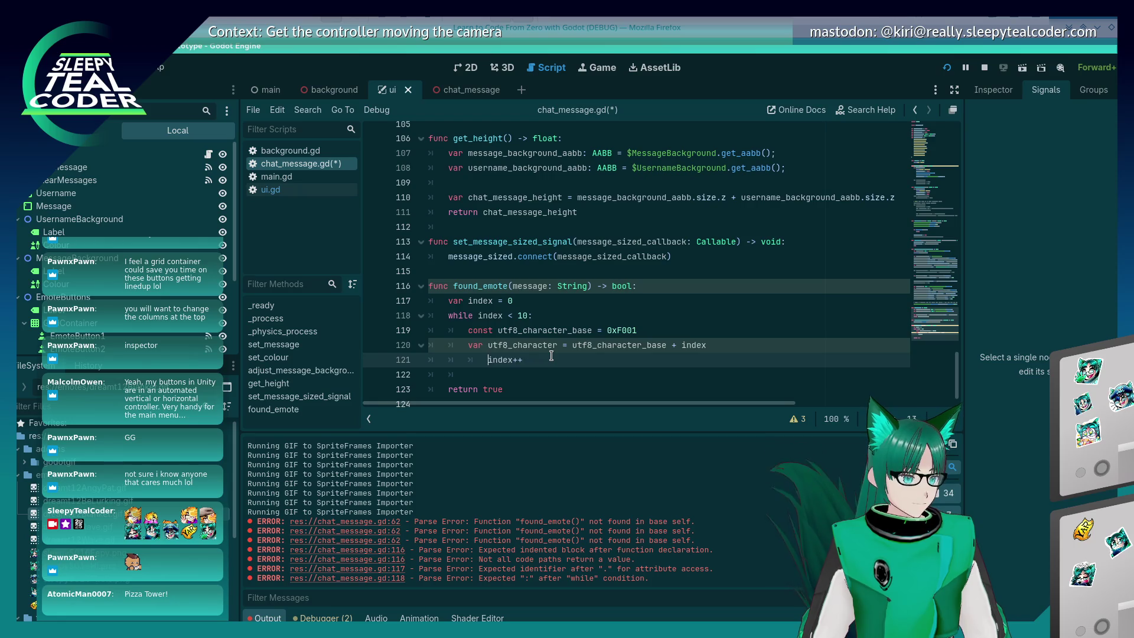
pyautogui.press('Up')
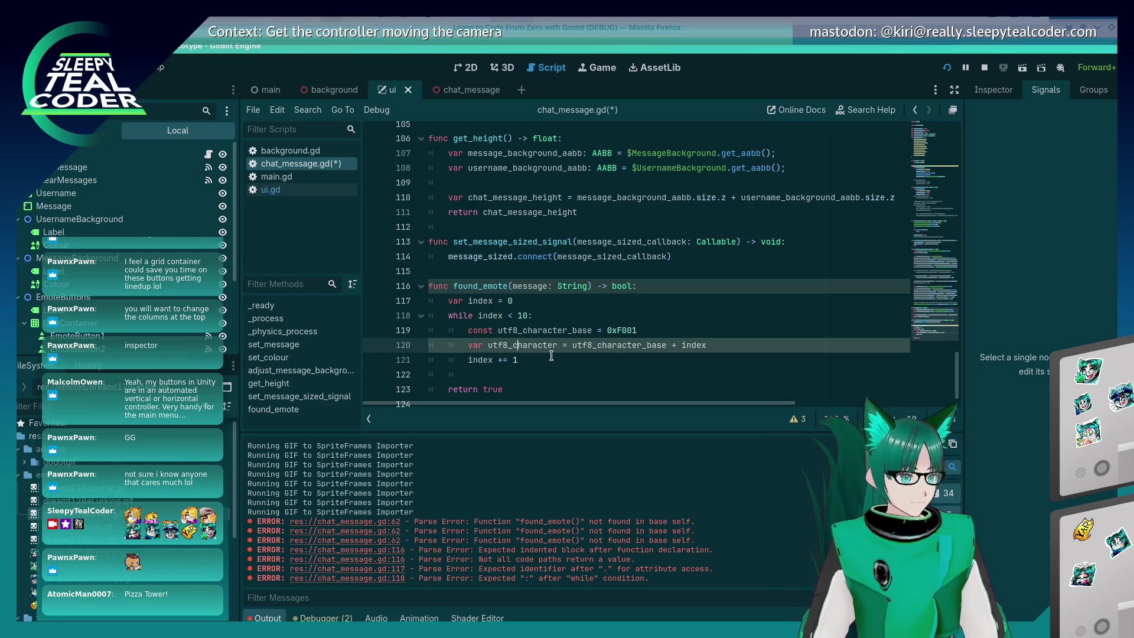
pyautogui.hotkey('ctrl', 's')
# Open a new empty line after line 120 inside the while loop
pyautogui.press('Down')
pyautogui.press('Up')
pyautogui.press('Return')
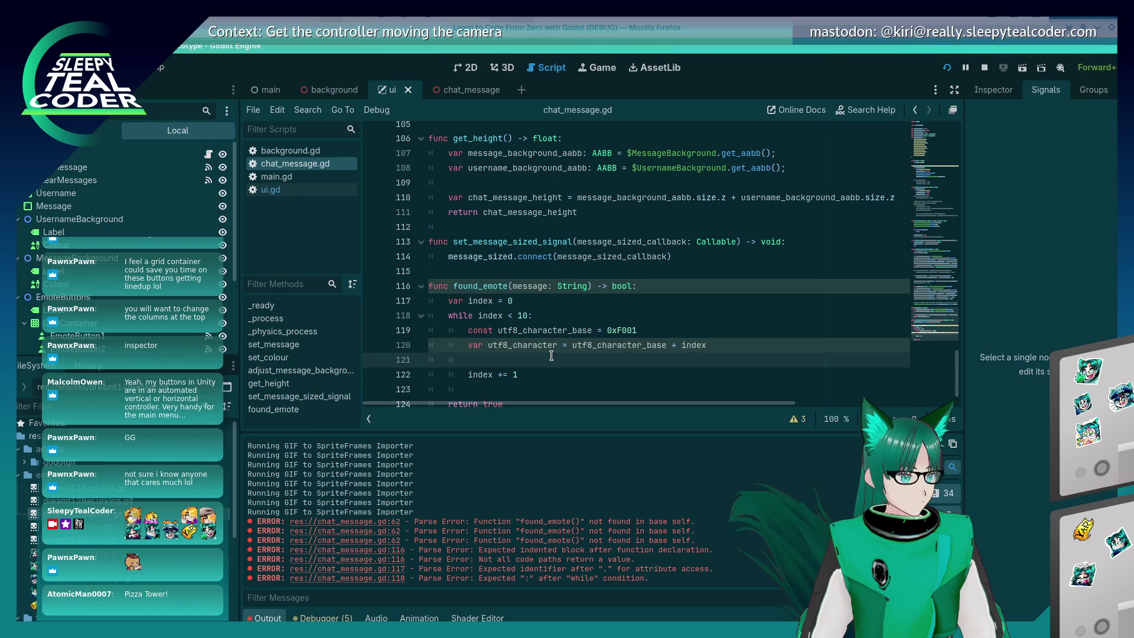
# Type message.find(char(utf8_character)) on the new line in found_emote's loop
pyautogui.write('message.find(')
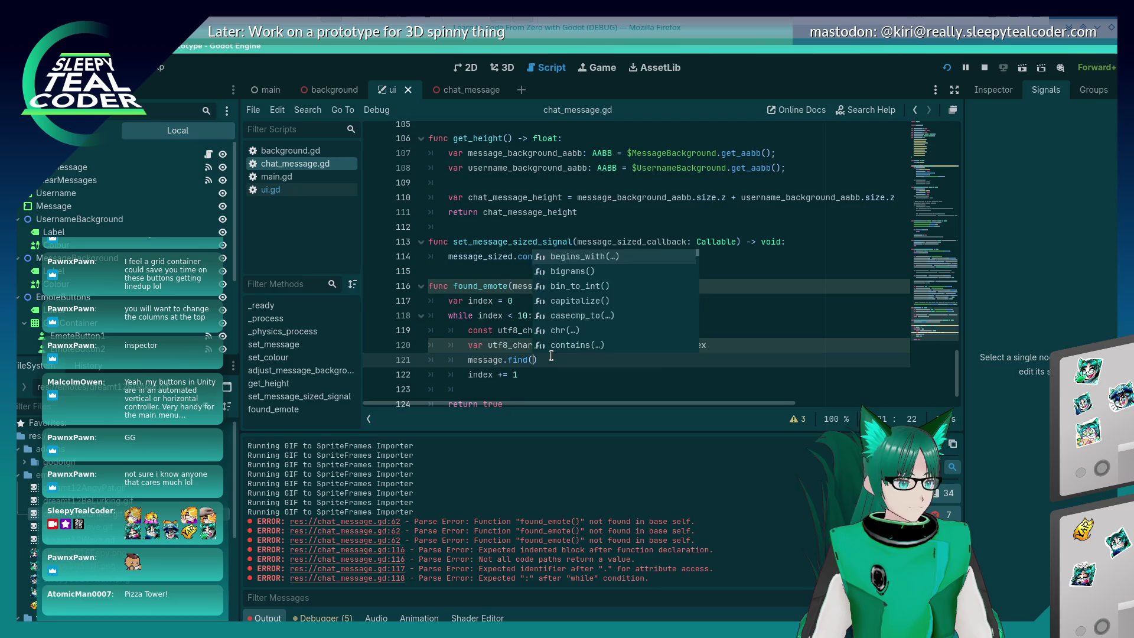
pyautogui.press('Return')
pyautogui.write('char(')
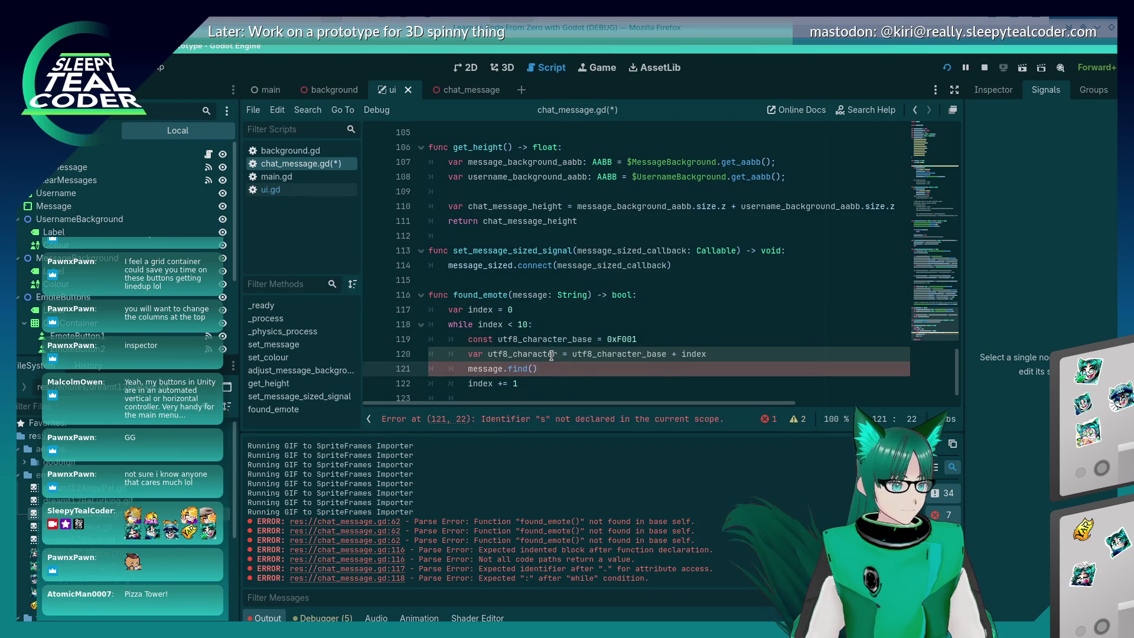
pyautogui.write('utf8_c')
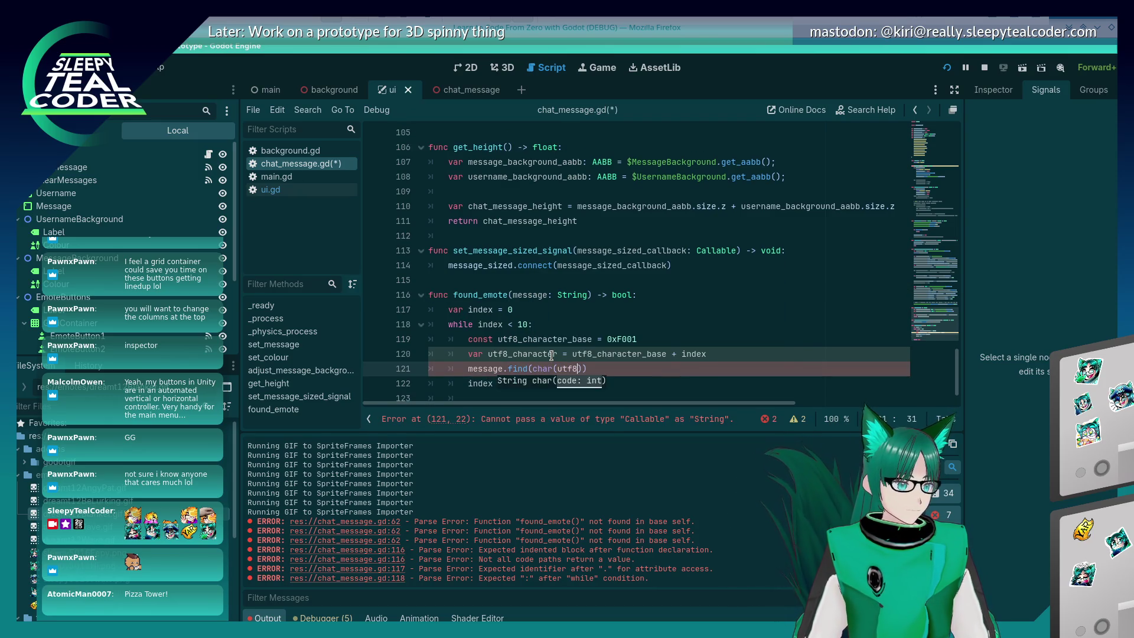
pyautogui.press('Return')
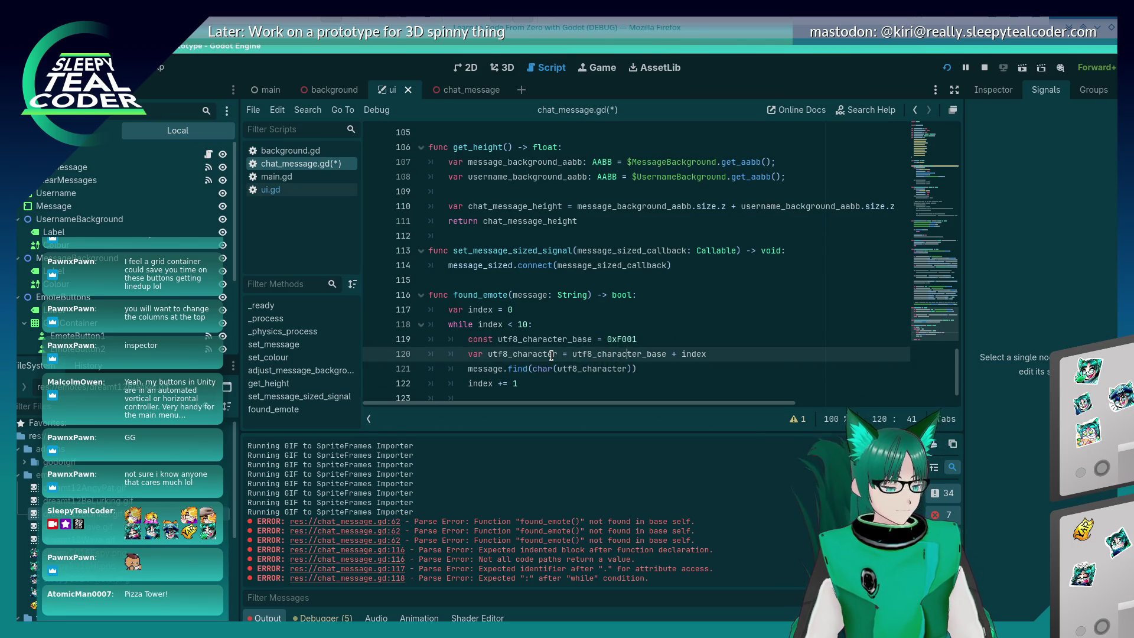
pyautogui.press('Down')
pyautogui.press('Up')
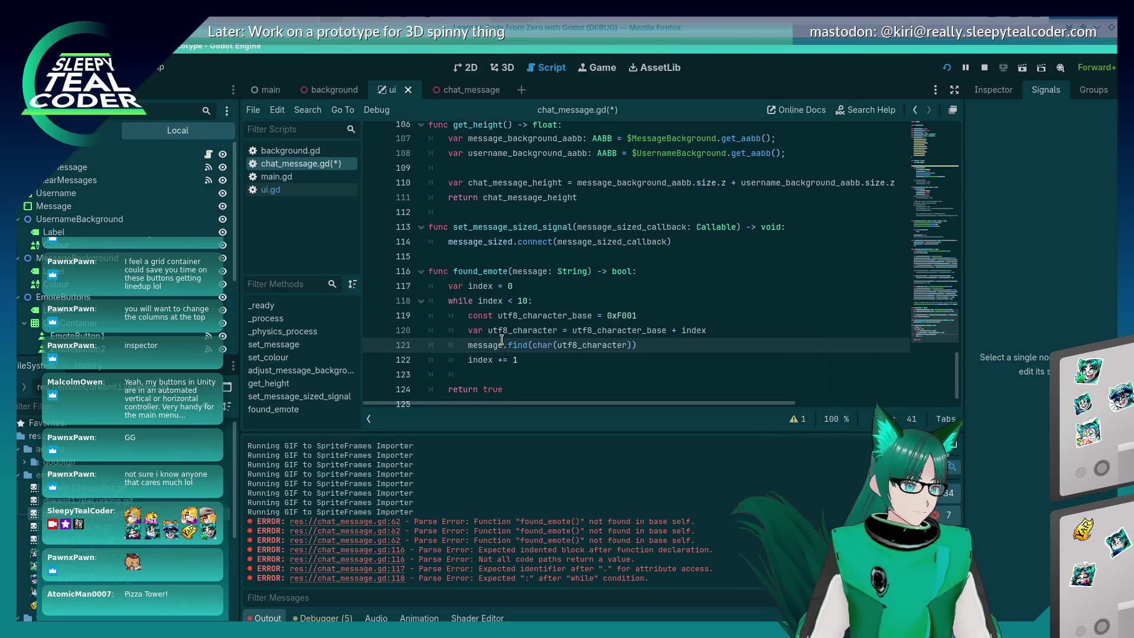
# Try findn from autocomplete on line 121, then revert it back to find
pyautogui.moveTo(514, 343)
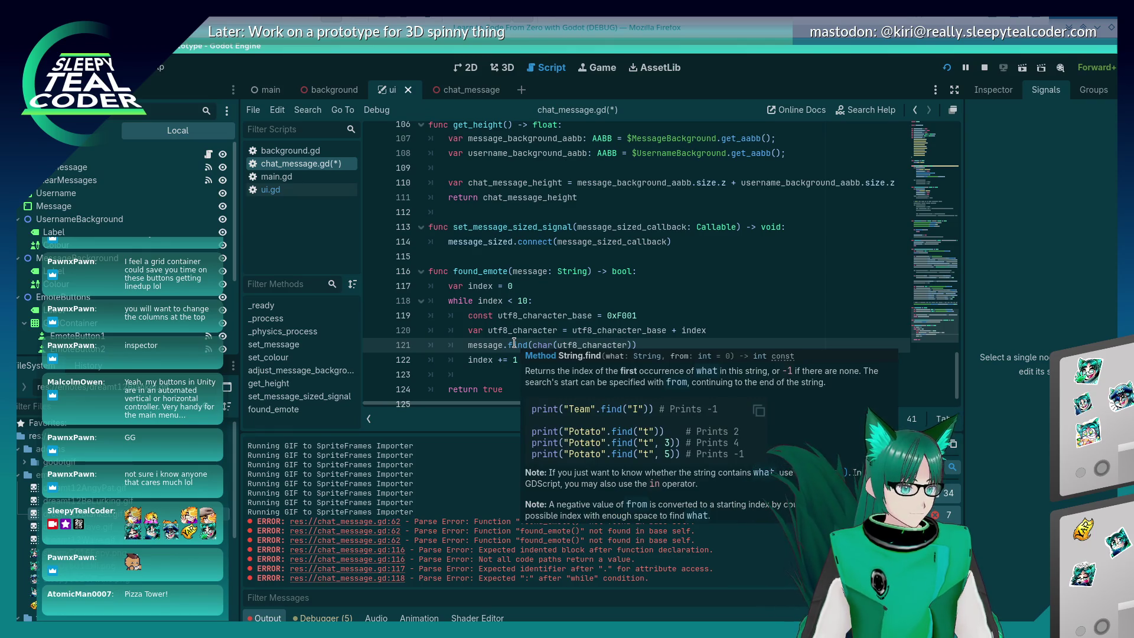
pyautogui.click(515, 344)
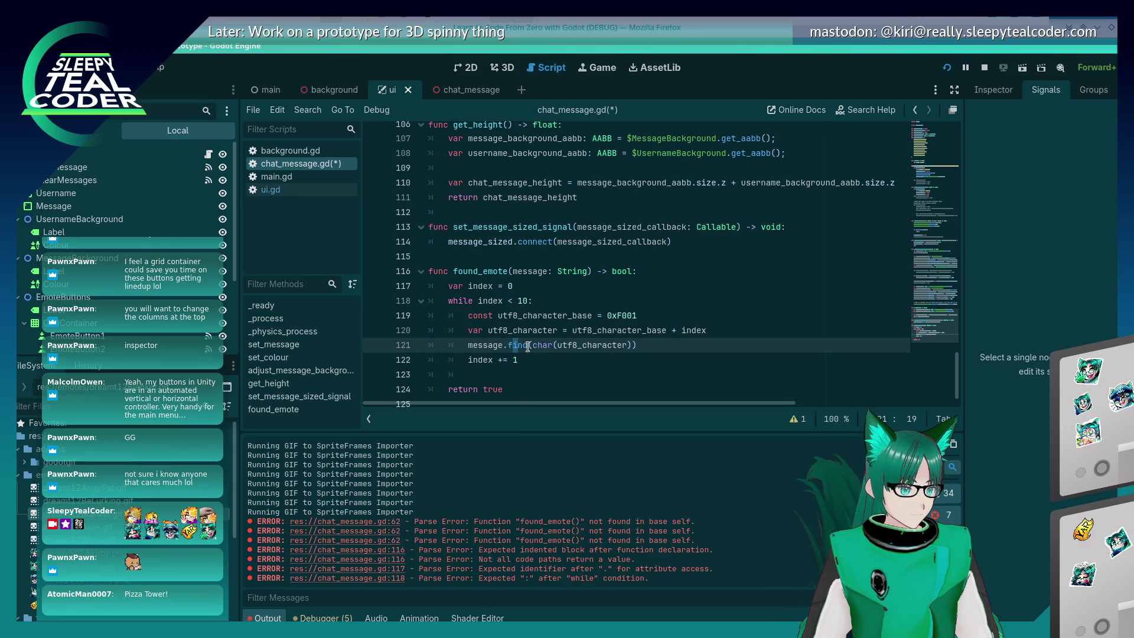
pyautogui.write('n')
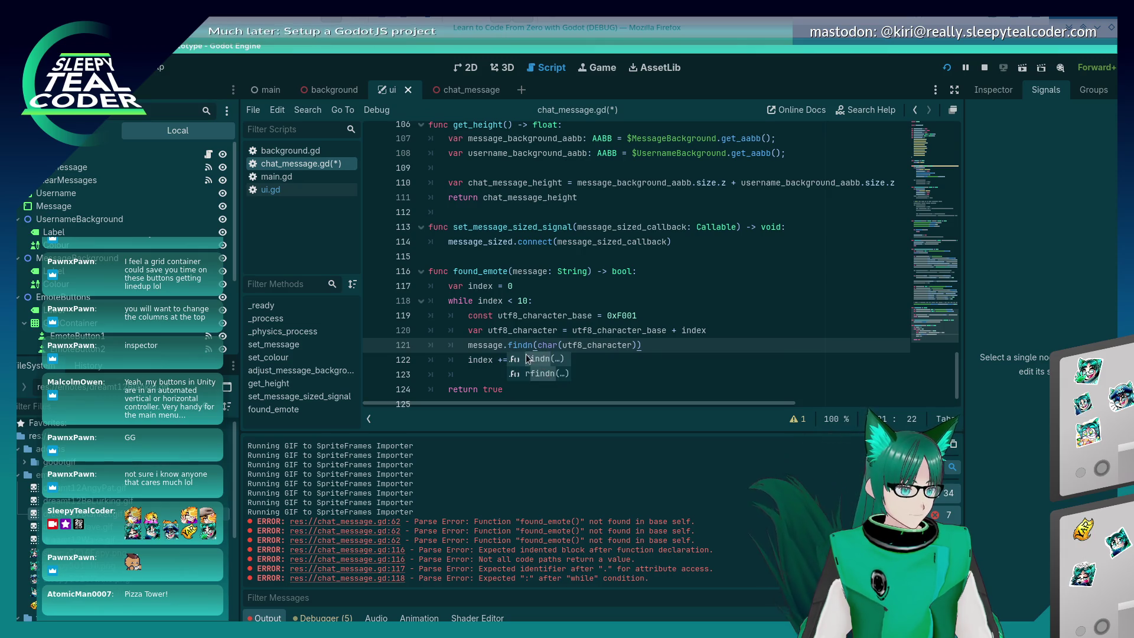
pyautogui.press('Return')
pyautogui.moveTo(522, 344)
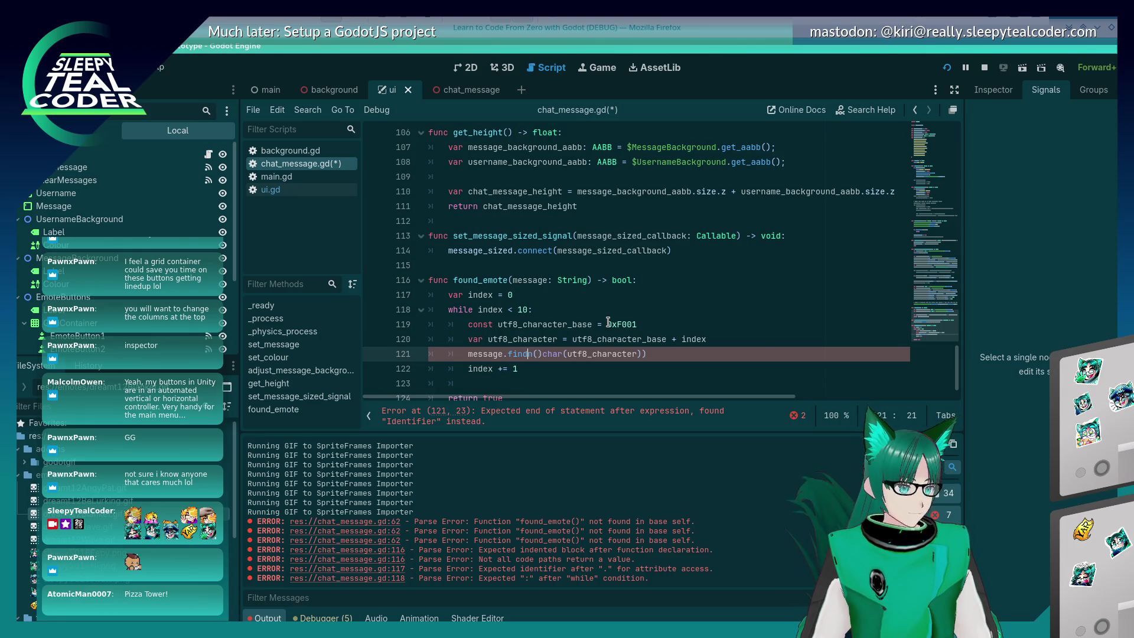
pyautogui.press('Delete')
pyautogui.press('Delete')
pyautogui.press('Delete')
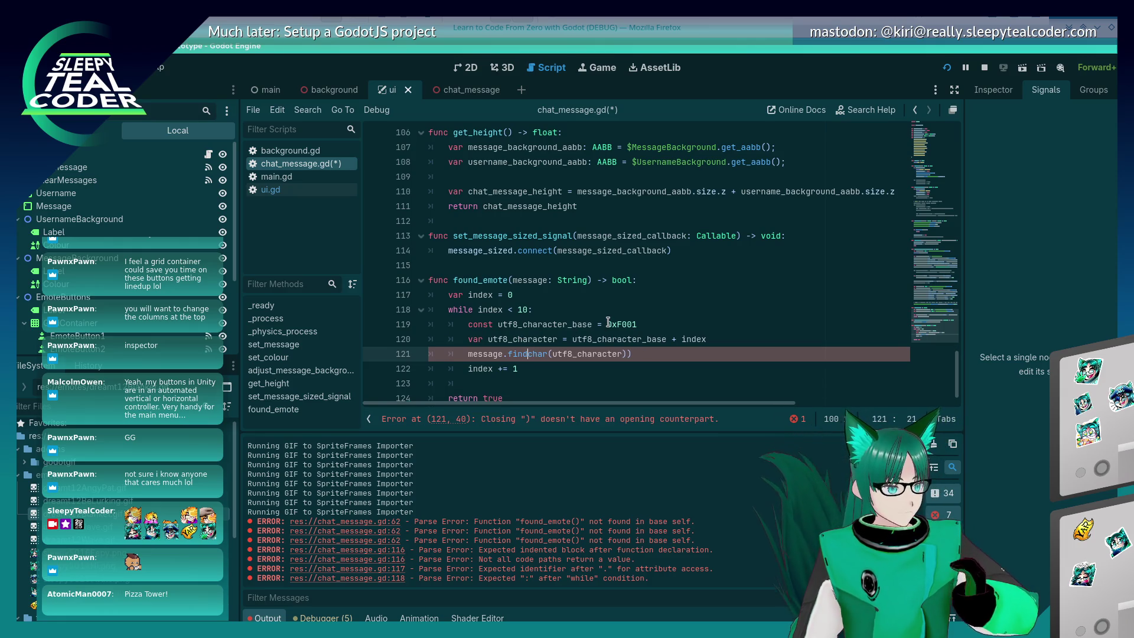
pyautogui.write('.')
pyautogui.press('Escape')
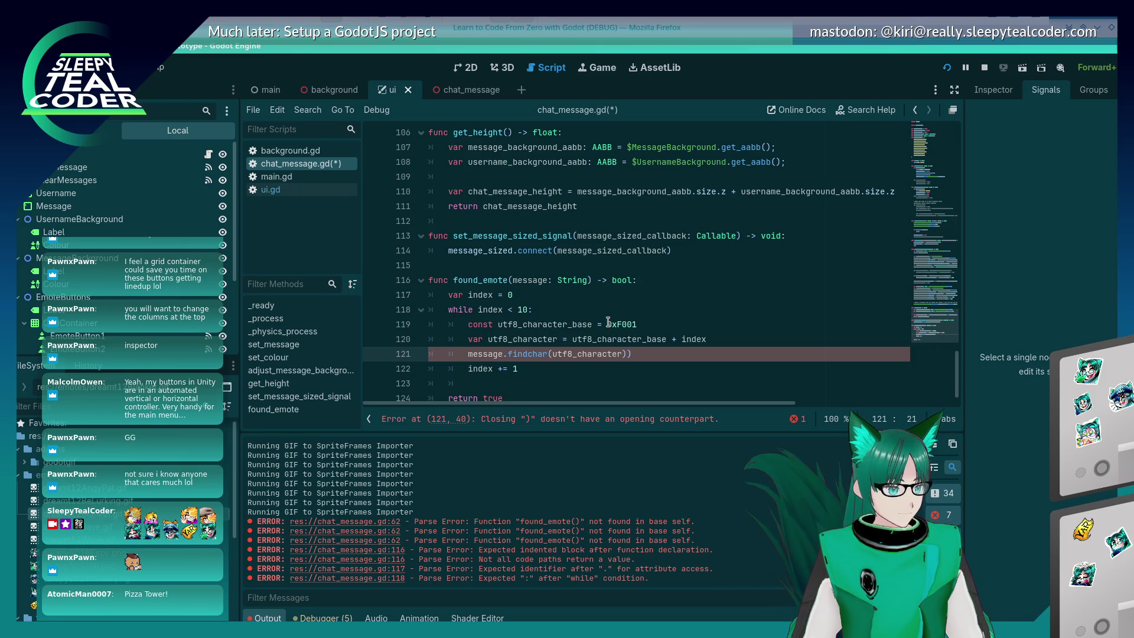
# Wrap the find call in an 'if ... > 0:' check with 'return true' beneath it
pyautogui.write('(')
pyautogui.press('Home')
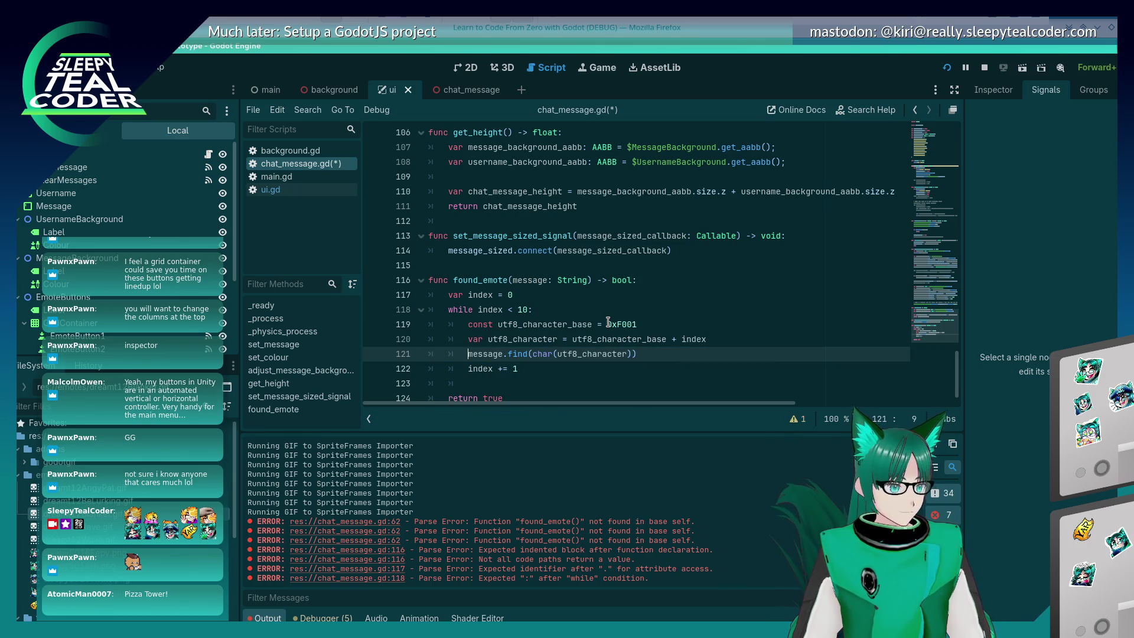
pyautogui.write('if')
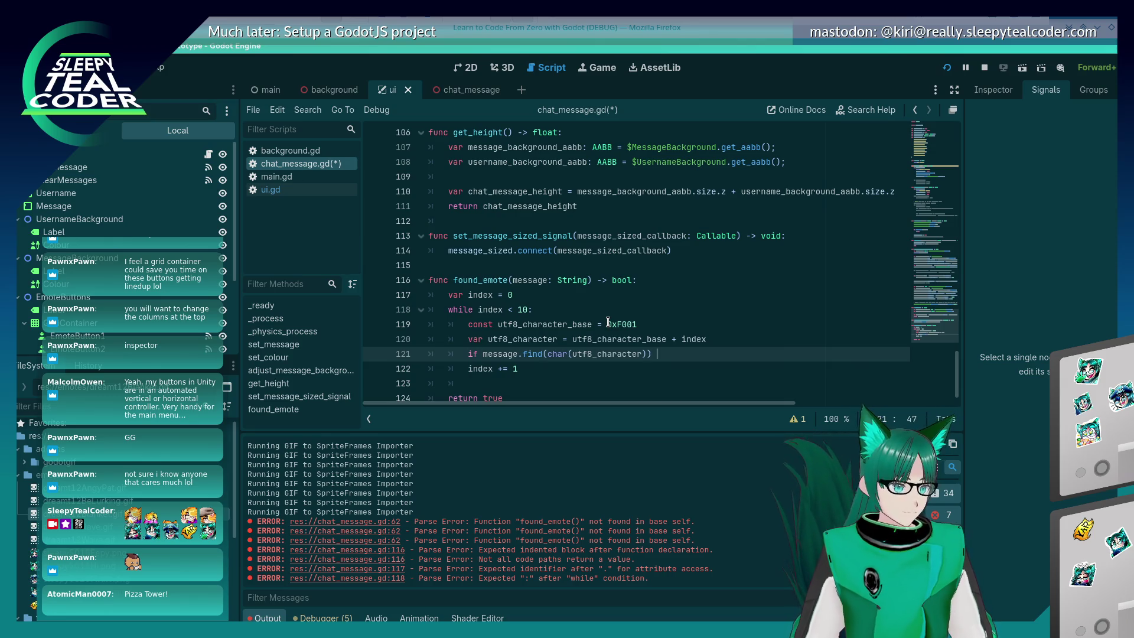
pyautogui.press('BackSpace')
pyautogui.write('>')
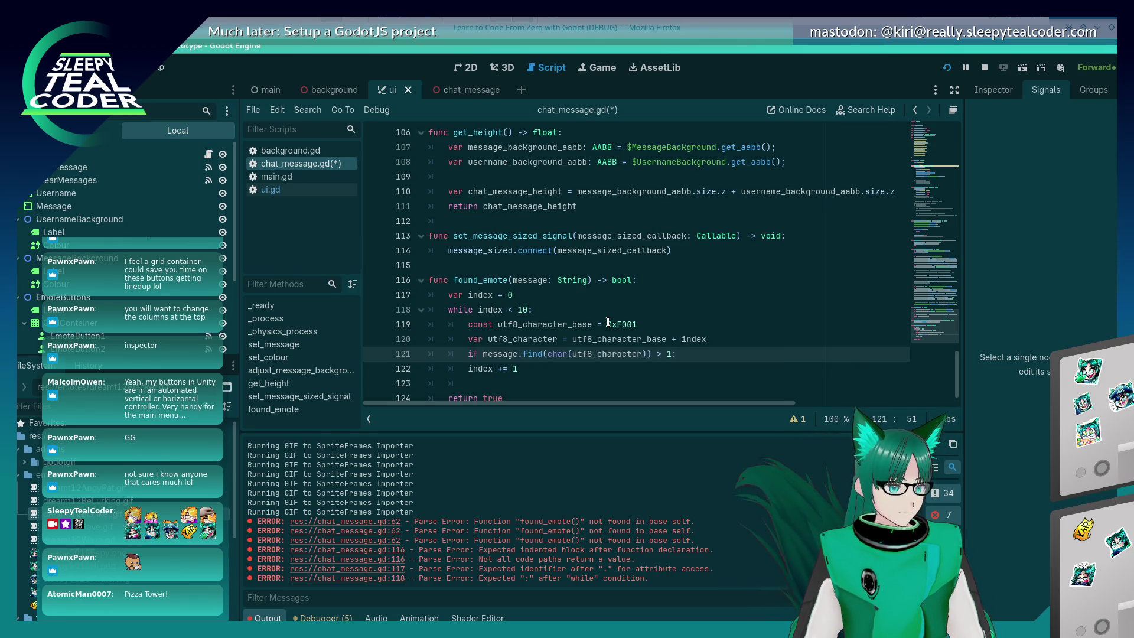
pyautogui.write('= 1:')
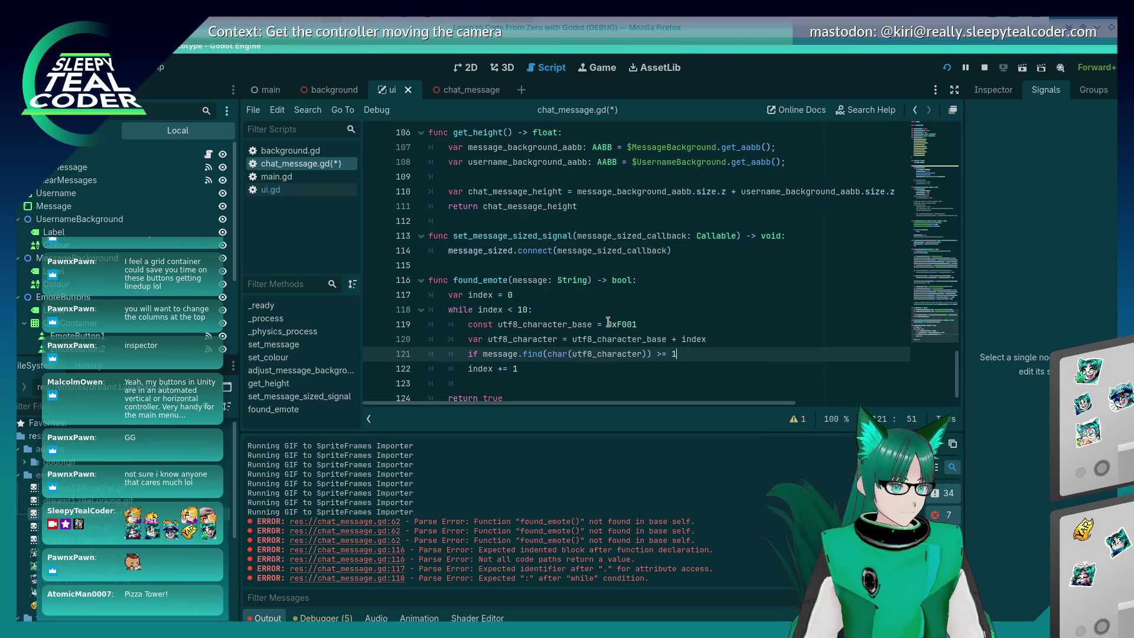
pyautogui.write('0:')
pyautogui.press('Return')
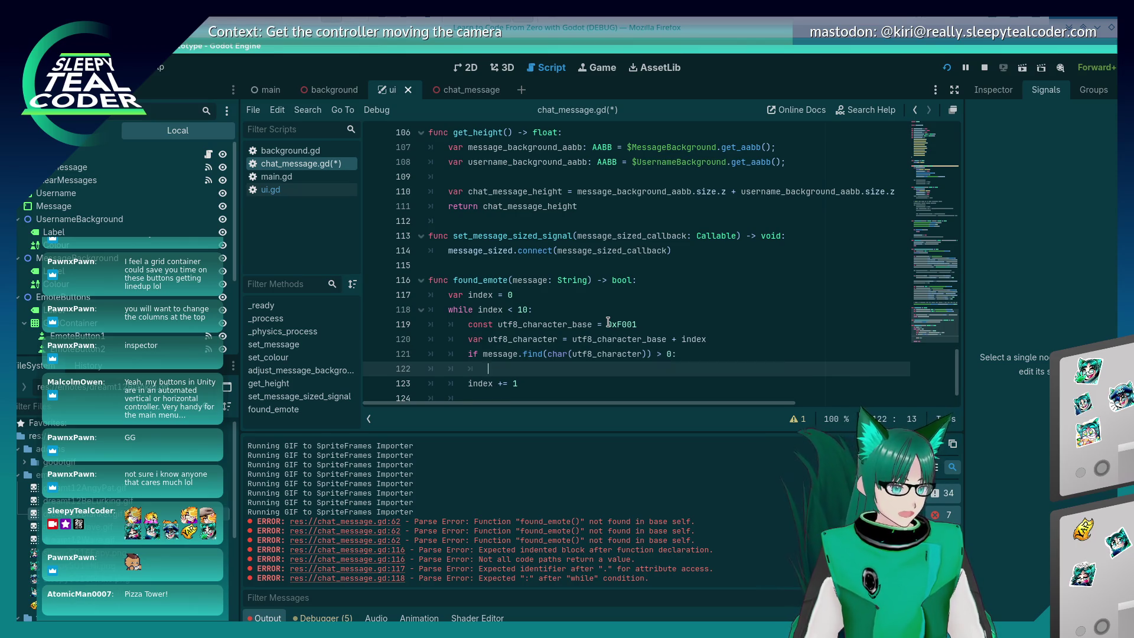
pyautogui.write('return true')
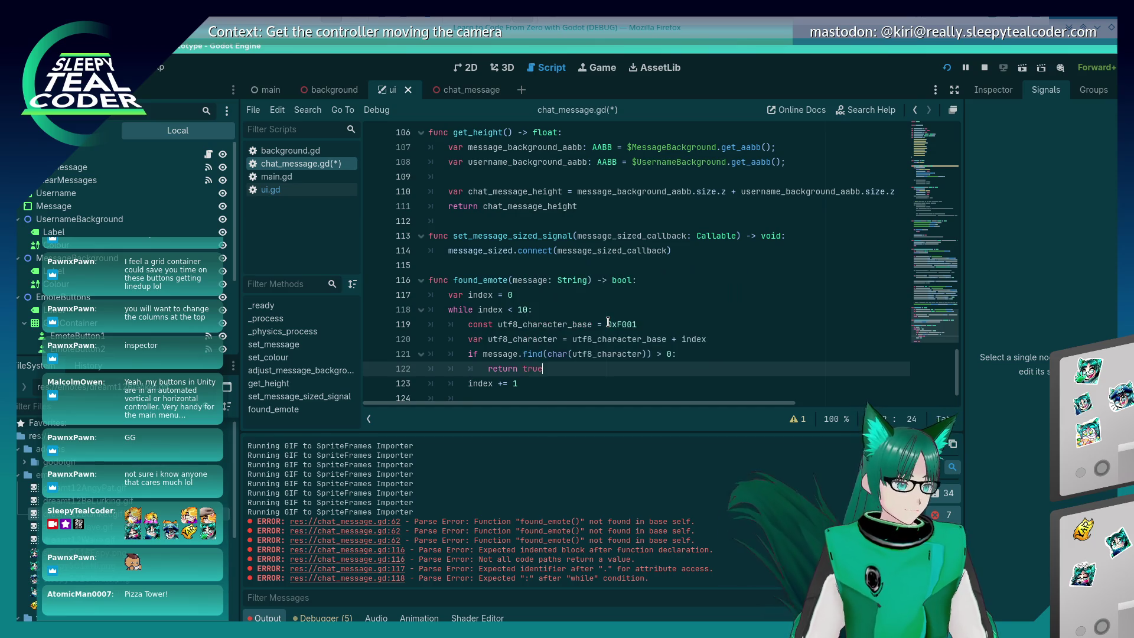
# Delete the index += 1 line, make the final return false, and save the script
pyautogui.press('Down')
pyautogui.hotkey('shift', 'Home')
pyautogui.hotkey('shift', 'Home')
pyautogui.press('BackSpace')
pyautogui.press('Return')
pyautogui.write('return ')
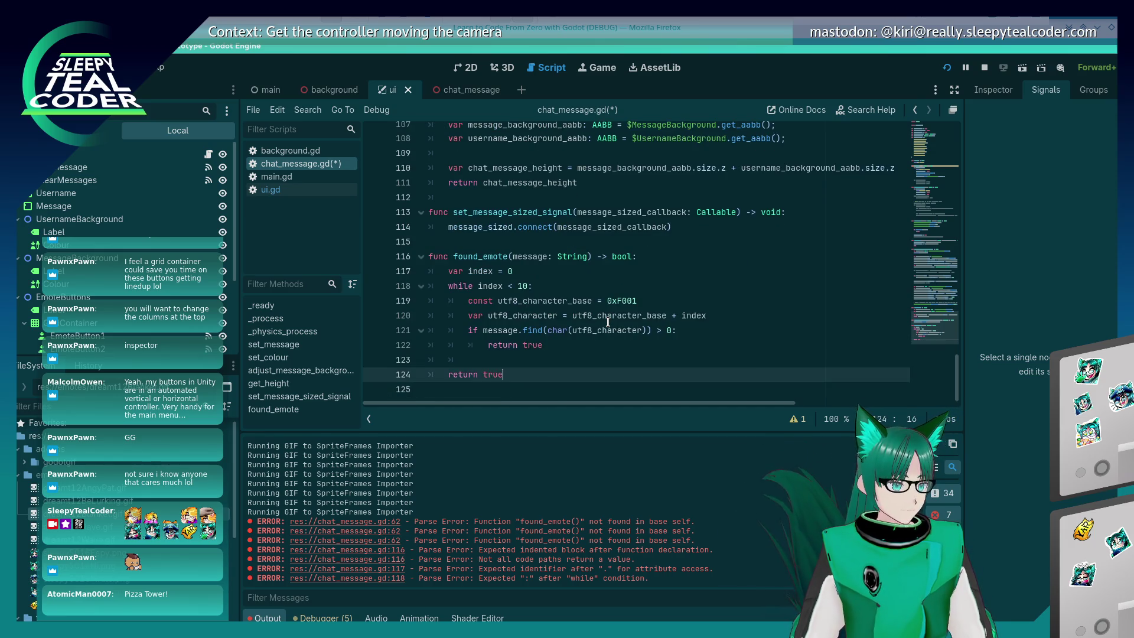
pyautogui.write('false')
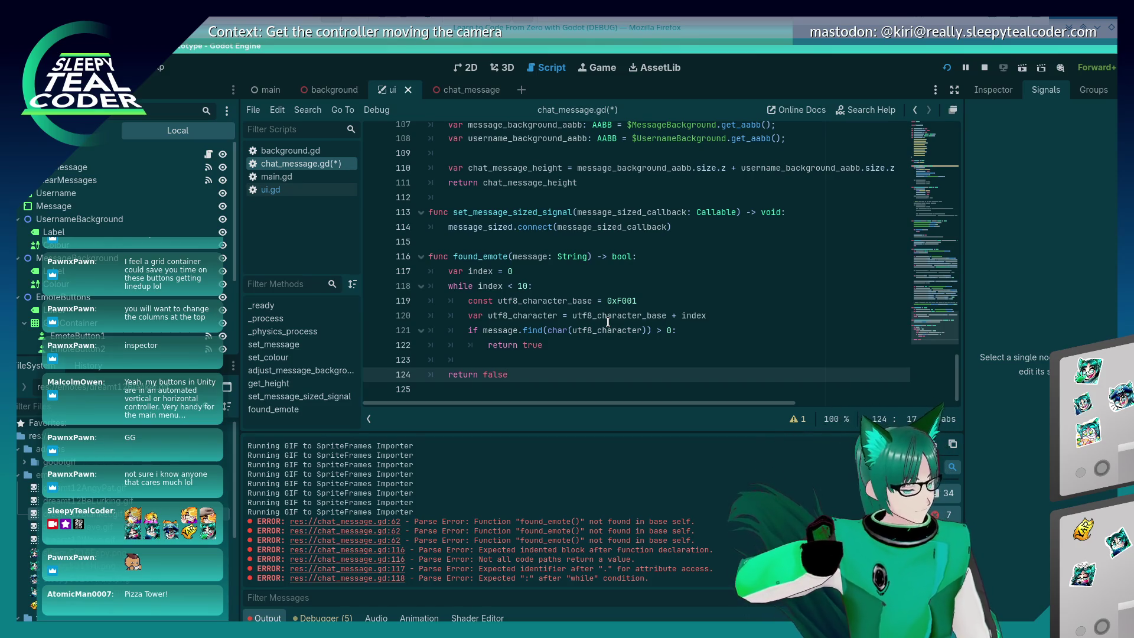
pyautogui.hotkey('ctrl', 's')
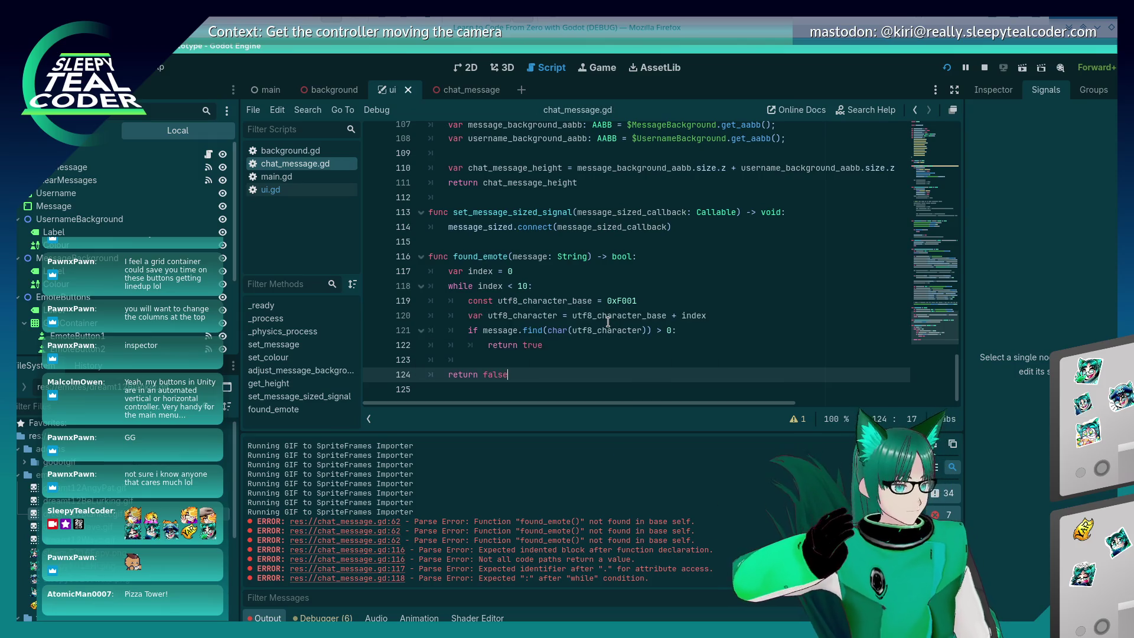
pyautogui.scroll(8, 463, 338)
pyautogui.scroll(20, 463, 338)
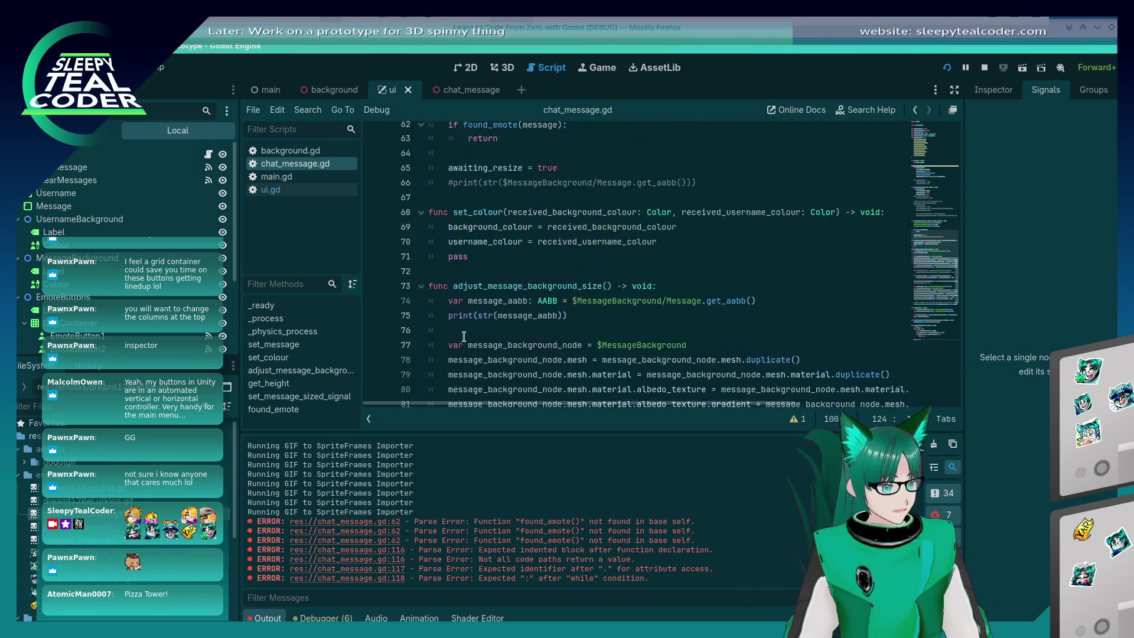
pyautogui.scroll(4, 465, 337)
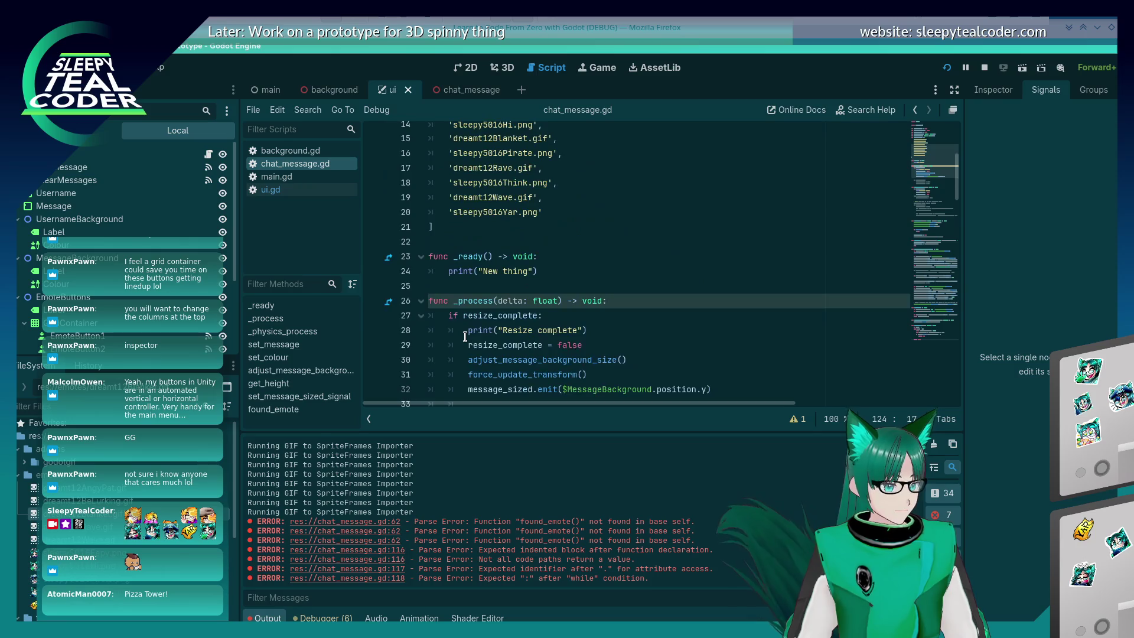
pyautogui.scroll(-18, 465, 331)
# Search the script for found_emote to locate its call in set_message on line 62
pyautogui.scroll(-4, 465, 329)
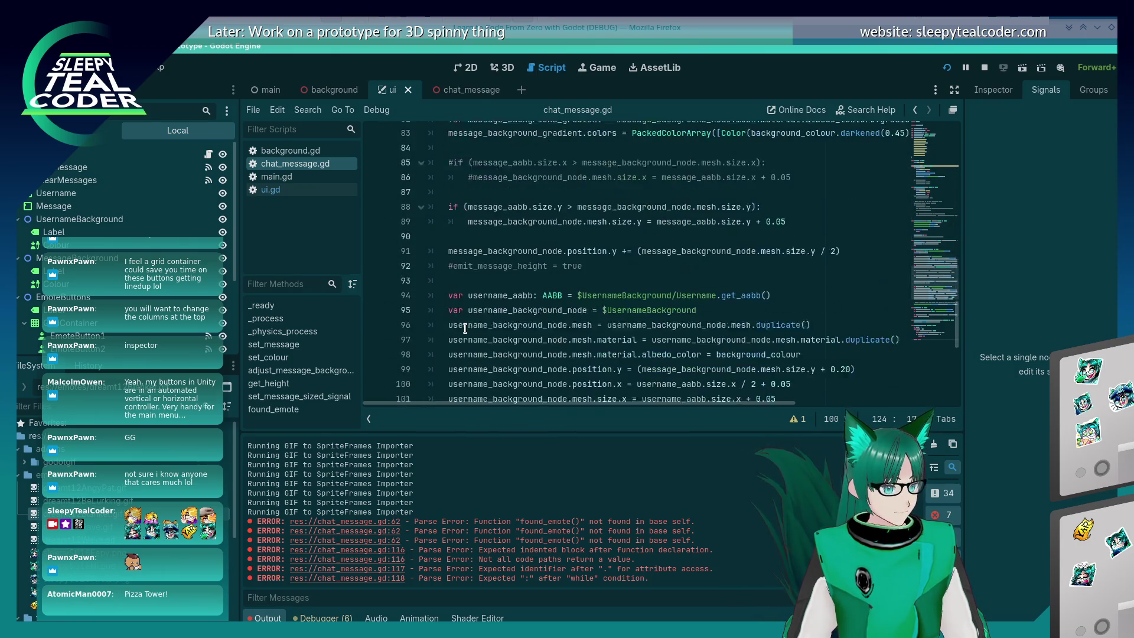
pyautogui.scroll(6, 464, 329)
pyautogui.click(570, 241)
pyautogui.hotkey('ctrl', 'f')
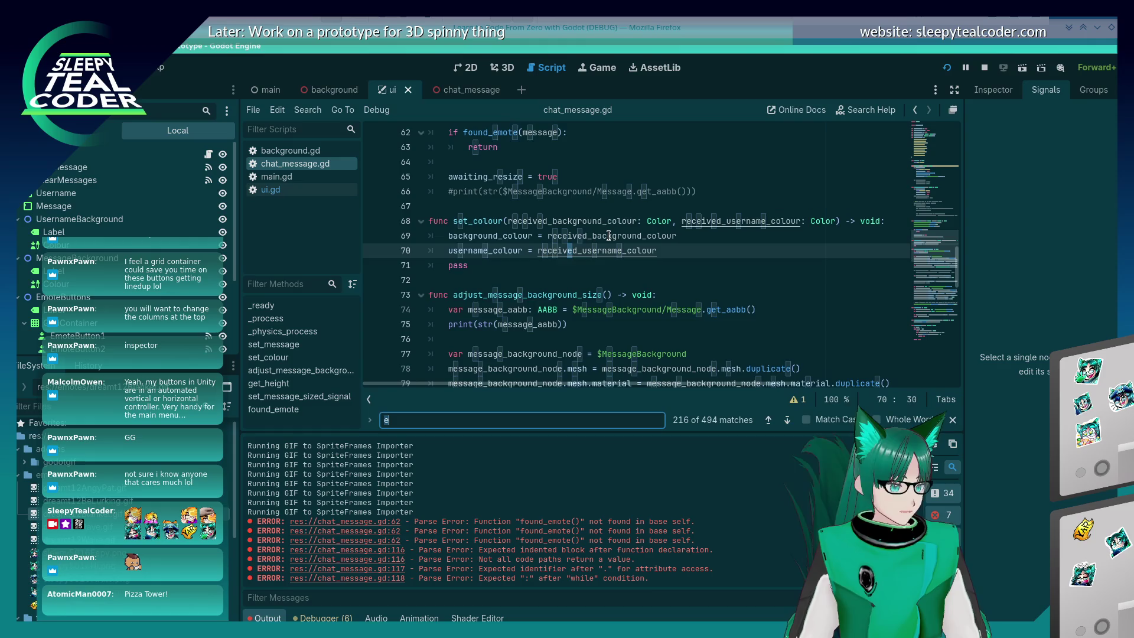
pyautogui.write('find_emo')
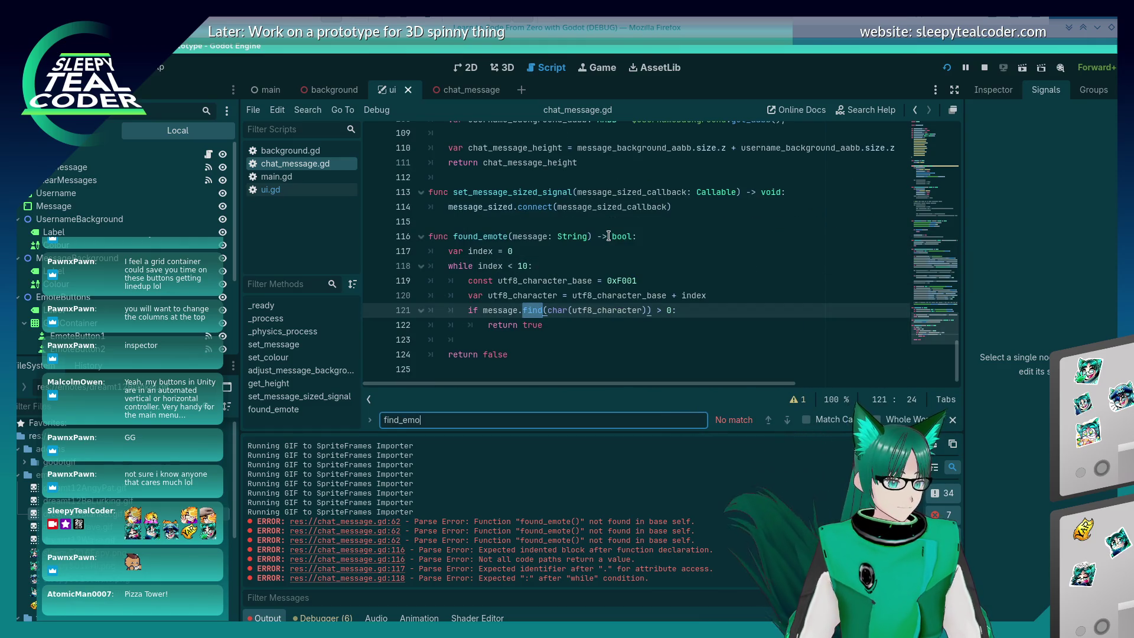
pyautogui.doubleClick(484, 234)
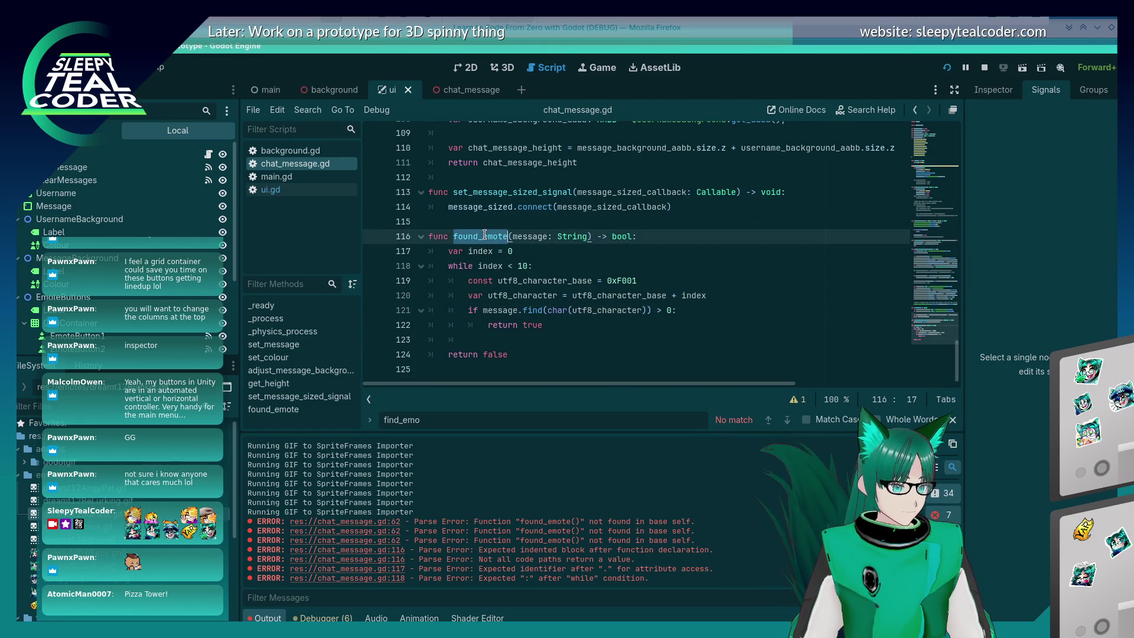
pyautogui.hotkey('ctrl', 'f')
pyautogui.press('Escape')
# Add a print("Emote found!") line inside the check and save chat_message.gd
pyautogui.press('End')
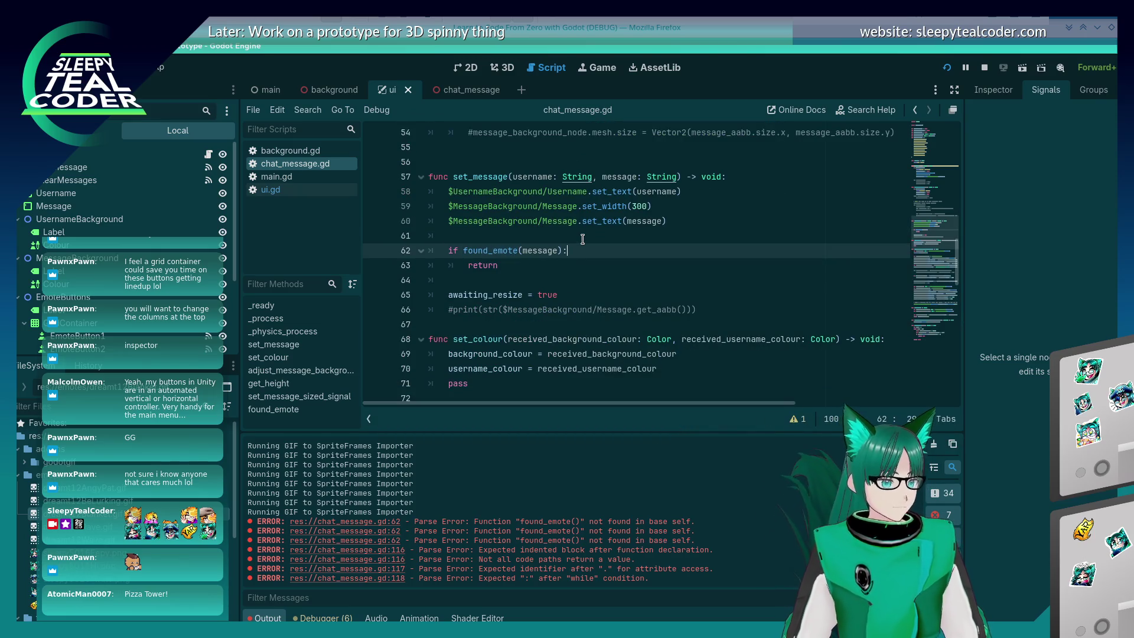
pyautogui.press('Return')
pyautogui.write('print')
pyautogui.write('("')
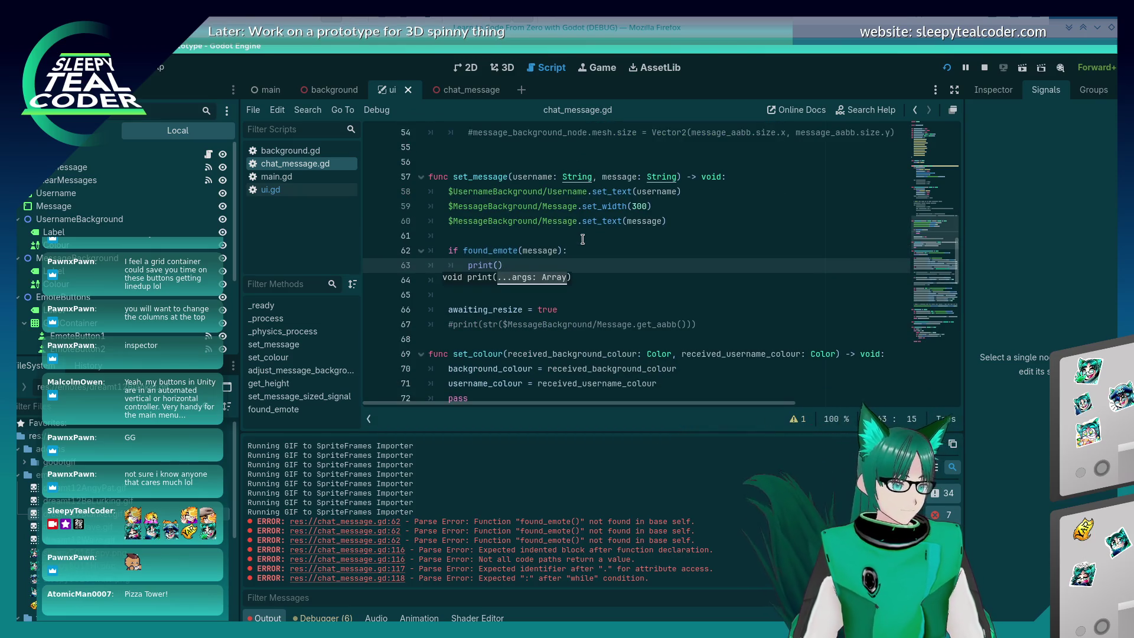
pyautogui.write('Emote found!')
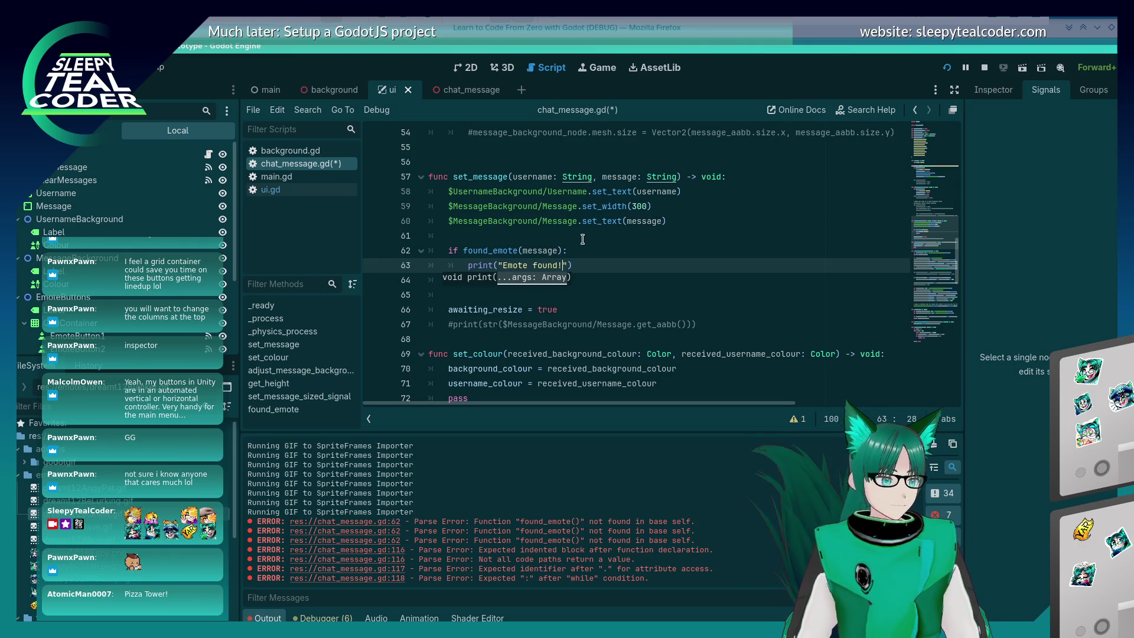
pyautogui.hotkey('ctrl', 's')
# Run the game and send a test message containing the first emote
pyautogui.click(948, 69)
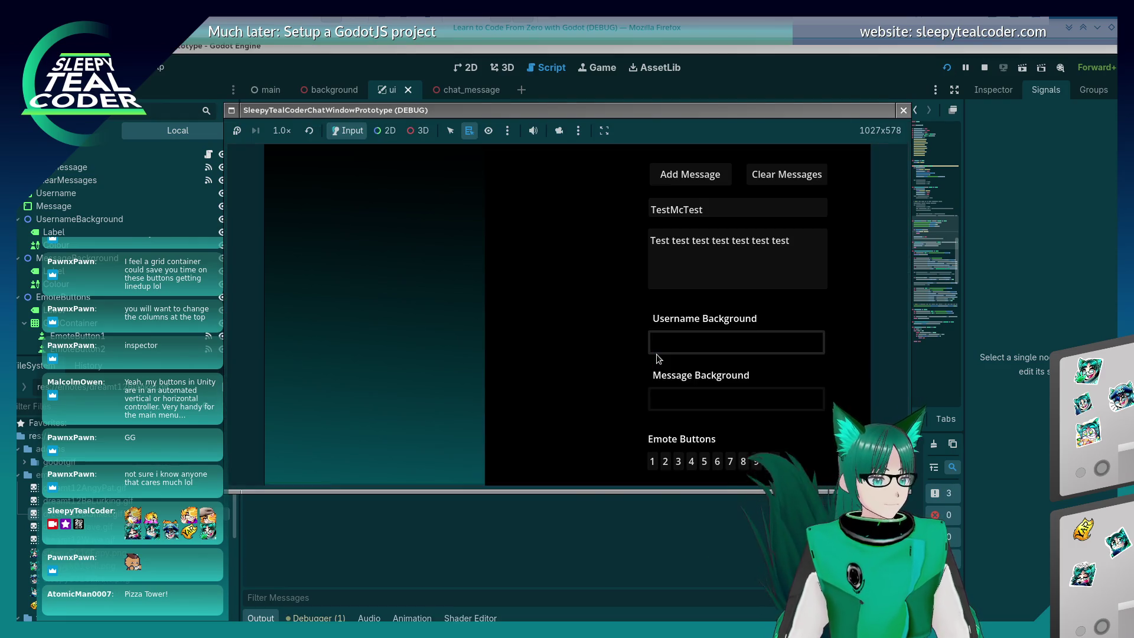
pyautogui.click(777, 249)
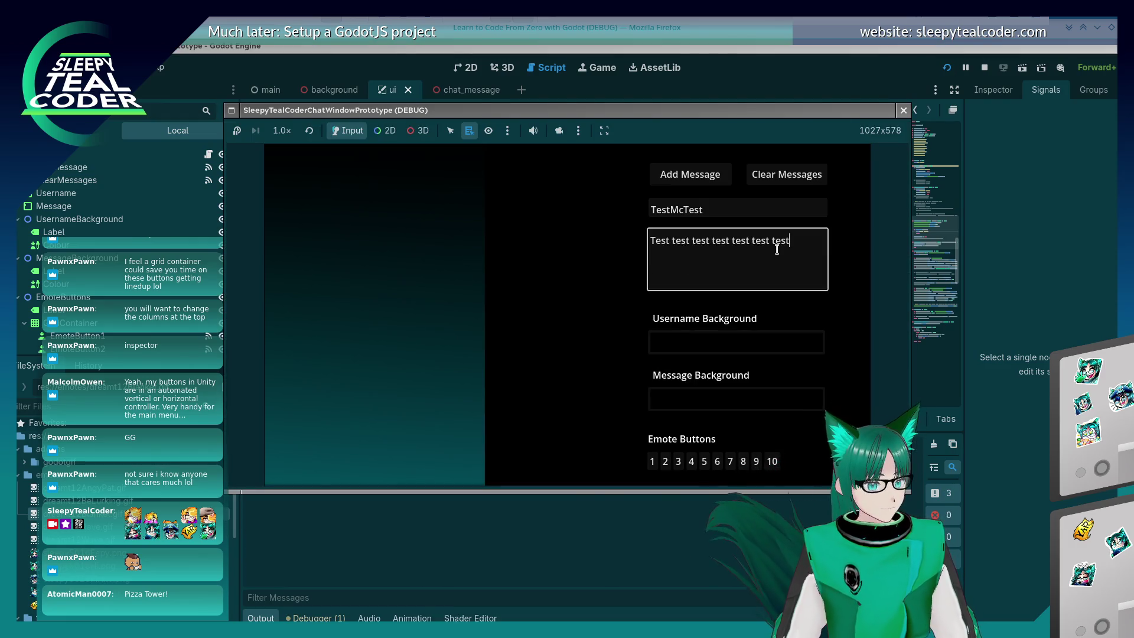
pyautogui.click(652, 461)
pyautogui.click(693, 180)
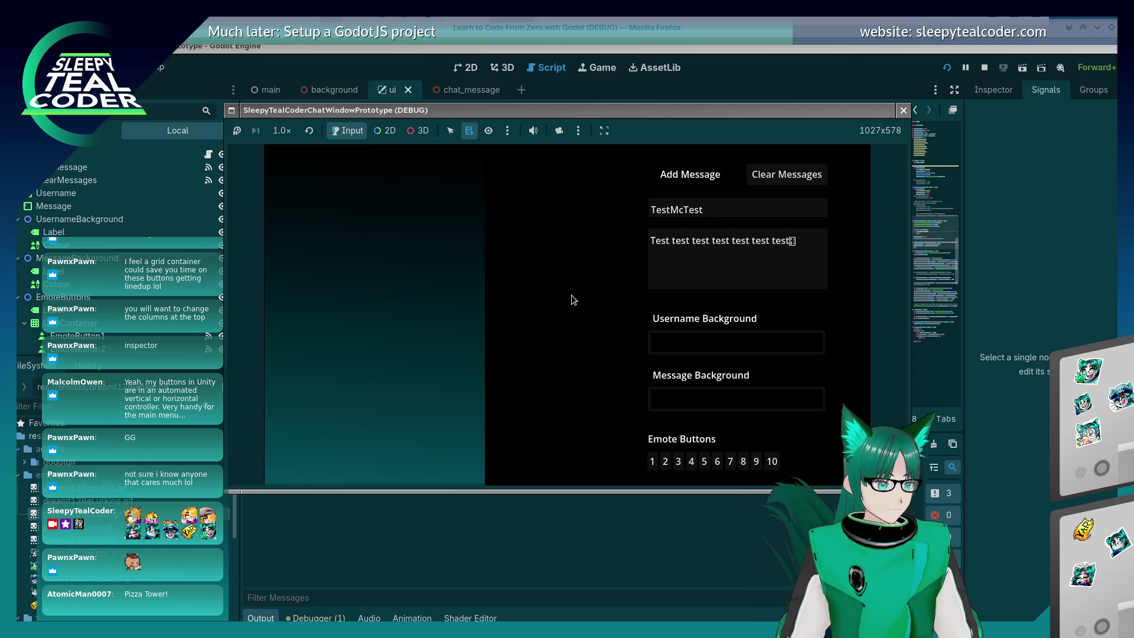
pyautogui.moveTo(535, 119)
pyautogui.mouseDown()
pyautogui.moveTo(561, 316)
pyautogui.moveTo(681, 268)
pyautogui.moveTo(655, 318)
pyautogui.mouseUp()
# Add a return under the print call and run the project again
pyautogui.click(429, 513)
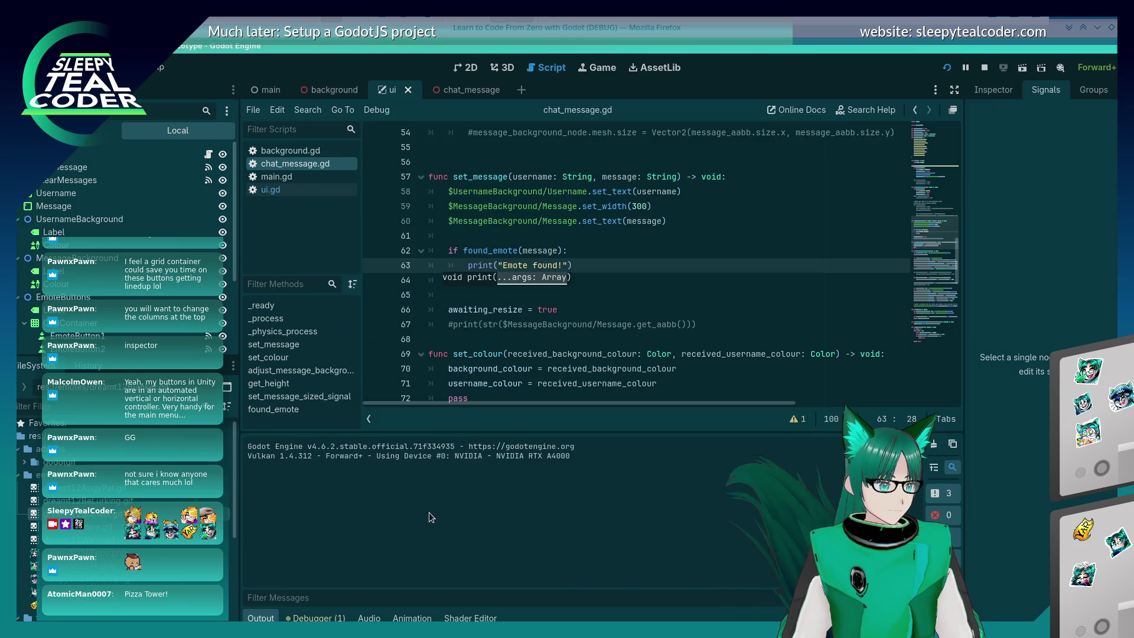
pyautogui.press('Down')
pyautogui.write('return')
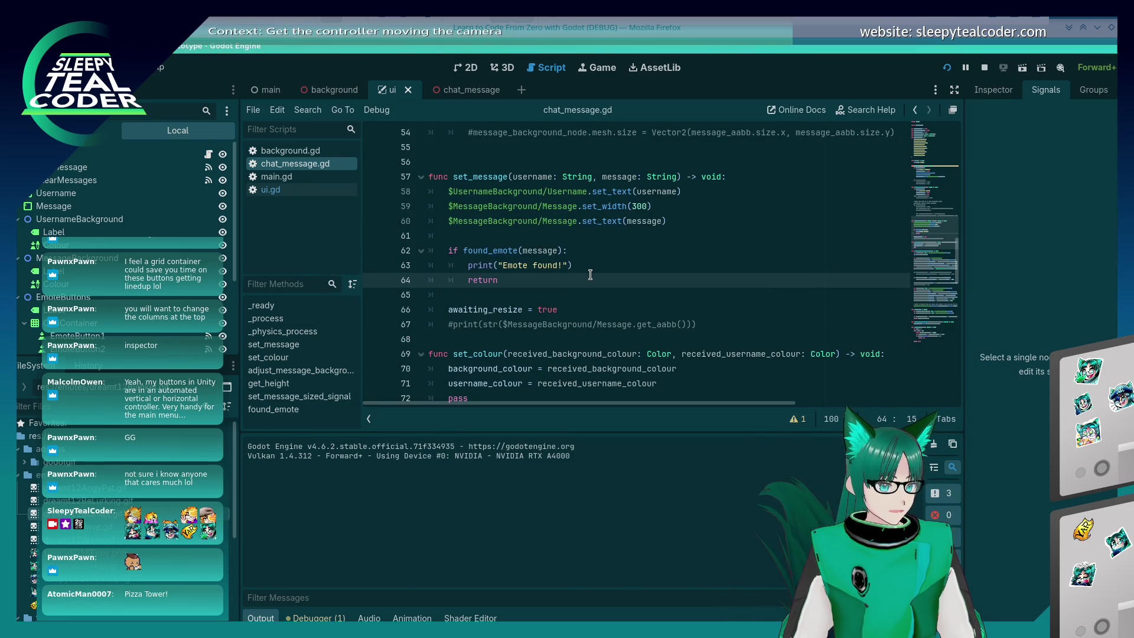
pyautogui.click(947, 67)
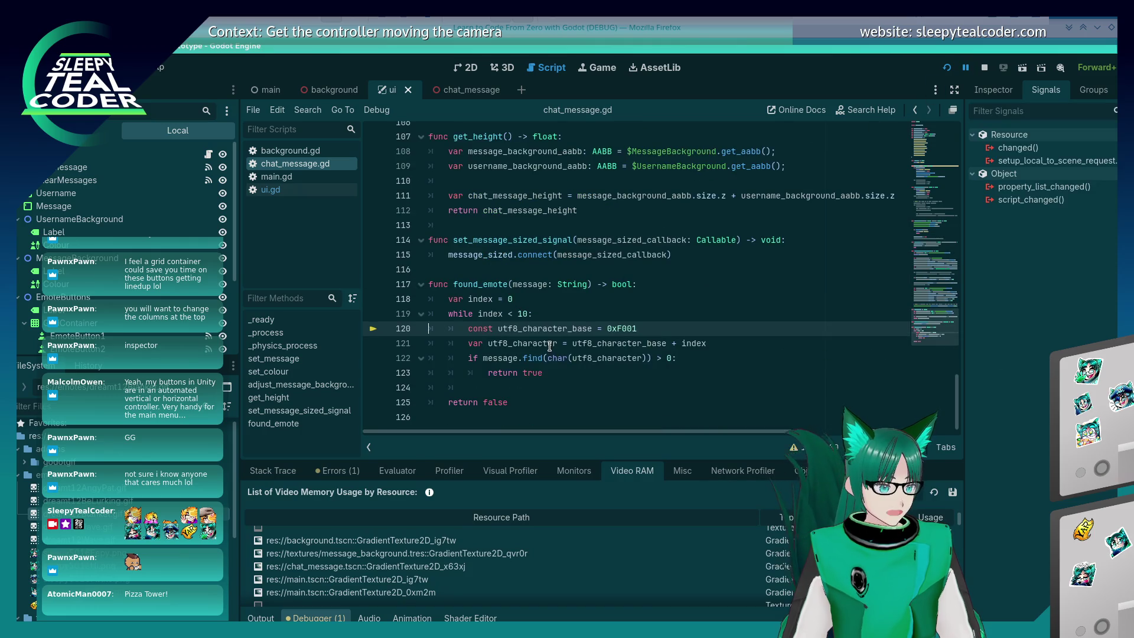
# Add index += 1 after return true in found_emote's while loop
pyautogui.click(601, 377)
pyautogui.hotkey('shift', 'Down')
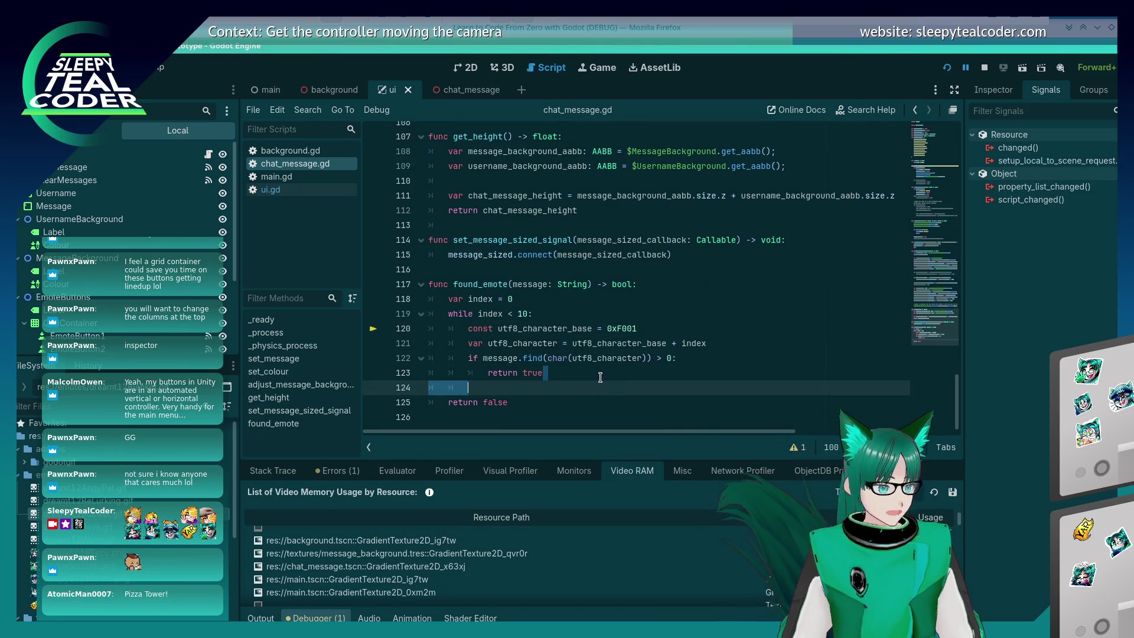
pyautogui.press('Return')
pyautogui.write('index++')
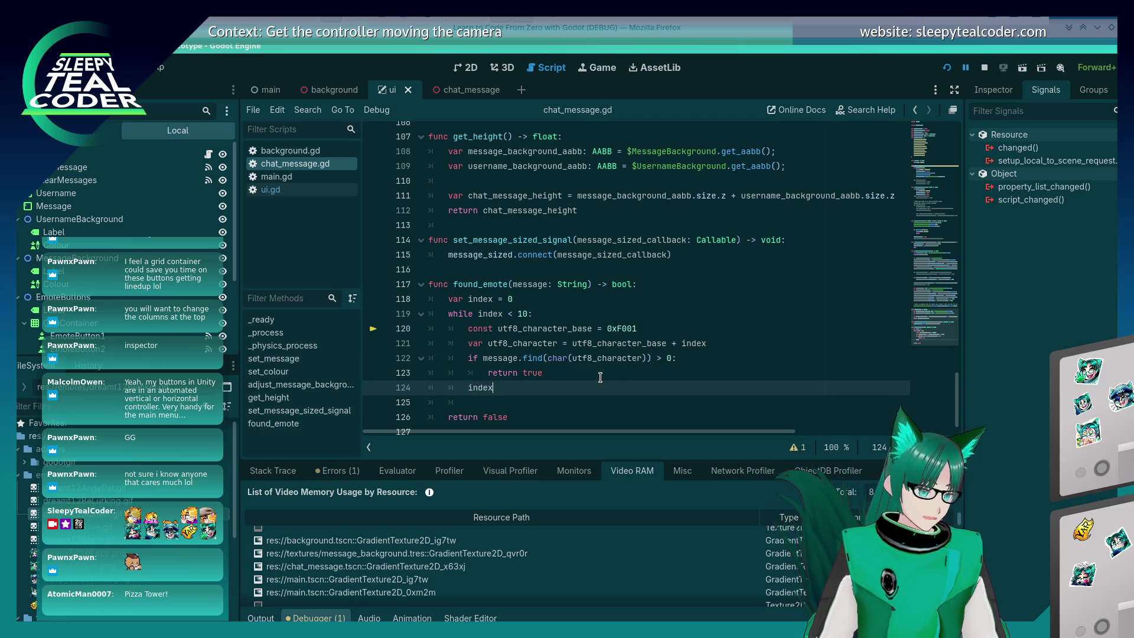
pyautogui.press('BackSpace')
pyautogui.press('BackSpace')
pyautogui.write('+= 1')
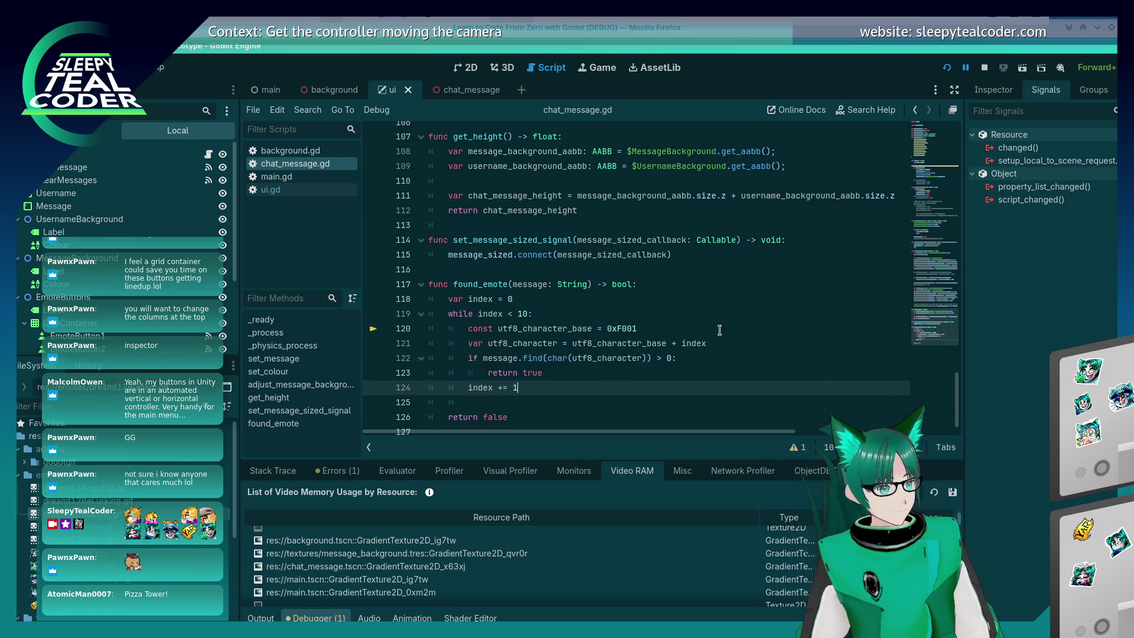
# Launch the game, send the test message, and return to the editor
pyautogui.click(947, 67)
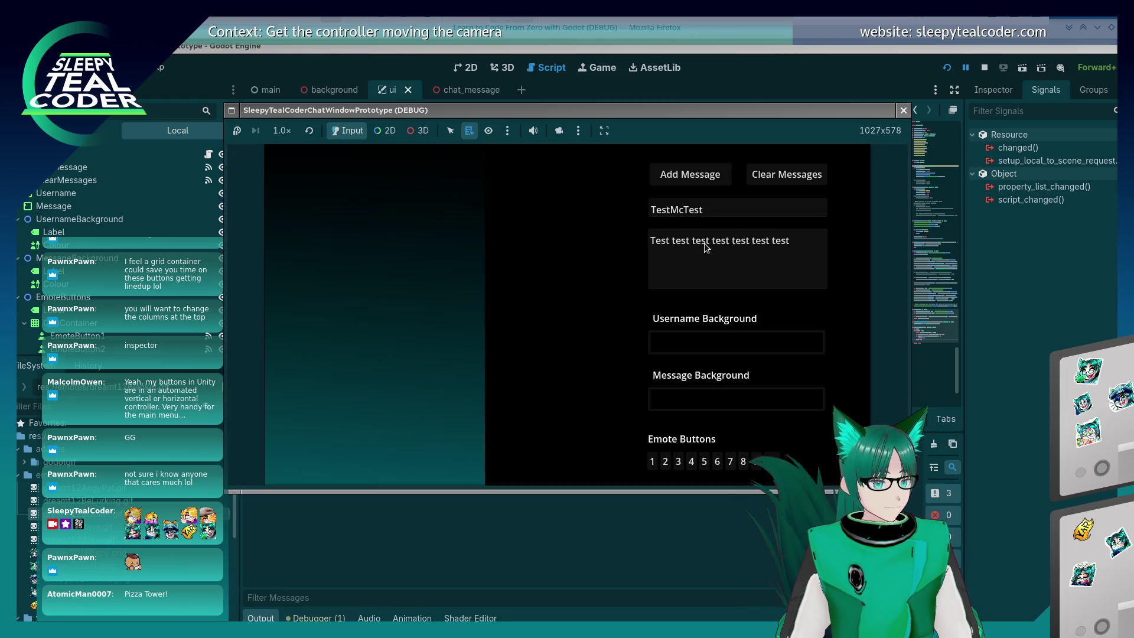
pyautogui.click(797, 267)
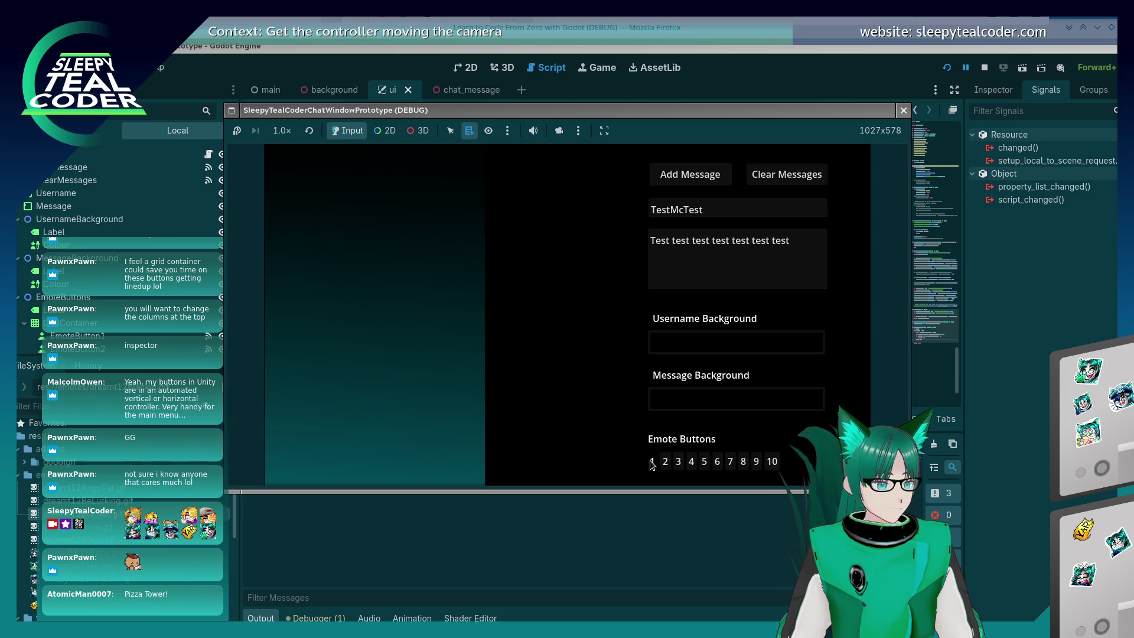
pyautogui.click(697, 177)
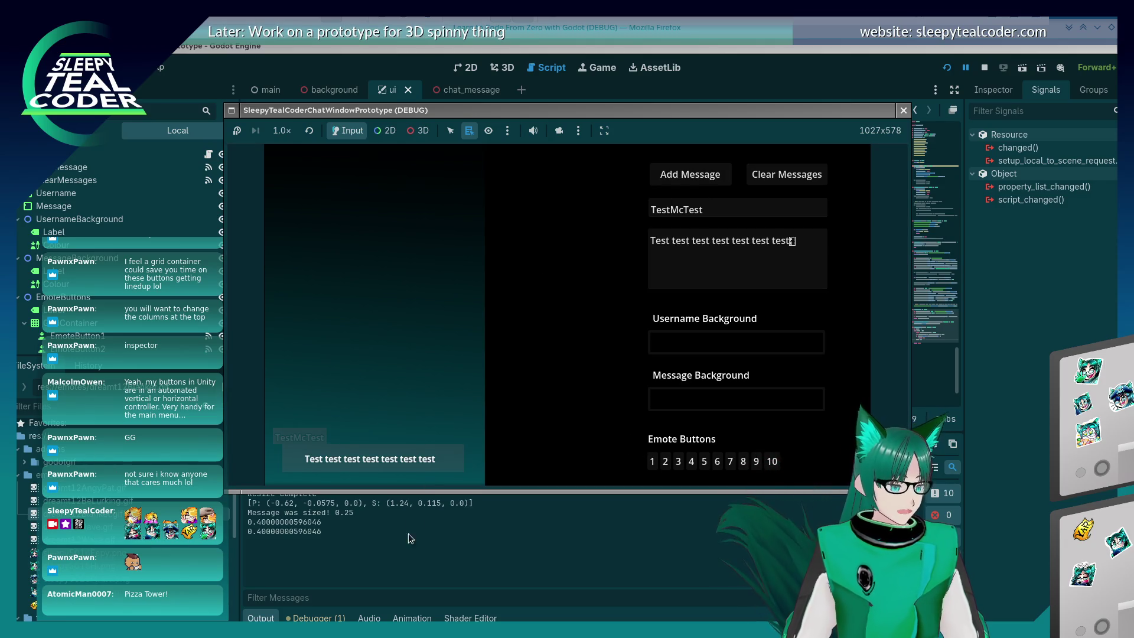
pyautogui.press('F8')
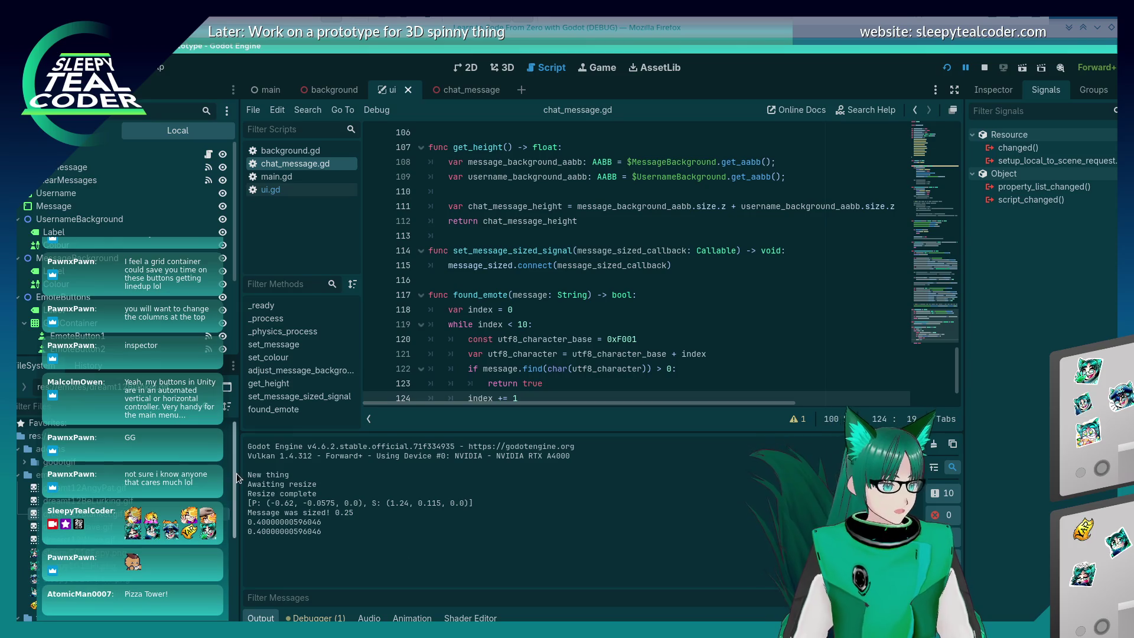
pyautogui.scroll(-1, 629, 222)
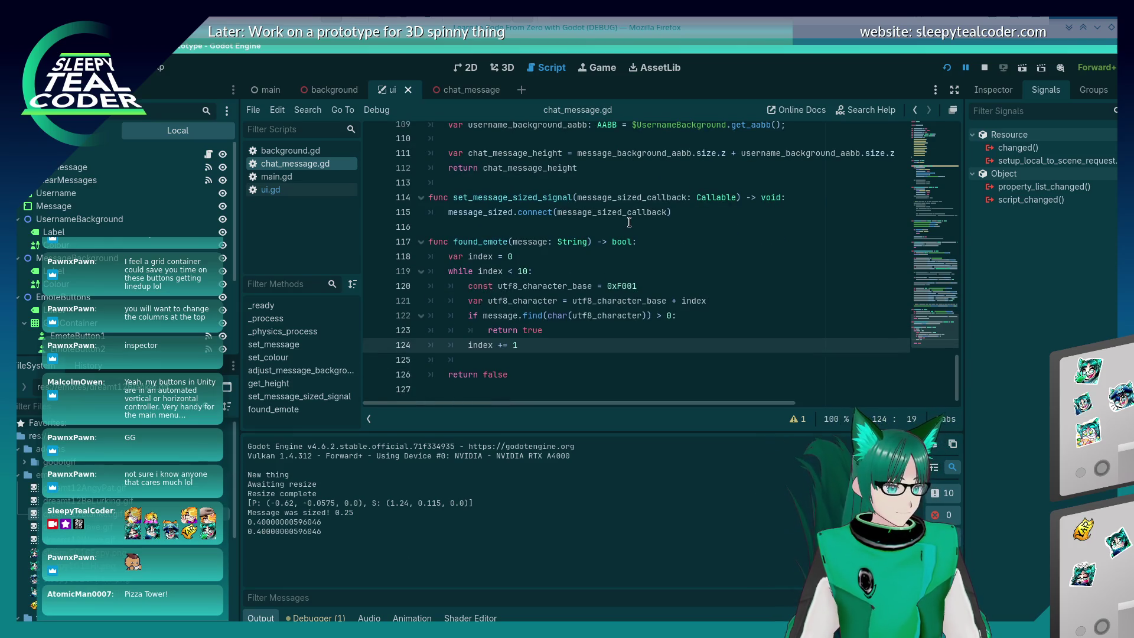
pyautogui.hotkey('alt', 'Tab')
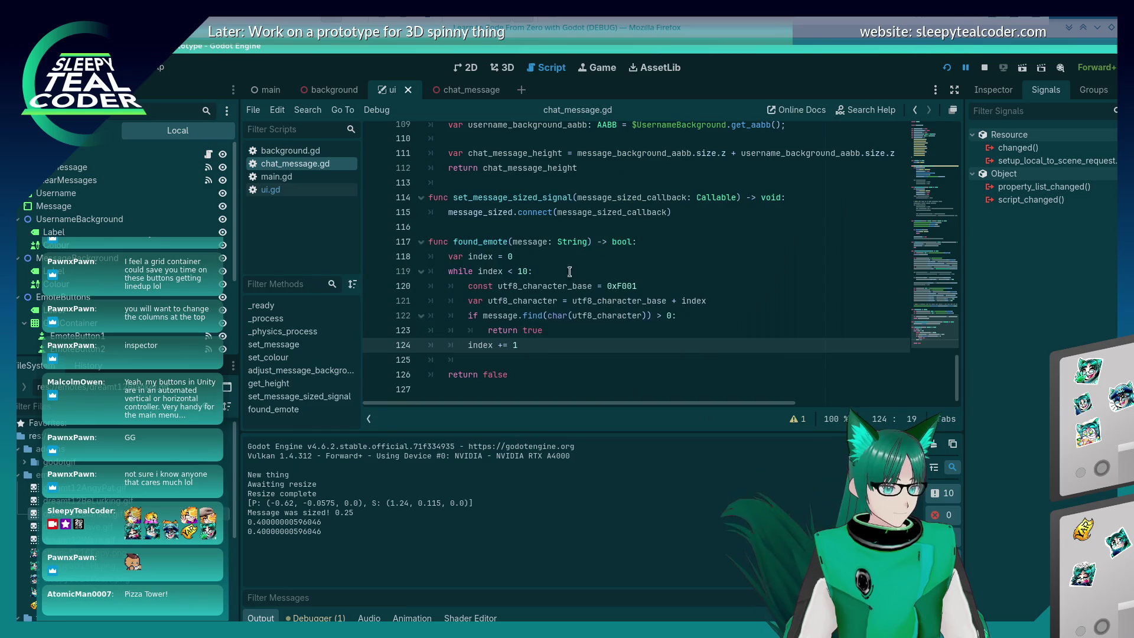
pyautogui.scroll(1, 544, 290)
pyautogui.scroll(-1, 544, 289)
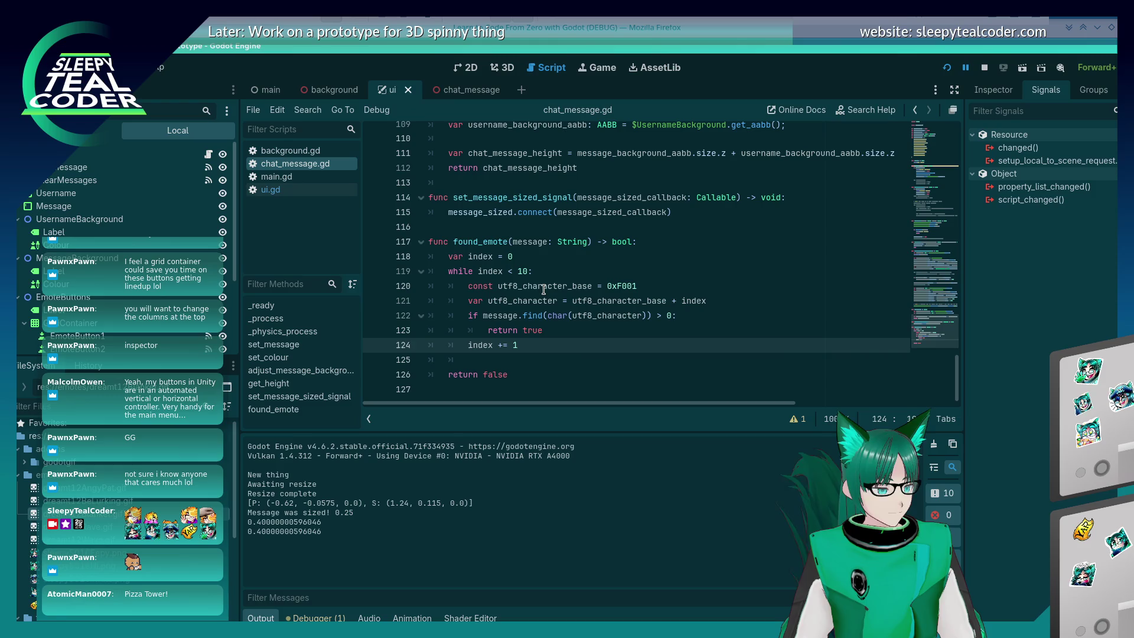
# Send the emote message to hit the line-121 breakpoint, inspect variables, and continue
pyautogui.hotkey('alt', 'Tab')
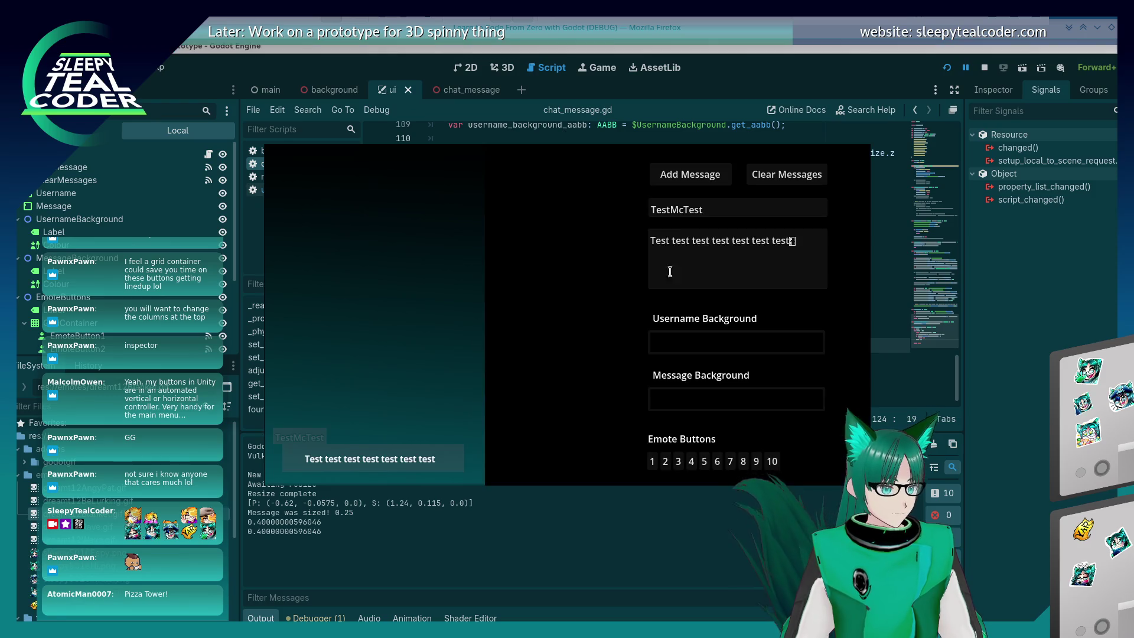
pyautogui.click(690, 177)
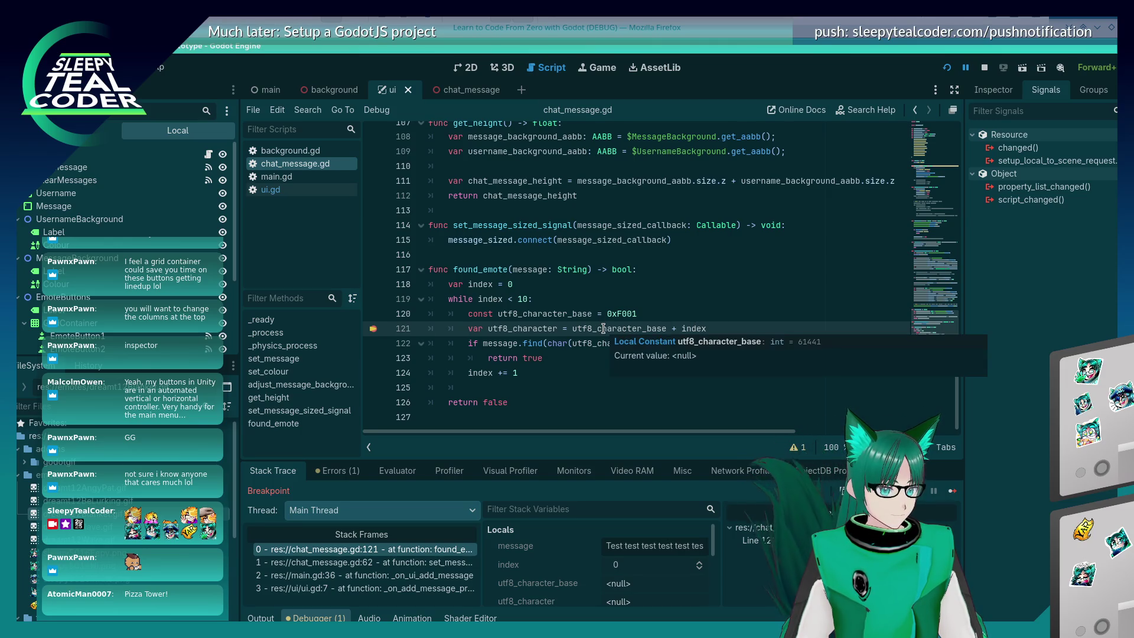
pyautogui.moveTo(546, 331)
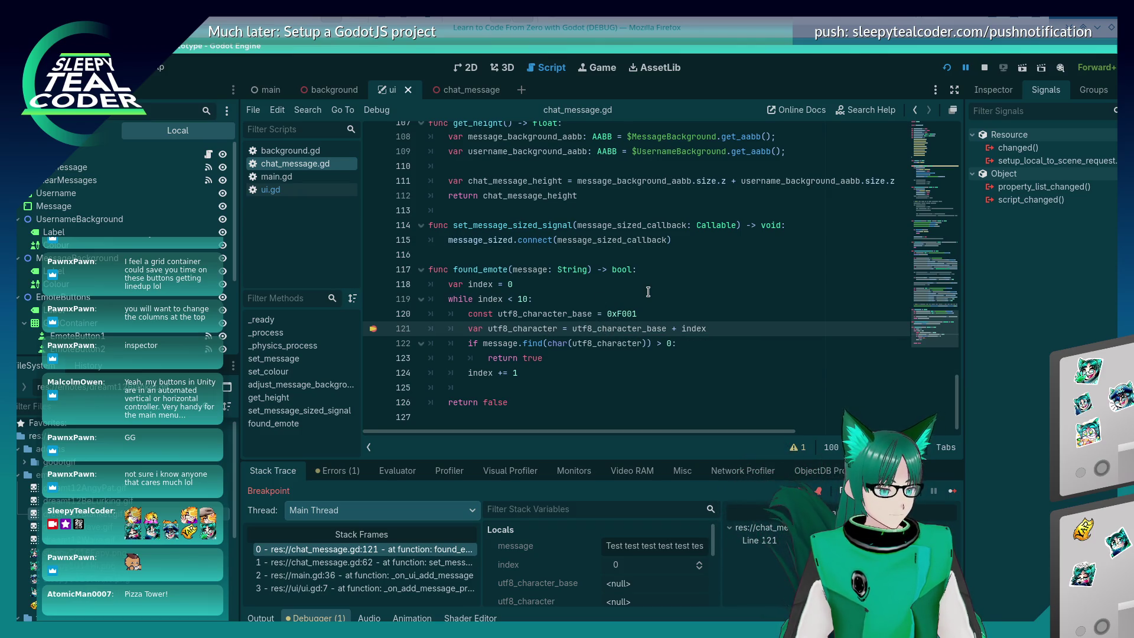
pyautogui.moveTo(621, 347)
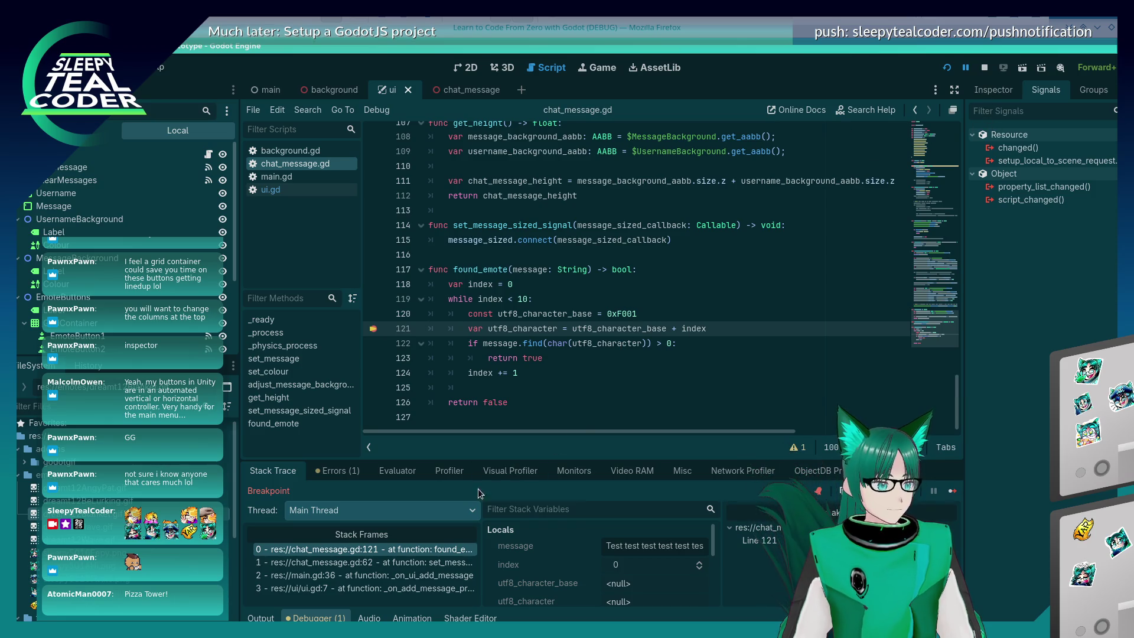
pyautogui.click(952, 492)
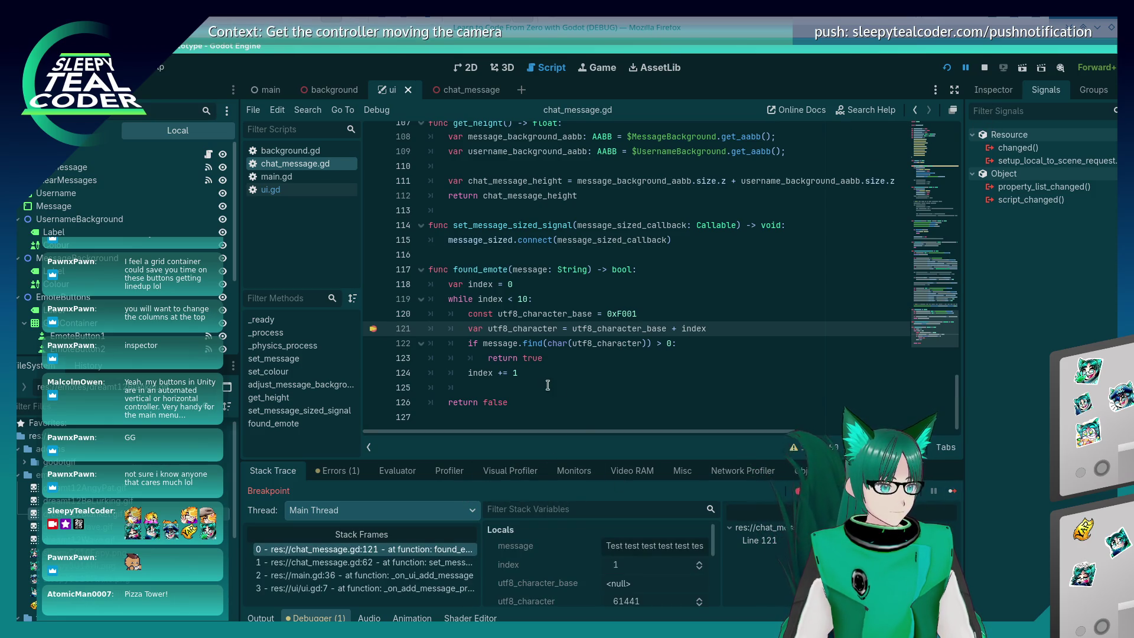
# Change utf8_character_base on line 120 from 0xF001 to 0xF101 and relaunch with F5
pyautogui.moveTo(504, 345)
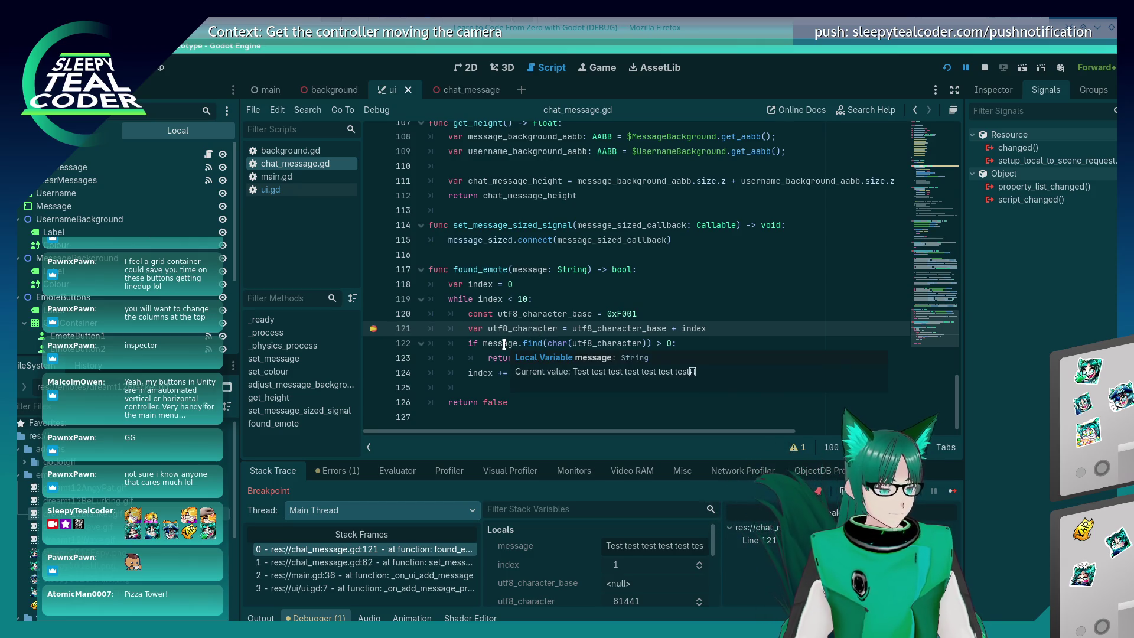
pyautogui.click(627, 314)
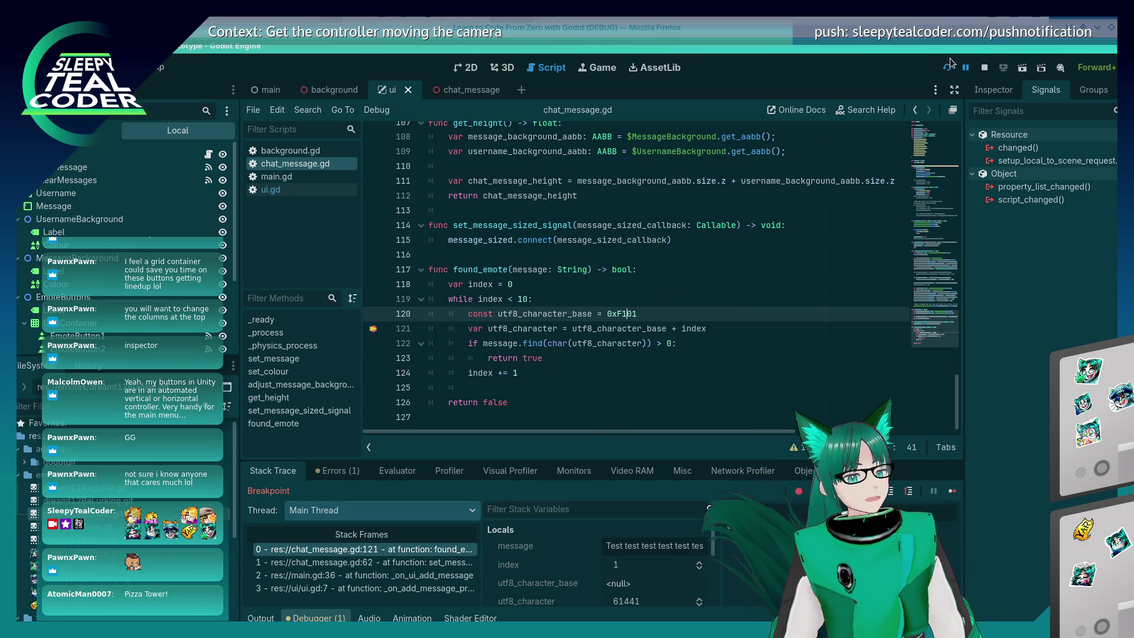
pyautogui.press('F5')
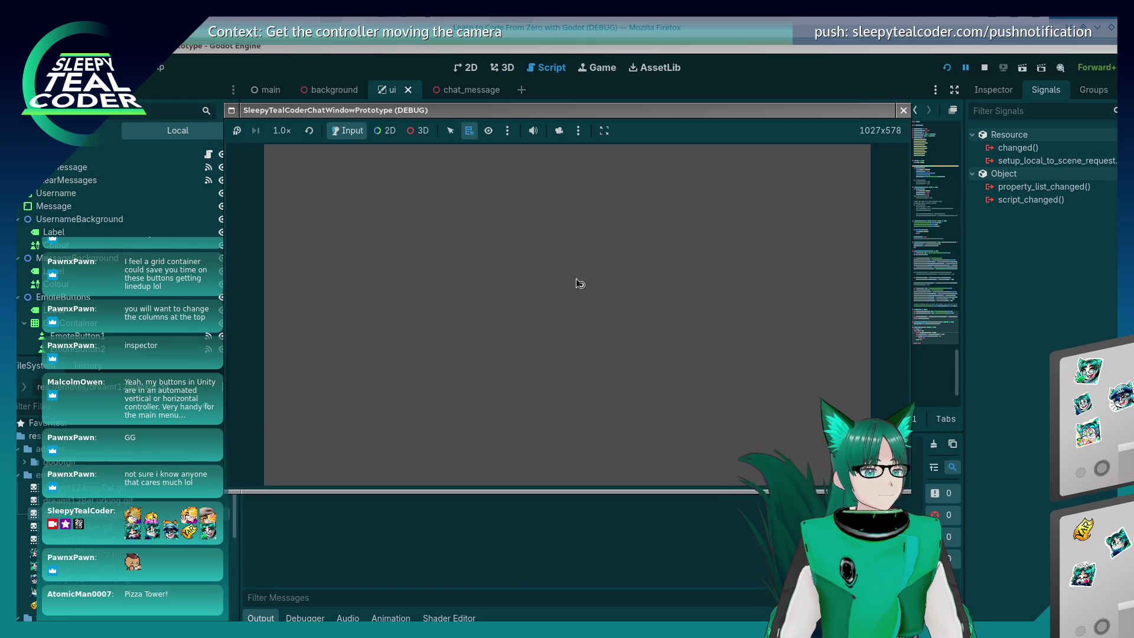
pyautogui.click(802, 248)
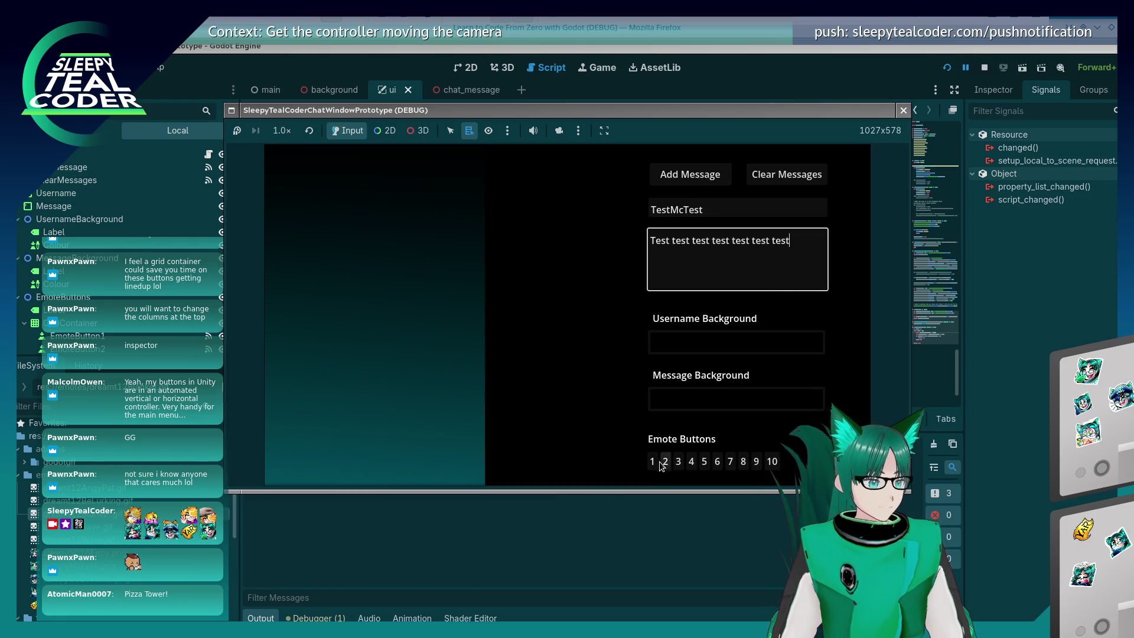
pyautogui.press('Return')
pyautogui.click(701, 187)
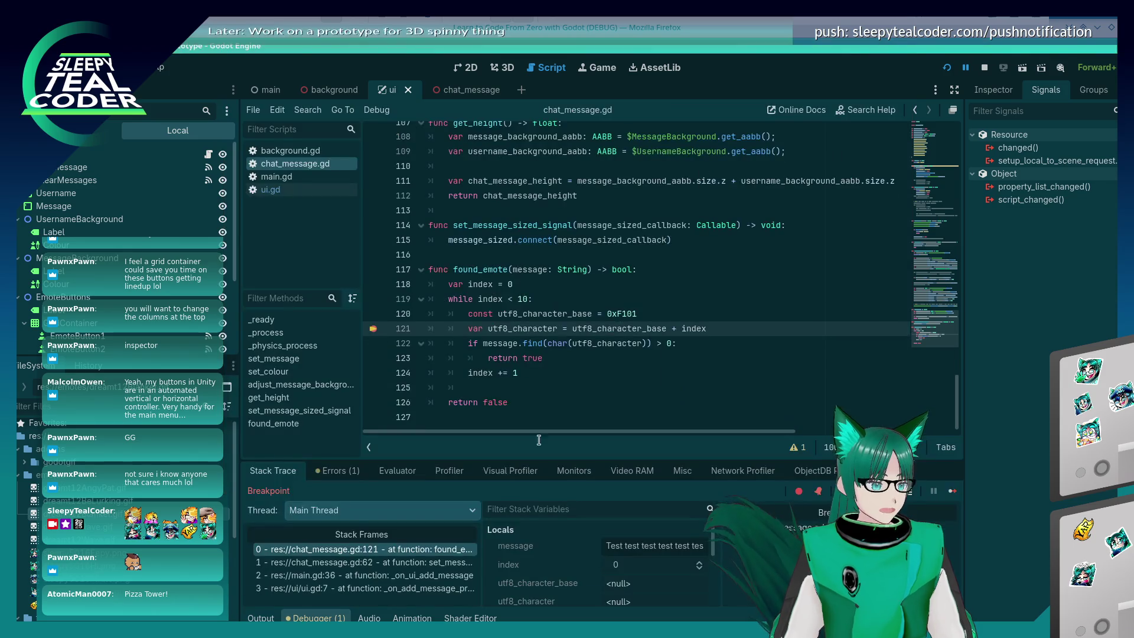
pyautogui.click(376, 329)
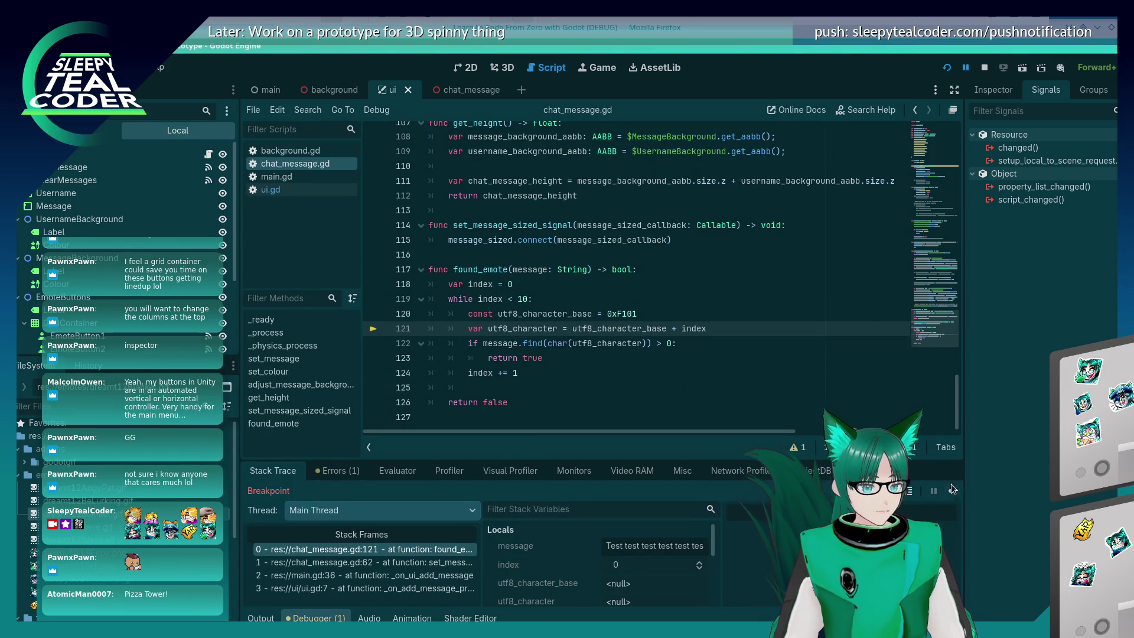
pyautogui.click(952, 490)
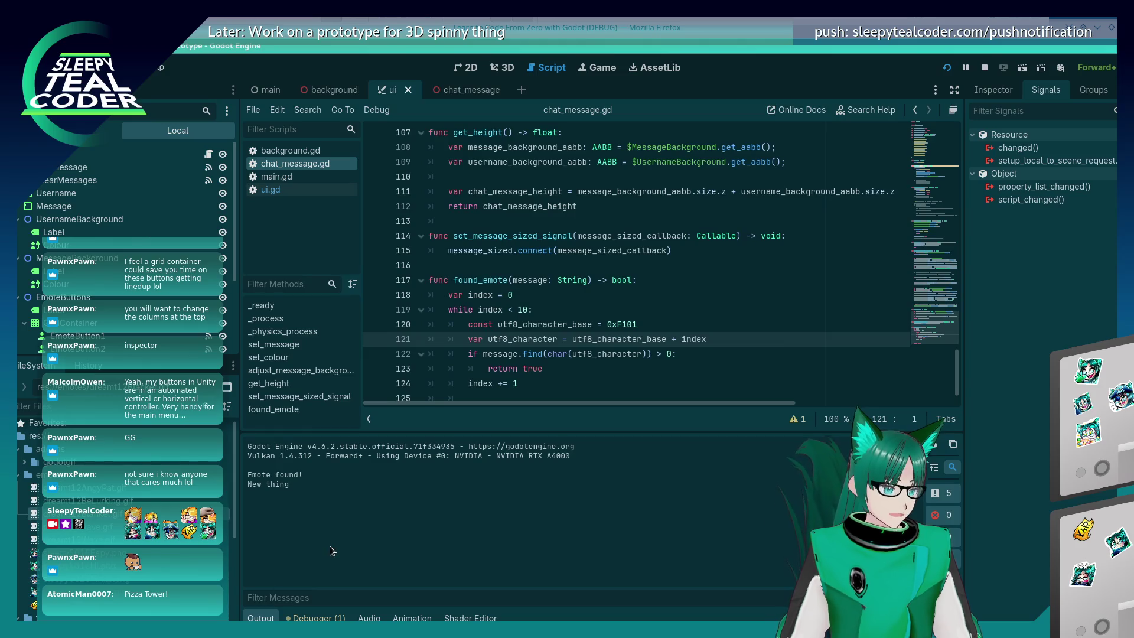
pyautogui.scroll(20, 442, 362)
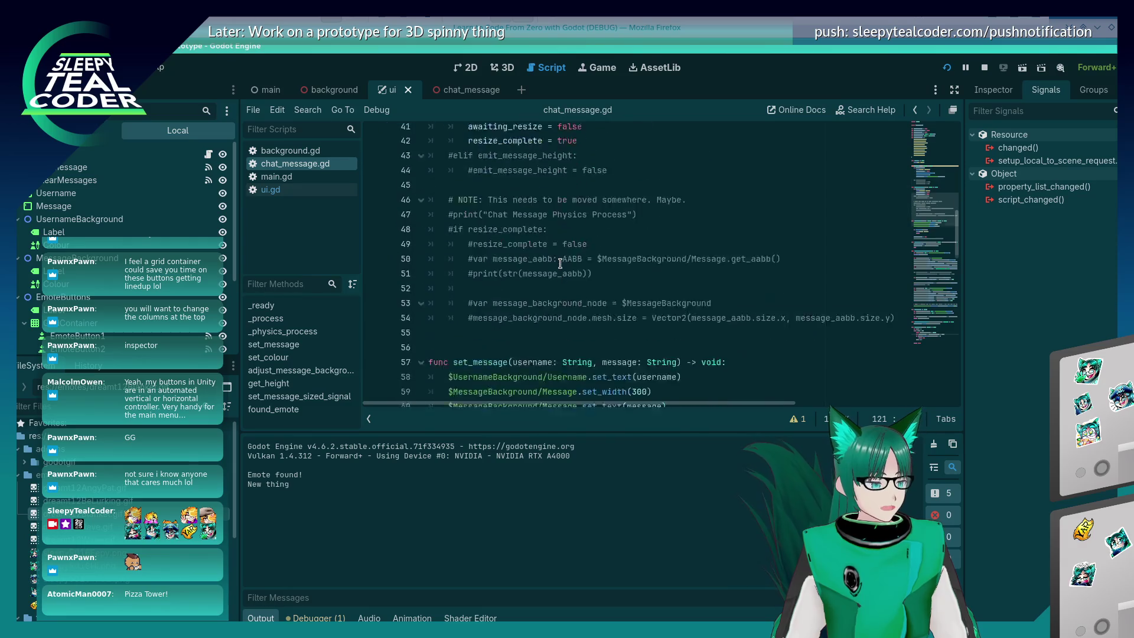
pyautogui.scroll(-5, 560, 264)
# Replace the line-63 print statement with a setup_emote(emote_index) call and save
pyautogui.click(573, 231)
pyautogui.click(584, 223)
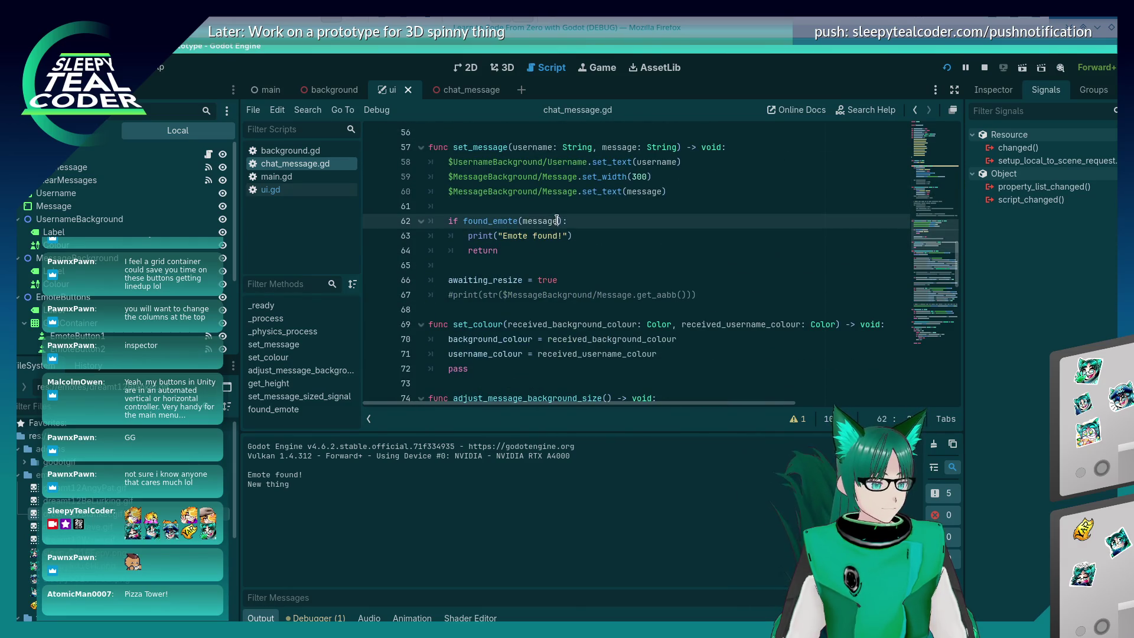
pyautogui.click(589, 232)
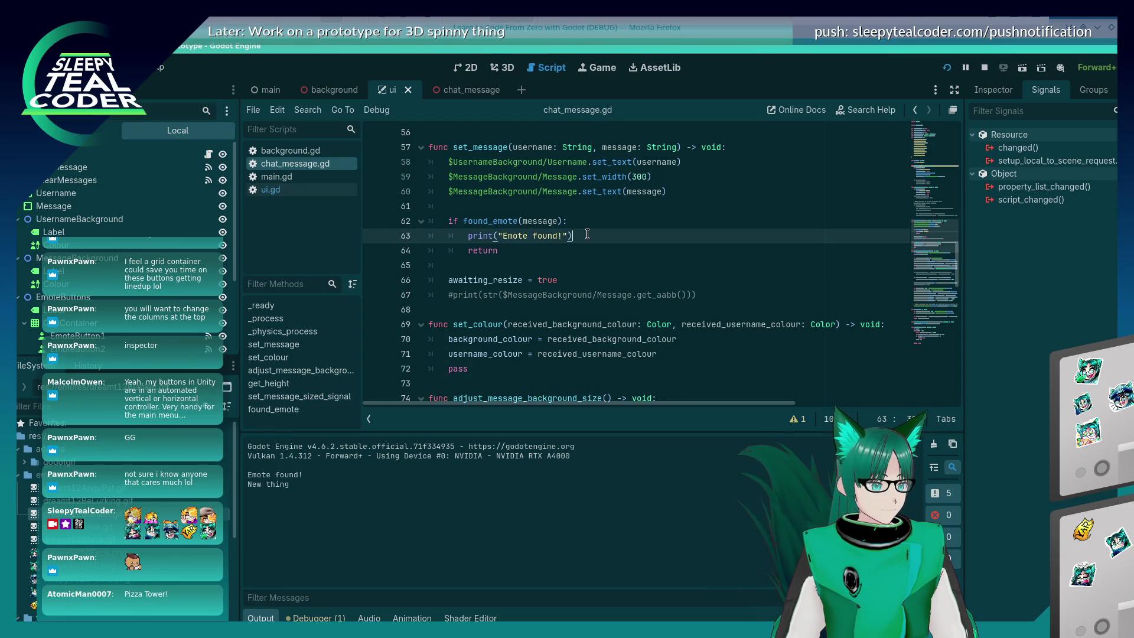
pyautogui.scroll(1, 588, 234)
pyautogui.scroll(15, 587, 234)
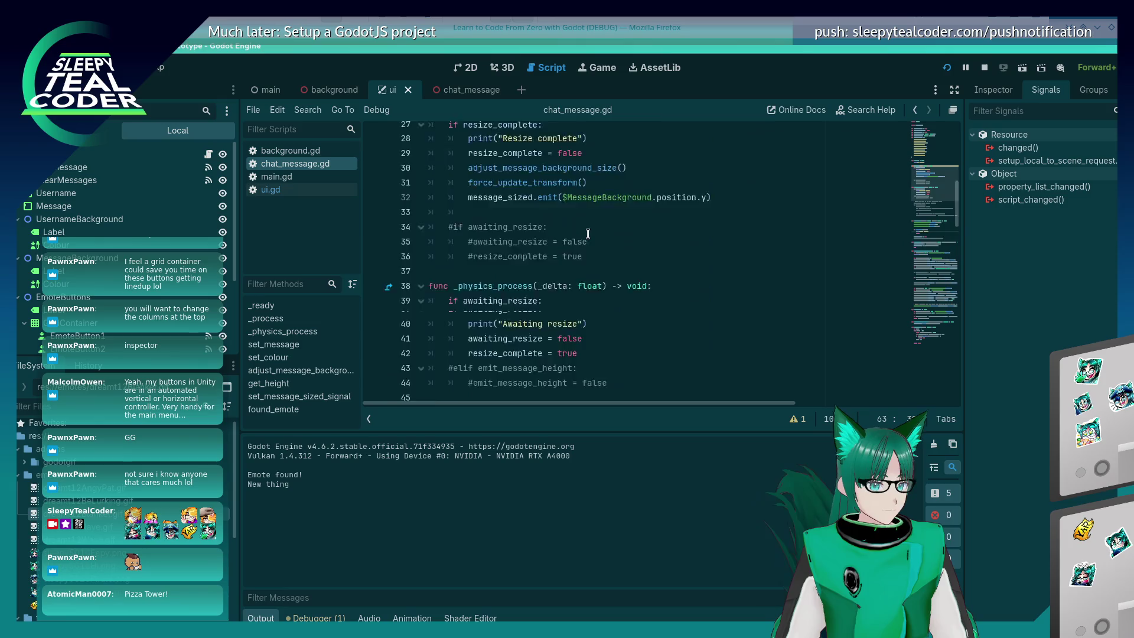
pyautogui.scroll(-13, 587, 234)
pyautogui.scroll(-3, 588, 234)
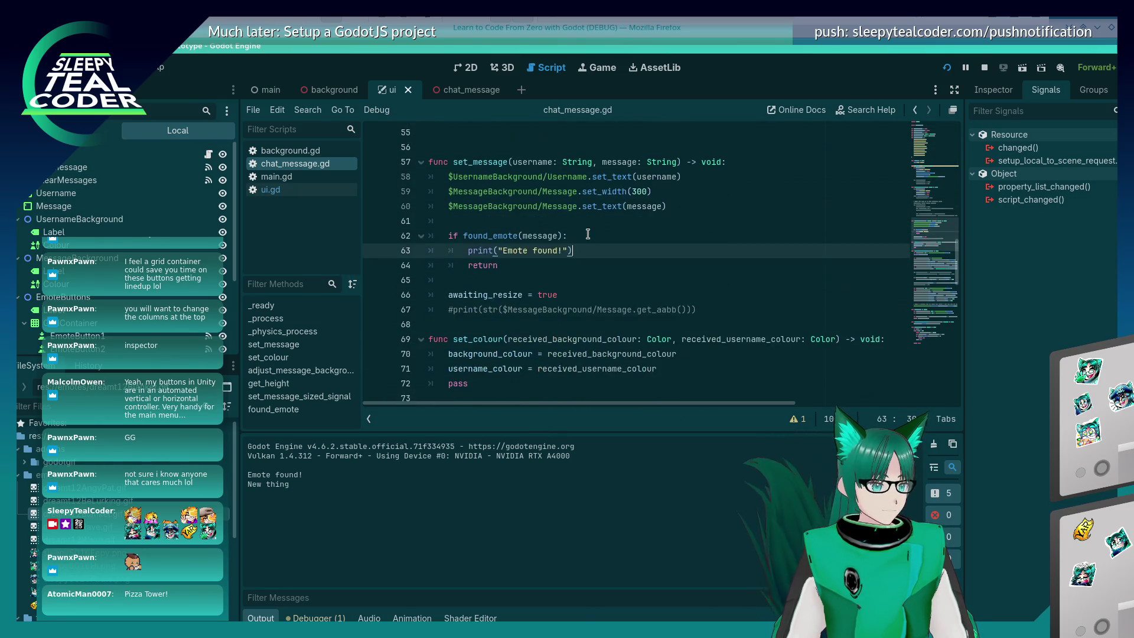
pyautogui.hotkey('shift', 'Home')
pyautogui.press('BackSpace')
pyautogui.write('setup')
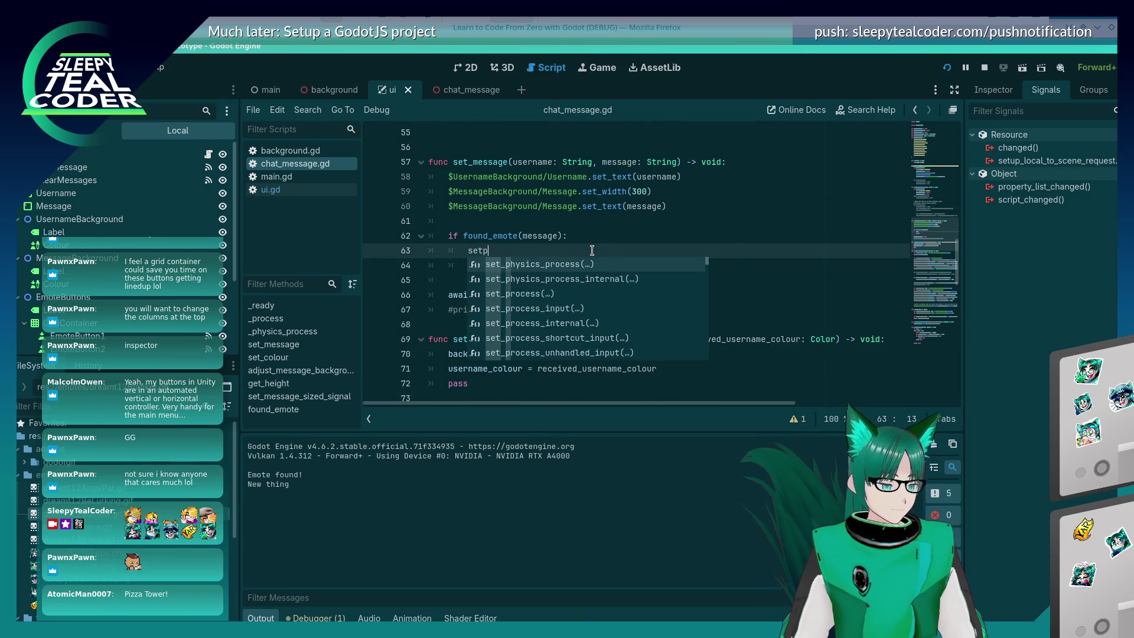
pyautogui.write('_emote(')
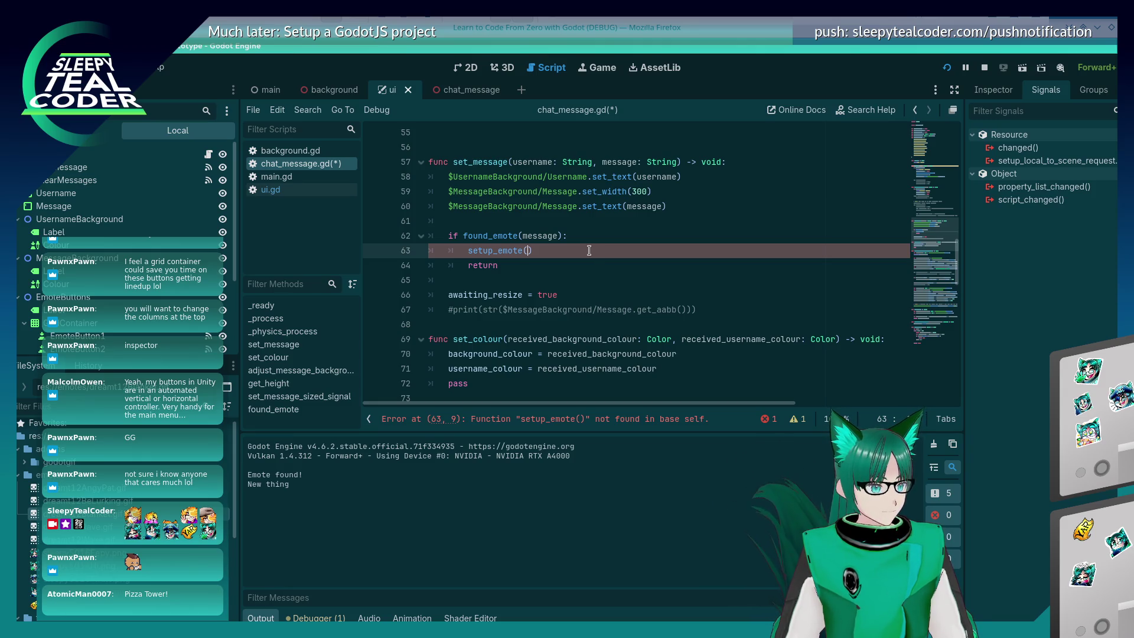
pyautogui.press('Up')
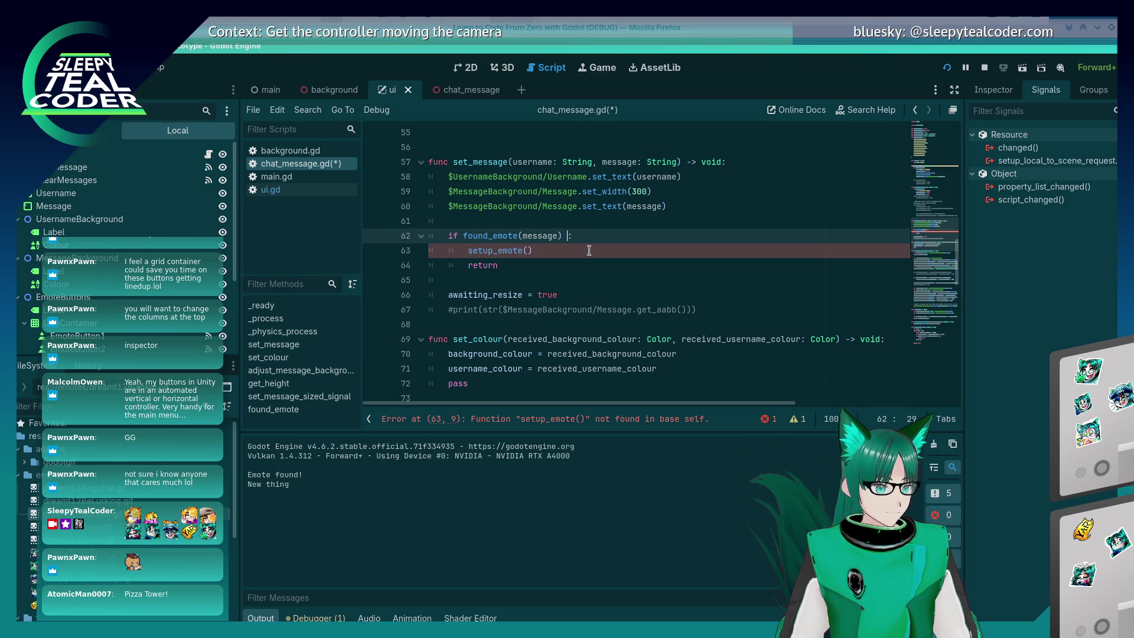
pyautogui.write('0')
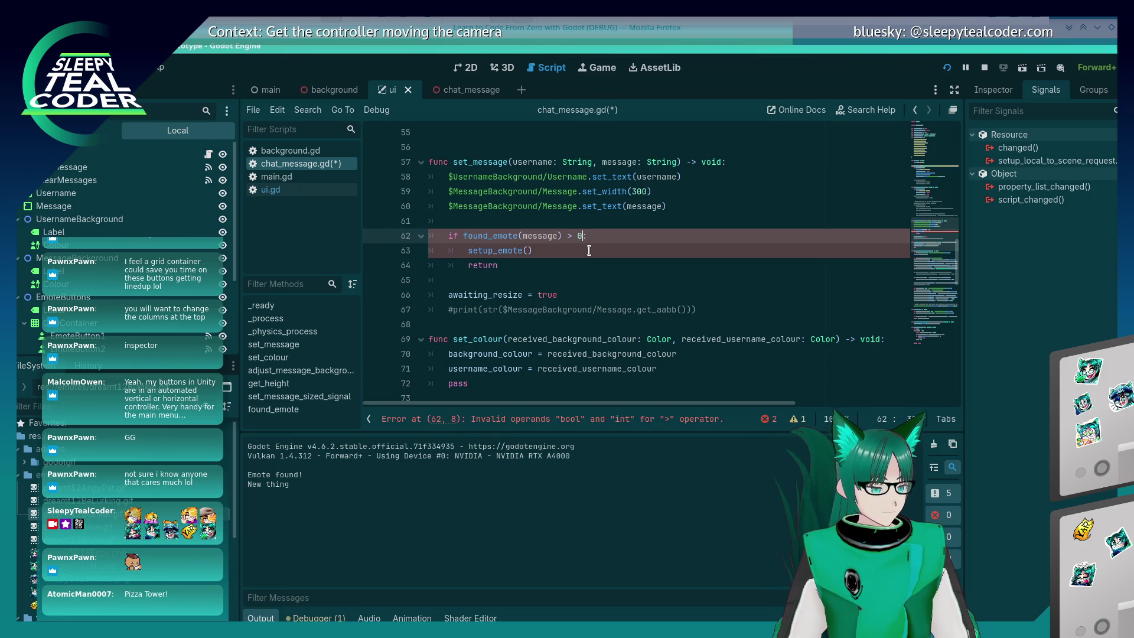
pyautogui.hotkey('ctrl', 's')
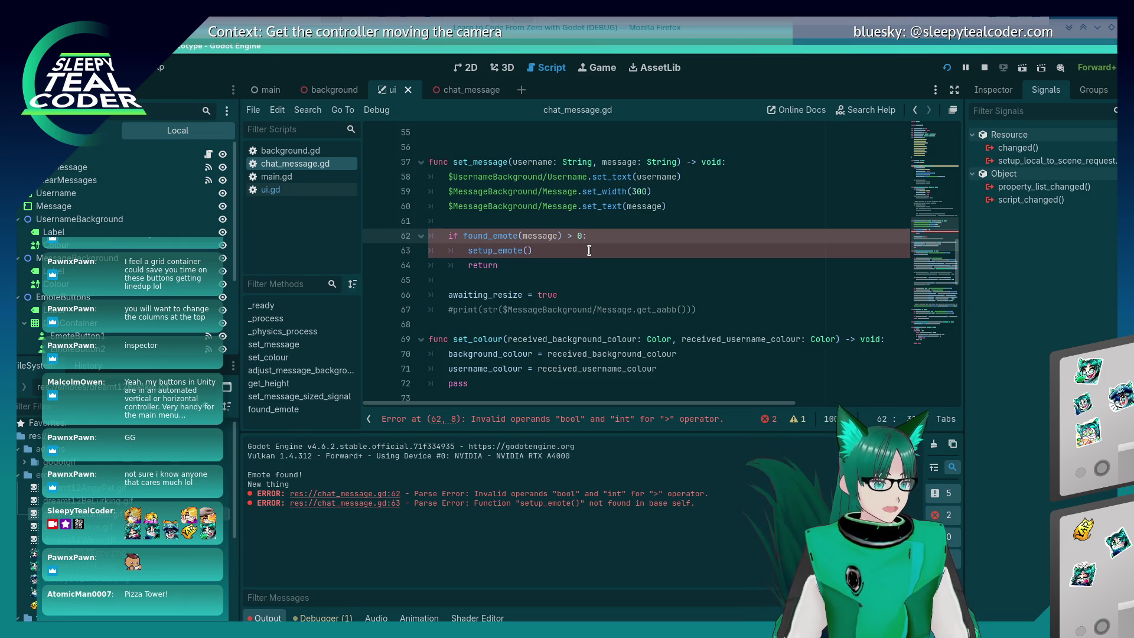
# Move the found_emote(message) call above the if as 'var emote_index = found_emote(message)'
pyautogui.click(589, 251)
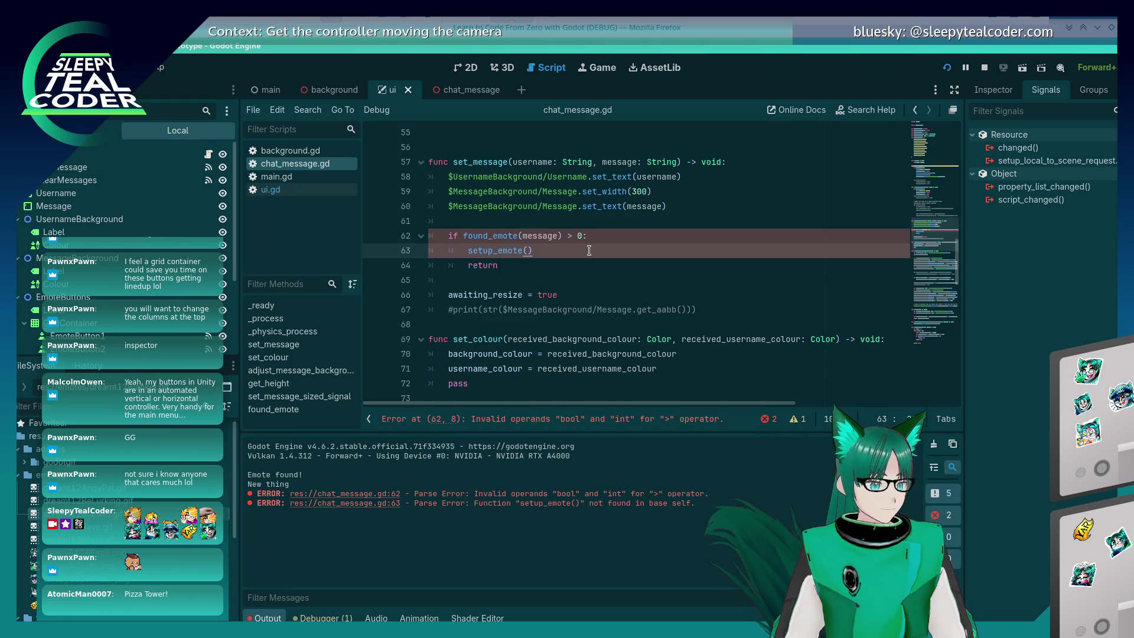
pyautogui.press('Up')
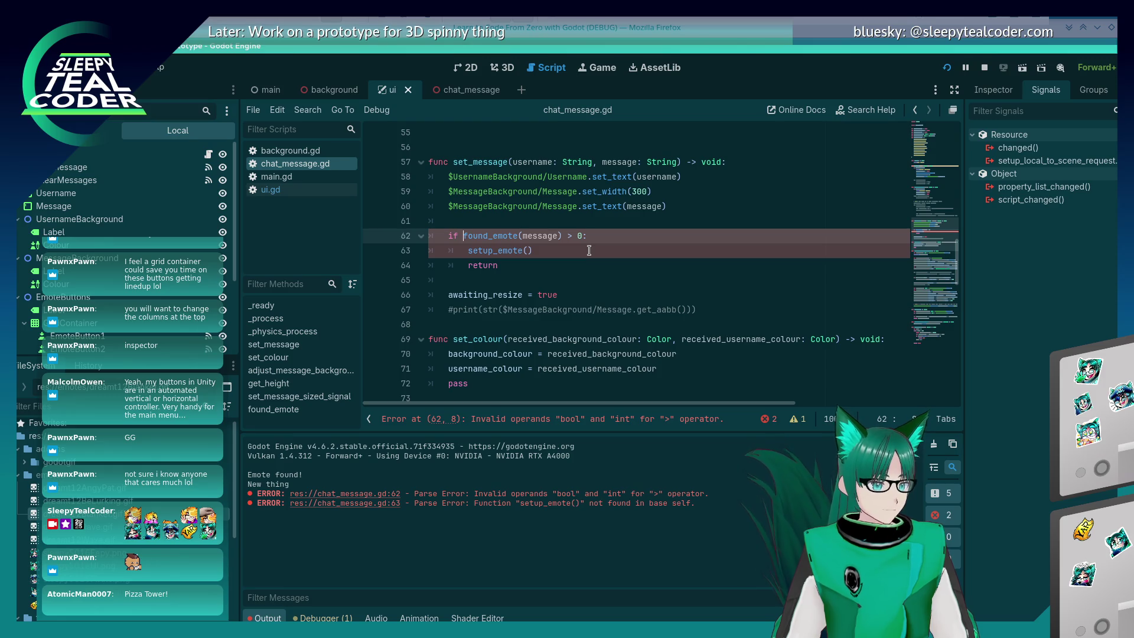
pyautogui.hotkey('shift', 'End')
pyautogui.hotkey('shift', 'Left')
pyautogui.hotkey('ctrl', 'x')
pyautogui.hotkey('ctrl', 'shift', 'Return')
pyautogui.hotkey('ctrl', 'v')
pyautogui.press('BackSpace')
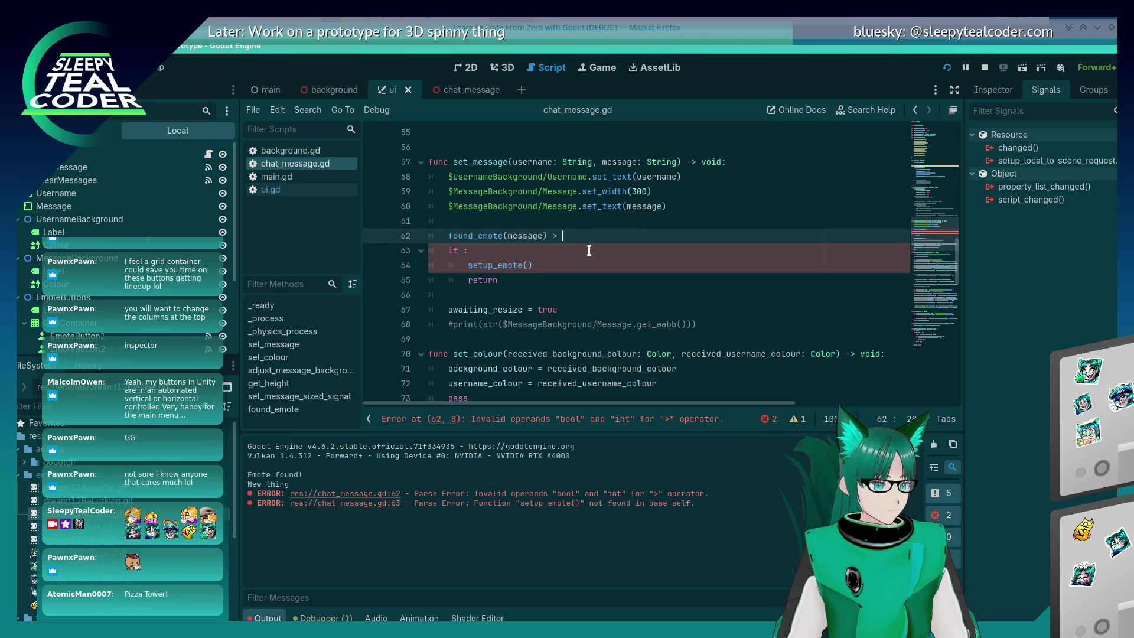
pyautogui.press('Home')
pyautogui.write('var emote')
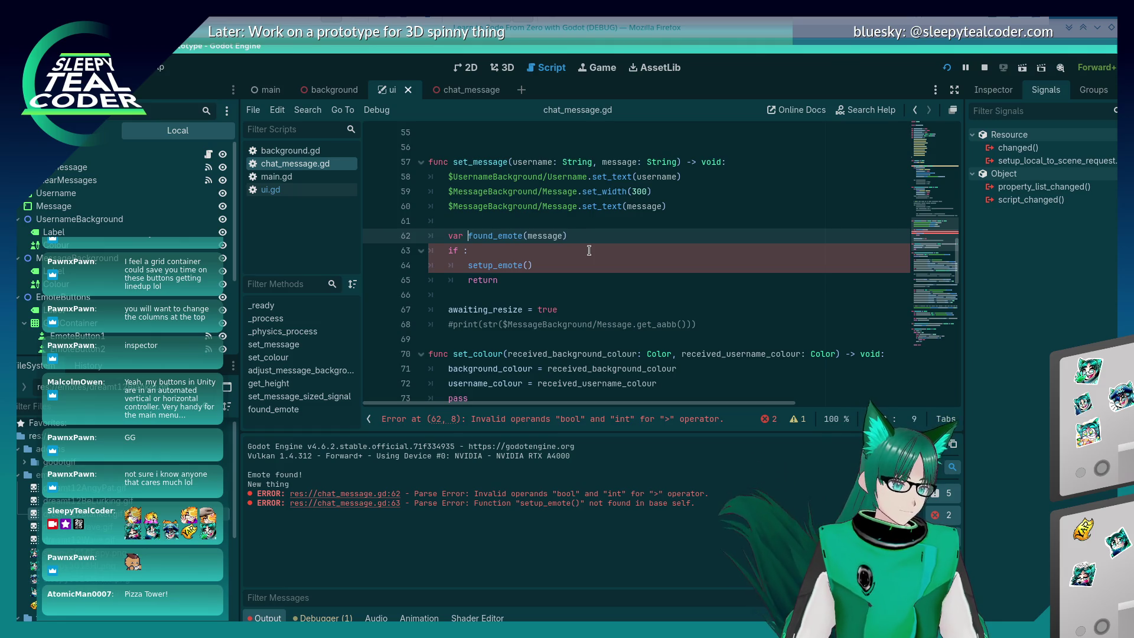
pyautogui.write('_index =')
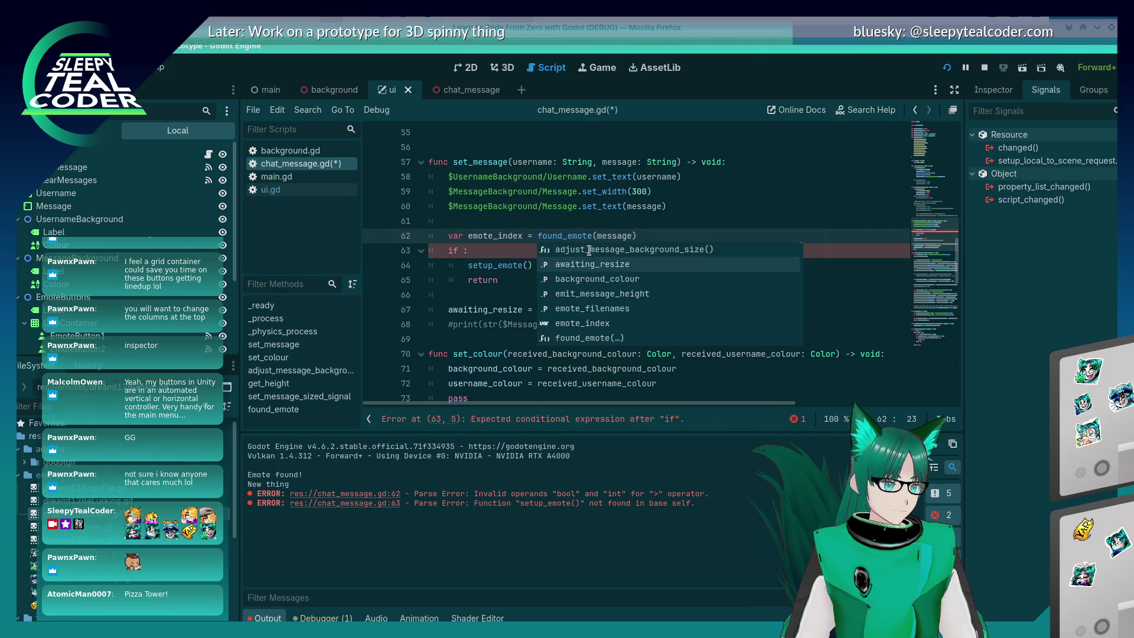
# Set the if condition to 'emote_index > 0' and save the script
pyautogui.press('Escape')
pyautogui.press('Down')
pyautogui.press('Left')
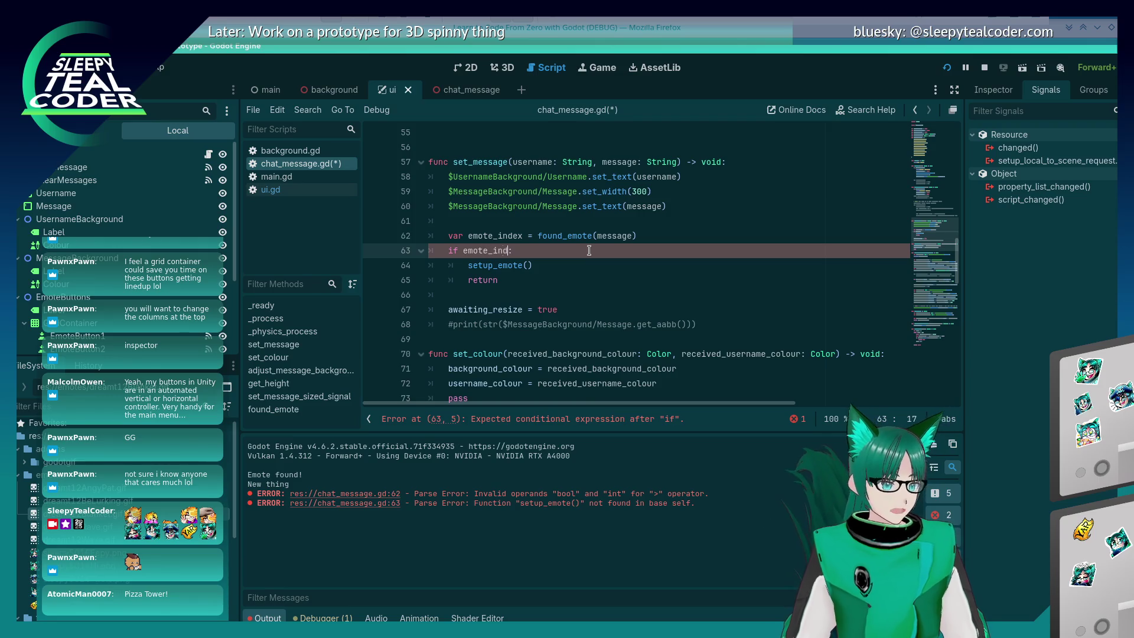
pyautogui.press('Down')
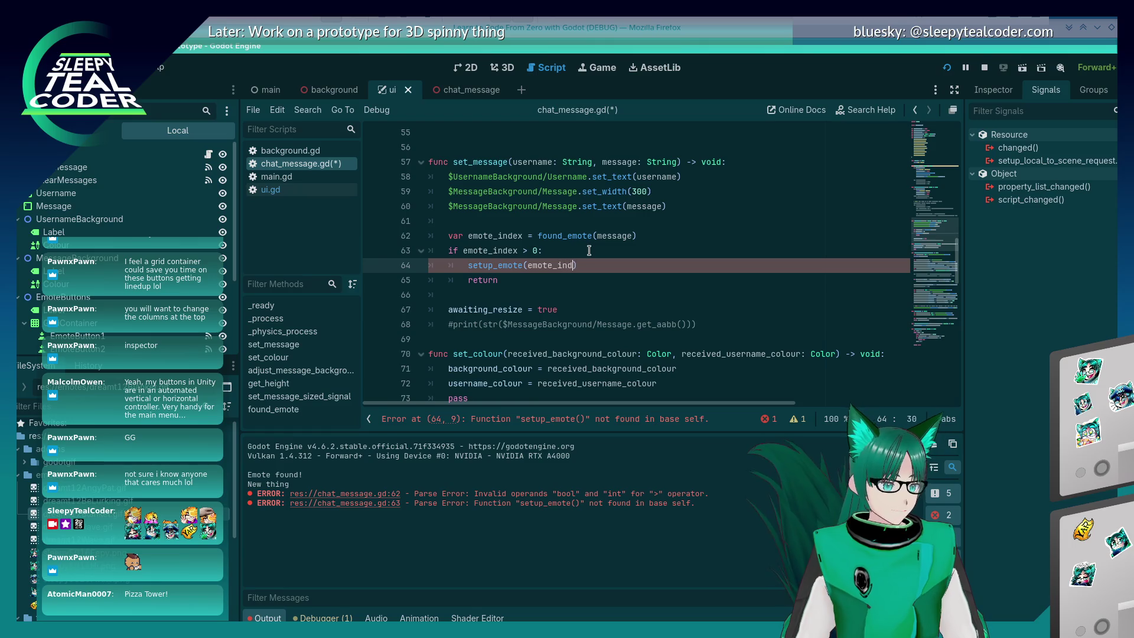
pyautogui.hotkey('ctrl', 's')
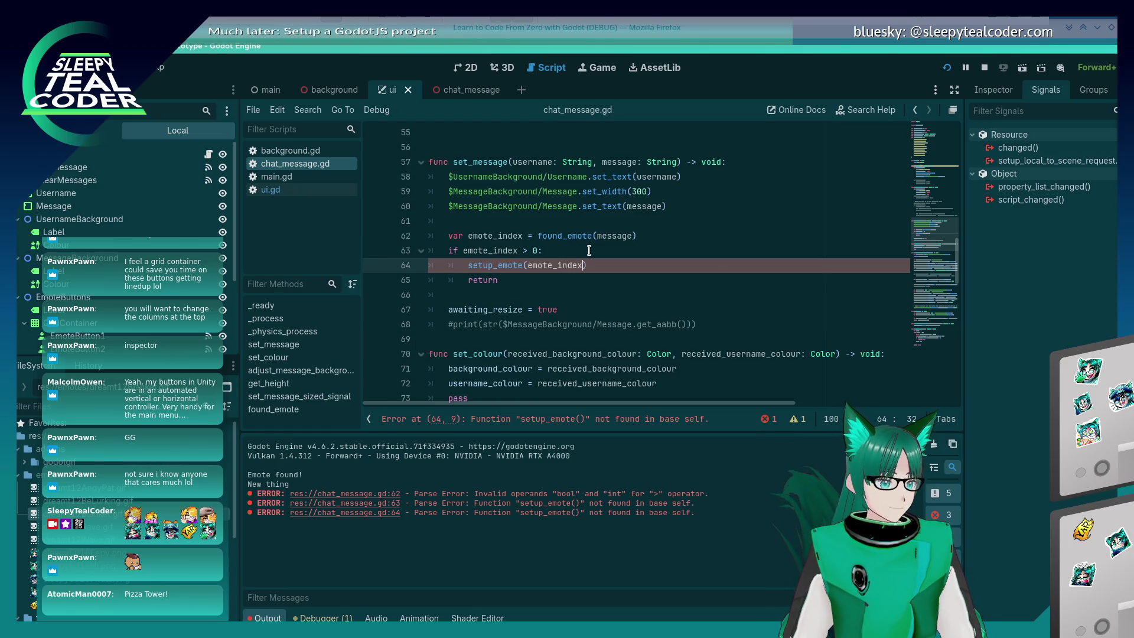
# Give found_emote an int return type, returning index on a match and -1 otherwise, and save
pyautogui.hotkey('ctrl', 'End')
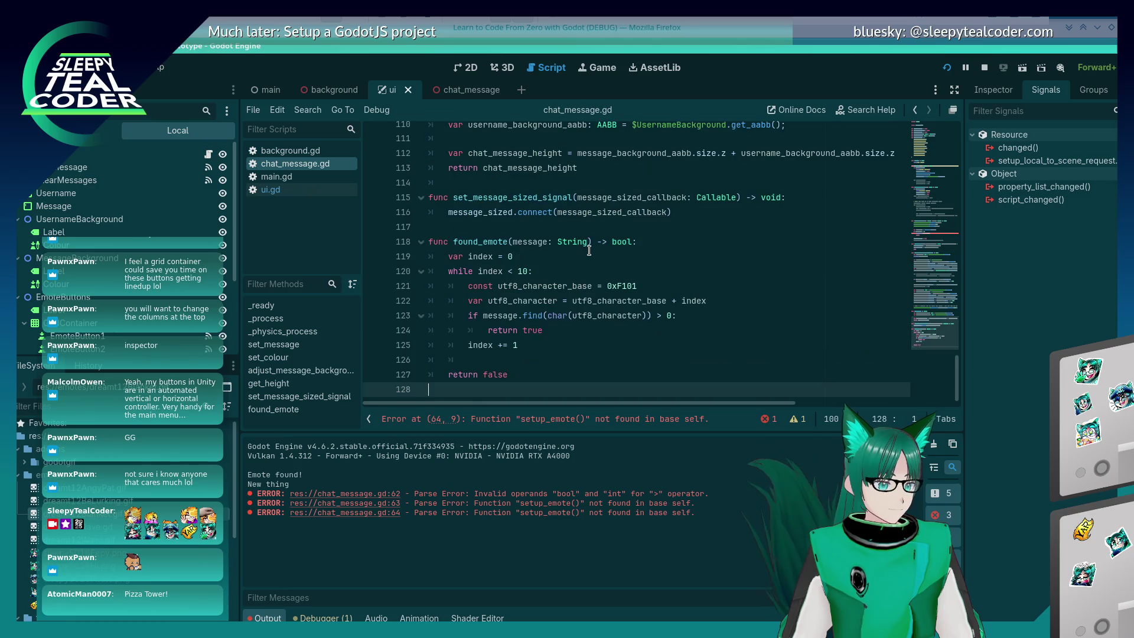
pyautogui.press('Up')
pyautogui.press('Up')
pyautogui.press('Up')
pyautogui.press('End')
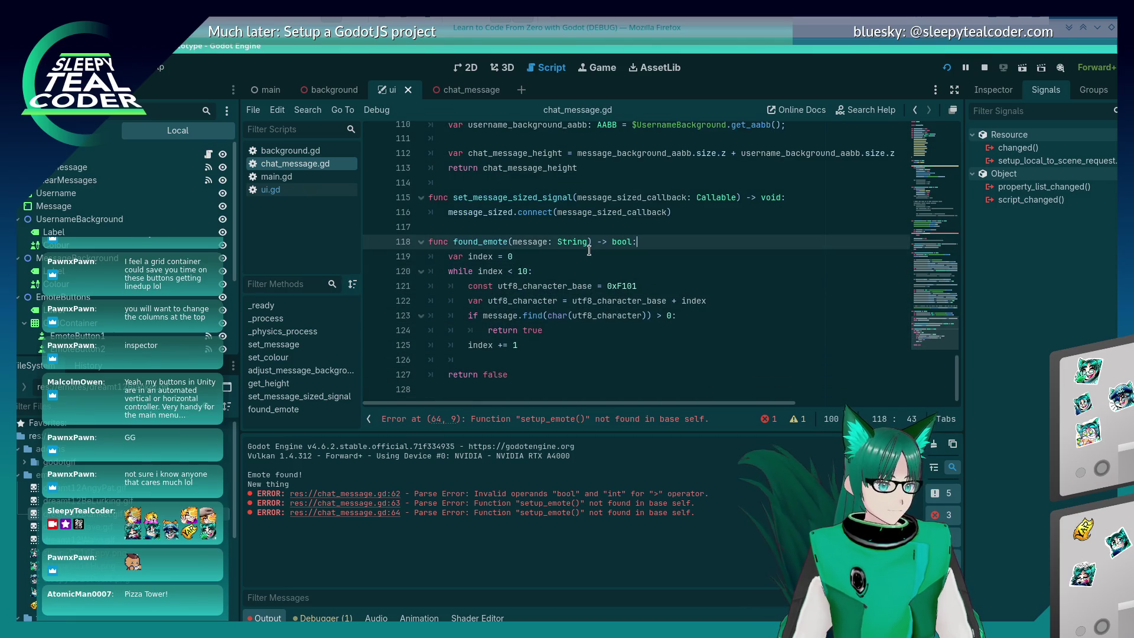
pyautogui.write('int')
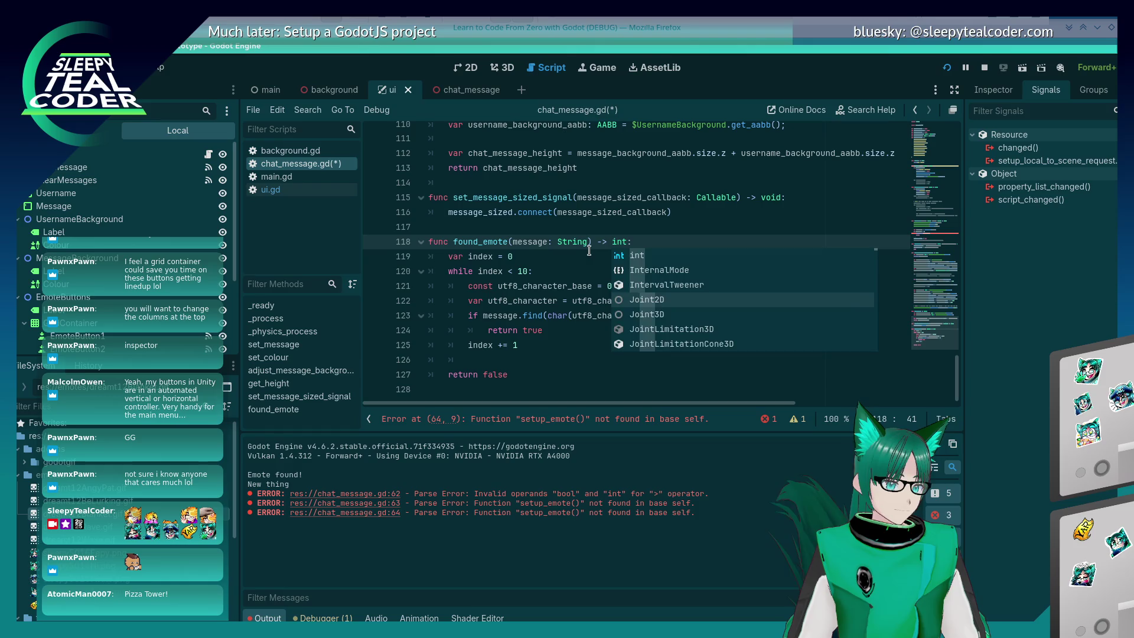
pyautogui.press('Escape')
pyautogui.press('Down')
pyautogui.press('Down')
pyautogui.press('Down')
pyautogui.press('Down')
pyautogui.press('Down')
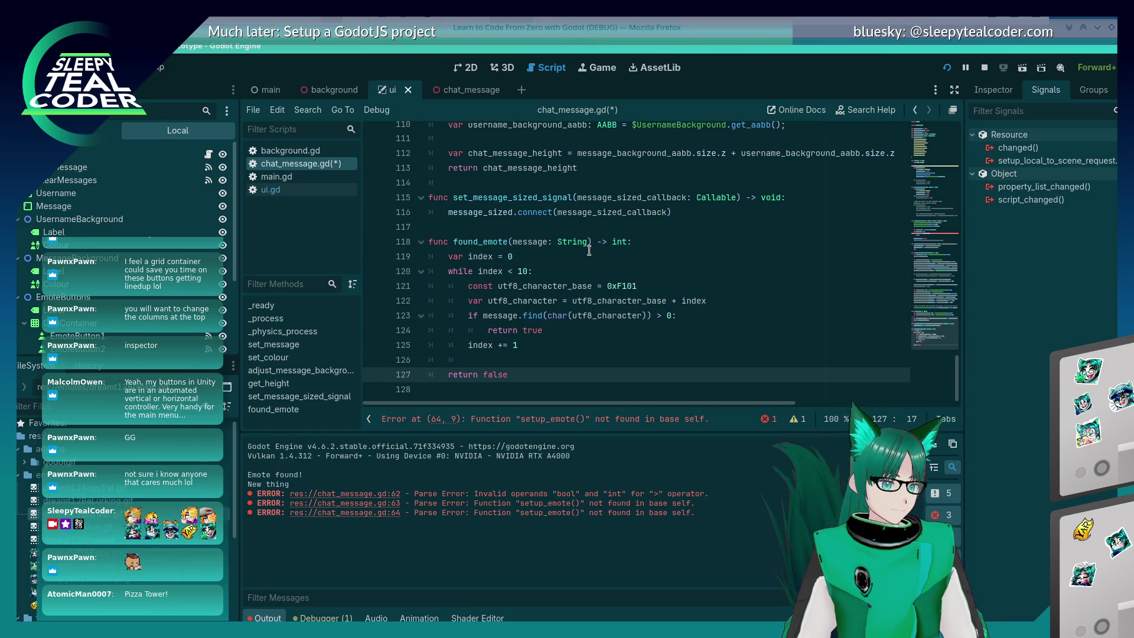
pyautogui.write('1')
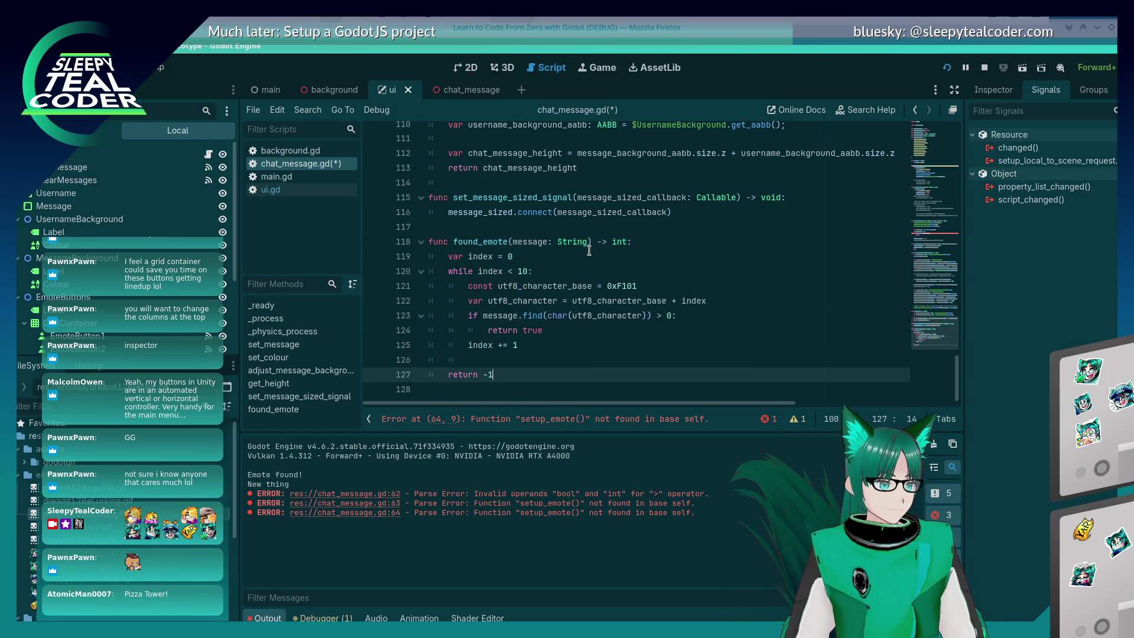
pyautogui.press('Up')
pyautogui.press('Up')
pyautogui.press('Up')
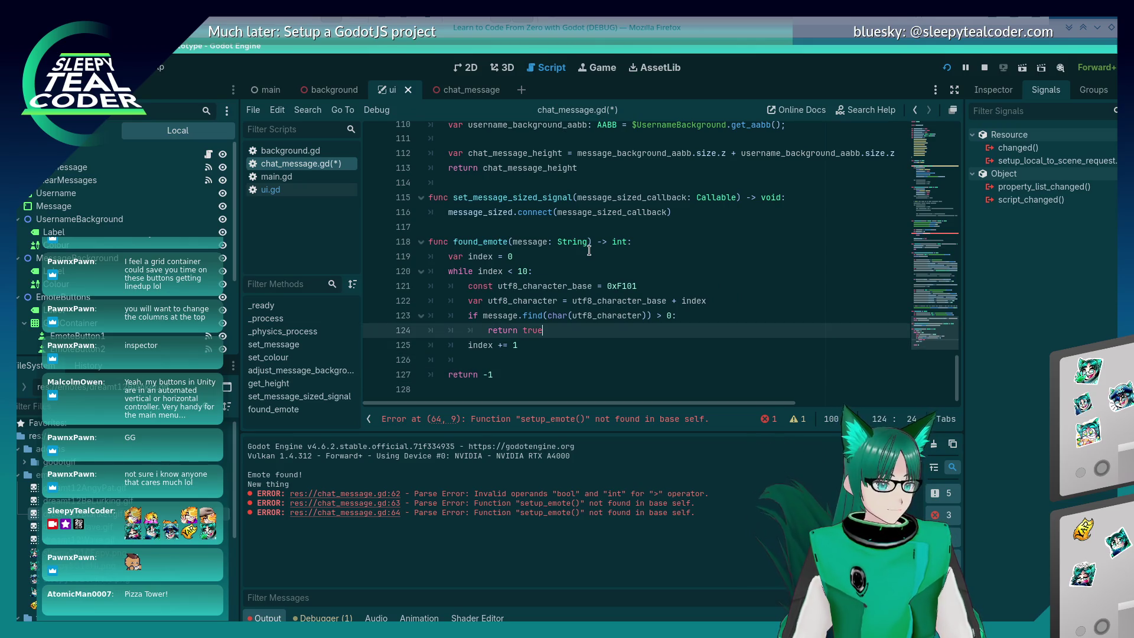
pyautogui.write('index')
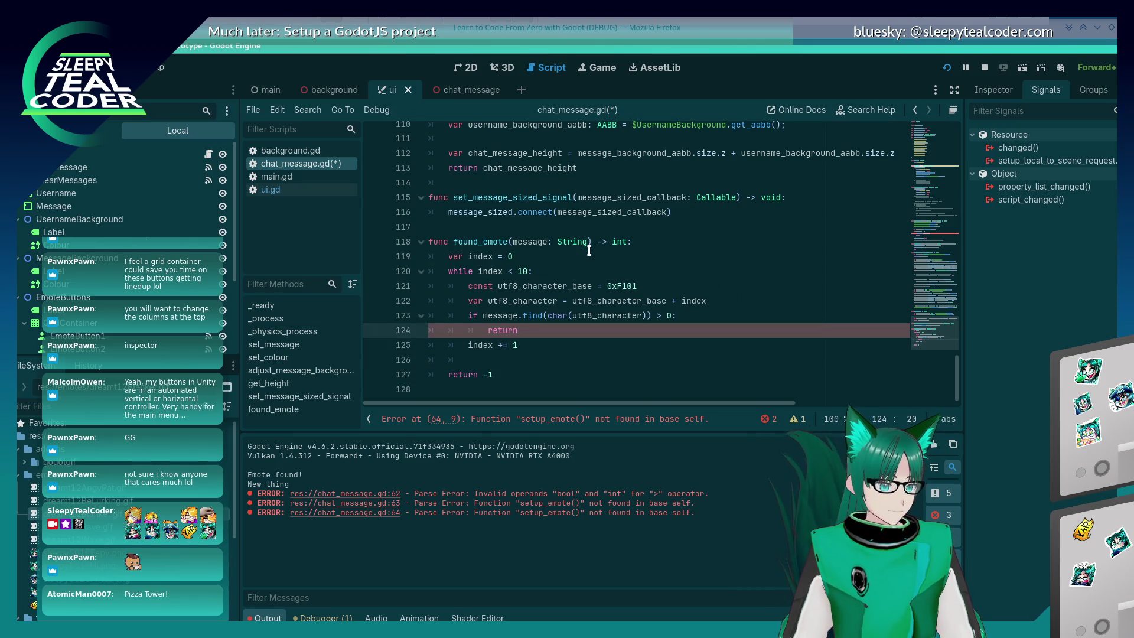
pyautogui.hotkey('ctrl', 's')
# Change set_message's check to 'emote_index != -1' and save chat_message.gd
pyautogui.click(588, 254)
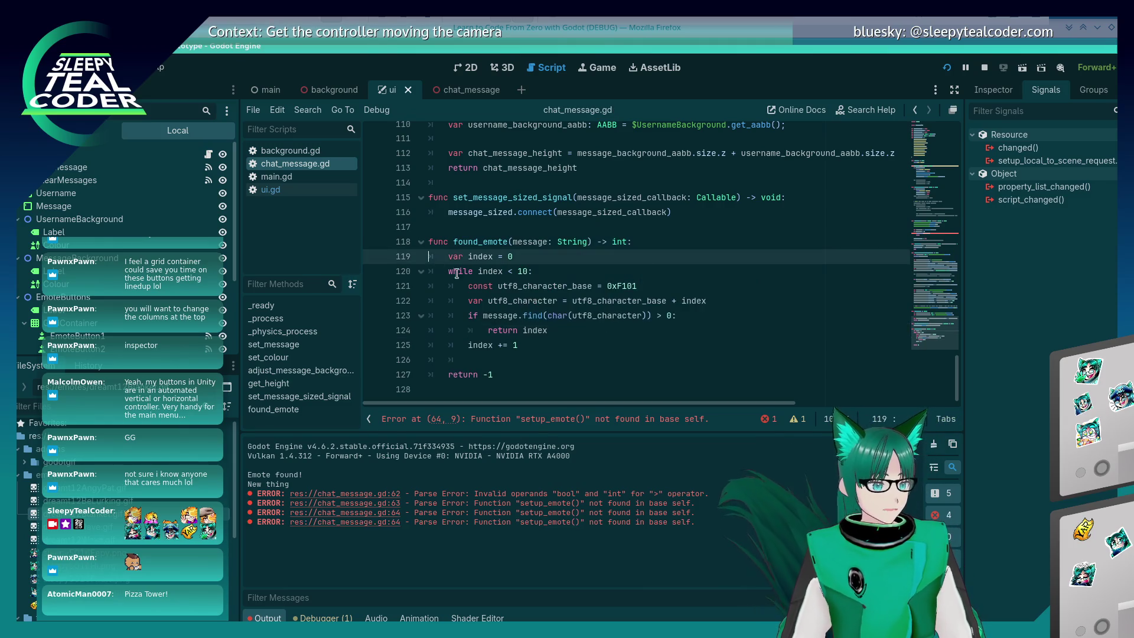
pyautogui.scroll(12, 553, 347)
pyautogui.scroll(3, 552, 347)
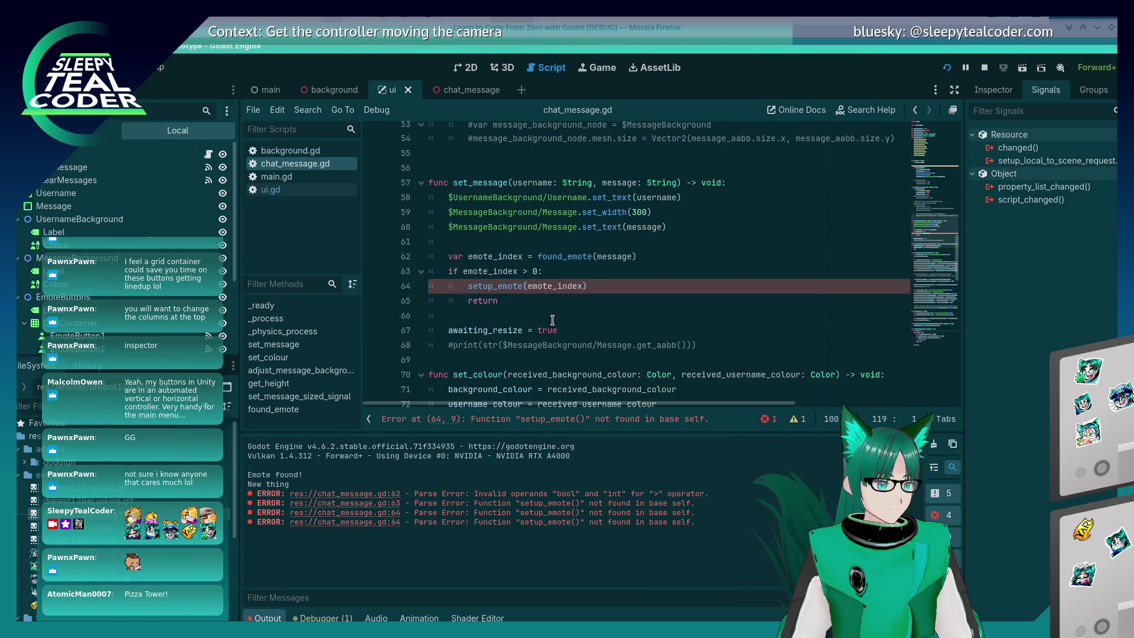
pyautogui.click(536, 272)
pyautogui.write('!=')
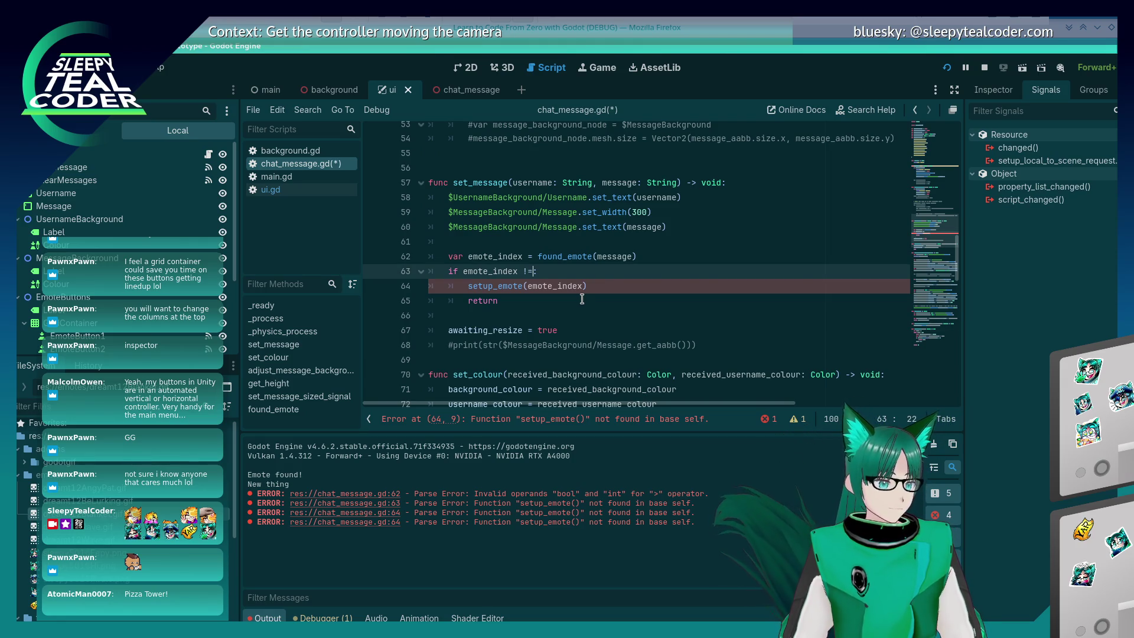
pyautogui.write('-1')
pyautogui.hotkey('ctrl', 's')
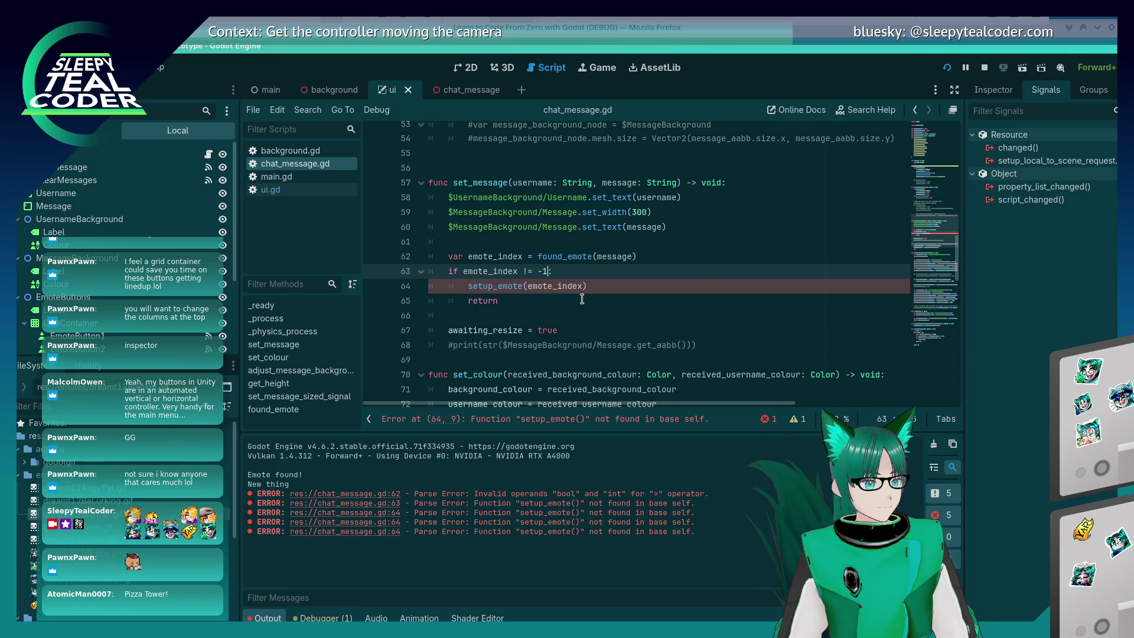
pyautogui.hotkey('ctrl', 'End')
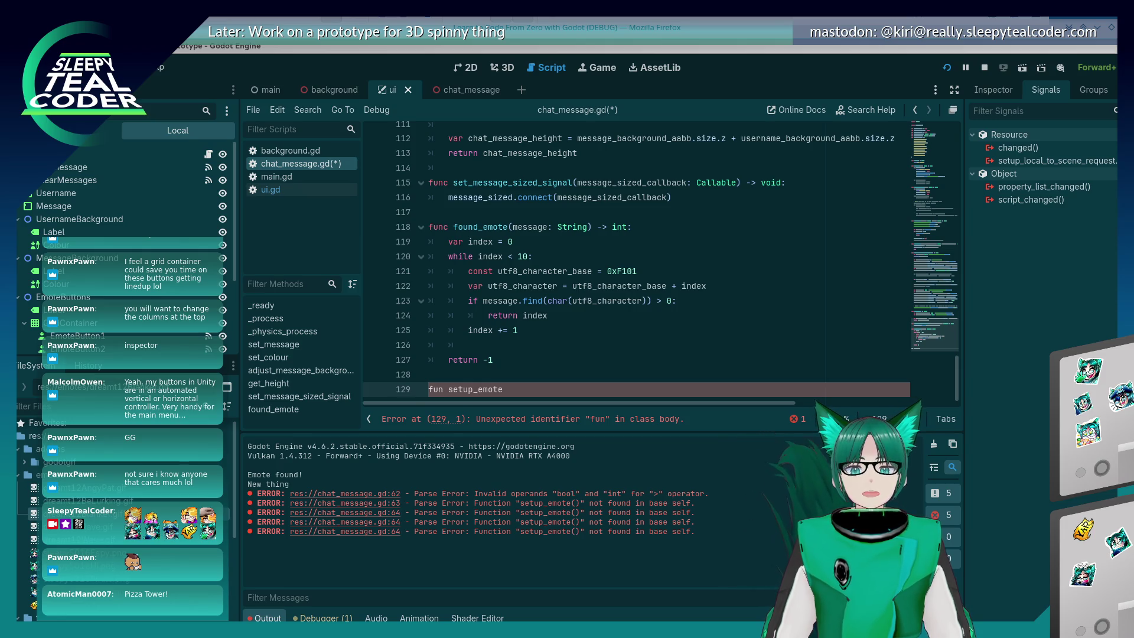
# Bring Firefox's Introduction to For Loops lesson in front of Godot
pyautogui.click(691, 34)
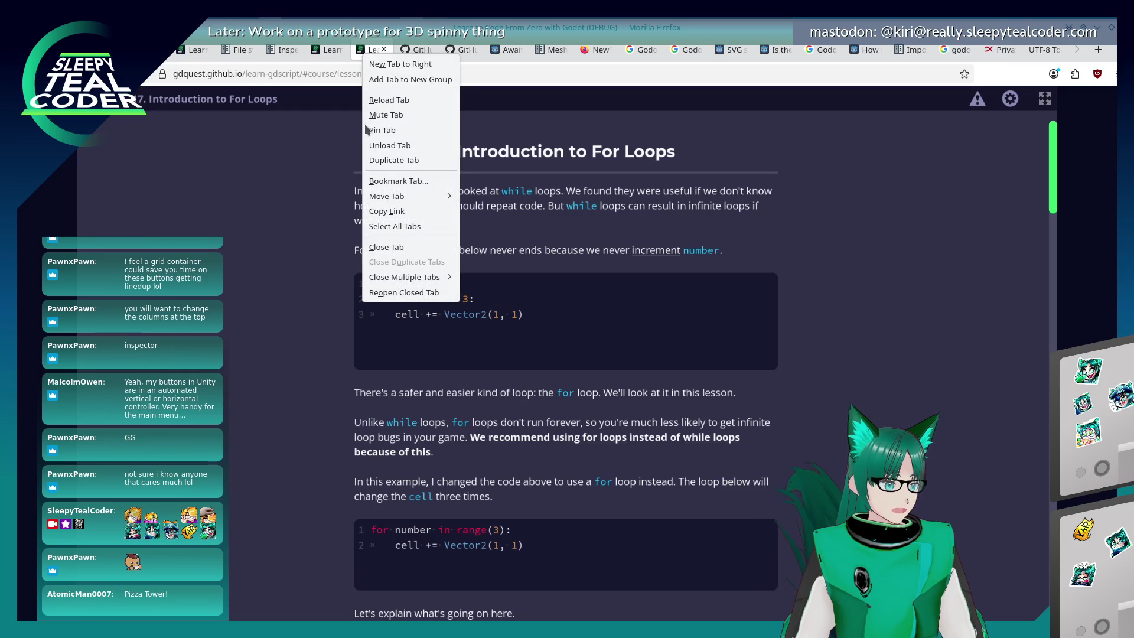
# Read the UTF-8 Tool page's encoding of 0xF000, then return to the Godot editor
pyautogui.click(390, 145)
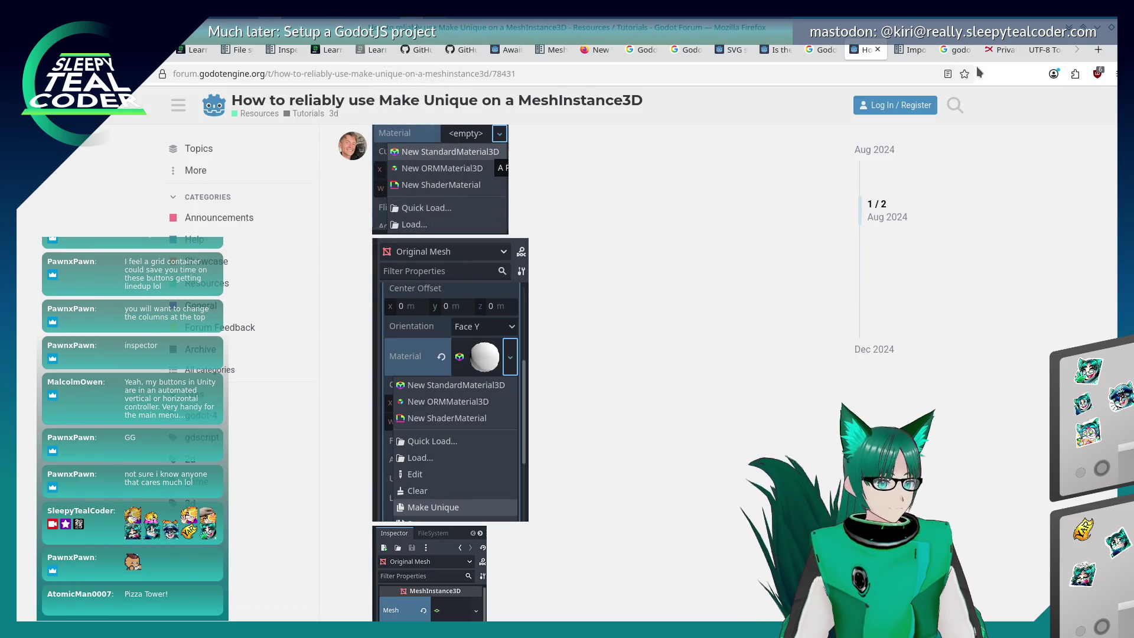
pyautogui.click(1043, 50)
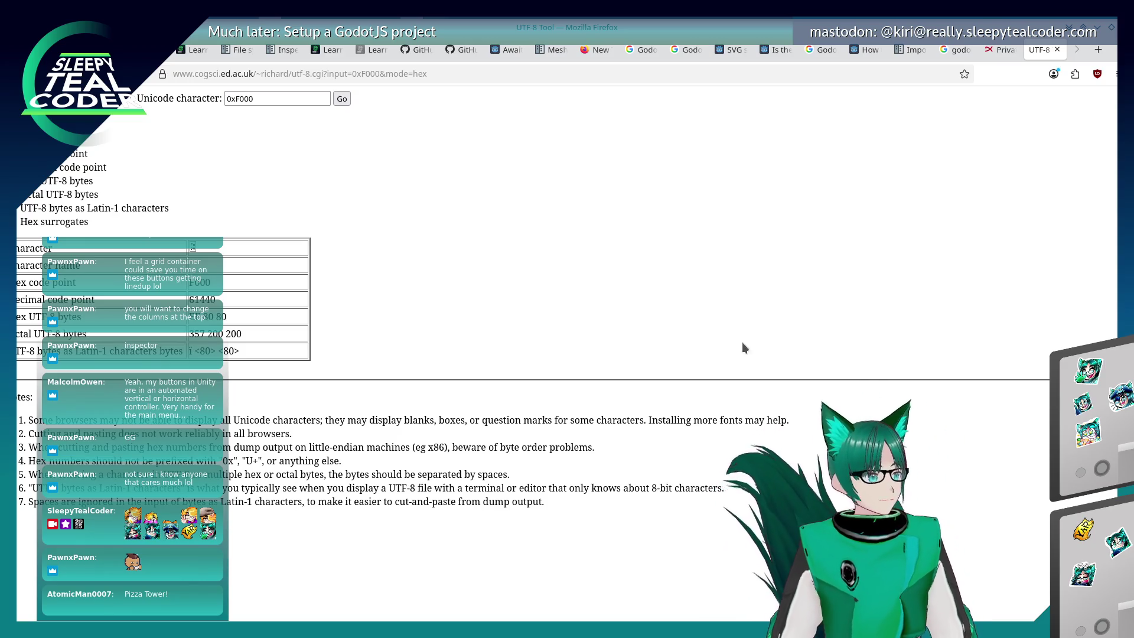
pyautogui.hotkey('alt', 'Tab')
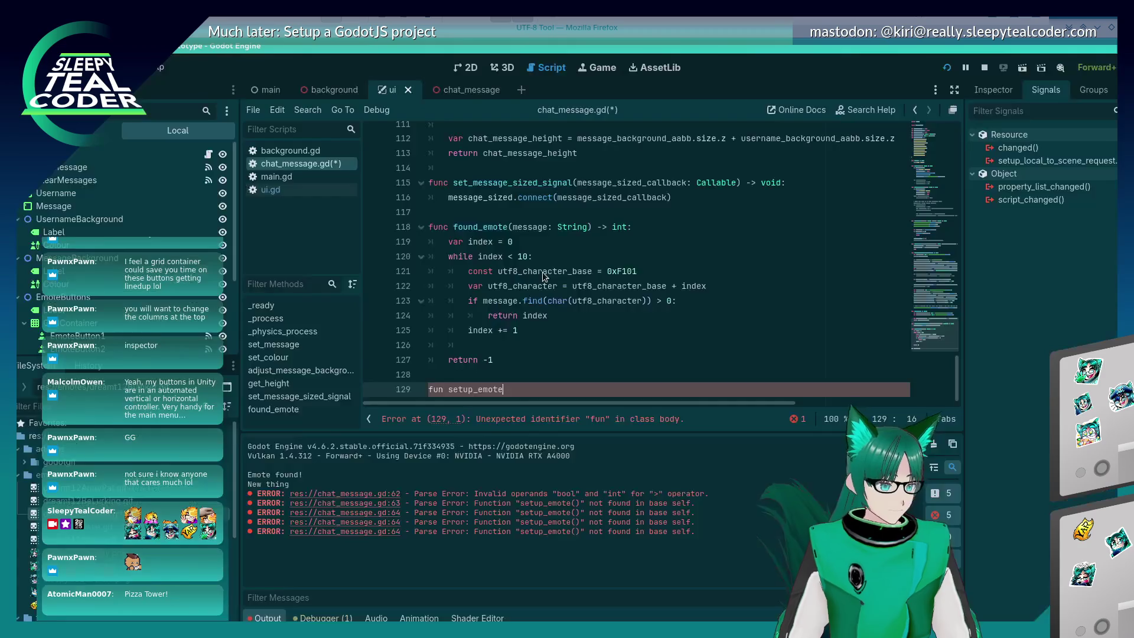
# Finish line 129's signature as setup_emote(index: int) -> void: and save
pyautogui.click(552, 343)
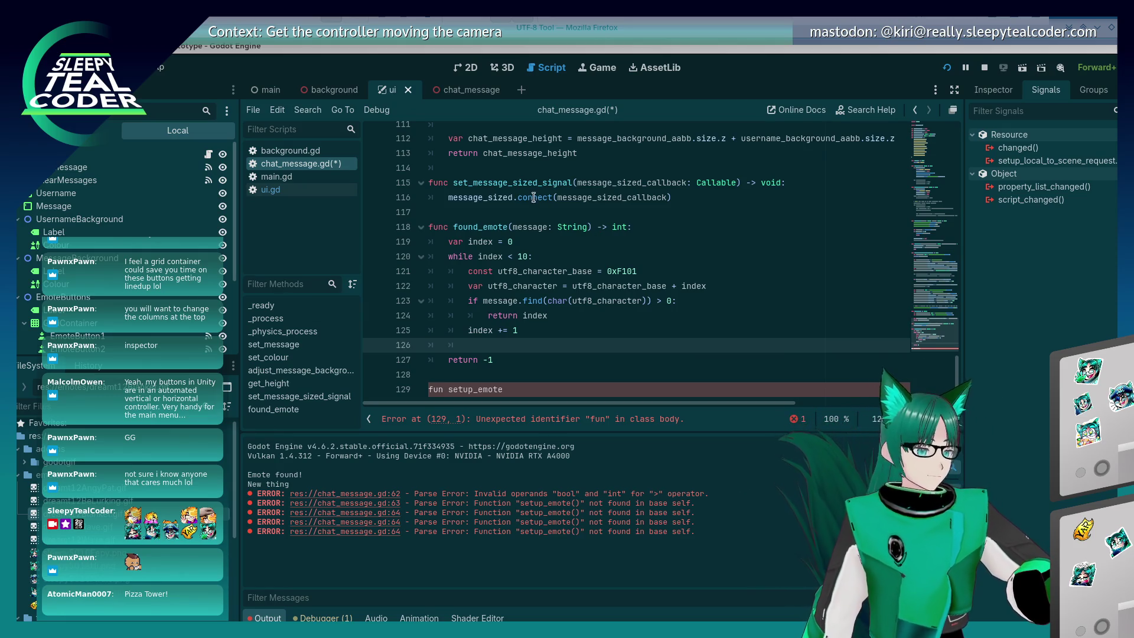
pyautogui.click(527, 390)
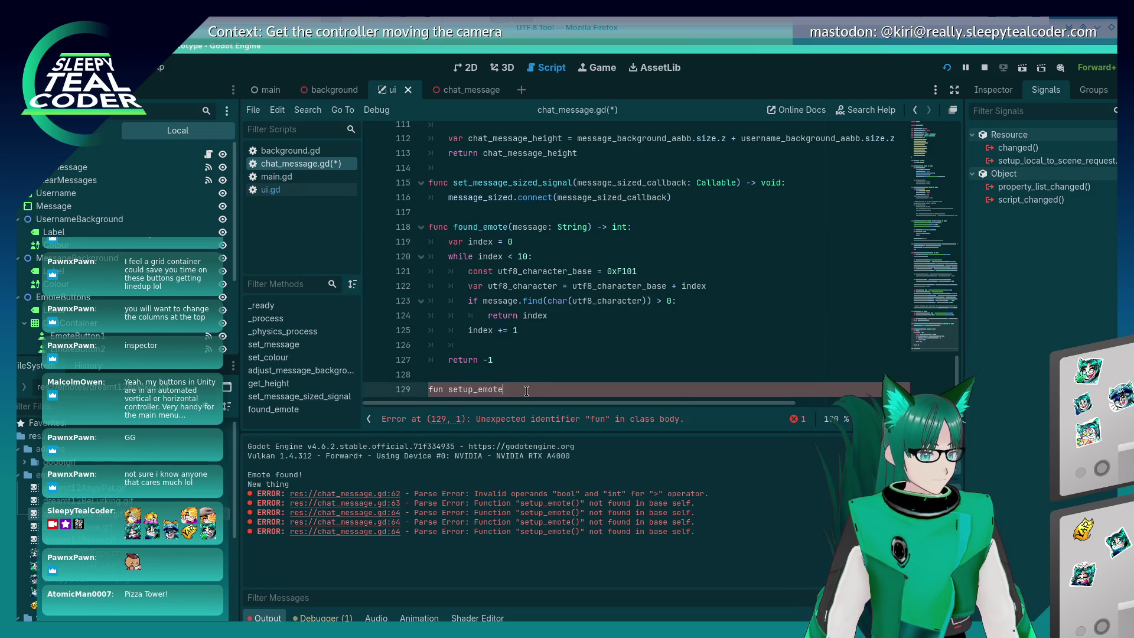
pyautogui.write('(')
pyautogui.press('BackSpace')
pyautogui.write('index: int) ')
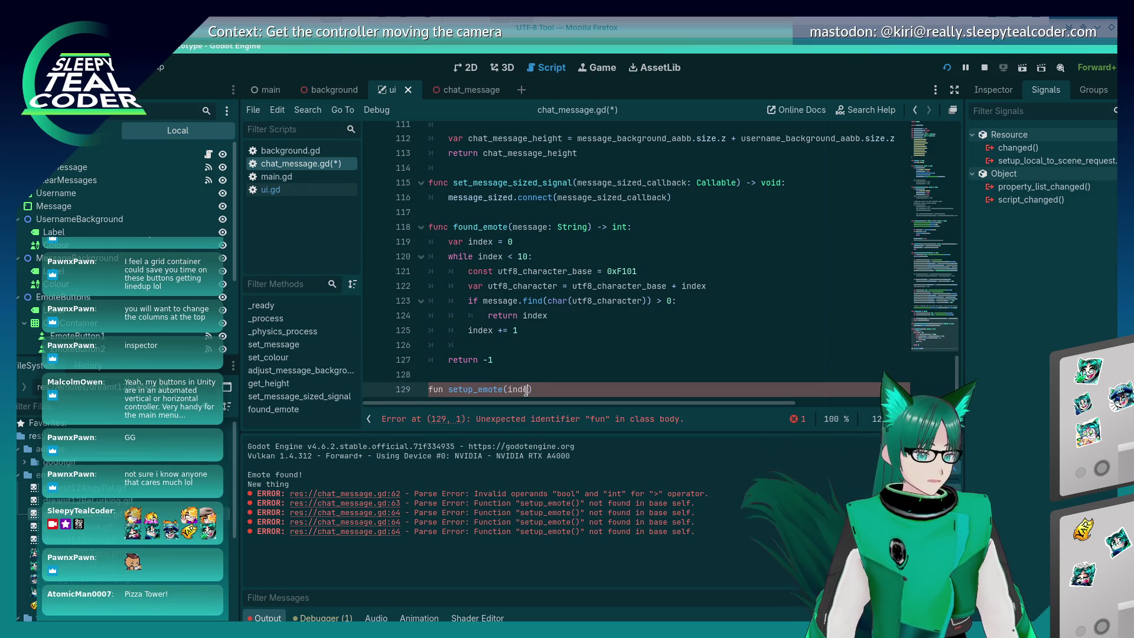
pyautogui.write('-> void')
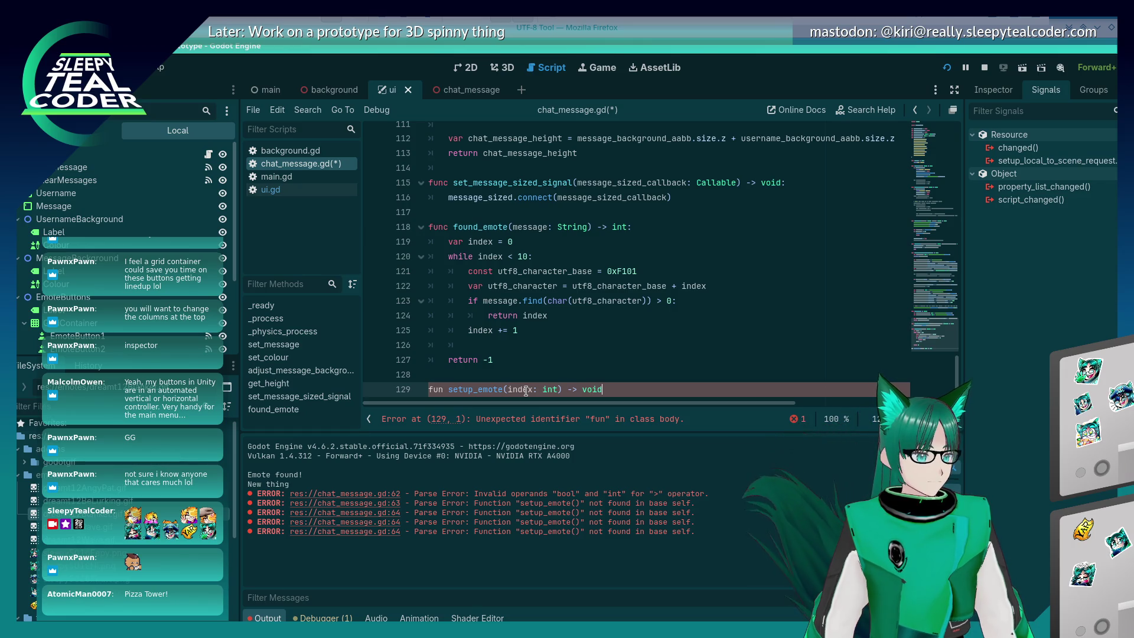
pyautogui.write(':')
pyautogui.press('Return')
pyautogui.hotkey('ctrl', 's')
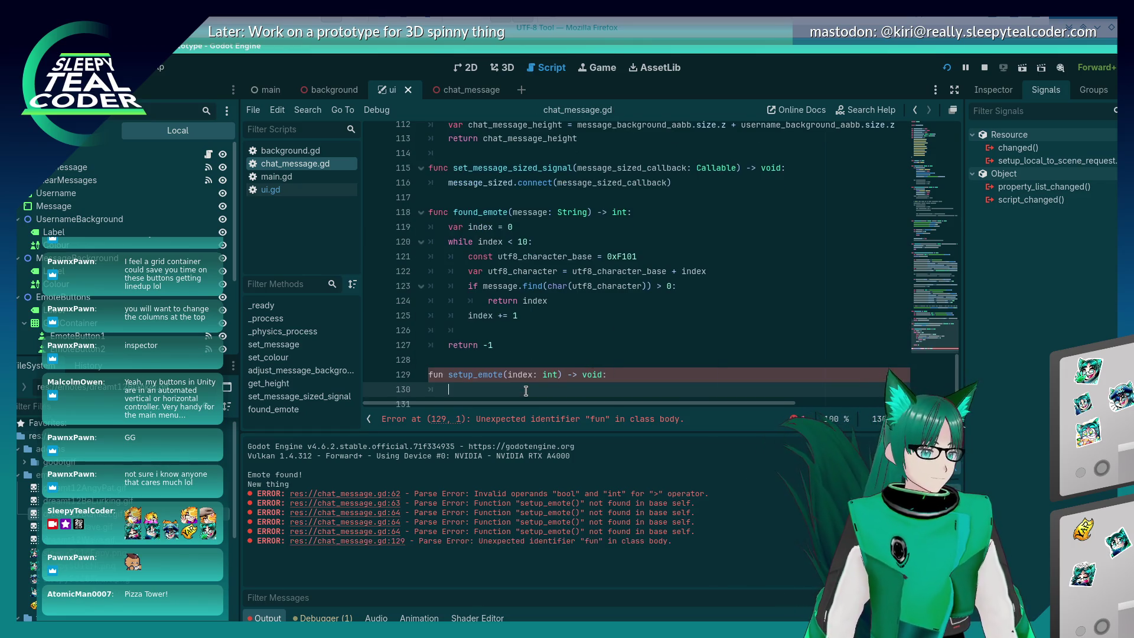
# Add a pass body, correct 'fun' to 'func', and save the script
pyautogui.write('pass')
pyautogui.hotkey('ctrl', 's')
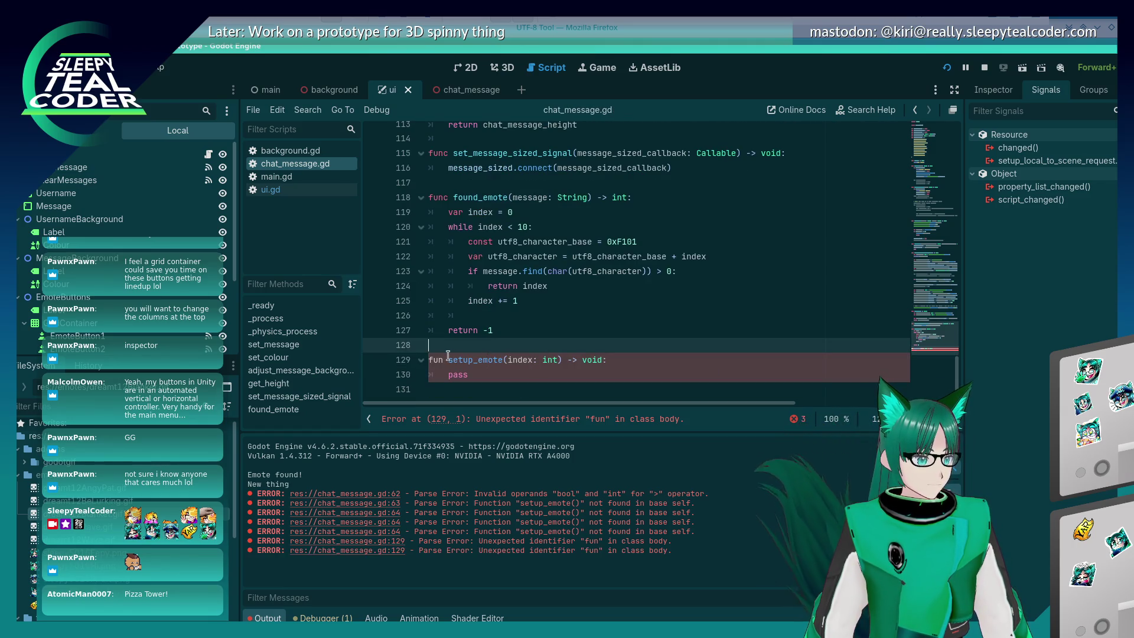
pyautogui.click(443, 360)
pyautogui.write('c')
pyautogui.click(622, 319)
pyautogui.hotkey('ctrl', 's')
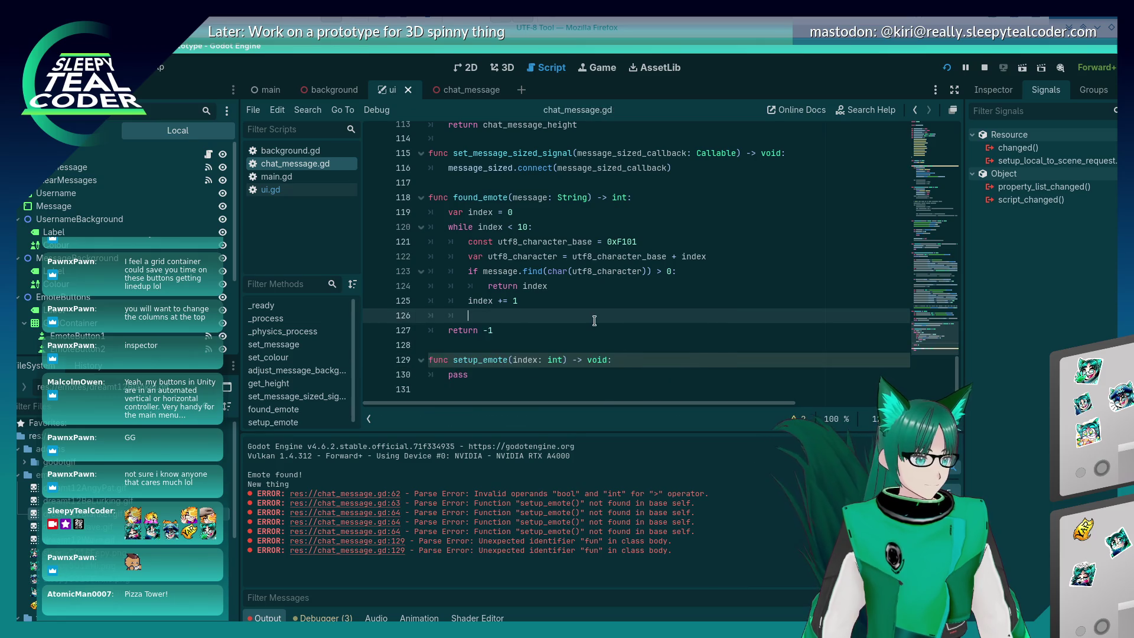
# Check where setup_emote is called, then add an indented new line inside setup_emote
pyautogui.scroll(14, 593, 323)
pyautogui.scroll(3, 594, 324)
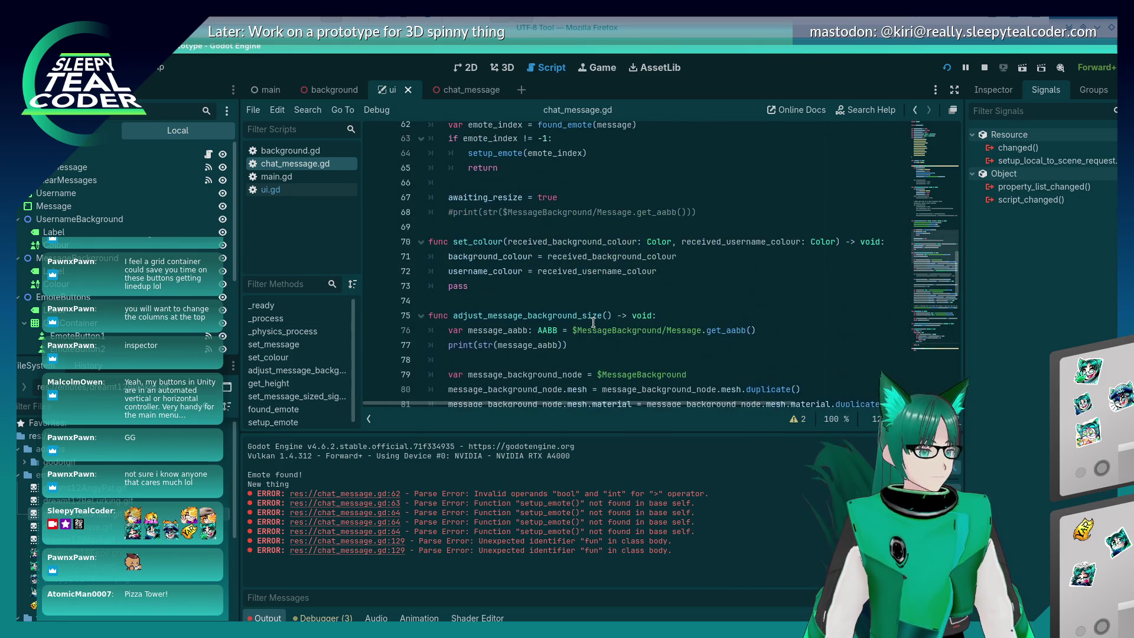
pyautogui.scroll(3, 534, 341)
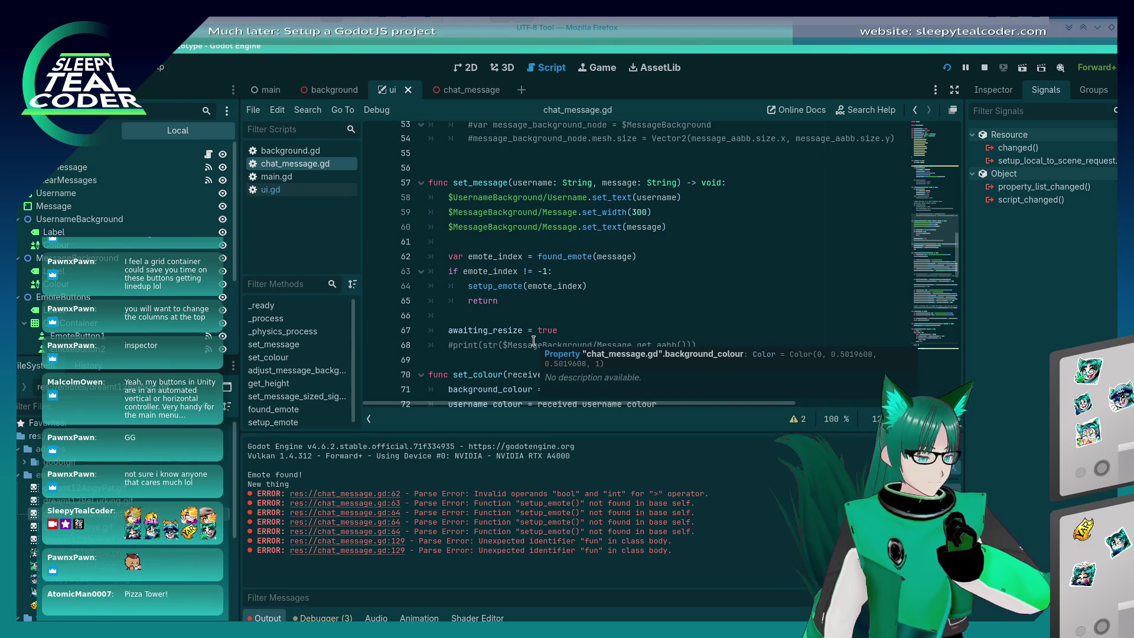
pyautogui.click(506, 285)
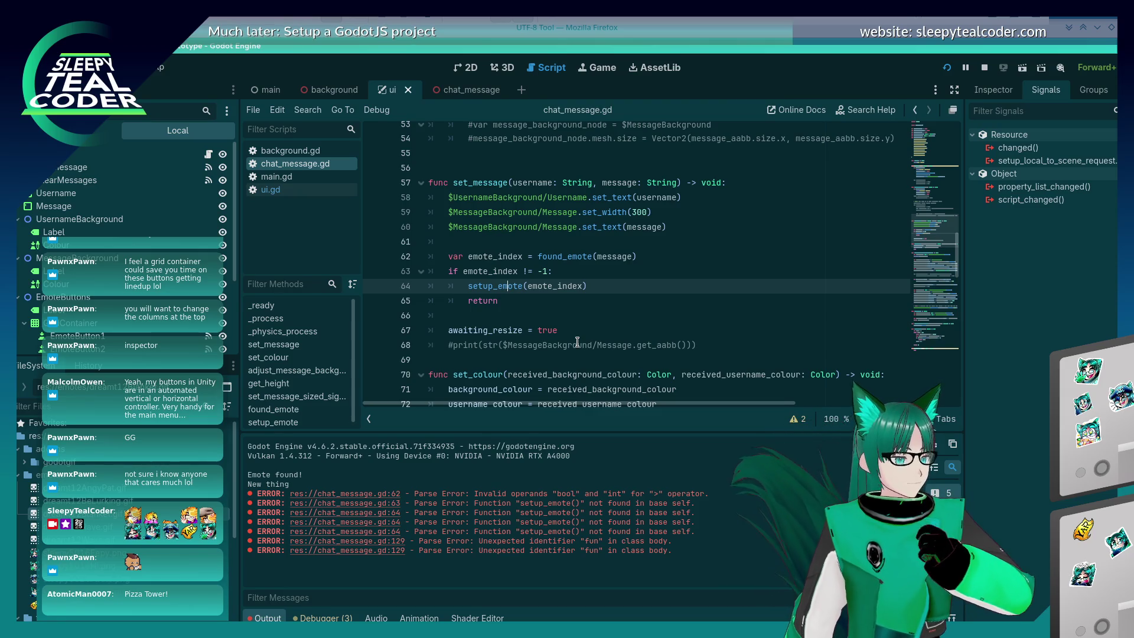
pyautogui.scroll(-19, 637, 322)
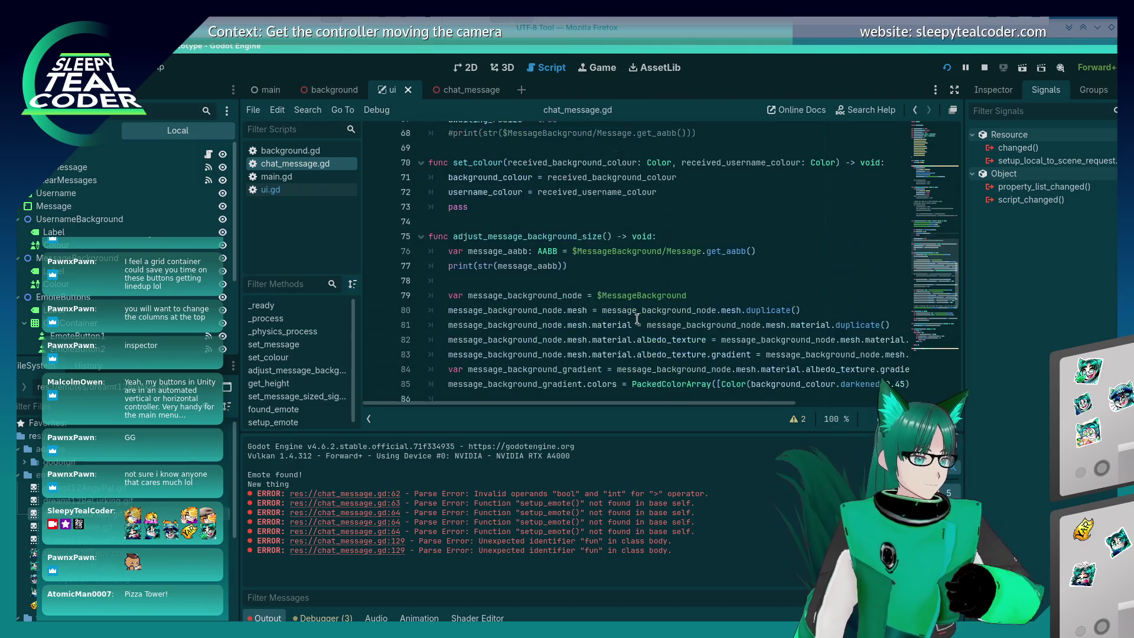
pyautogui.hotkey('ctrl', 'v')
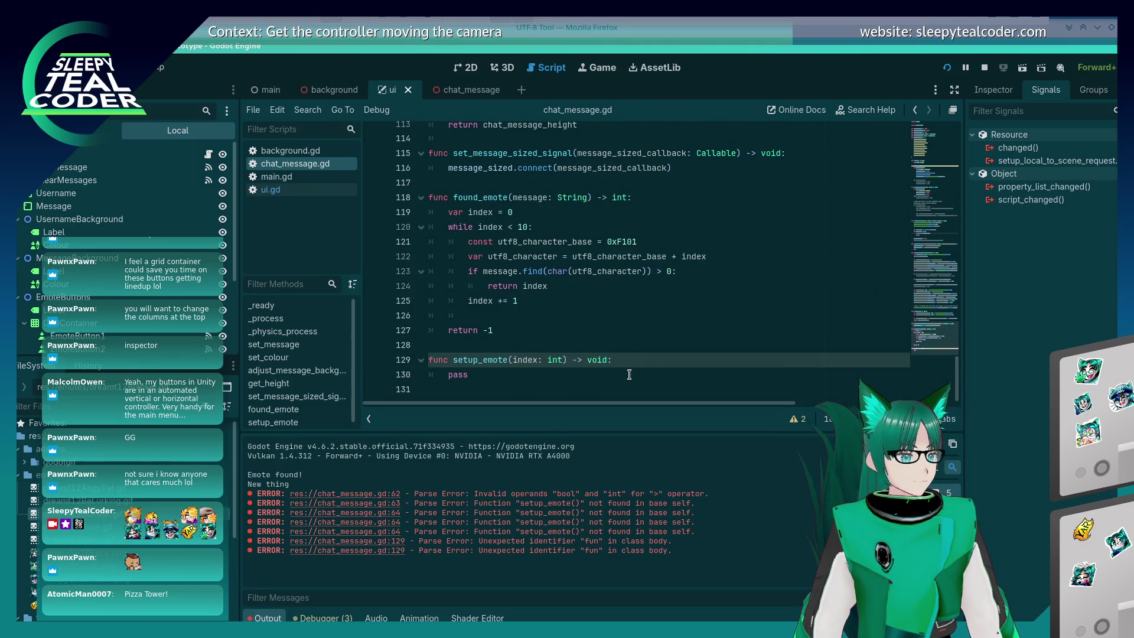
pyautogui.press('Return')
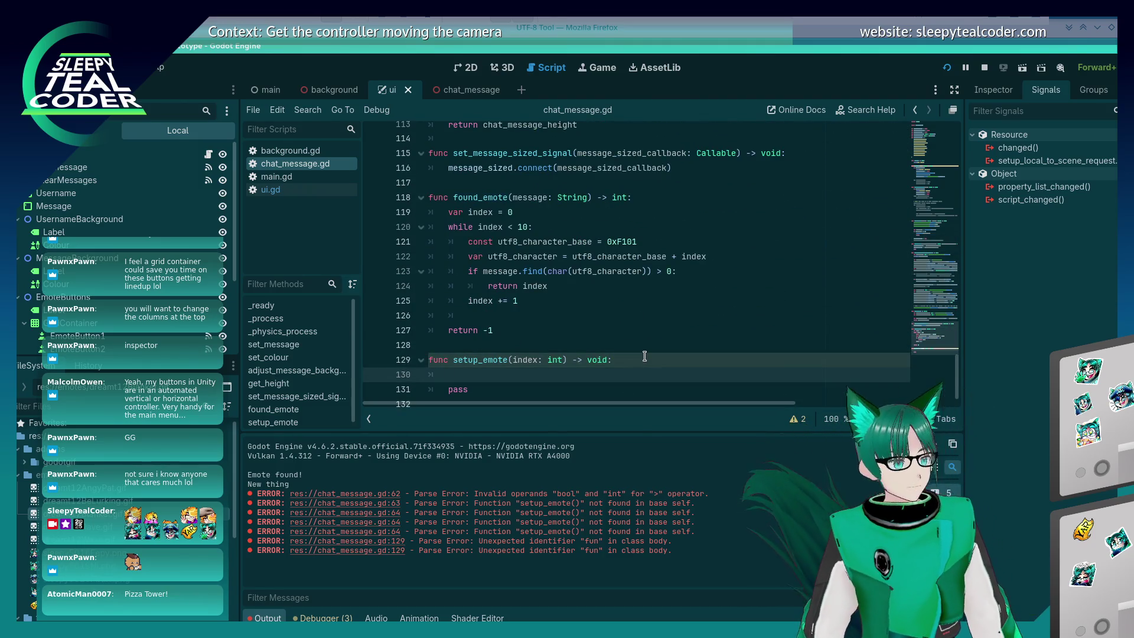
pyautogui.press('Tab')
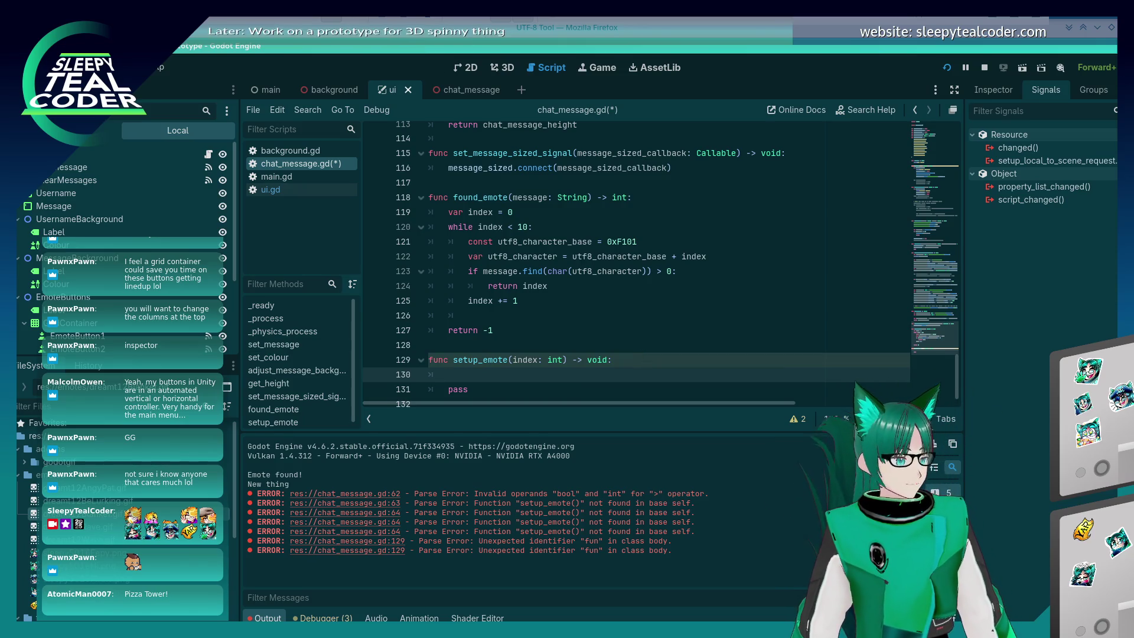
# Create a new scene with a Node3D root and view it in the 3D workspace
pyautogui.hotkey('ctrl', 'a')
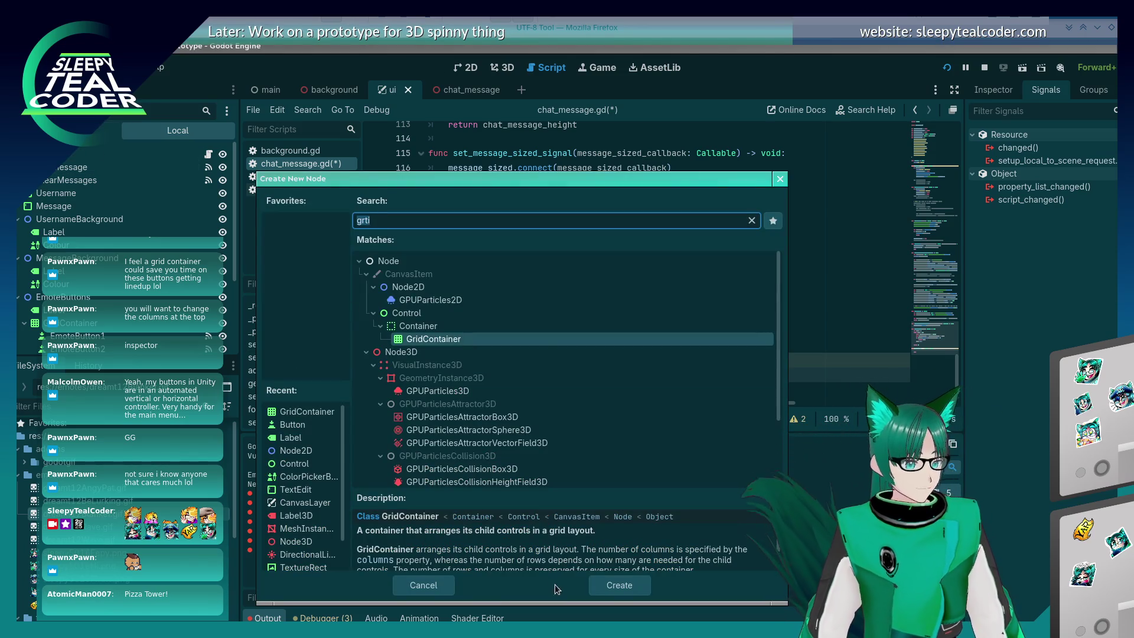
pyautogui.press('Escape')
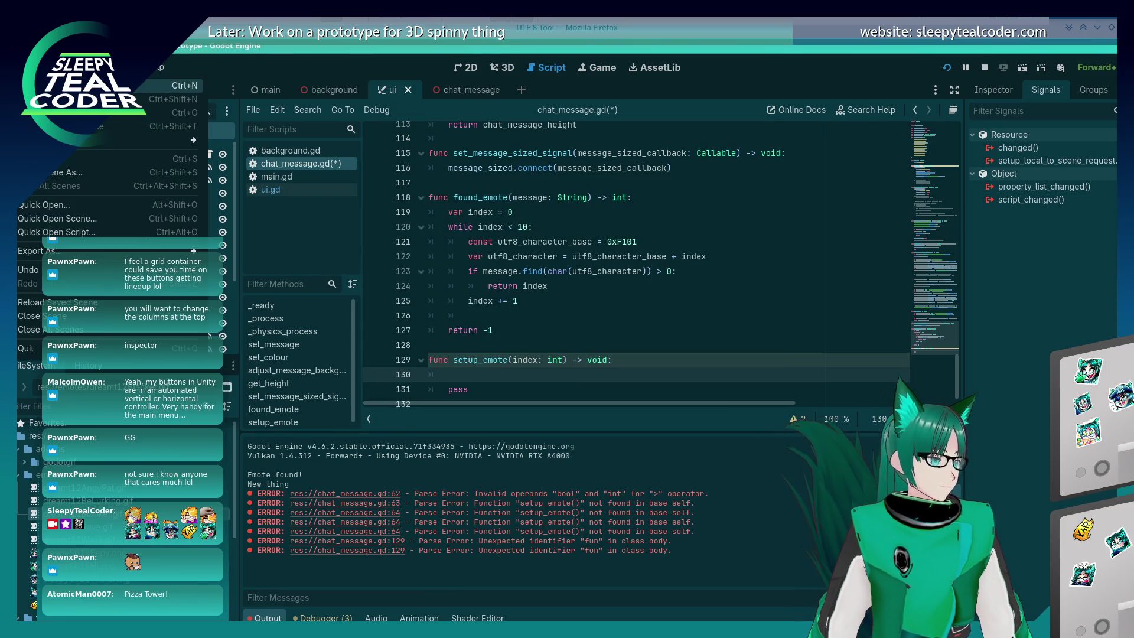
pyautogui.hotkey('ctrl', 'n')
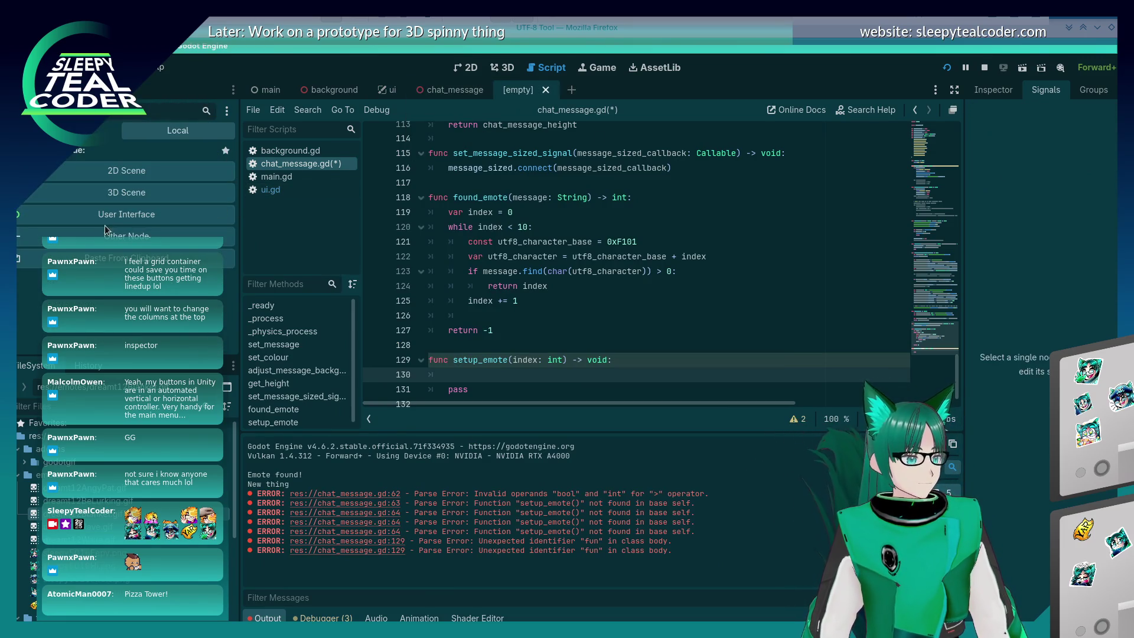
pyautogui.click(99, 197)
pyautogui.click(502, 68)
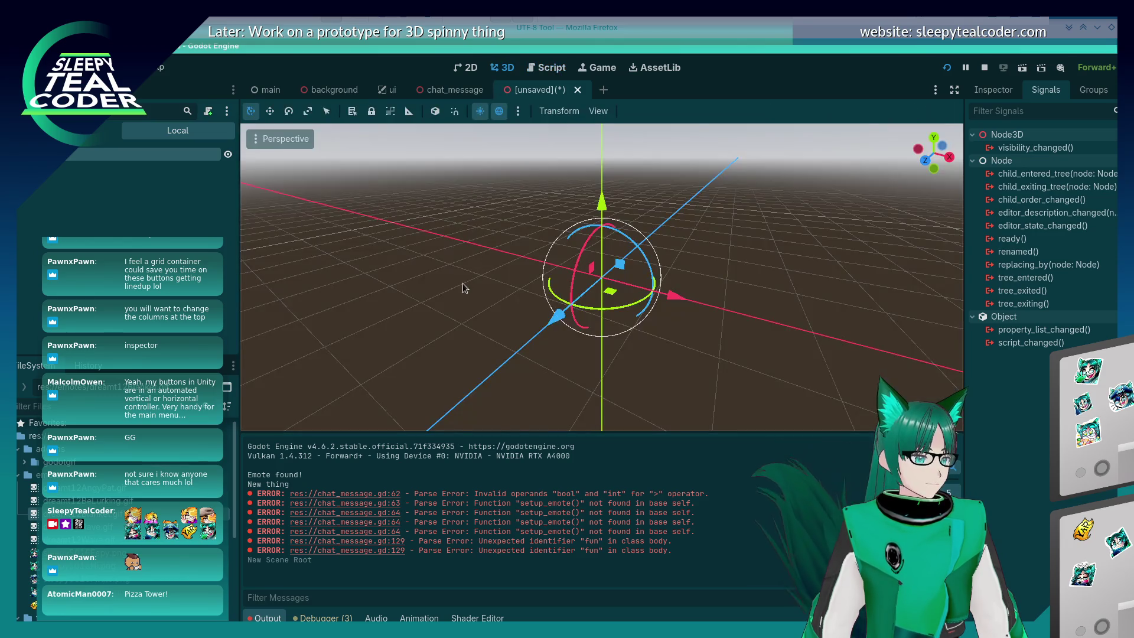
# Open the Add Child Node dialog on the root node and clear the old search
pyautogui.press('f')
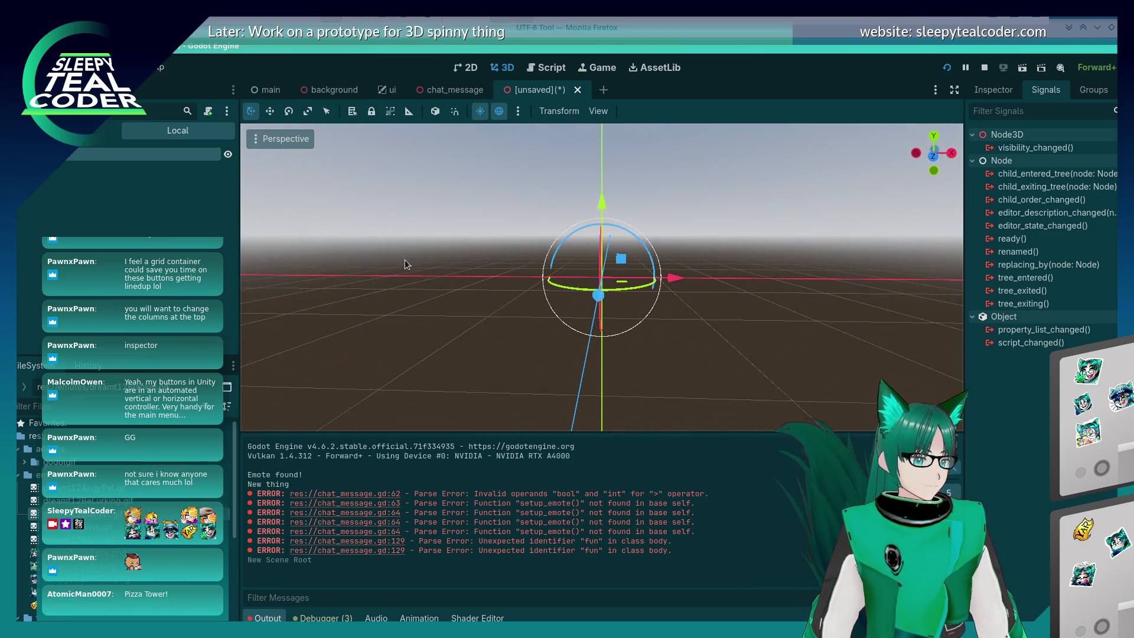
pyautogui.rightClick(104, 158)
pyautogui.click(124, 170)
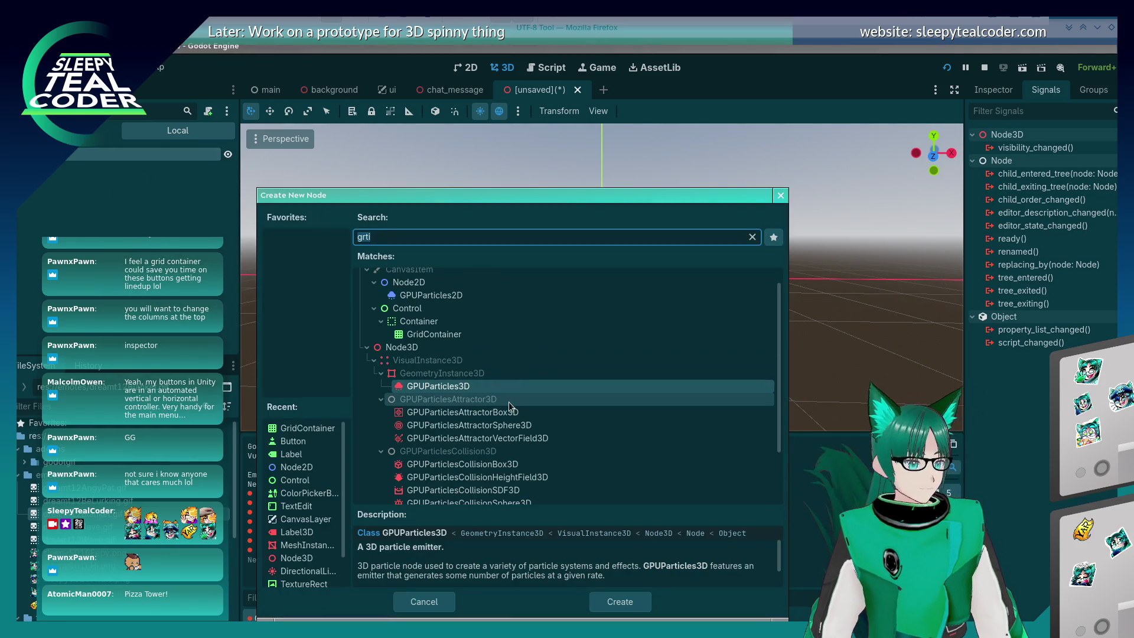
pyautogui.scroll(-3, 508, 403)
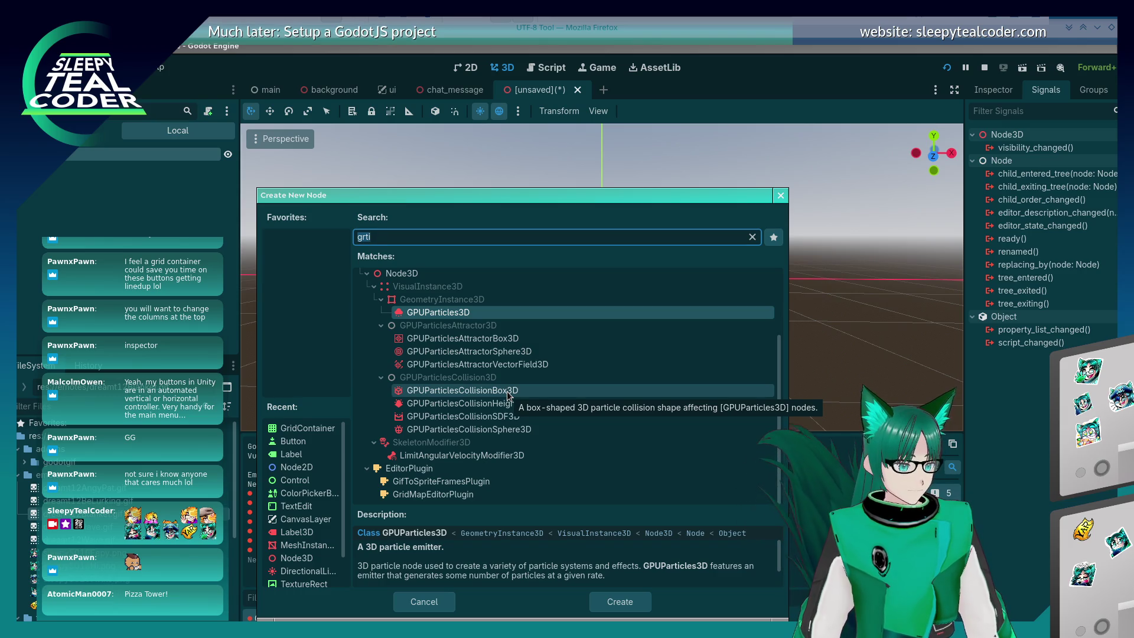
pyautogui.scroll(2, 473, 331)
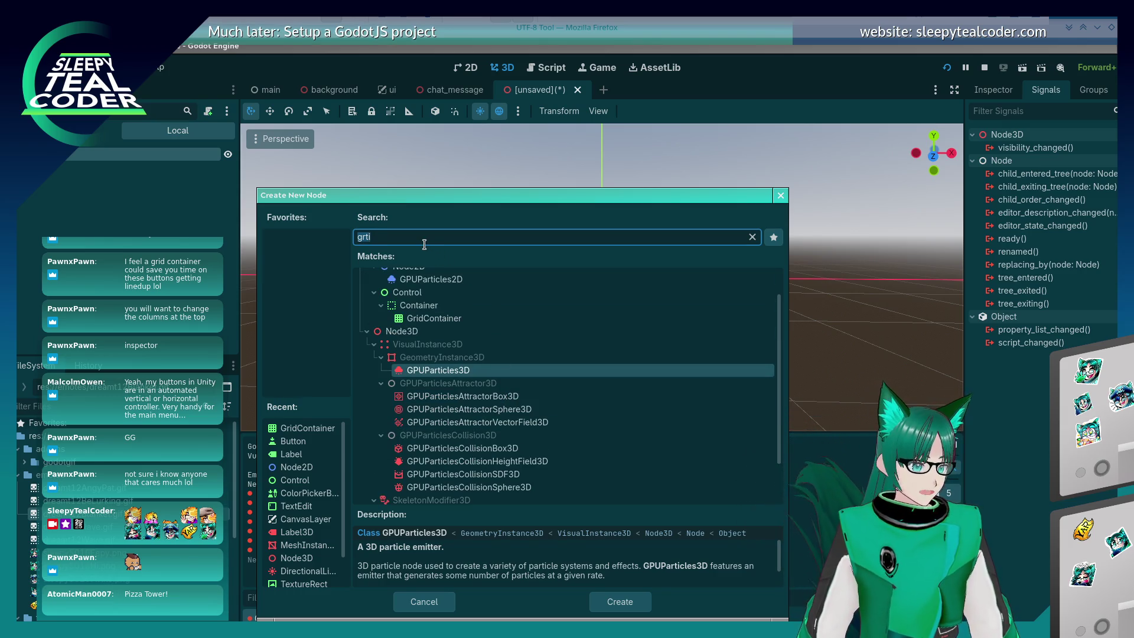
pyautogui.press('BackSpace')
pyautogui.press('BackSpace')
pyautogui.press('BackSpace')
pyautogui.scroll(-2, 455, 331)
pyautogui.scroll(2, 392, 347)
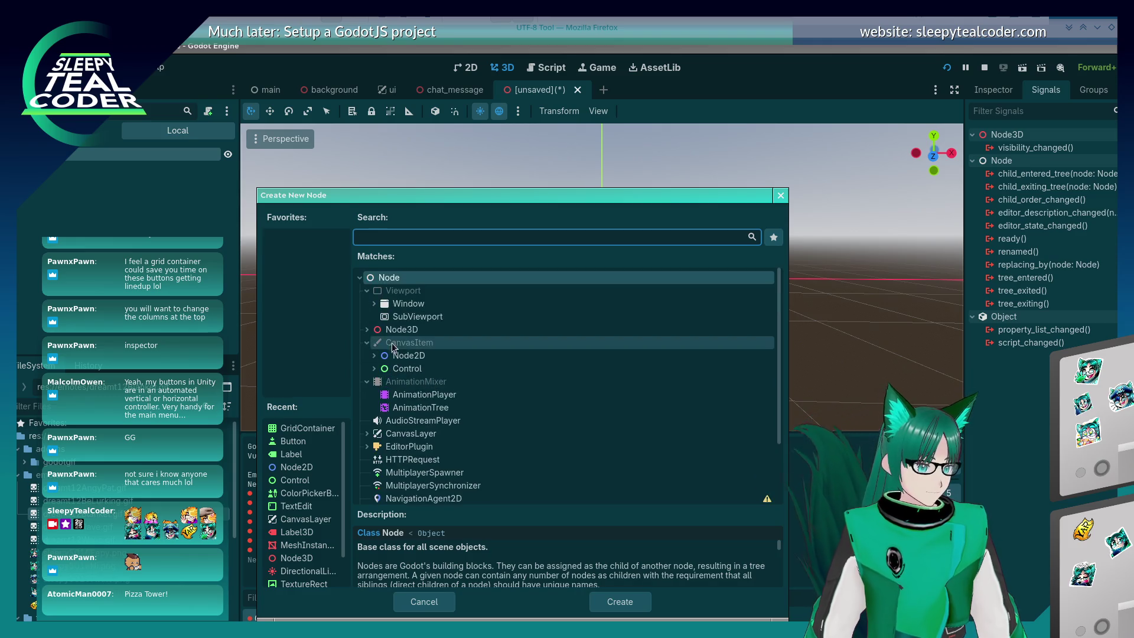
# Search 'animated' and create an AnimatedSprite3D child node, then orbit around it
pyautogui.click(367, 330)
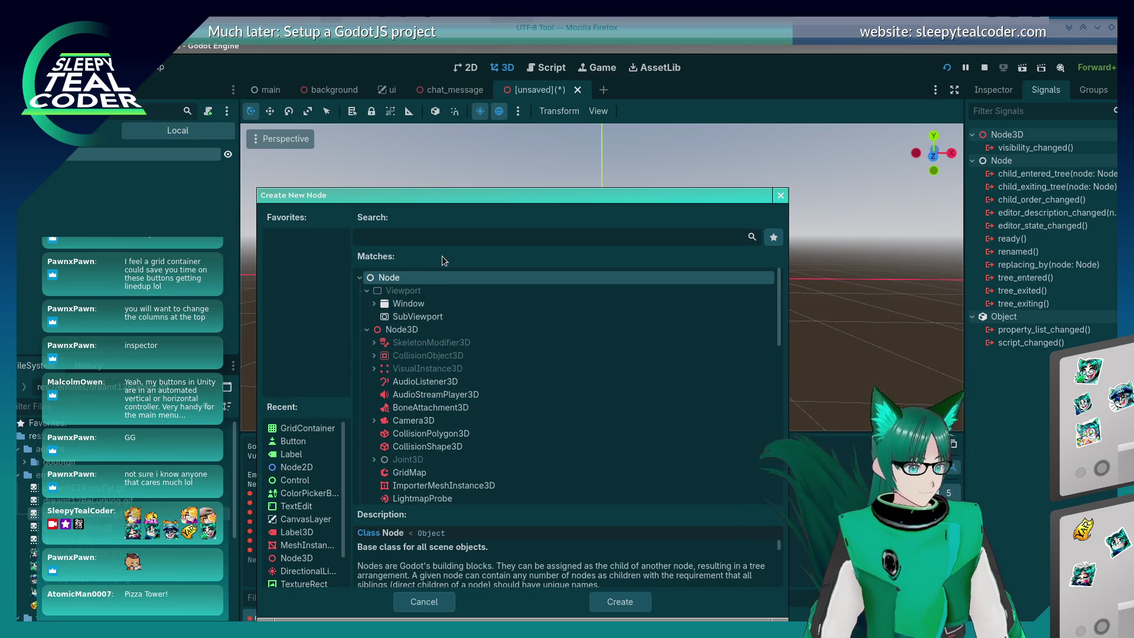
pyautogui.click(426, 241)
pyautogui.write('ani')
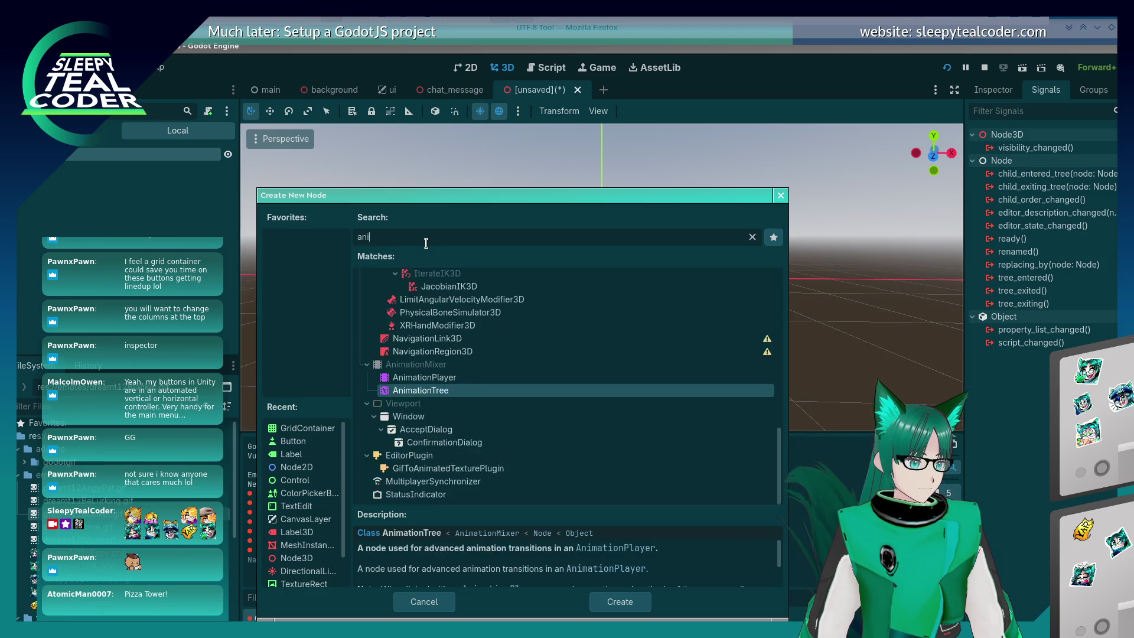
pyautogui.write('mated')
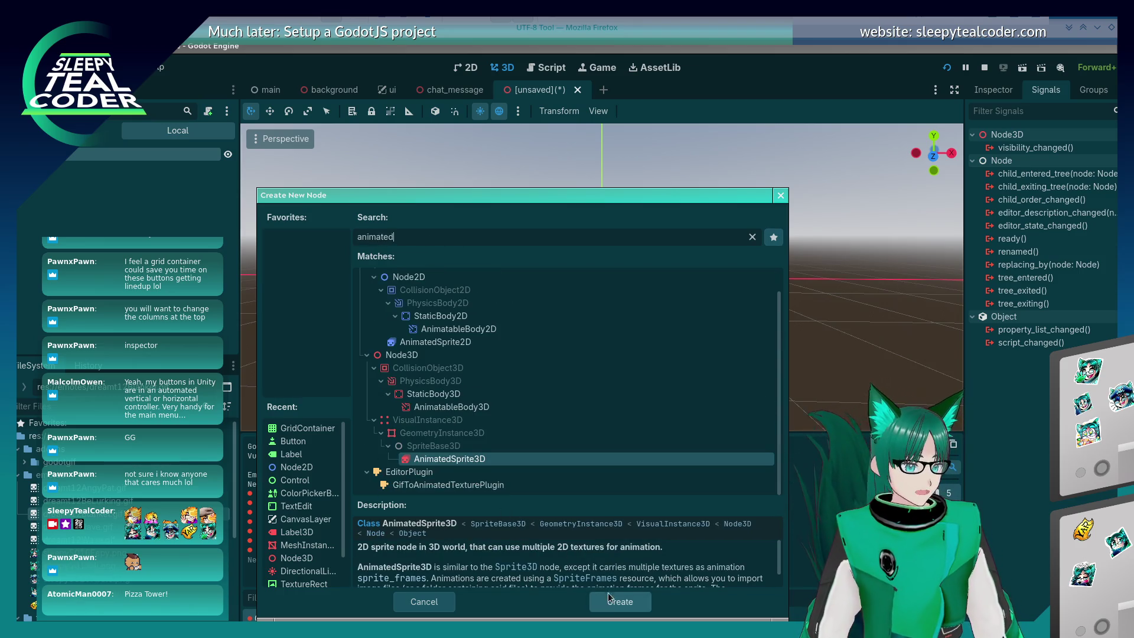
pyautogui.click(611, 598)
pyautogui.moveTo(565, 306); pyautogui.dragTo(615, 266)
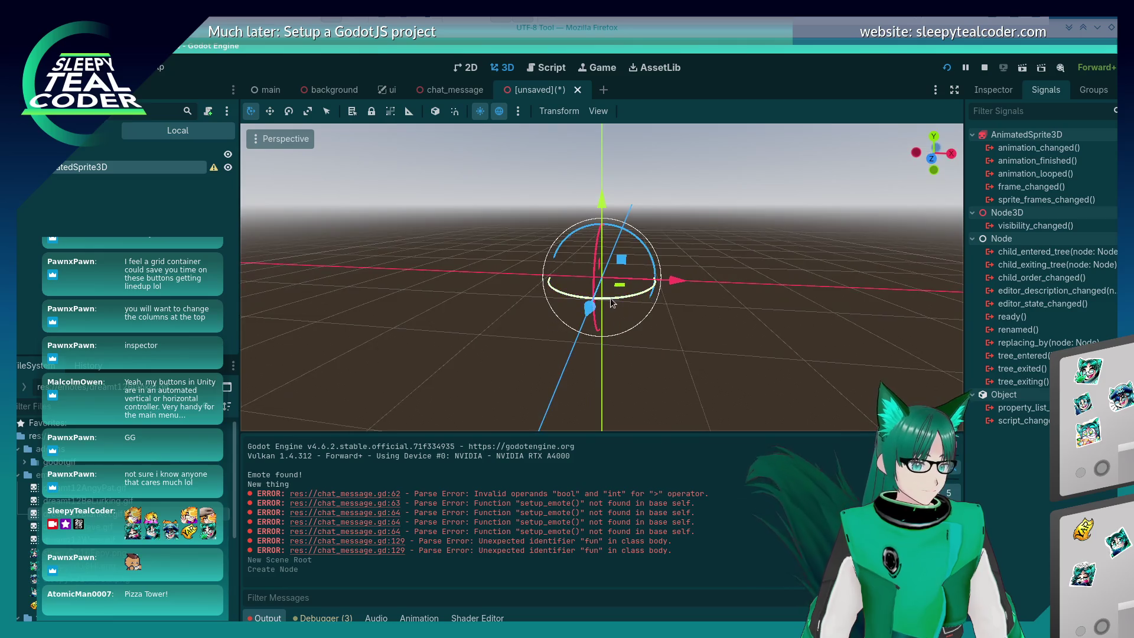
# Level the 3D view and confirm a rename of the scene's root node
pyautogui.scroll(2, 617, 263)
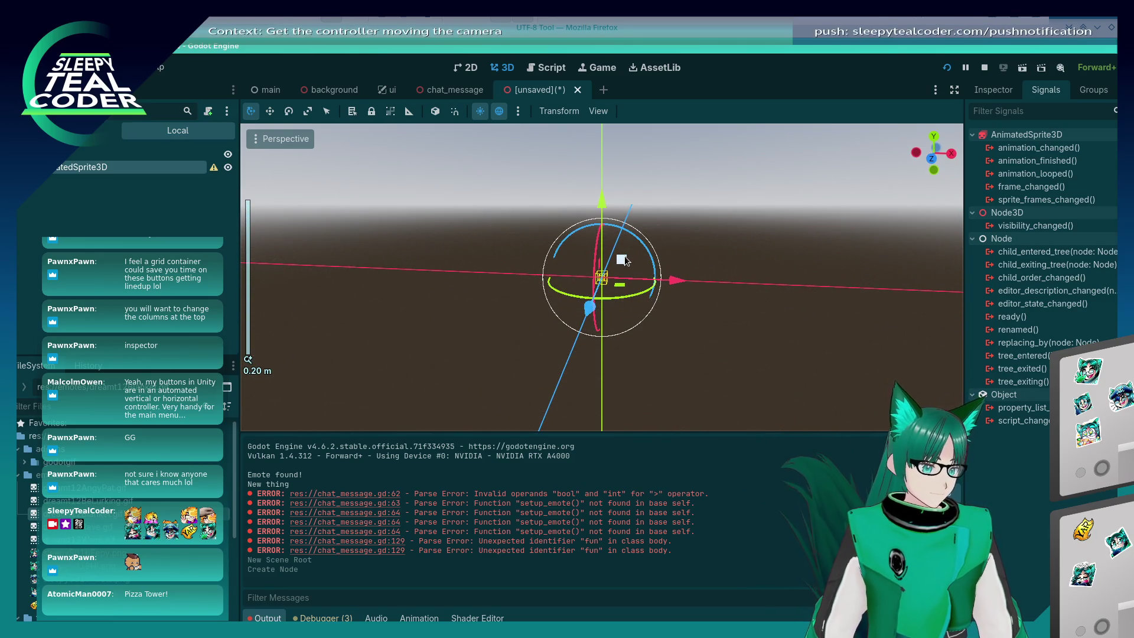
pyautogui.scroll(5, 614, 256)
pyautogui.moveTo(652, 327)
pyautogui.mouseDown()
pyautogui.moveTo(678, 277)
pyautogui.moveTo(672, 292)
pyautogui.mouseUp()
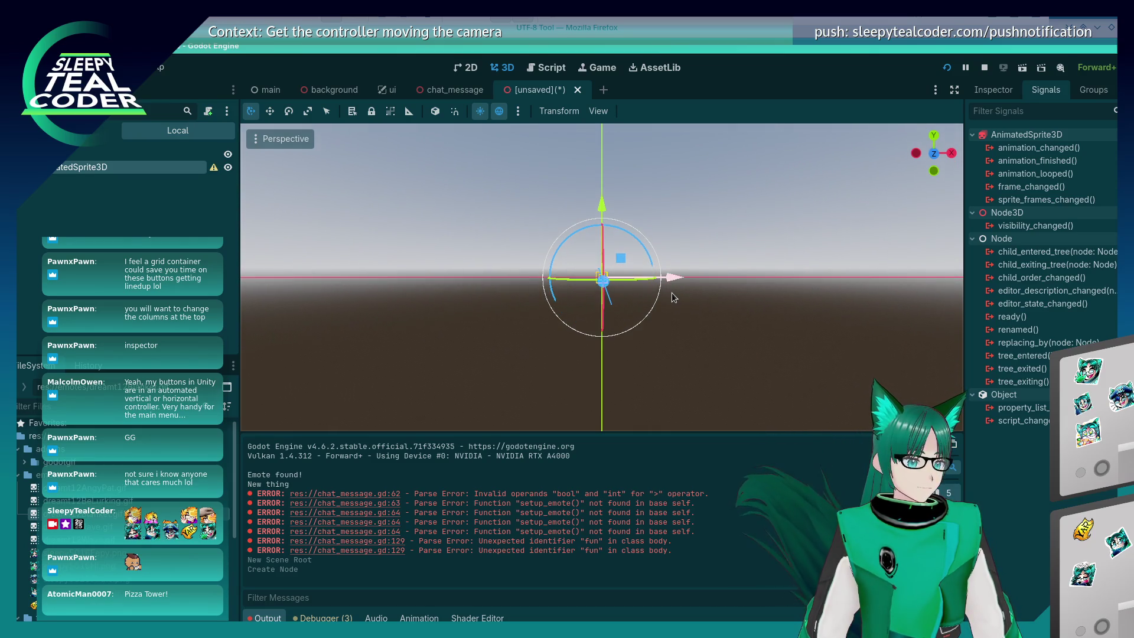
pyautogui.scroll(-3, 671, 292)
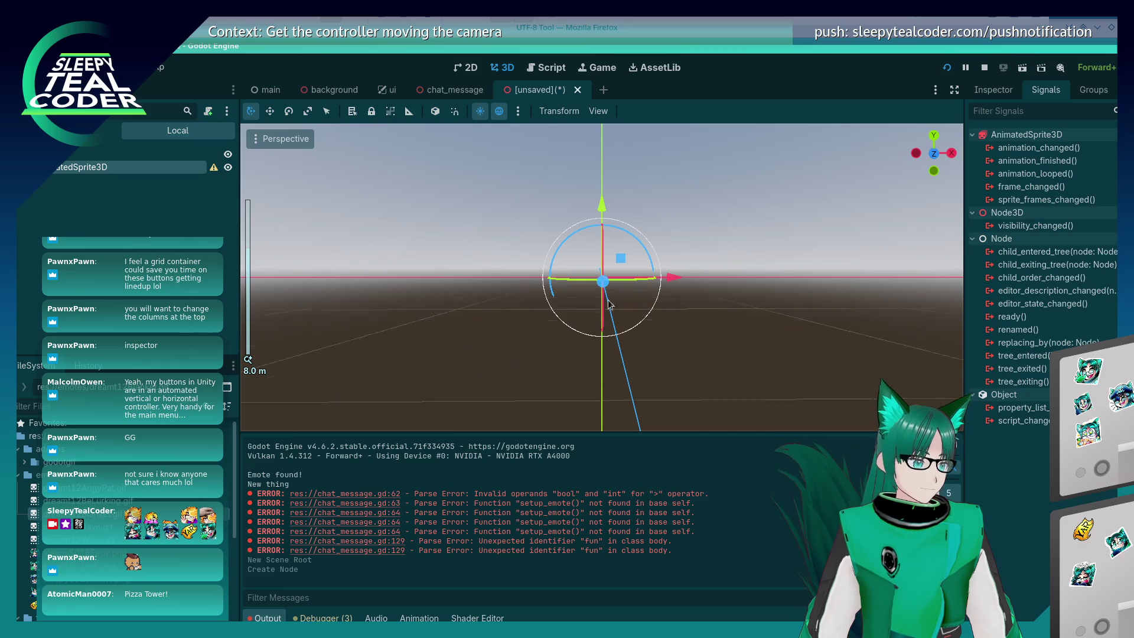
pyautogui.rightClick(92, 159)
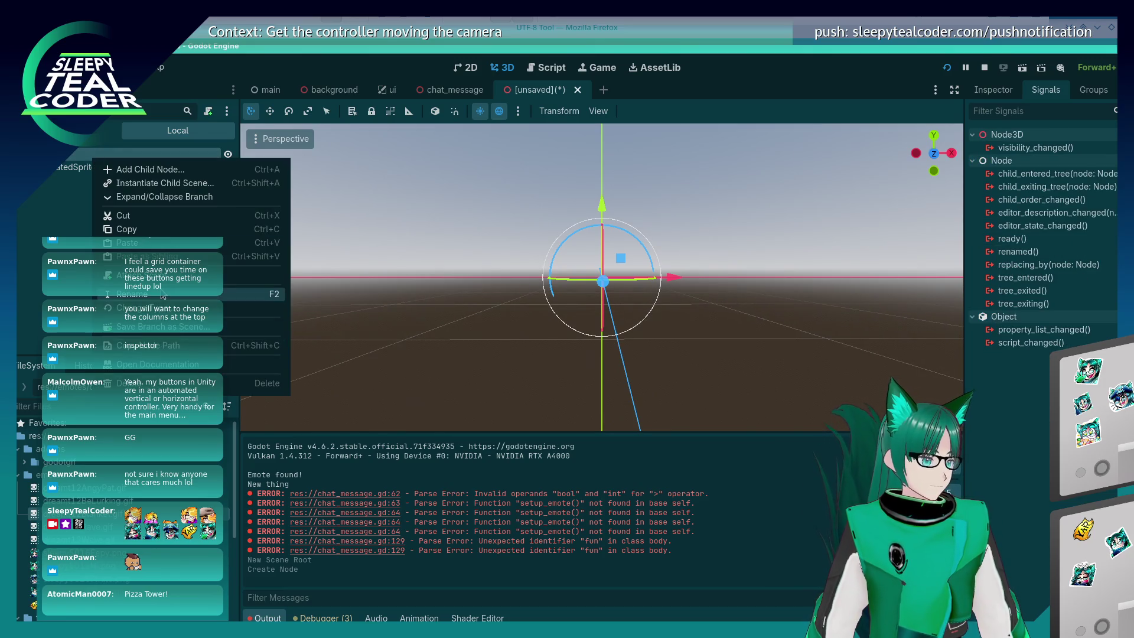
pyautogui.click(82, 232)
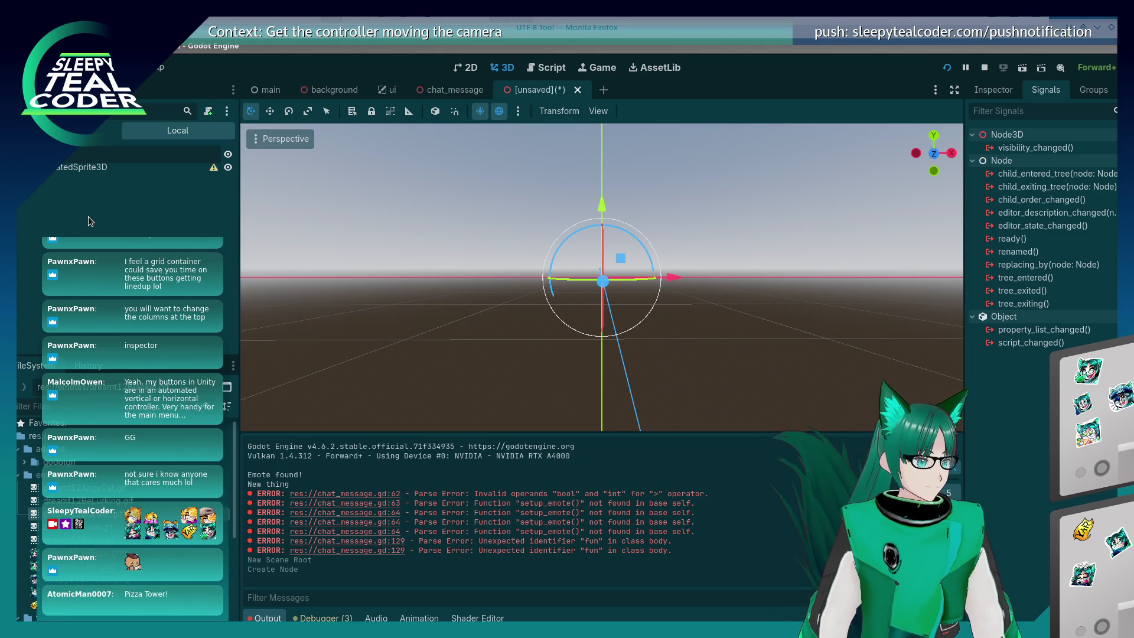
pyautogui.press('Return')
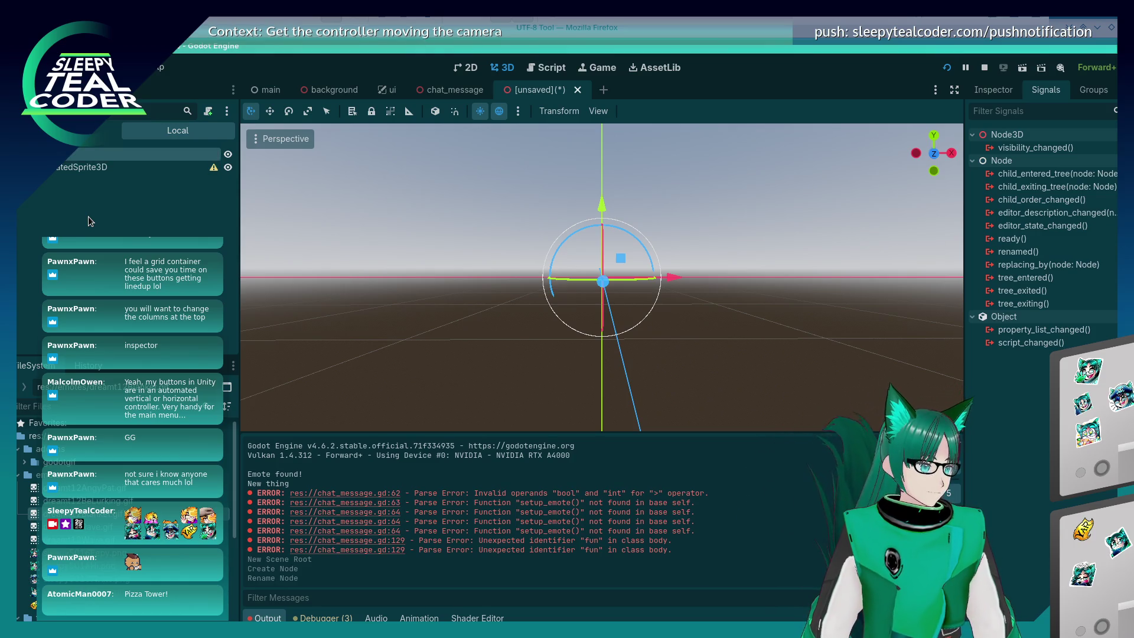
# Rename the AnimatedSprite3D node to EmoteAnimation and dismiss its missing-SpriteFrames warning
pyautogui.rightClick(88, 170)
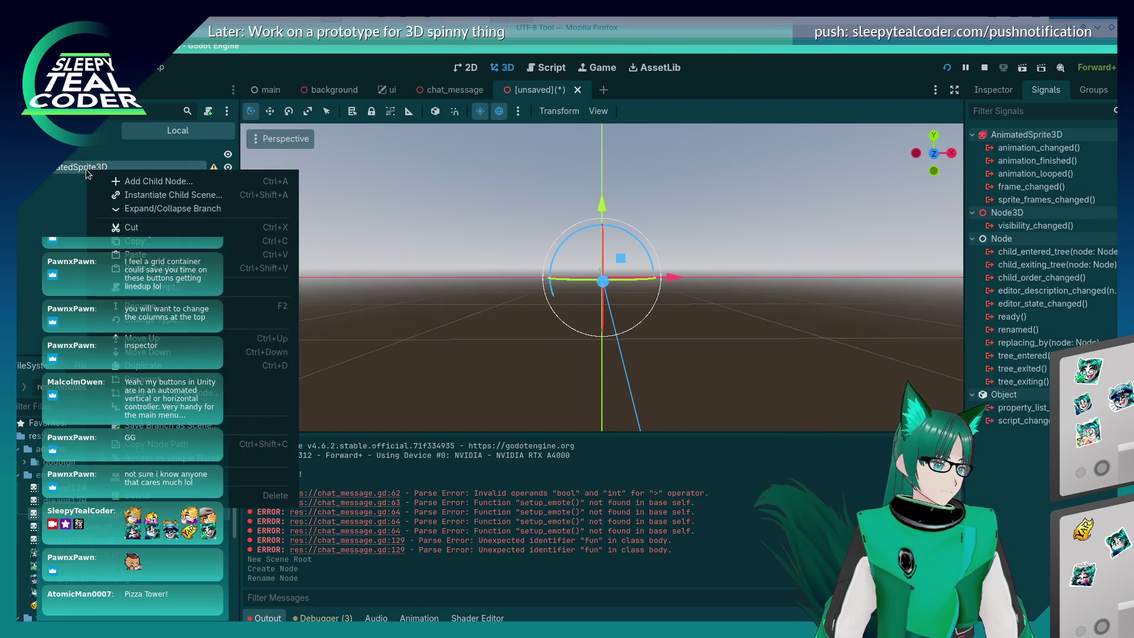
pyautogui.click(167, 307)
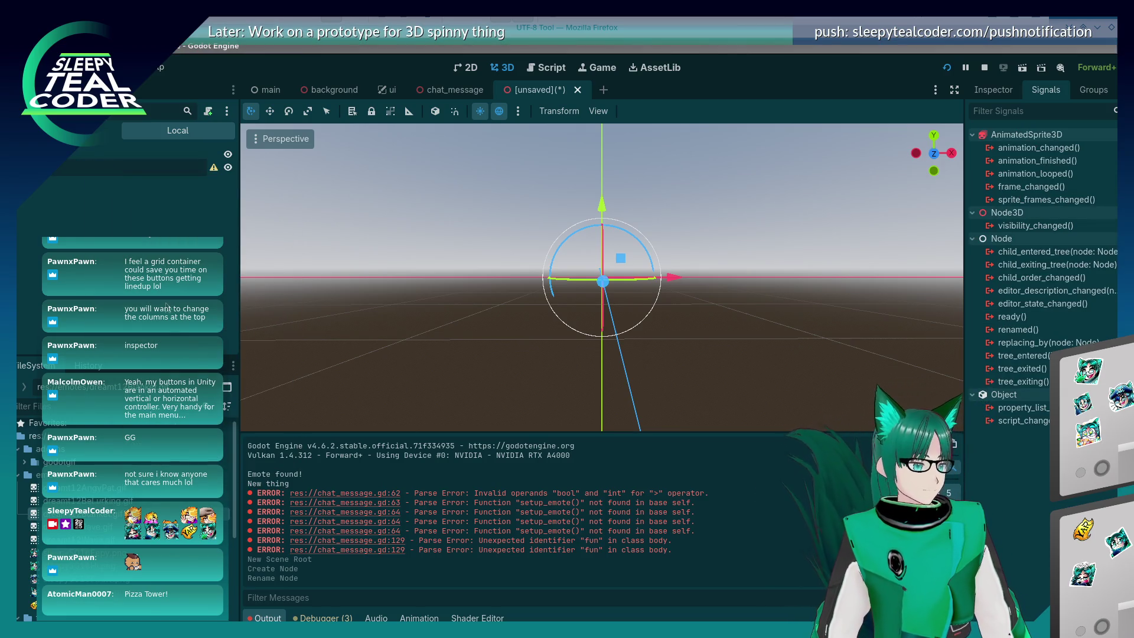
pyautogui.write('Animation')
pyautogui.press('Return')
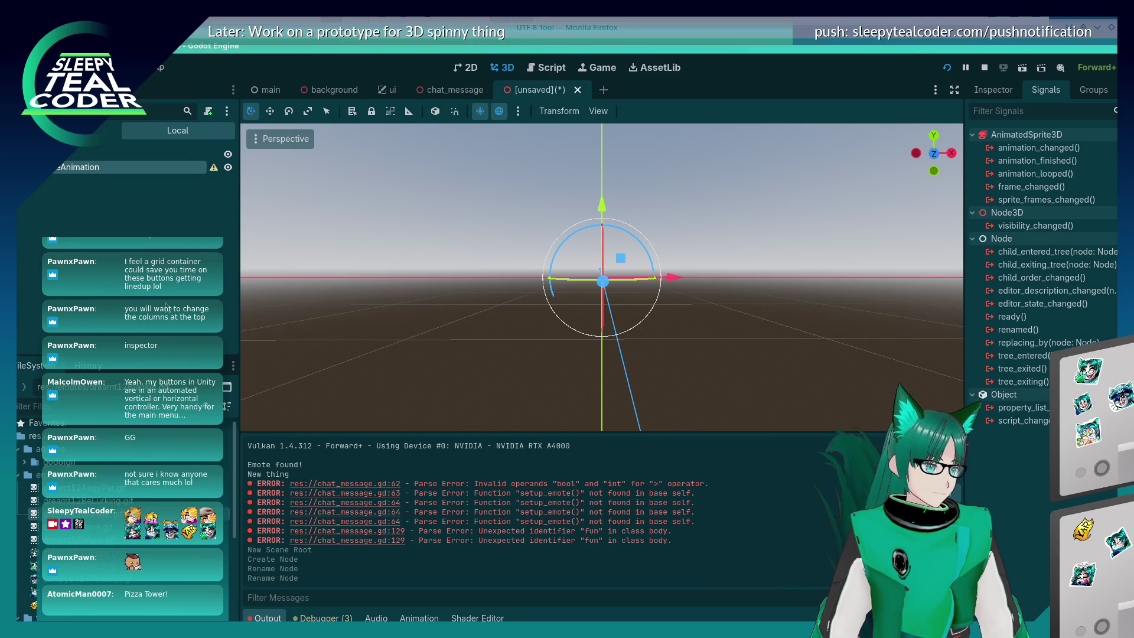
pyautogui.moveTo(213, 167)
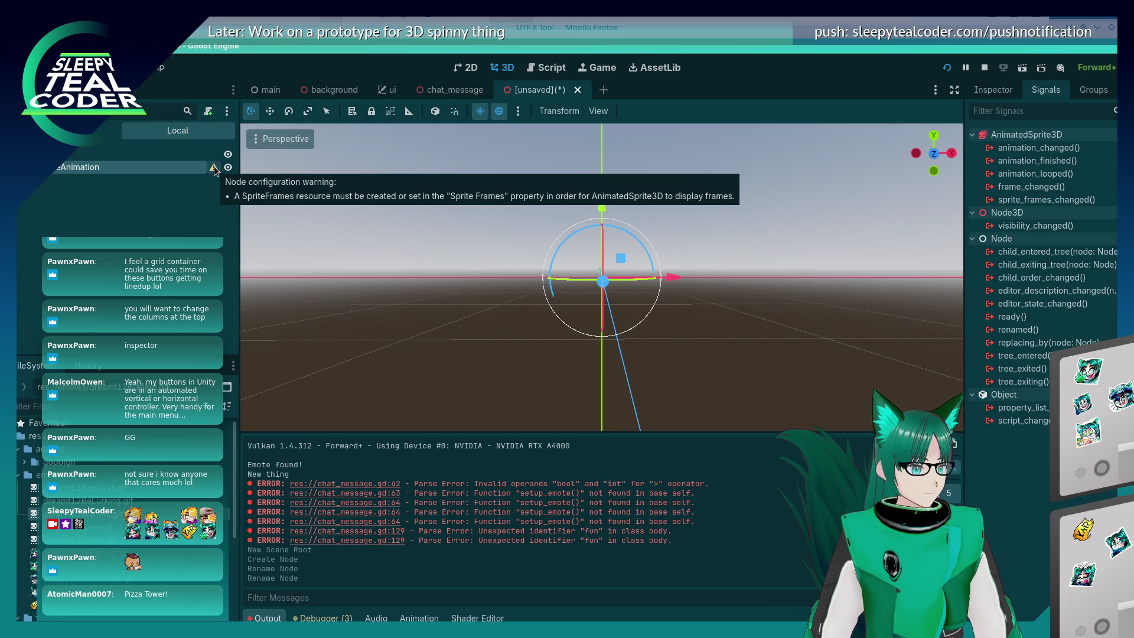
pyautogui.click(214, 167)
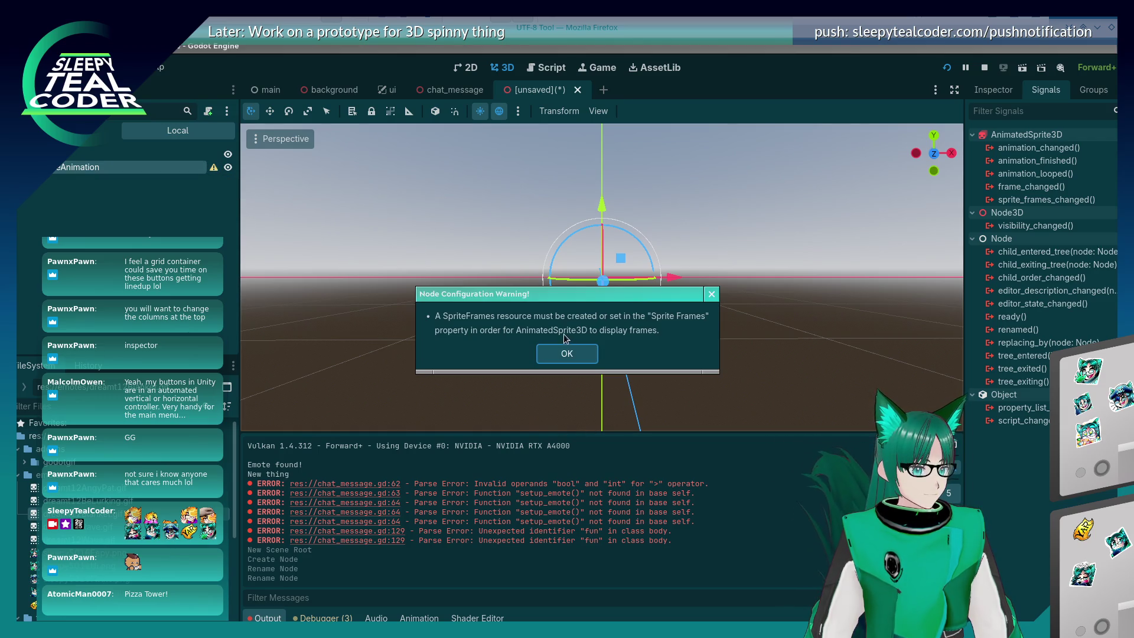
pyautogui.click(558, 354)
pyautogui.click(158, 181)
pyautogui.click(157, 172)
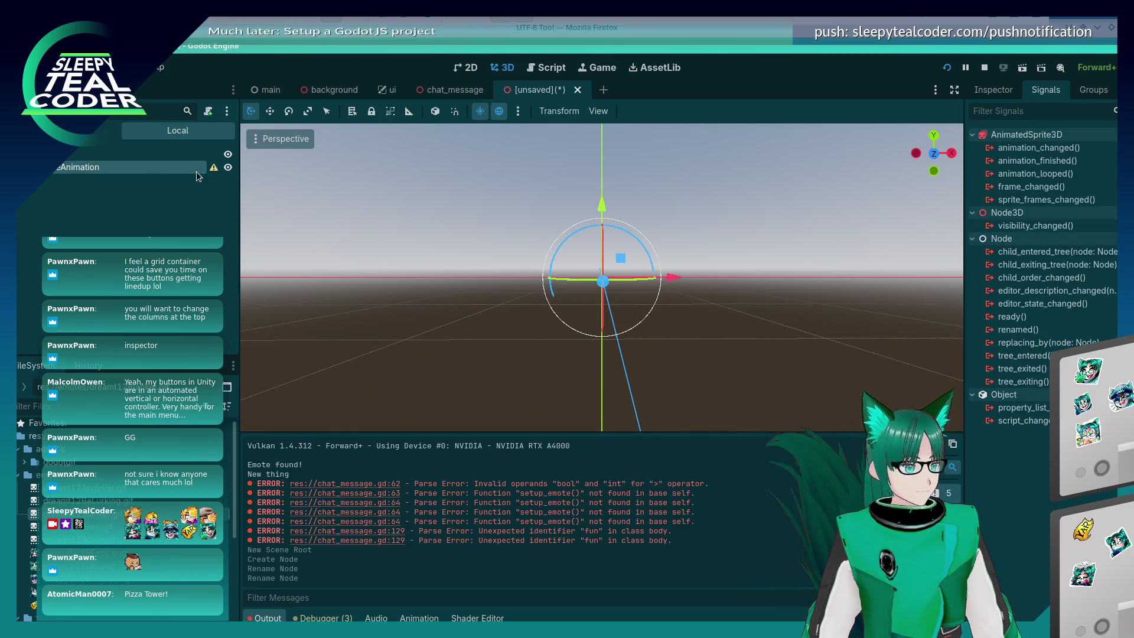
# Quick-load dreamt12Rave.gif into EmoteAnimation's Sprite Frames property
pyautogui.click(993, 89)
pyautogui.scroll(-5, 1013, 328)
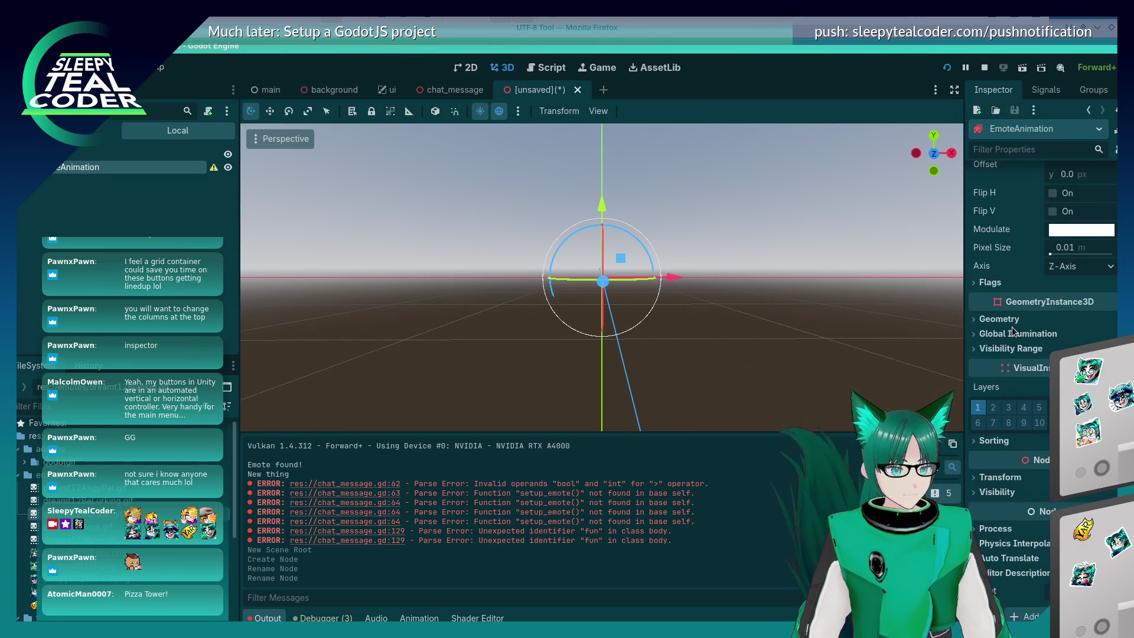
pyautogui.scroll(4, 1012, 327)
pyautogui.scroll(2, 1012, 327)
pyautogui.click(1110, 194)
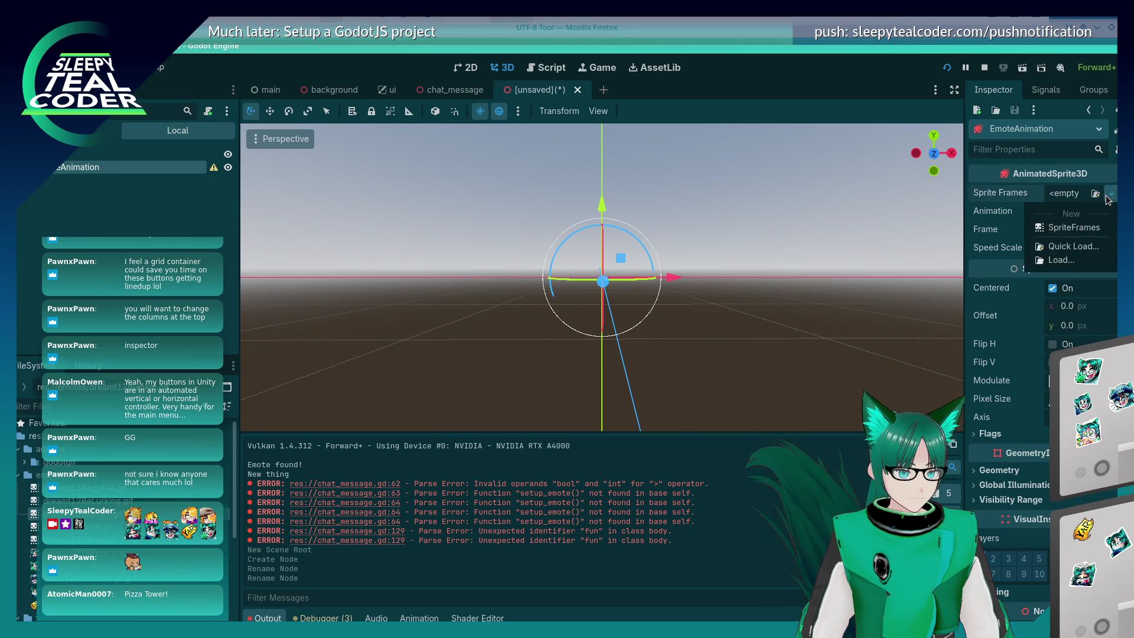
pyautogui.click(1108, 198)
pyautogui.click(1096, 195)
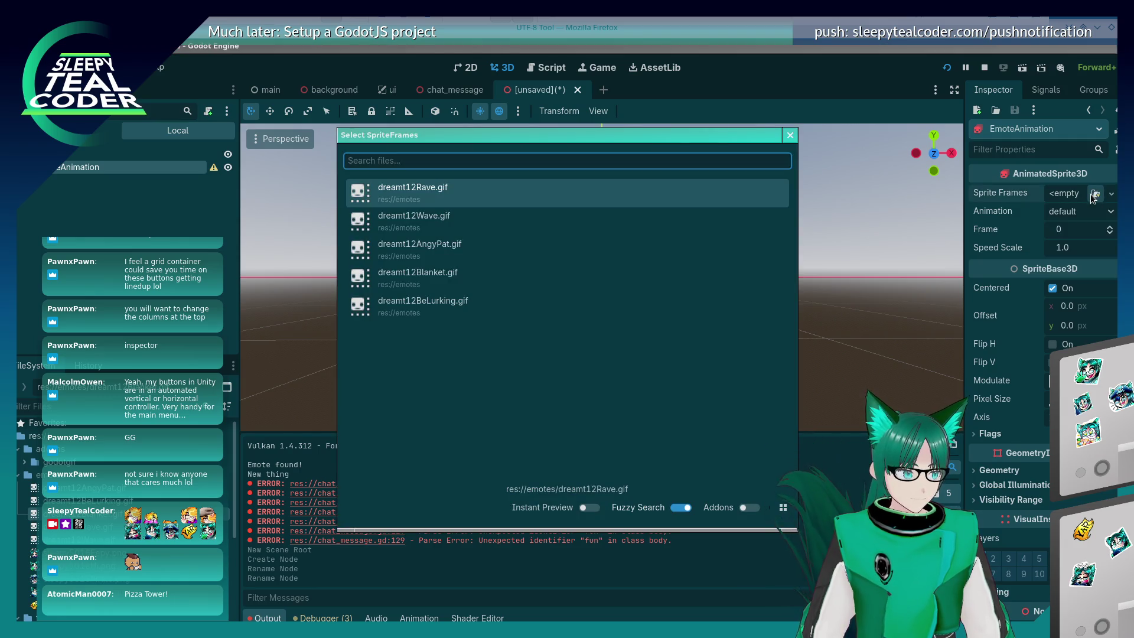
pyautogui.click(514, 199)
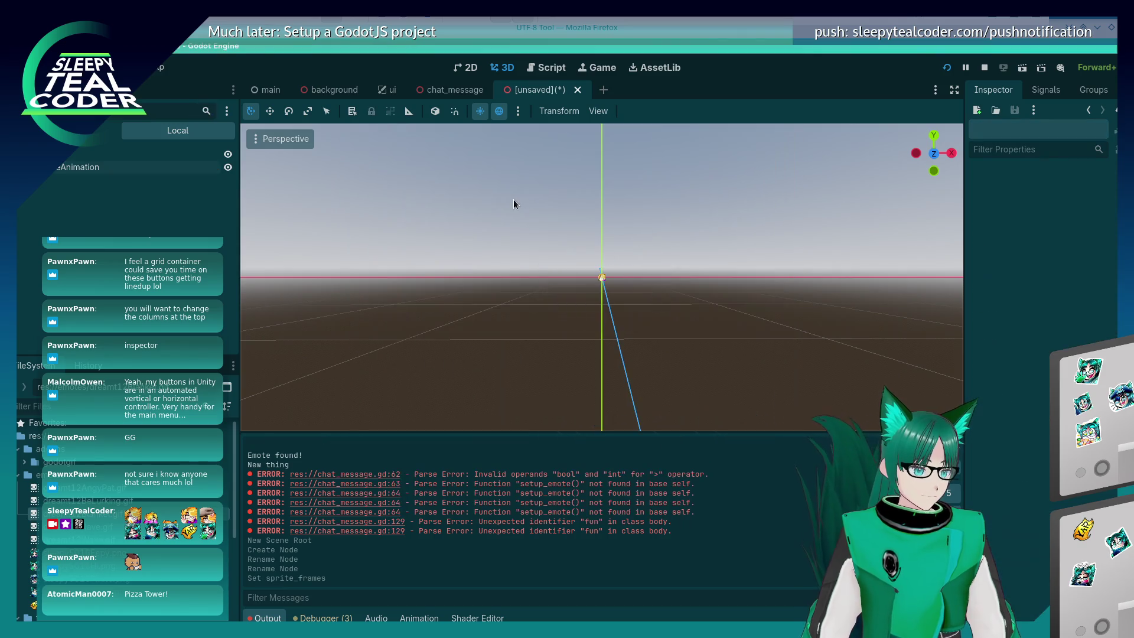
pyautogui.scroll(10, 611, 278)
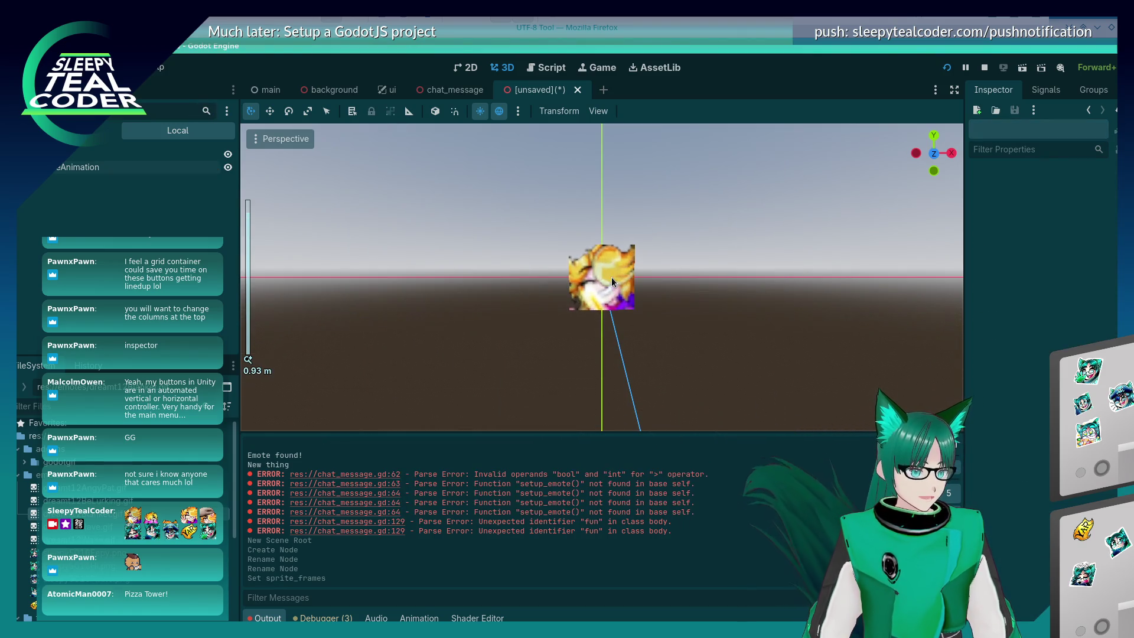
# Clear the loaded frames and assign a new empty SpriteFrames resource instead
pyautogui.click(94, 172)
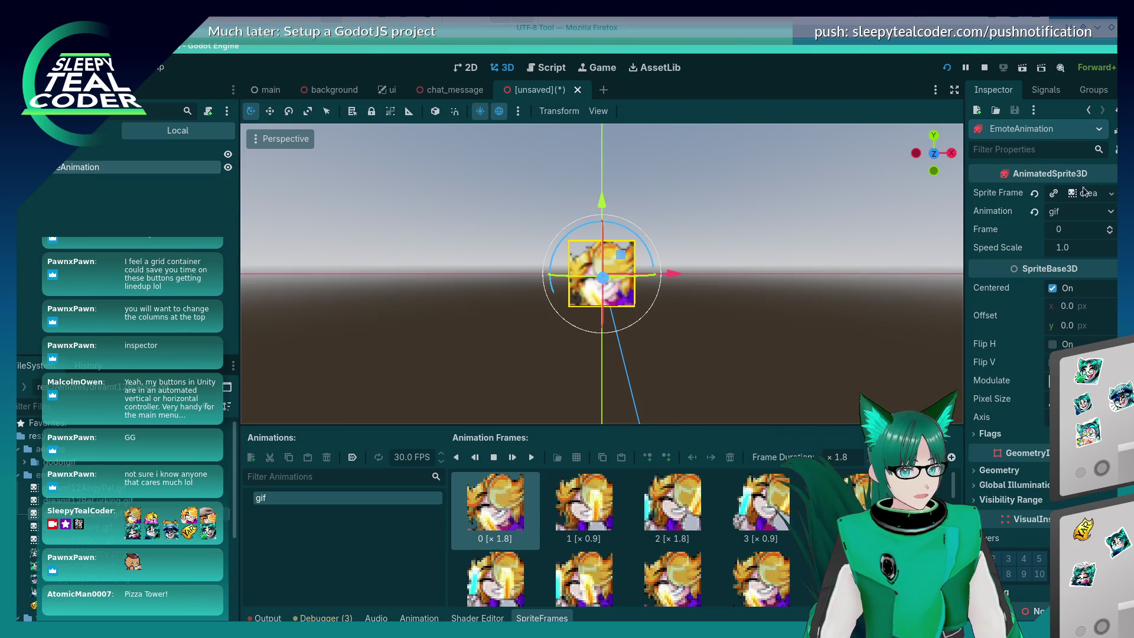
pyautogui.click(1111, 195)
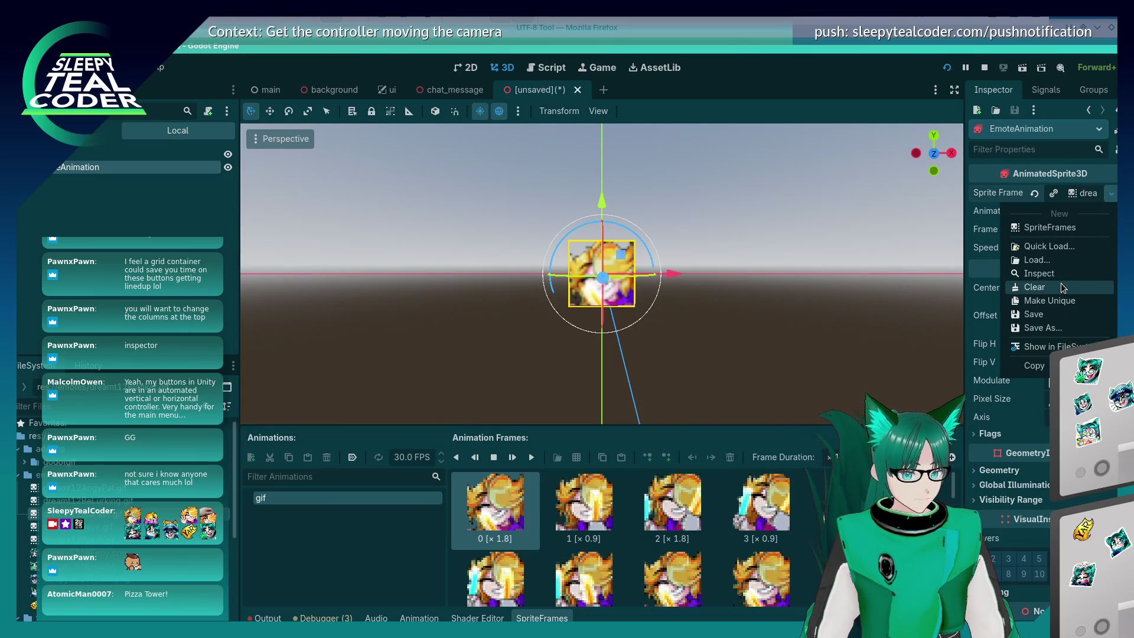
pyautogui.click(1063, 287)
pyautogui.click(1111, 194)
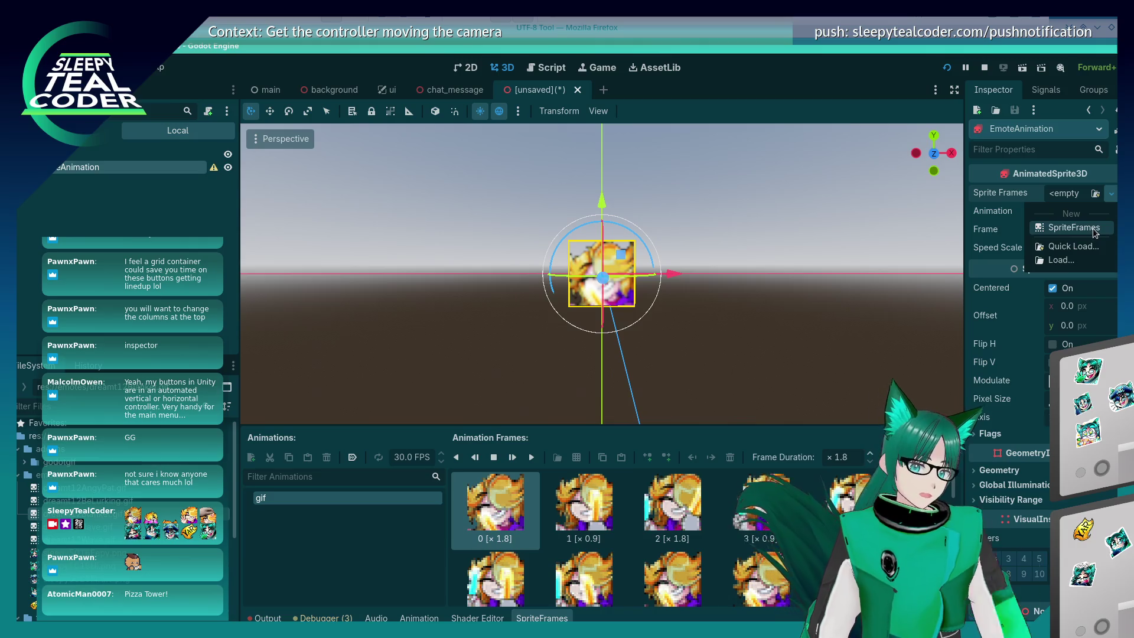
pyautogui.click(1074, 227)
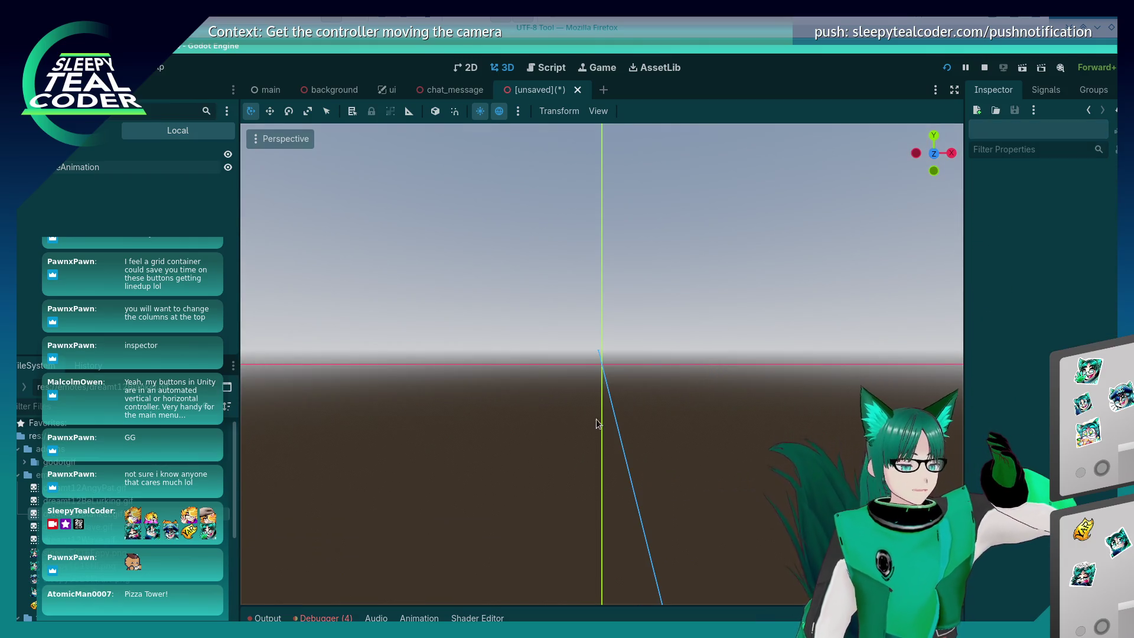
pyautogui.scroll(3, 598, 423)
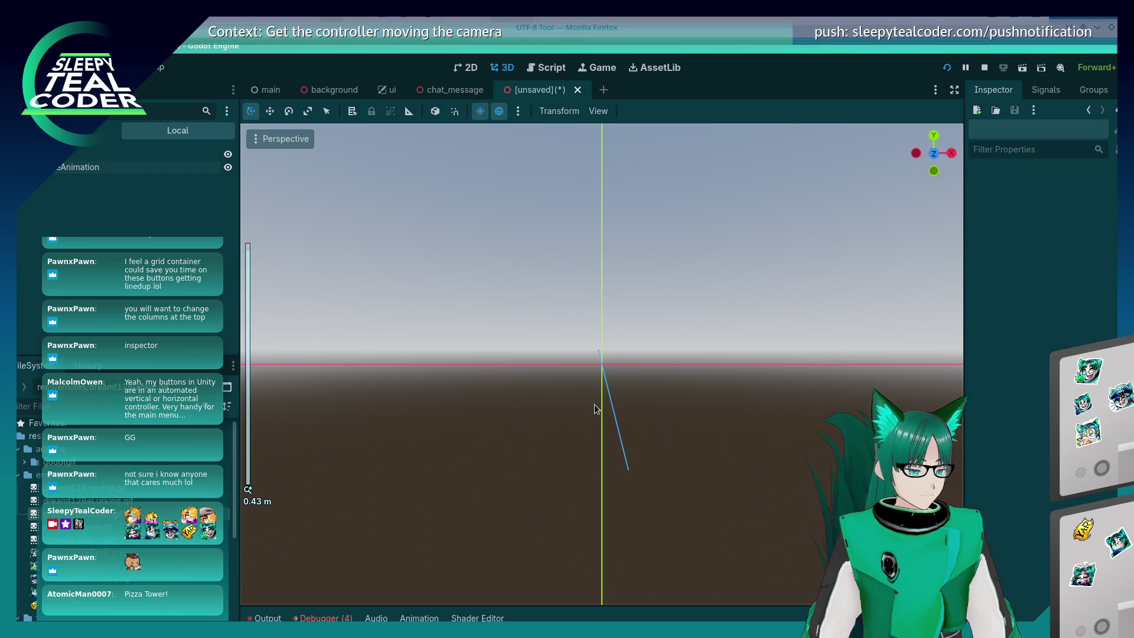
pyautogui.scroll(-15, 626, 405)
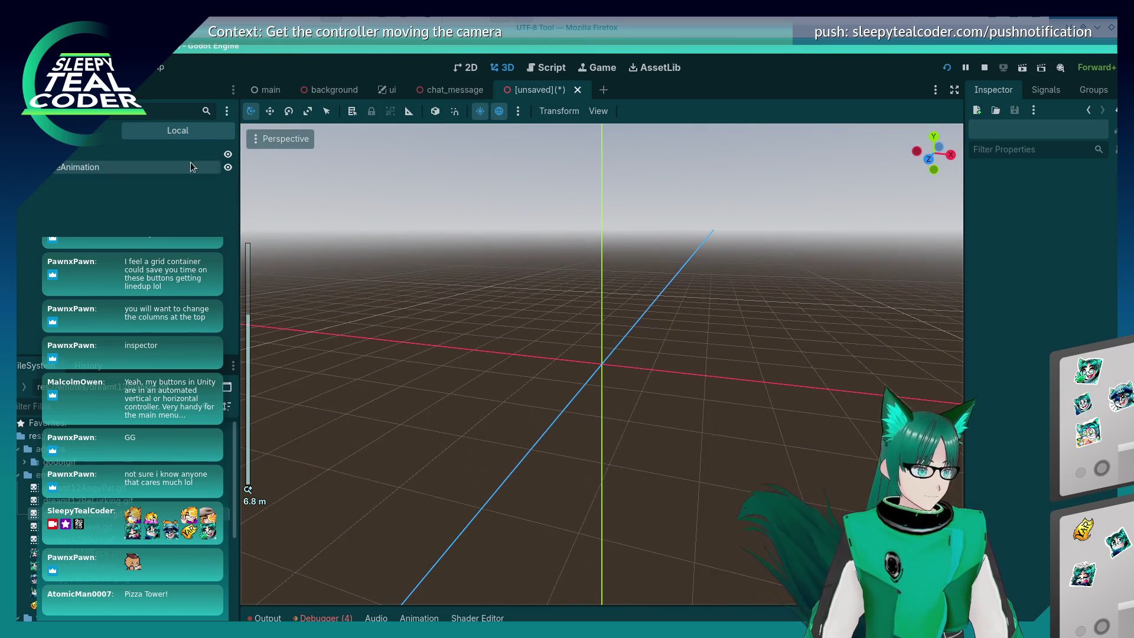
pyautogui.click(151, 168)
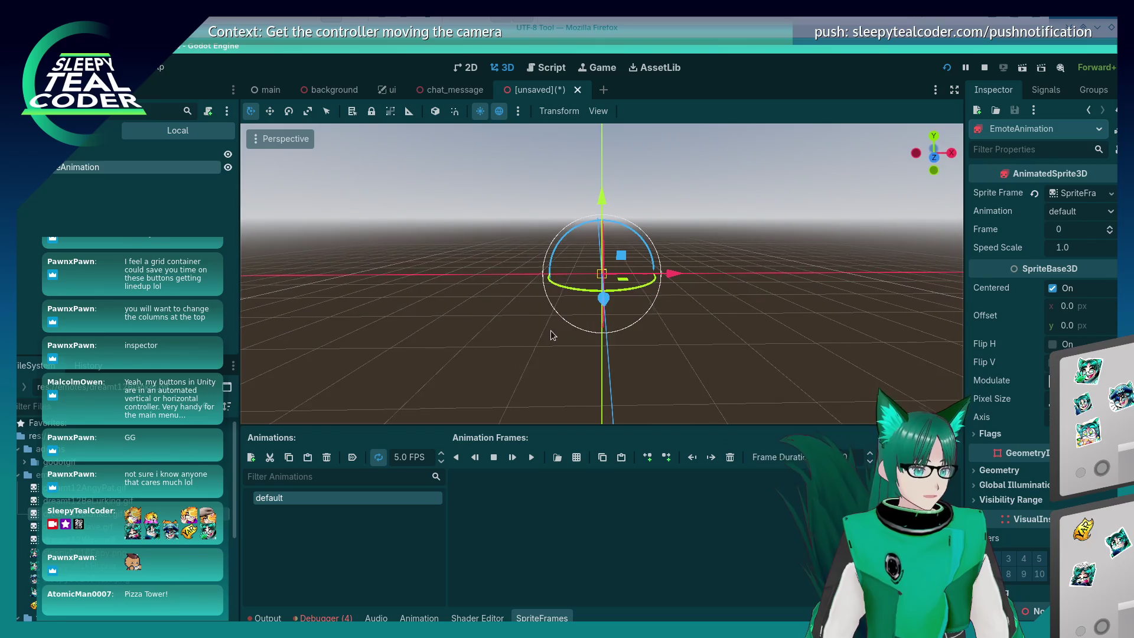
pyautogui.click(160, 293)
# Save the scene as emote.tscn in the res:// project root
pyautogui.hotkey('ctrl', 's')
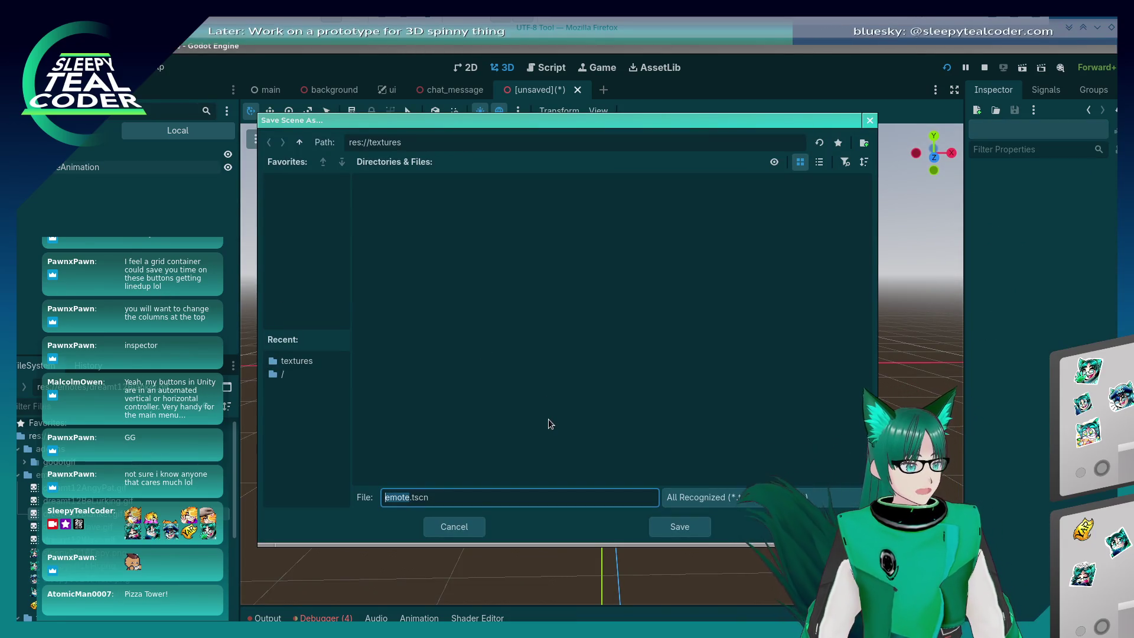
pyautogui.click(299, 142)
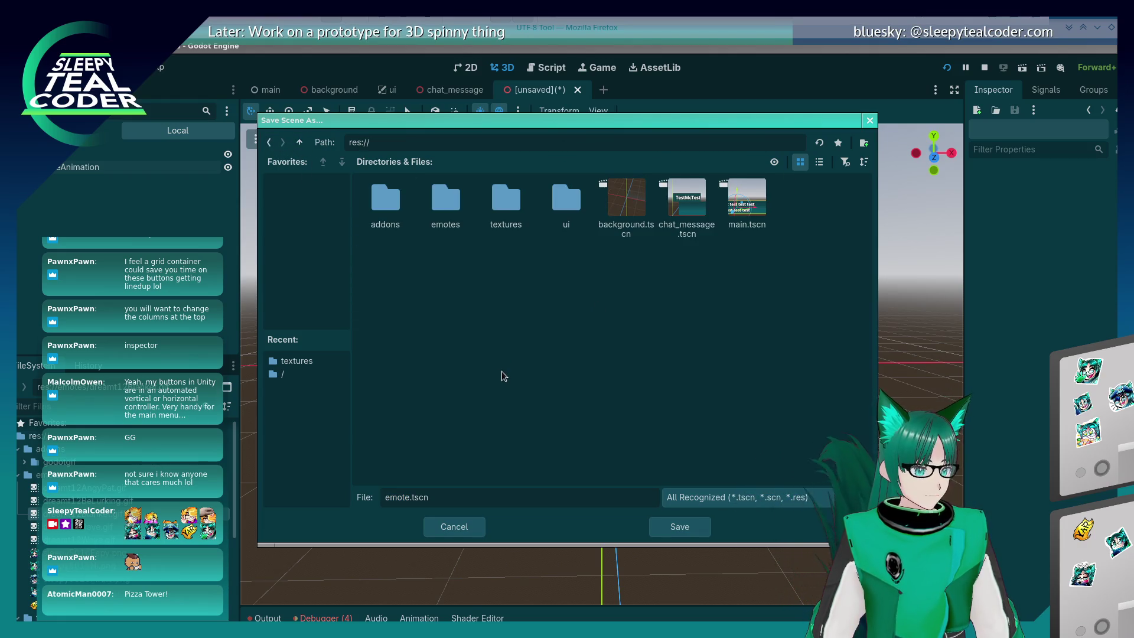
pyautogui.doubleClick(397, 498)
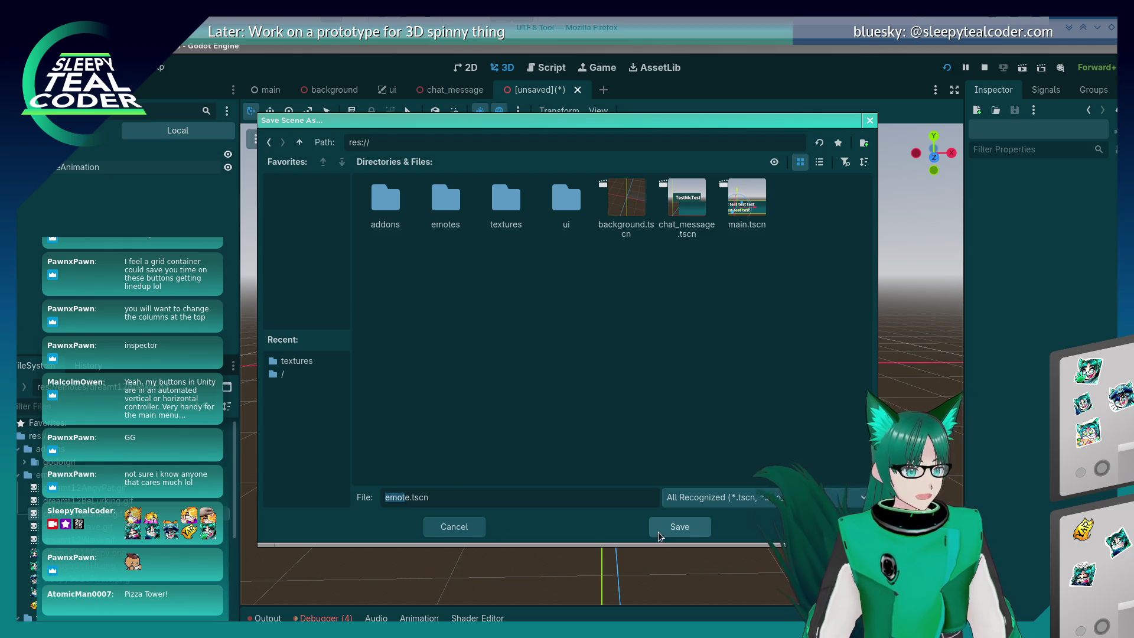
pyautogui.click(678, 531)
pyautogui.click(678, 532)
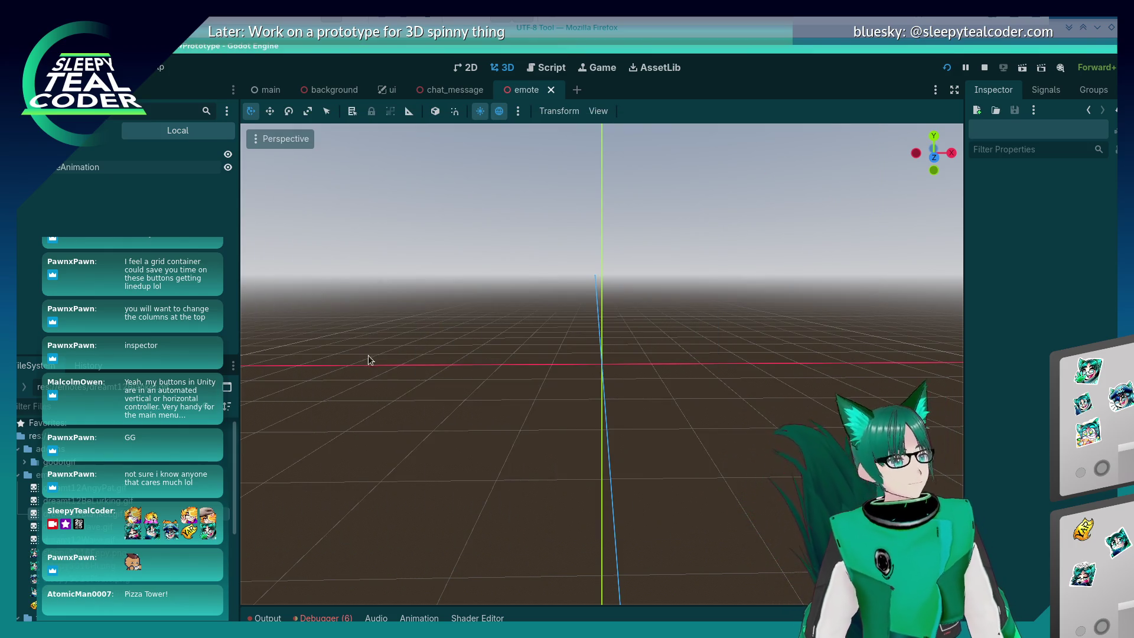
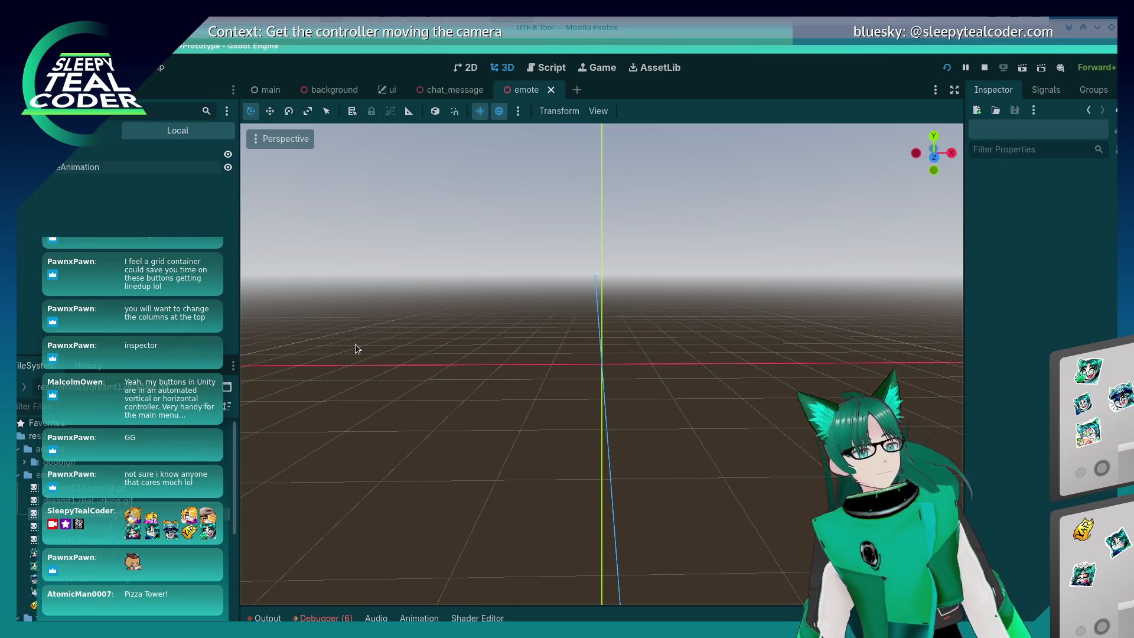
# Orbit the emote and main scene views, then bring up the chat_message scene
pyautogui.moveTo(614, 404)
pyautogui.mouseDown()
pyautogui.moveTo(628, 408)
pyautogui.moveTo(561, 400)
pyautogui.moveTo(564, 454)
pyautogui.moveTo(593, 449)
pyautogui.moveTo(635, 364)
pyautogui.moveTo(632, 409)
pyautogui.mouseUp()
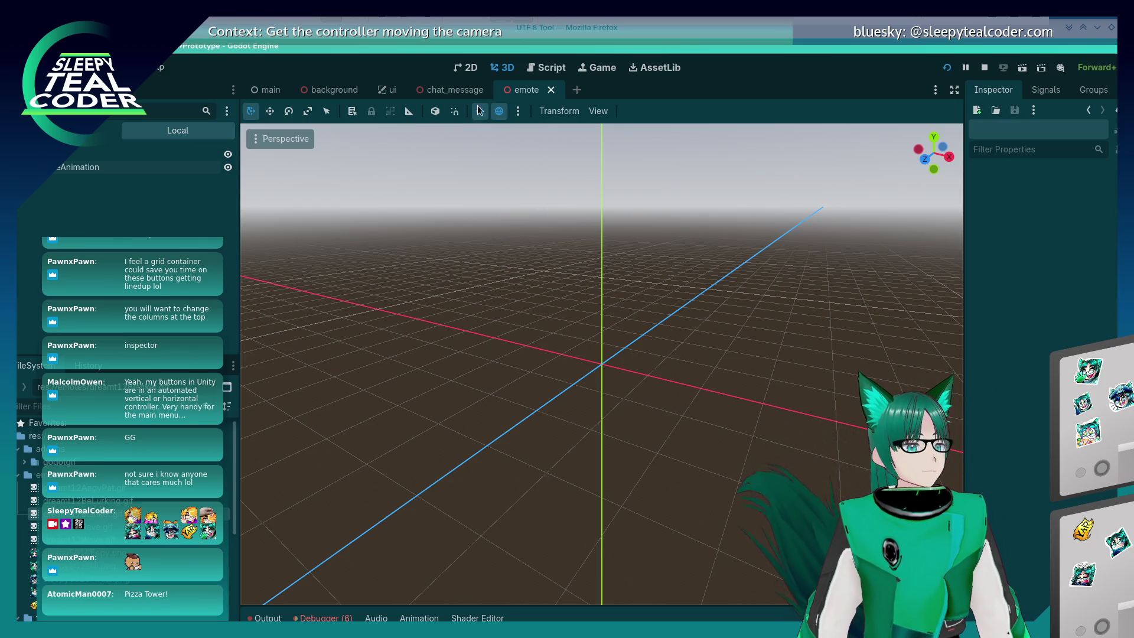
pyautogui.click(270, 90)
pyautogui.moveTo(535, 435); pyautogui.dragTo(522, 441)
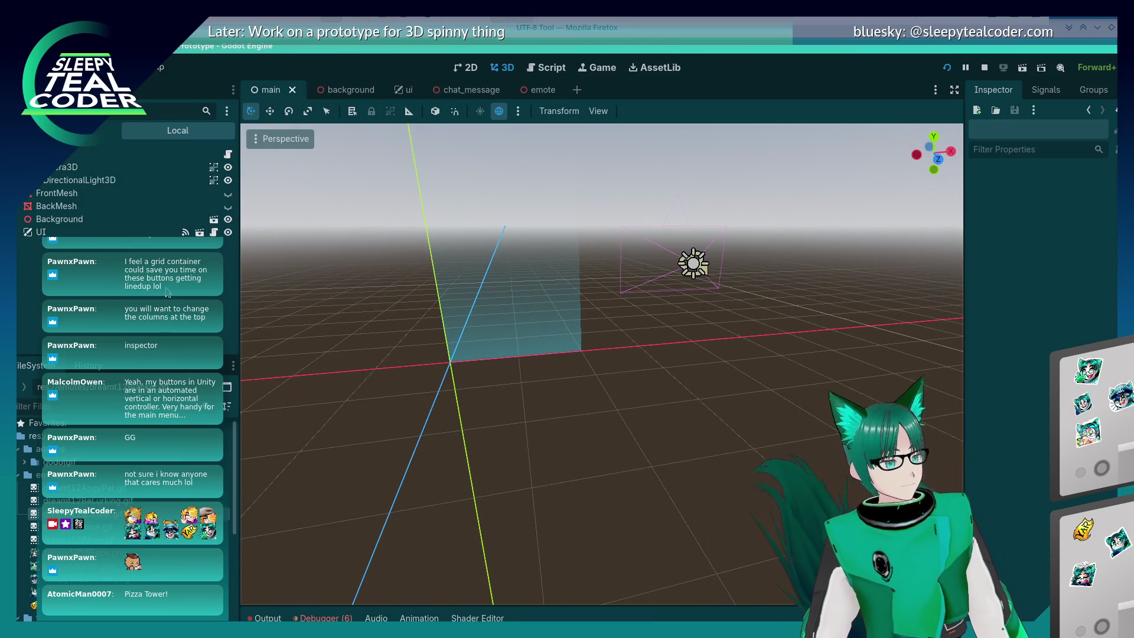
pyautogui.click(469, 90)
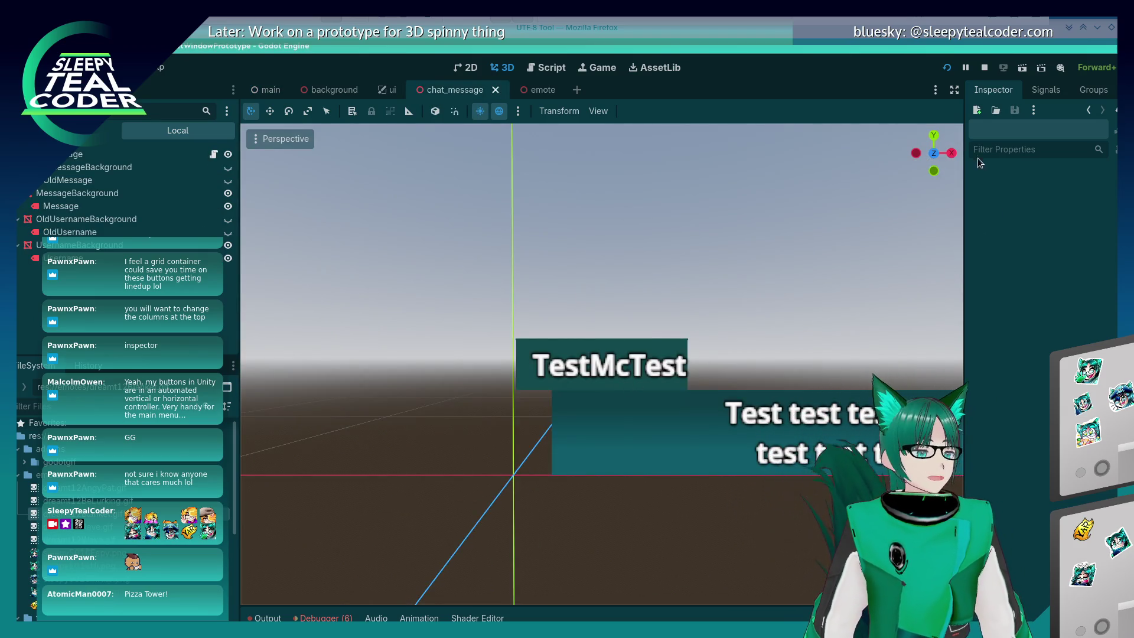
pyautogui.click(211, 156)
pyautogui.scroll(5, 599, 373)
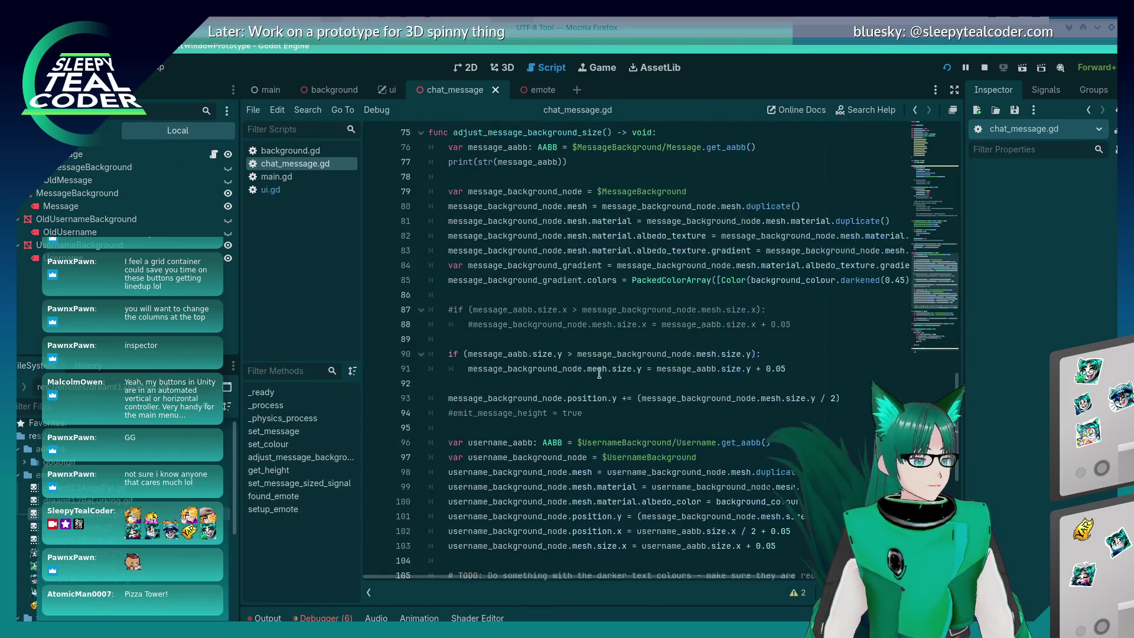
pyautogui.scroll(15, 600, 373)
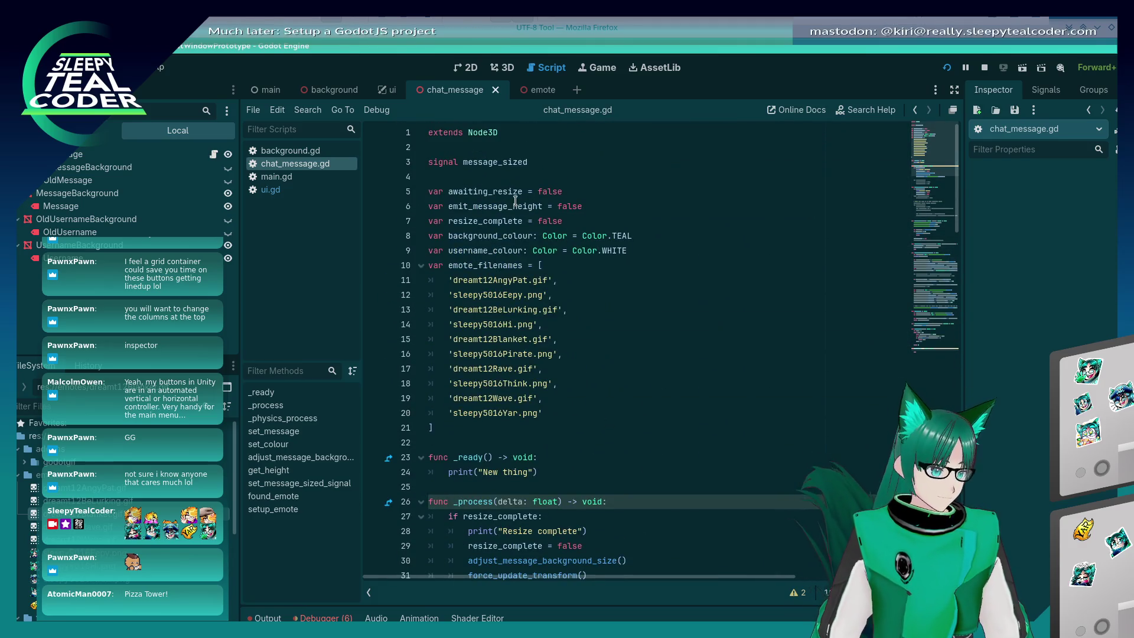
pyautogui.click(515, 149)
pyautogui.press('Return')
pyautogui.press('Return')
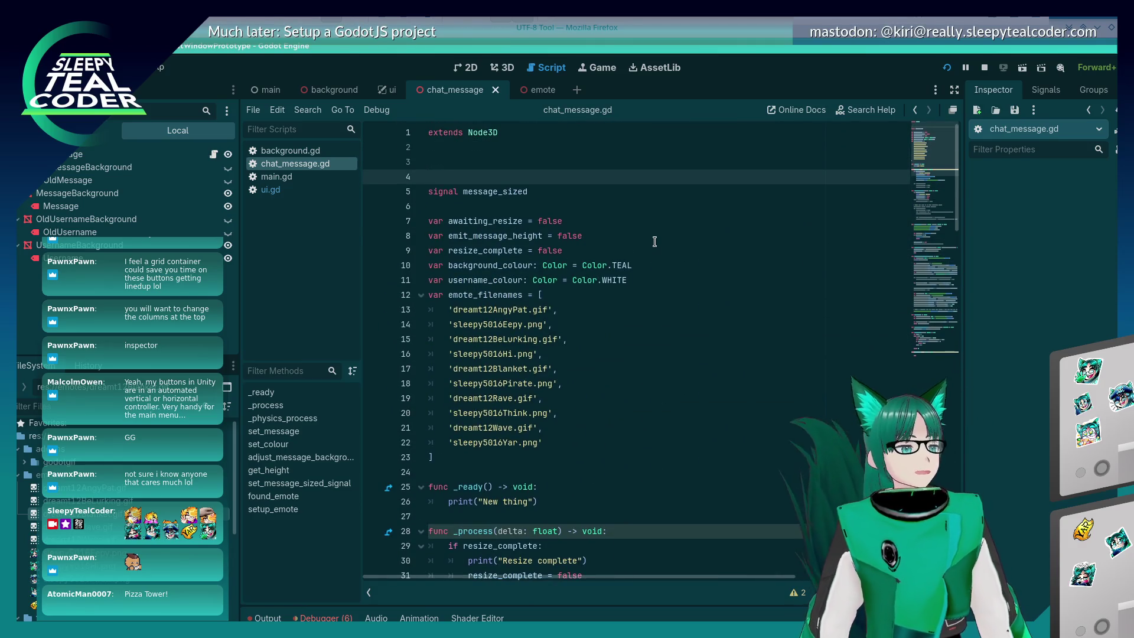
pyautogui.press('Up')
pyautogui.write('@export emo')
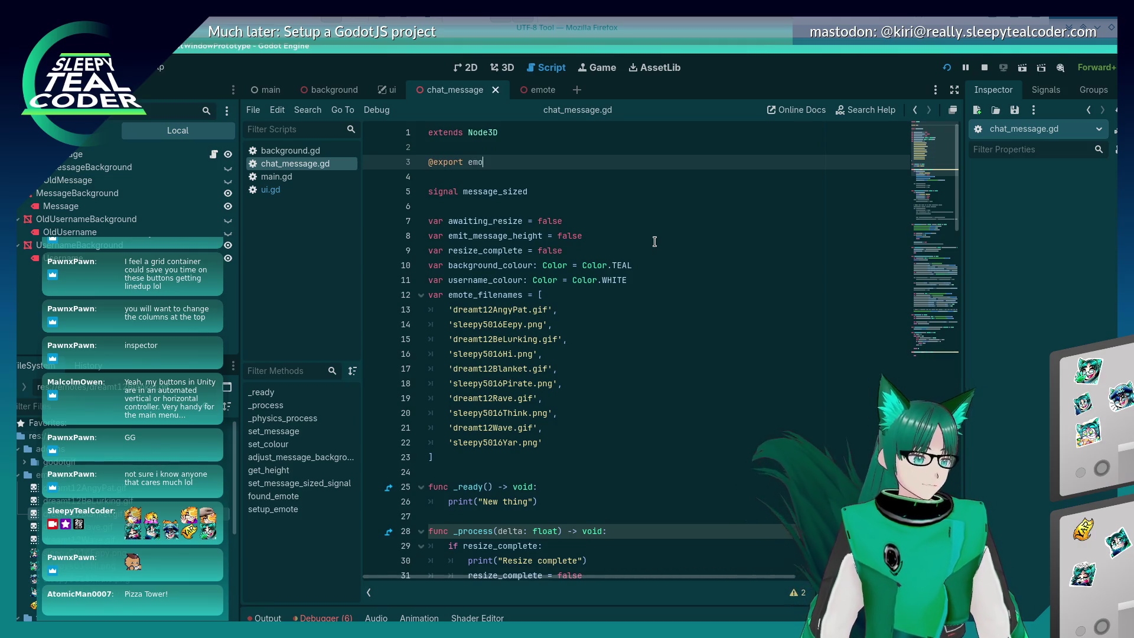
pyautogui.write('te: PackedScene')
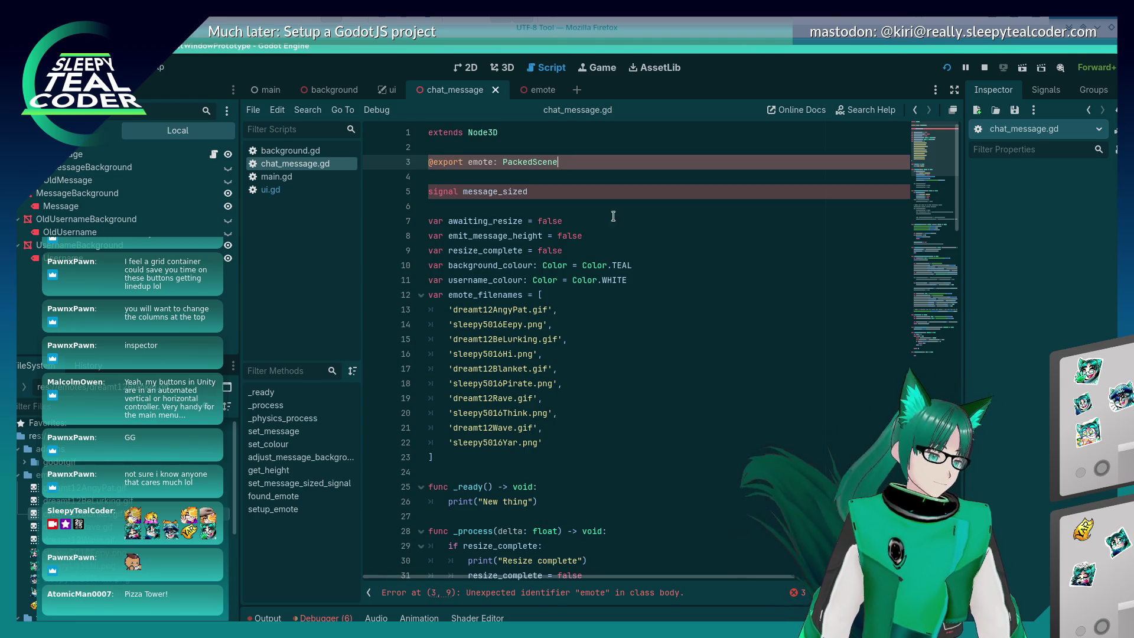
pyautogui.click(467, 161)
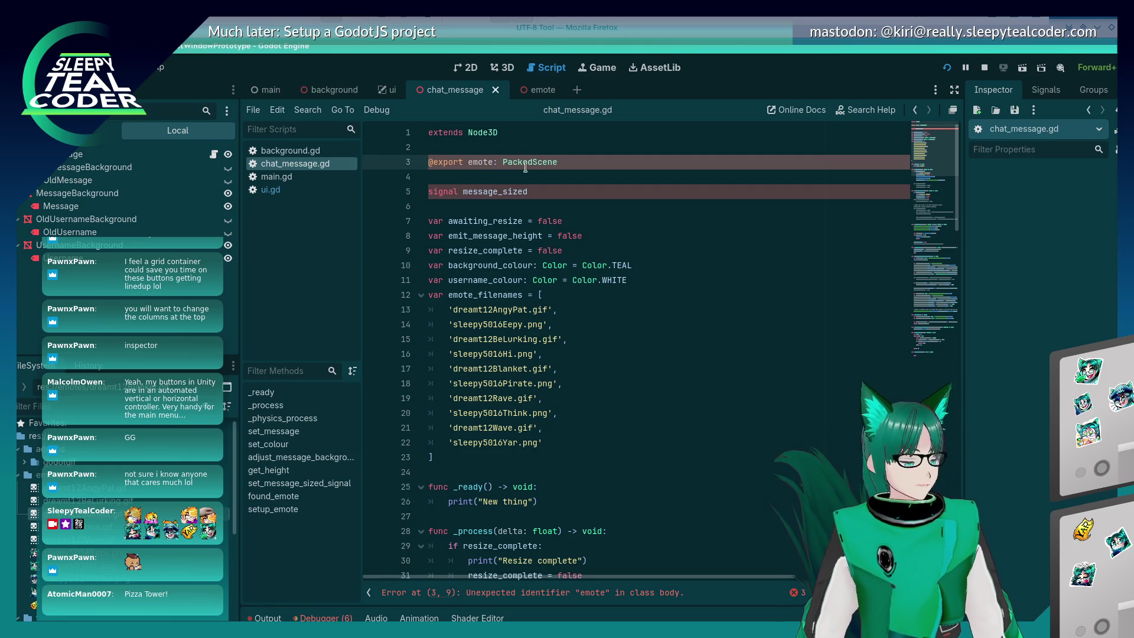
pyautogui.write('var')
pyautogui.hotkey('ctrl', 's')
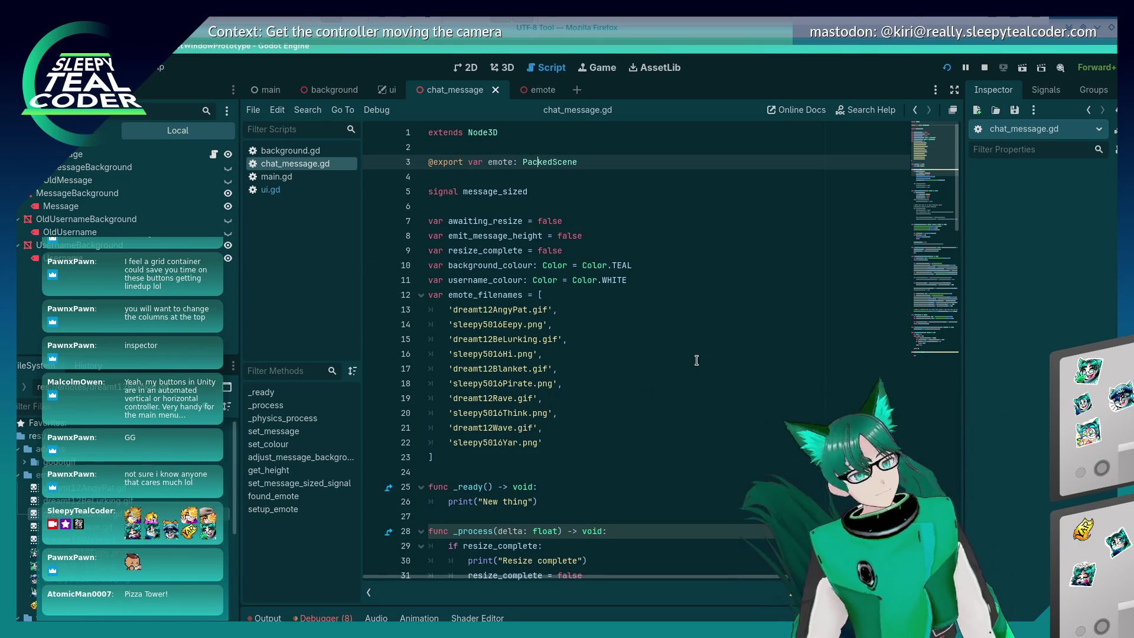
# Assign emote.tscn to the ChatMessage root's Emote property via Quick Load, then open the emote scene
pyautogui.click(500, 73)
pyautogui.click(118, 154)
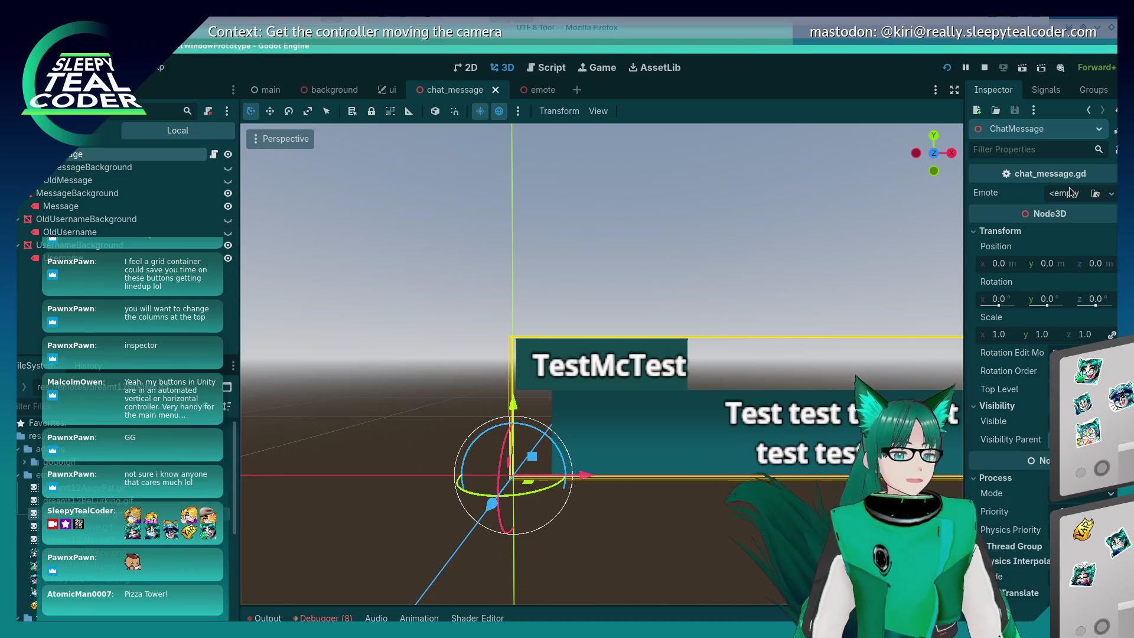
pyautogui.click(1096, 194)
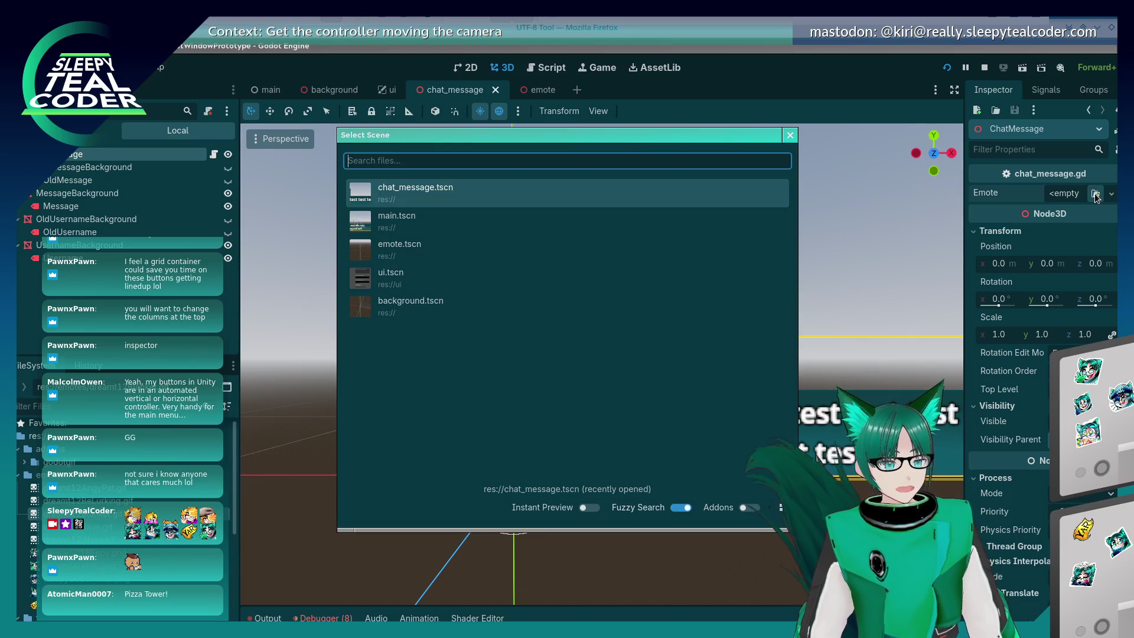
pyautogui.doubleClick(460, 261)
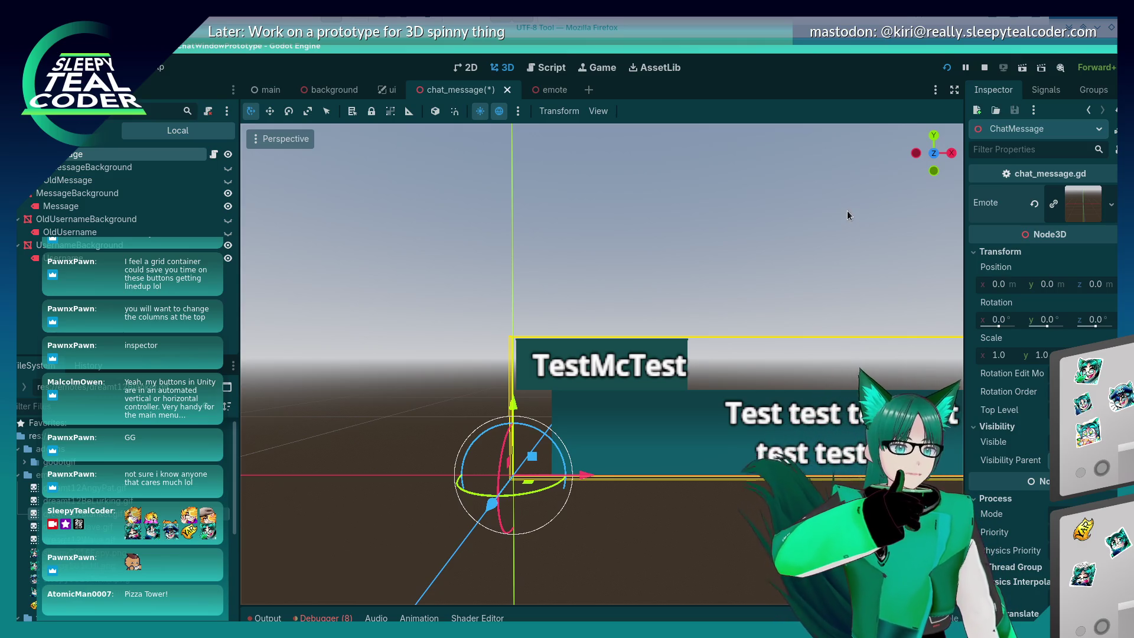
pyautogui.click(551, 91)
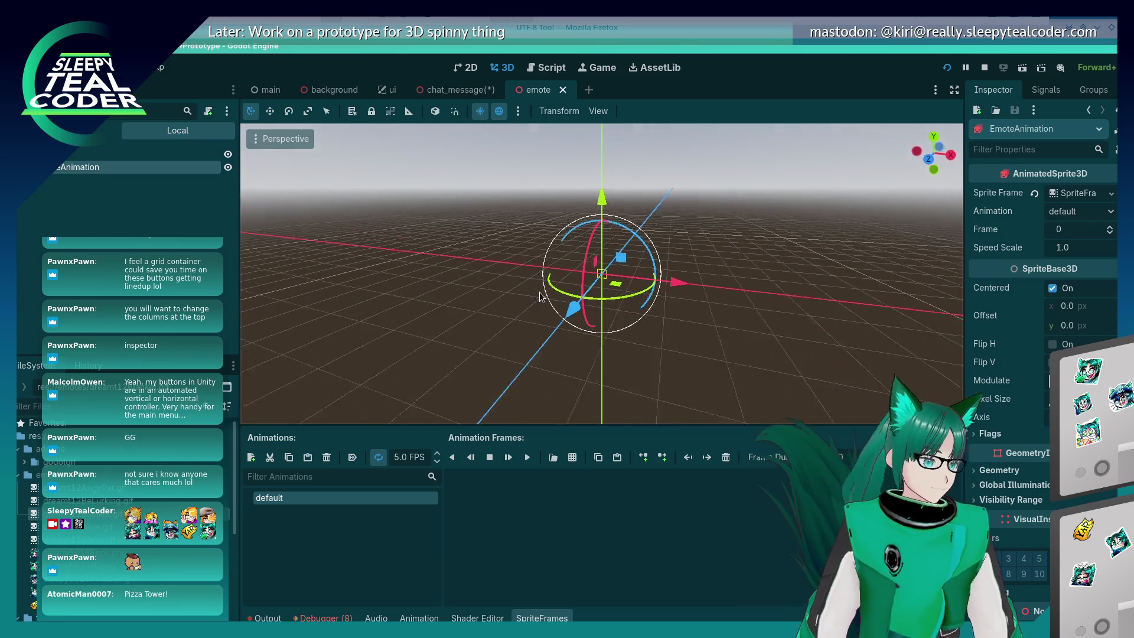
# Save the chat_message scene and scroll chat_message.gd down to setup_emote
pyautogui.hotkey('ctrl', 'F3')
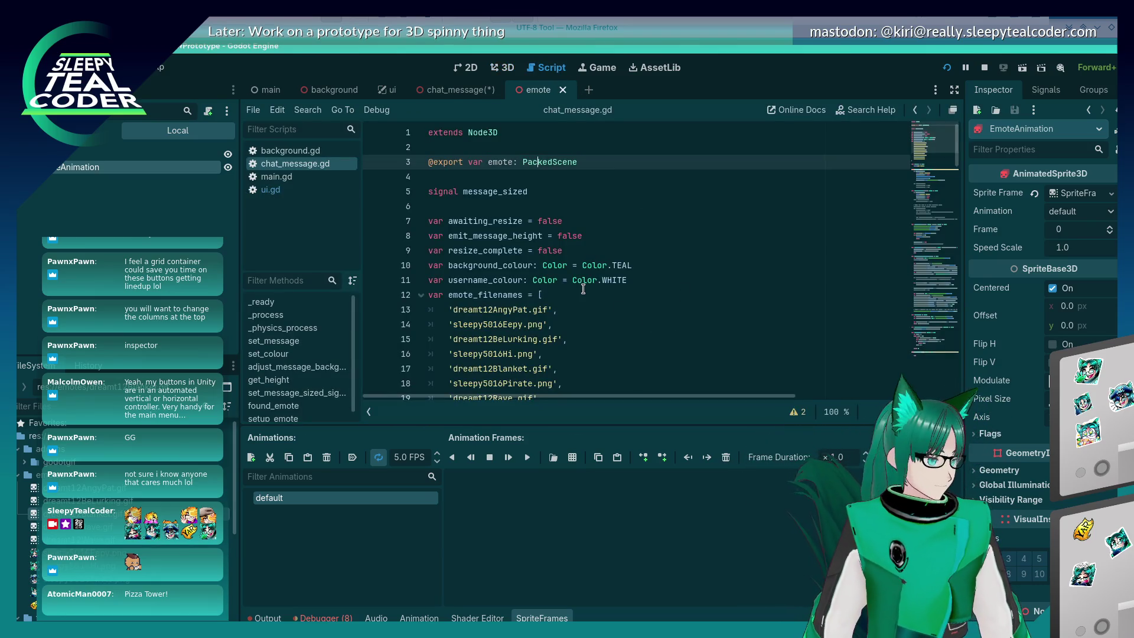
pyautogui.scroll(-10, 654, 317)
pyautogui.scroll(10, 534, 161)
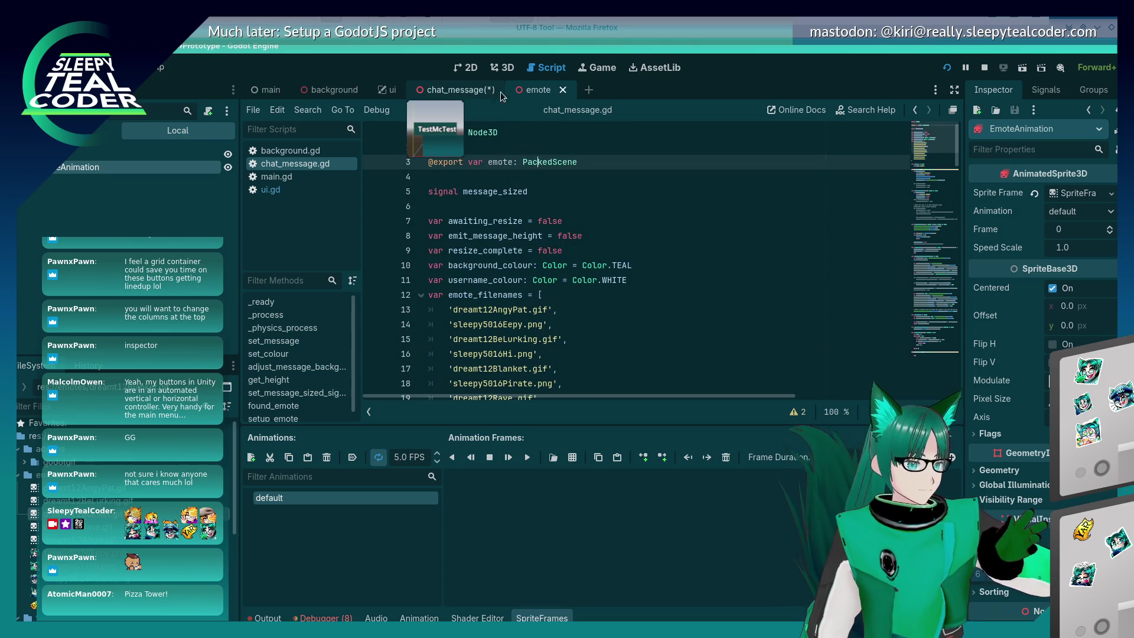
pyautogui.click(462, 94)
pyautogui.click(642, 405)
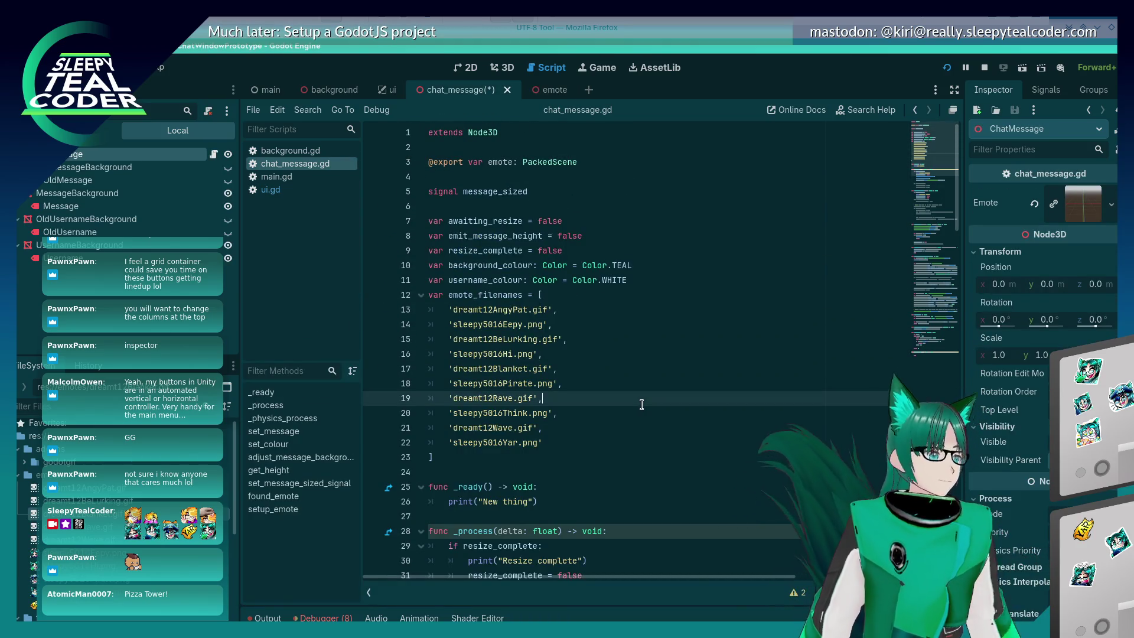
pyautogui.hotkey('ctrl', 's')
pyautogui.scroll(-3, 641, 404)
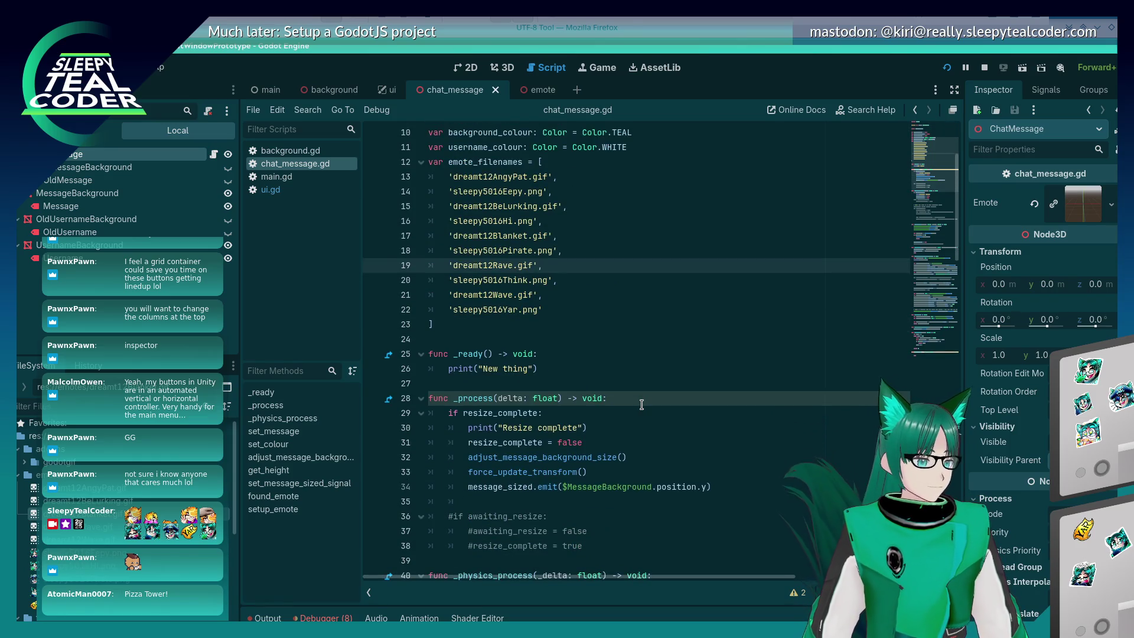
pyautogui.scroll(3, 642, 404)
pyautogui.scroll(-18, 641, 402)
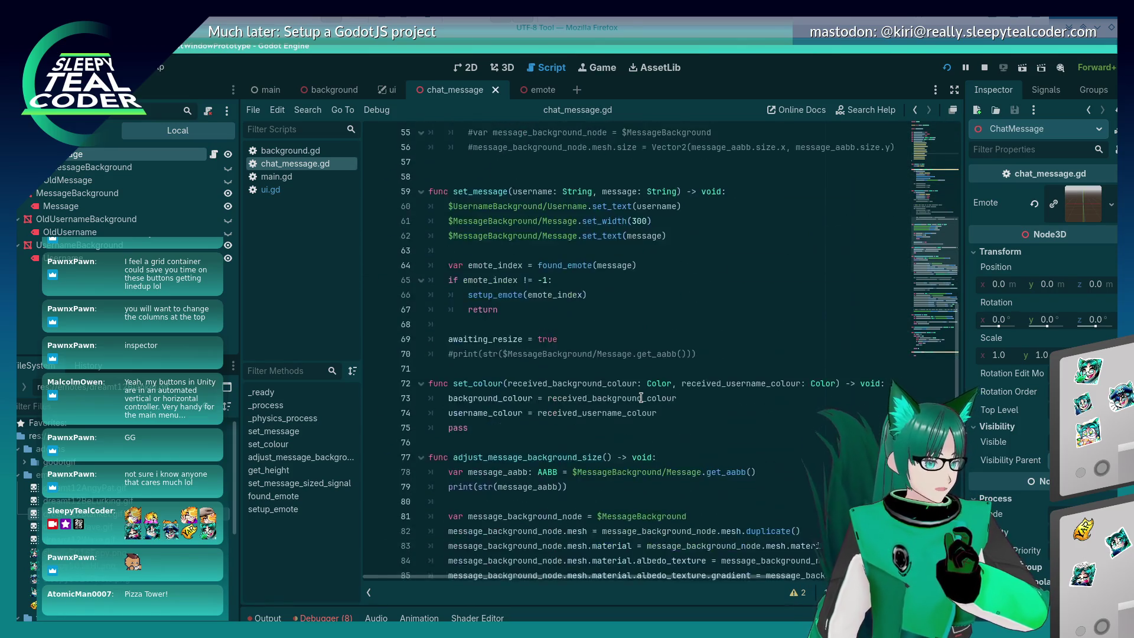
pyautogui.scroll(-17, 641, 398)
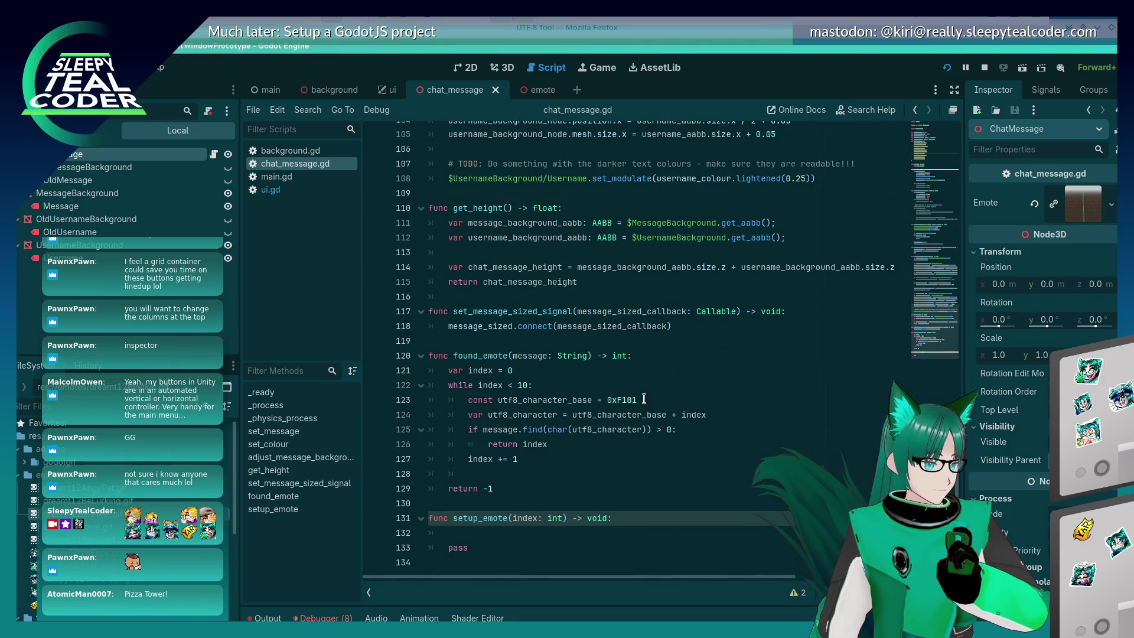
# In setup_emote, write 'var new_emote = emote.instantiate()' and start a new line
pyautogui.click(542, 530)
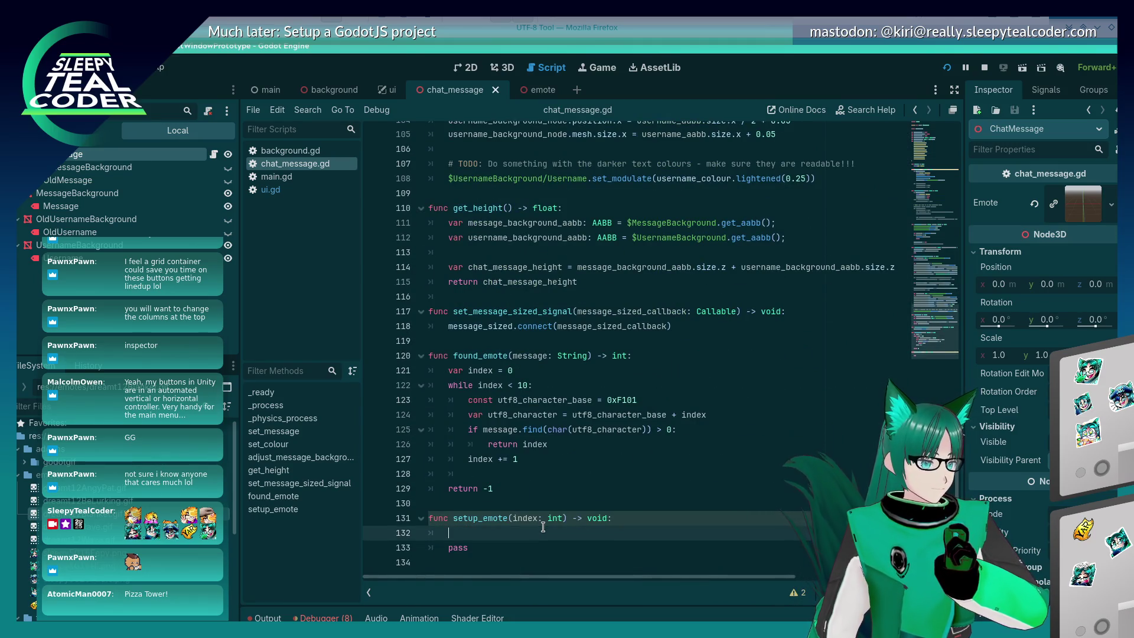
pyautogui.write('var ')
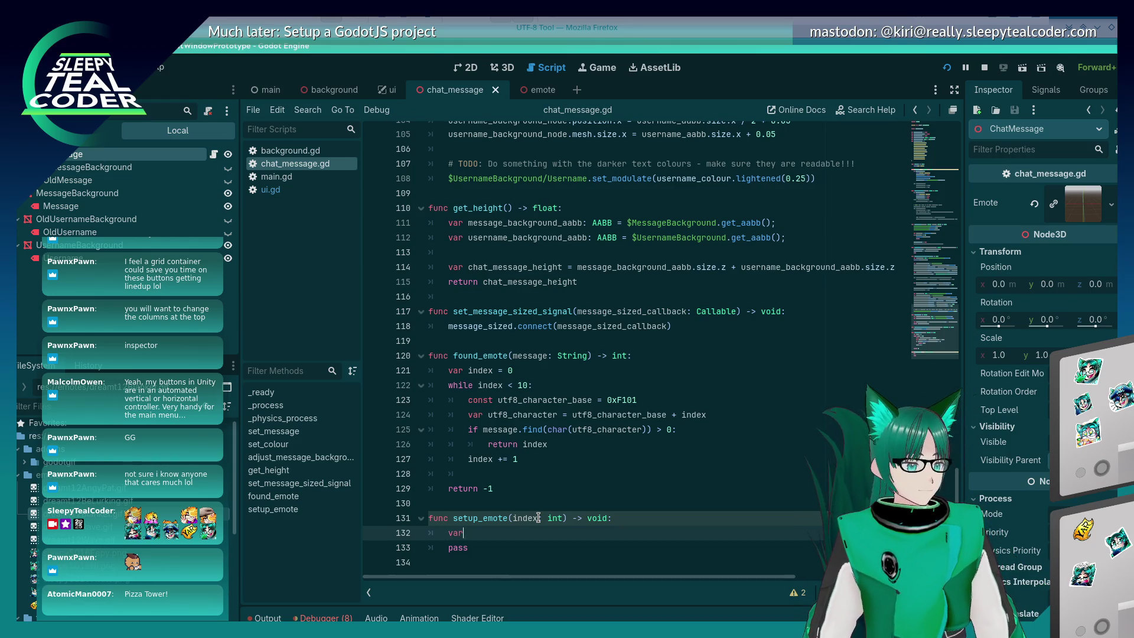
pyautogui.write('new_emote ')
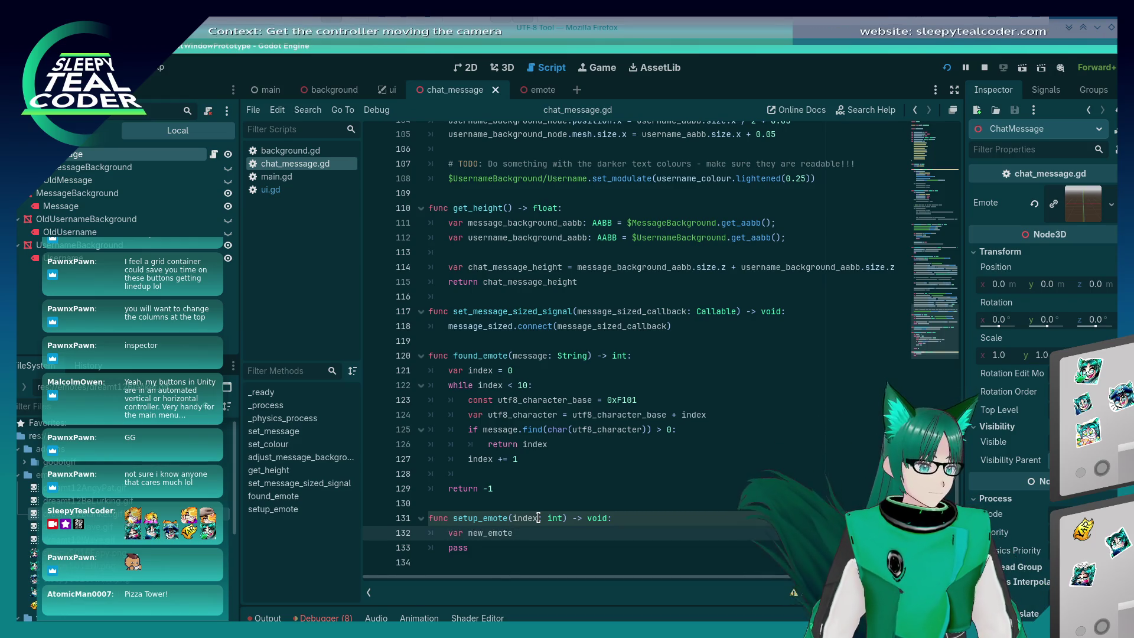
pyautogui.write('= emote.')
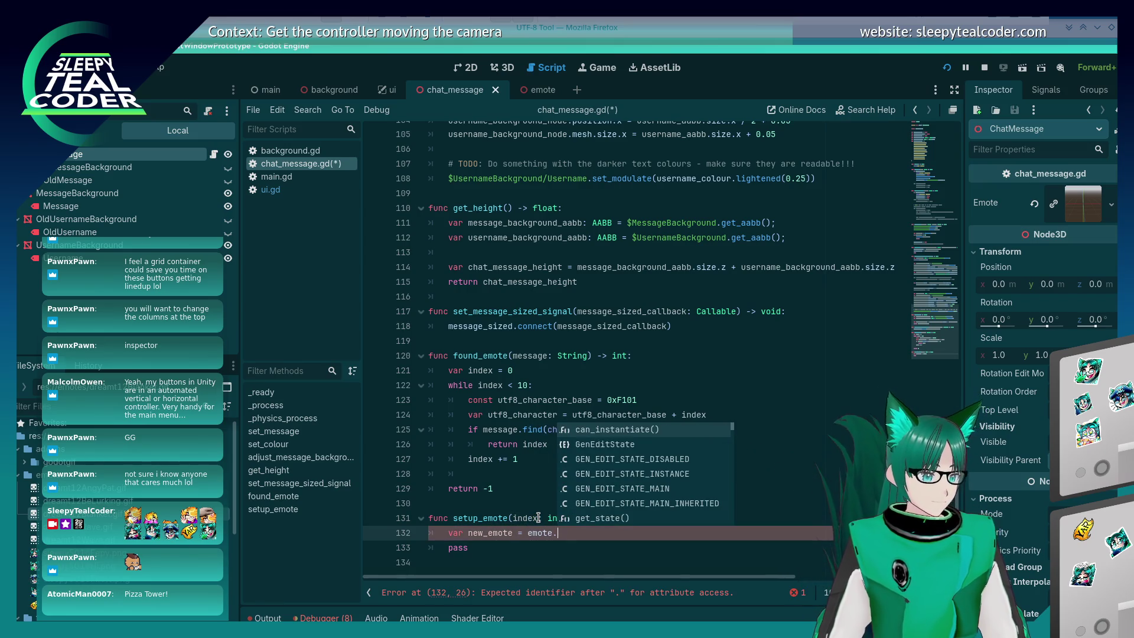
pyautogui.write('get_in')
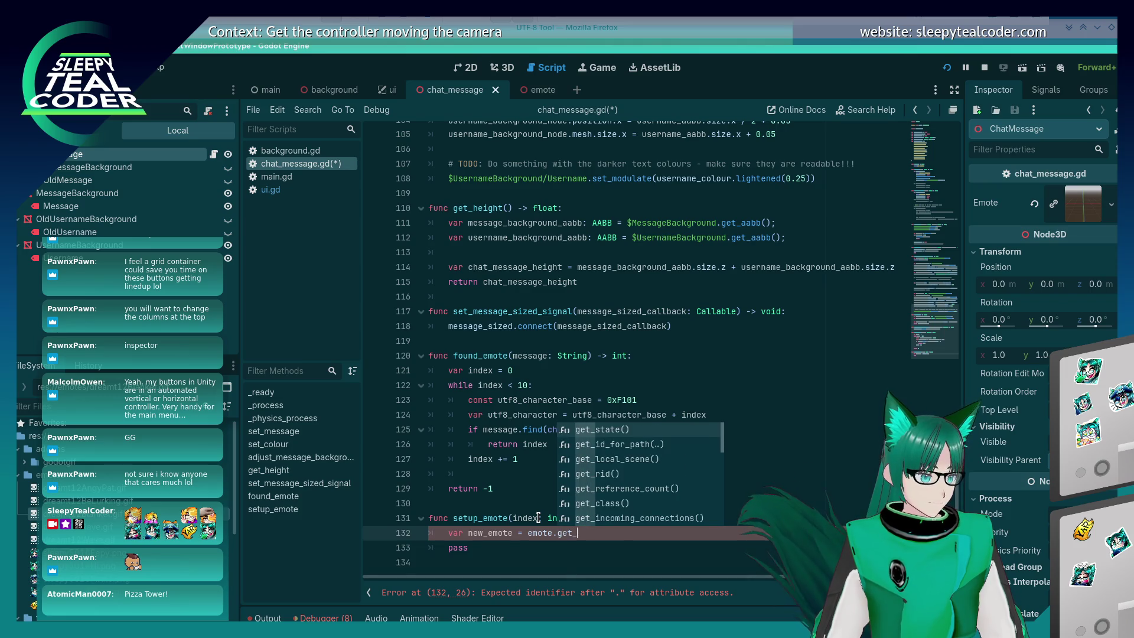
pyautogui.press('BackSpace')
pyautogui.press('BackSpace')
pyautogui.press('BackSpace')
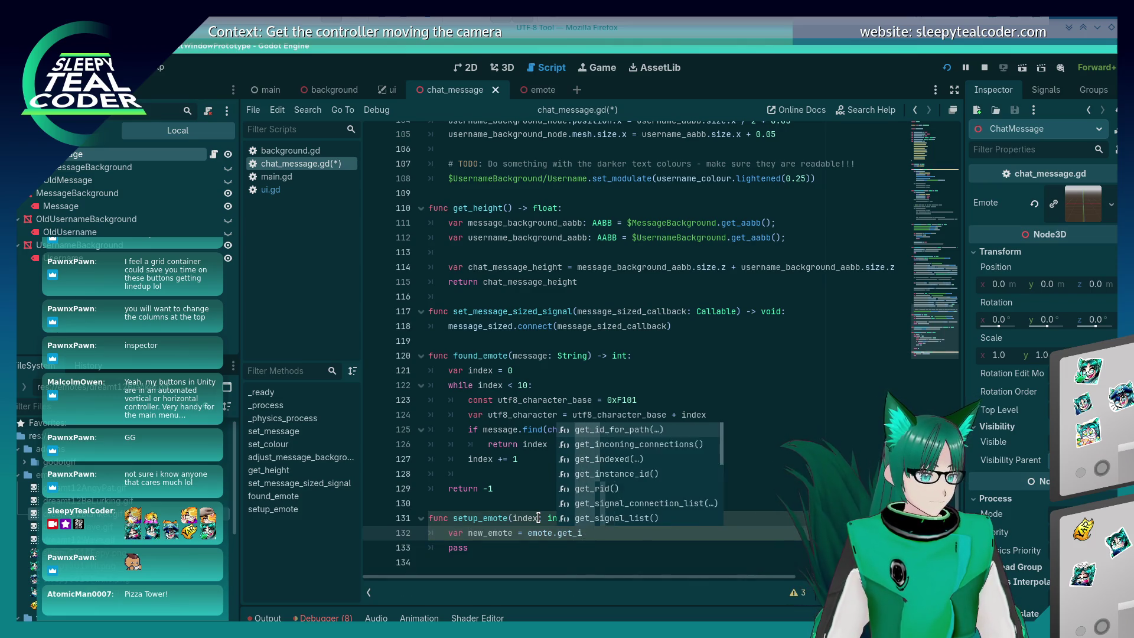
pyautogui.write('new')
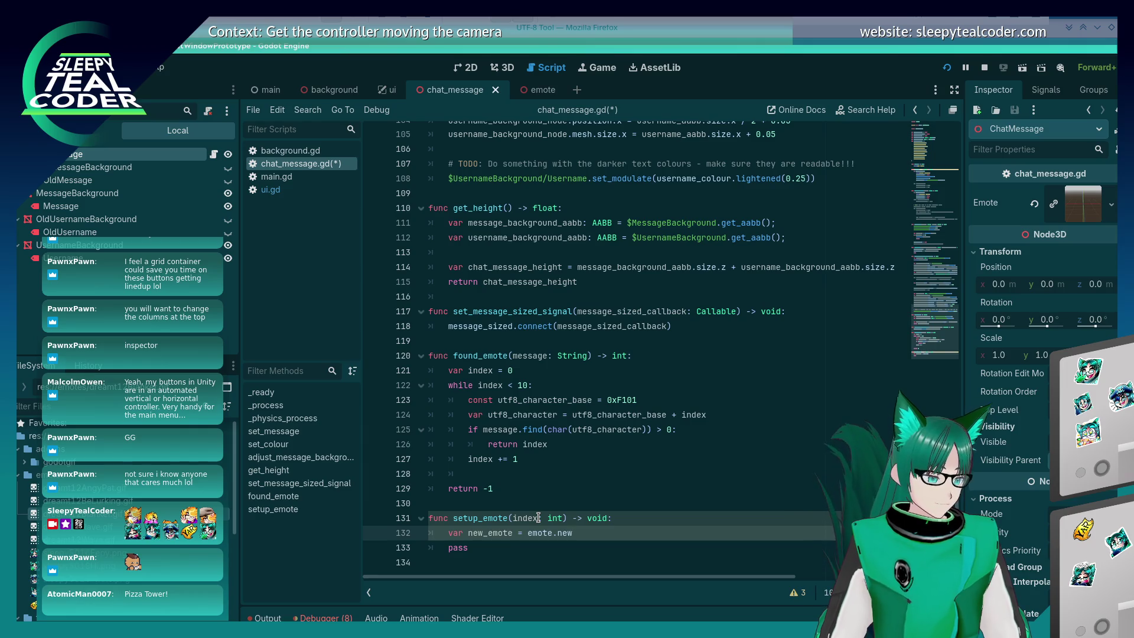
pyautogui.press('BackSpace')
pyautogui.press('BackSpace')
pyautogui.press('BackSpace')
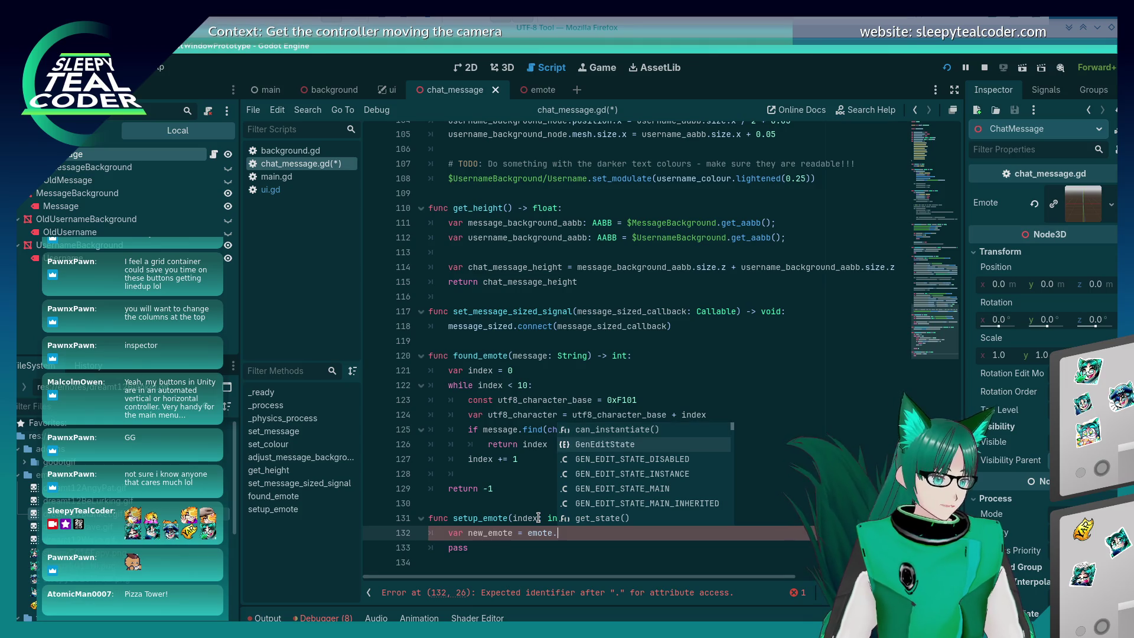
pyautogui.press('Down')
pyautogui.press('Down')
pyautogui.press('Down')
pyautogui.press('Down')
pyautogui.press('Down')
pyautogui.press('Down')
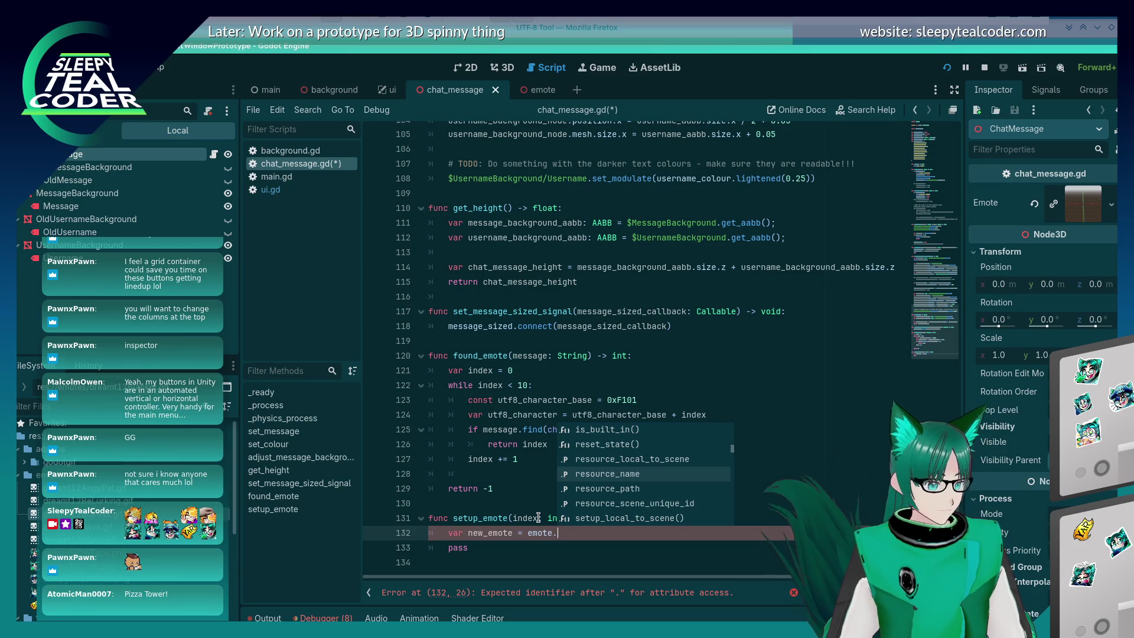
pyautogui.write('inst')
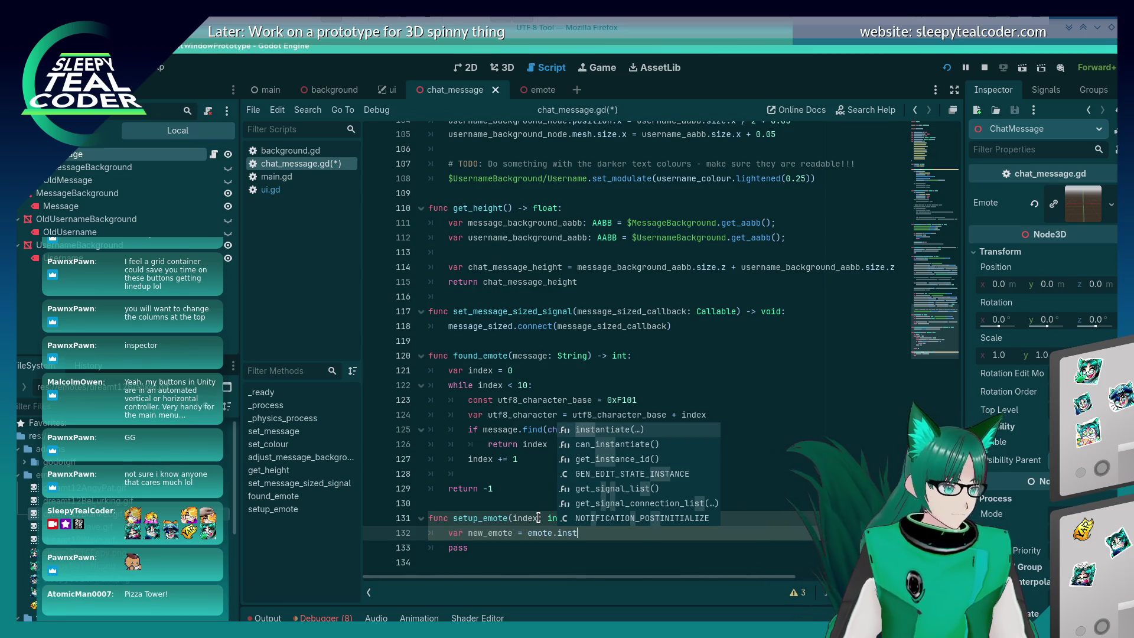
pyautogui.press('Return')
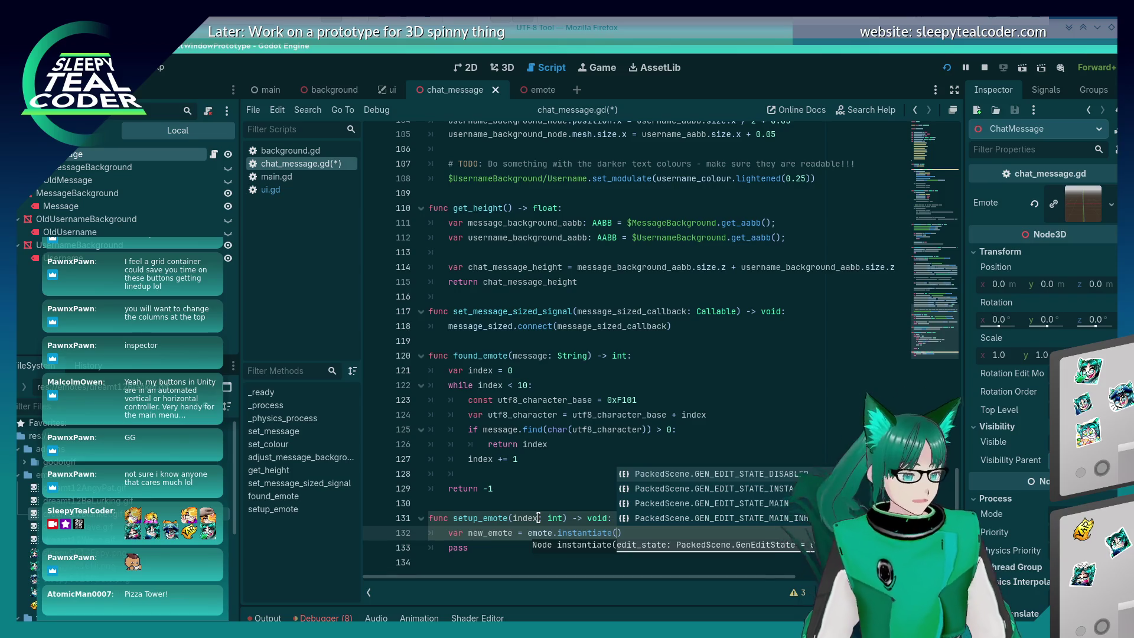
pyautogui.press('End')
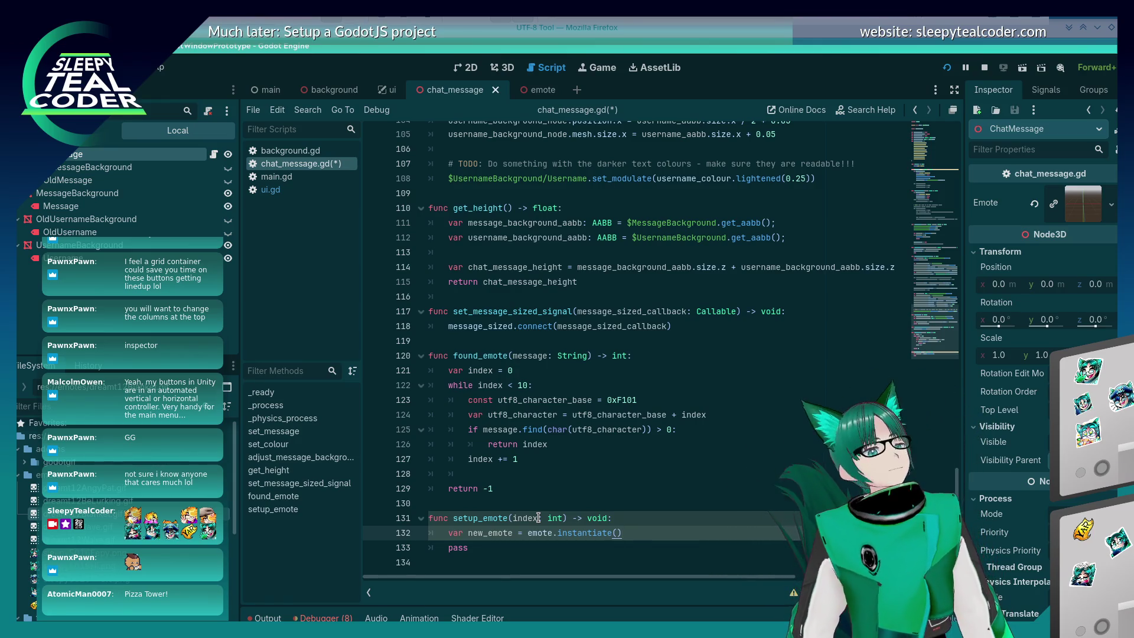
pyautogui.press('Return')
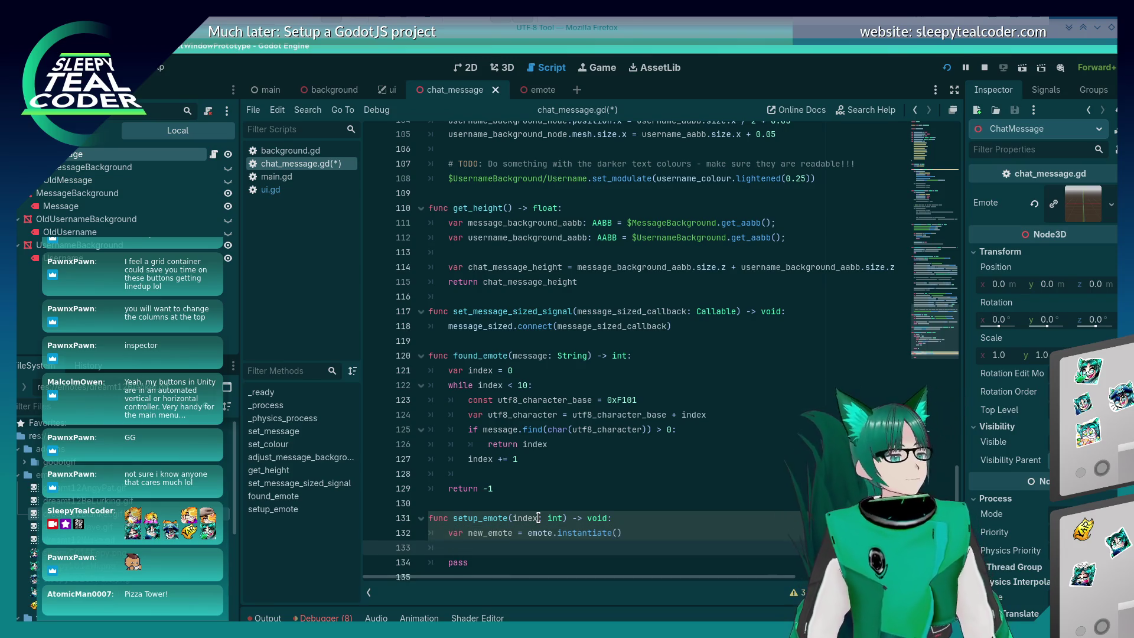
# Attach a new emote.gd script extending Node3D to the emote scene's root node
pyautogui.click(538, 90)
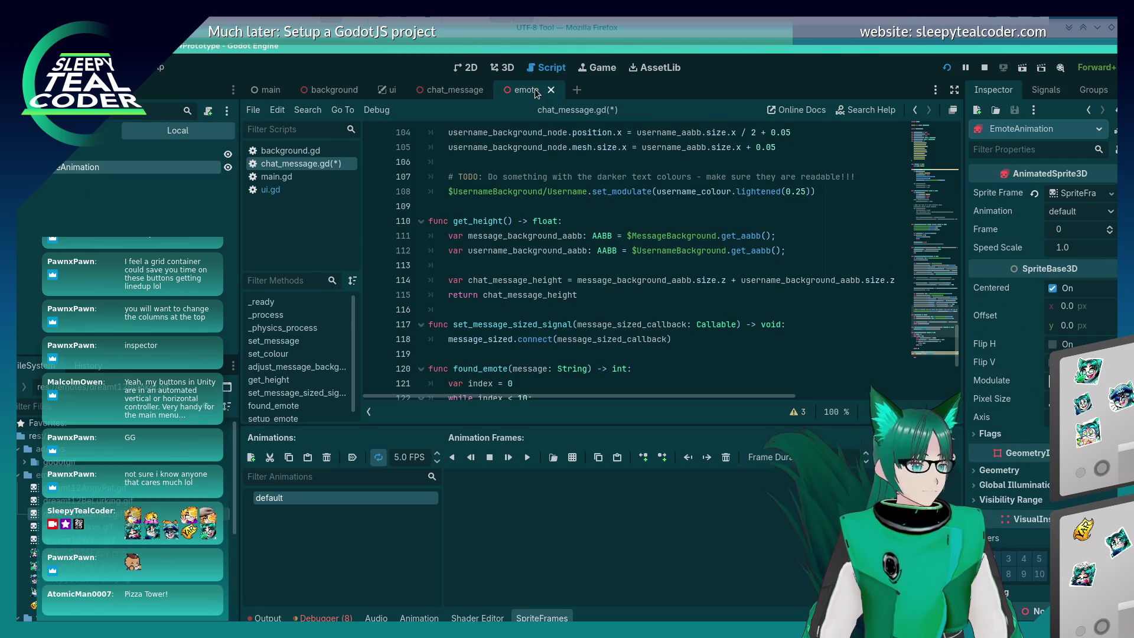
pyautogui.rightClick(126, 151)
pyautogui.click(266, 269)
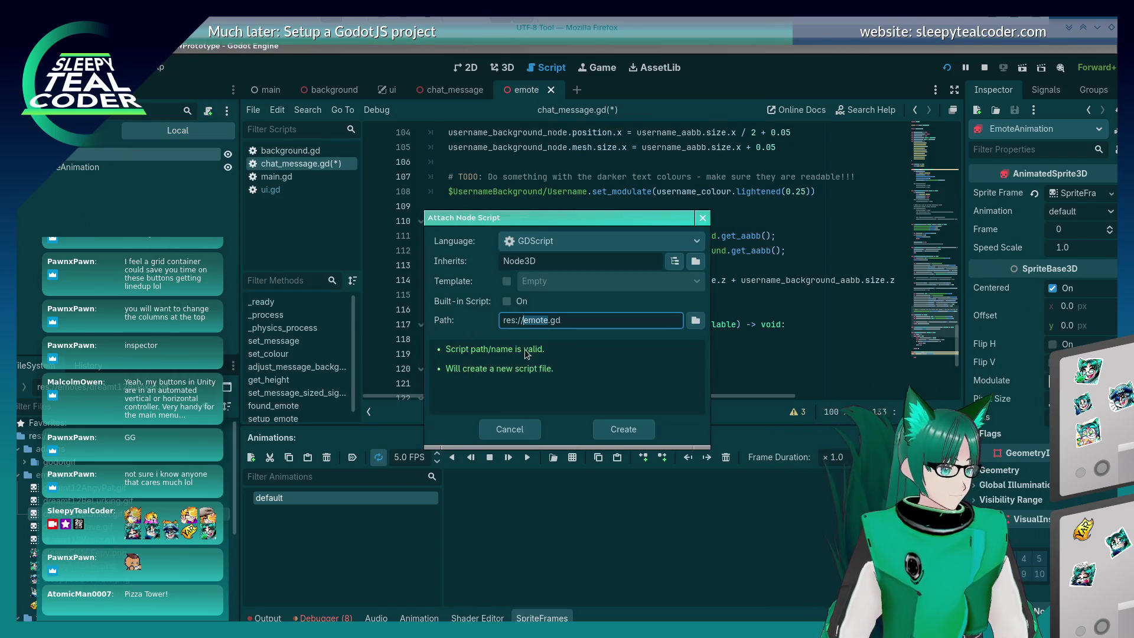
pyautogui.click(626, 428)
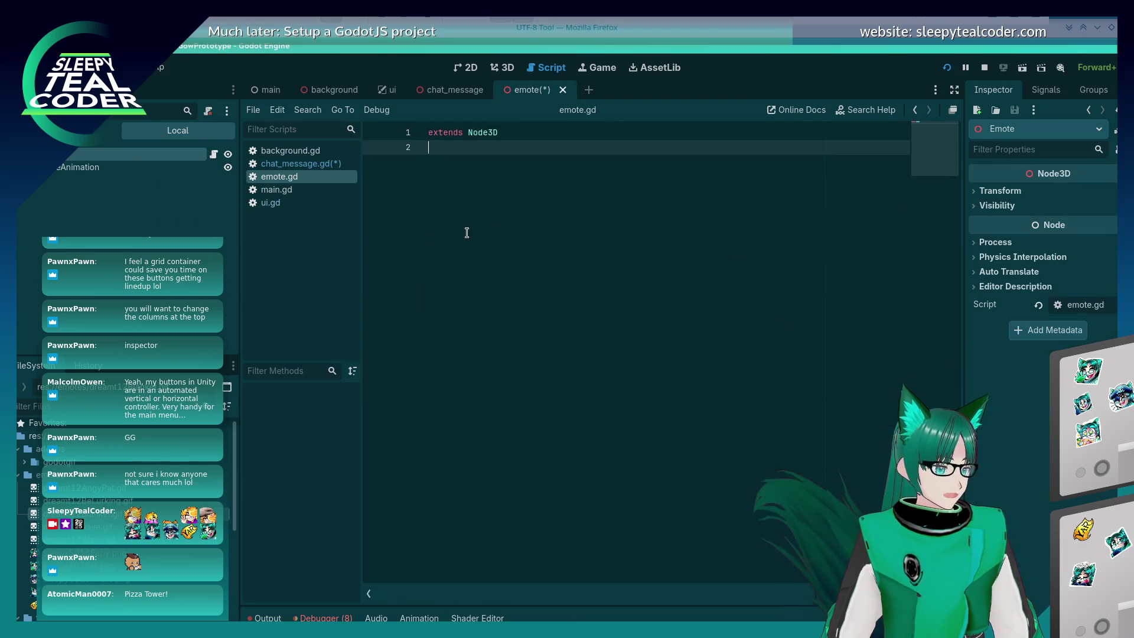
pyautogui.click(618, 237)
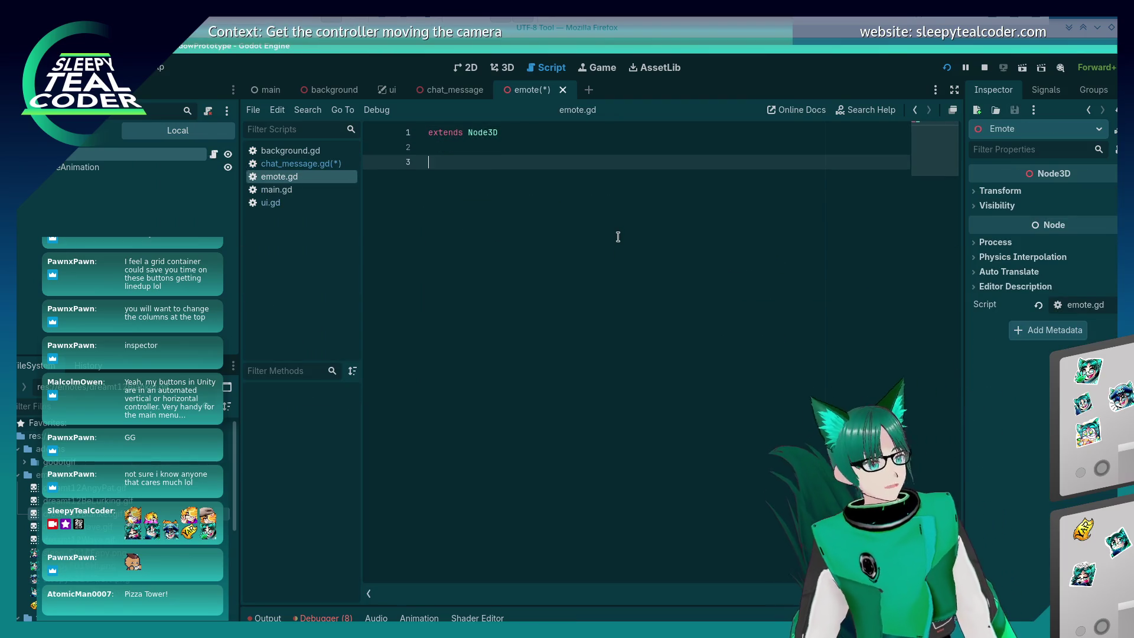
pyautogui.press('Tab')
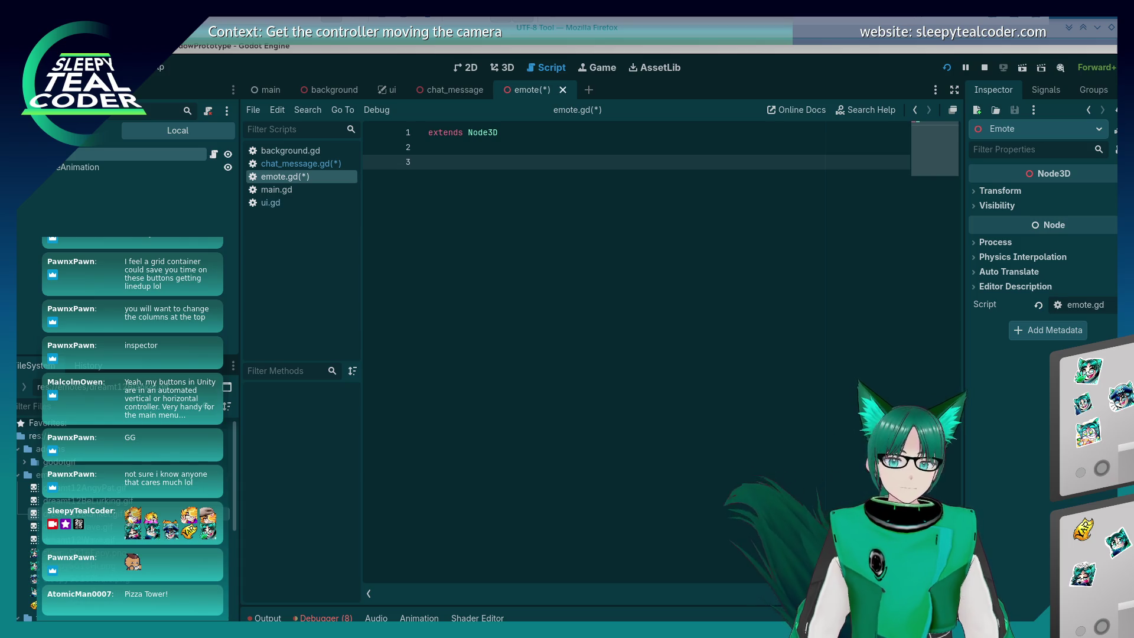
# Declare an empty load_emote() function in emote.gd, save, and quit the editor with Ctrl+Q
pyautogui.write('func')
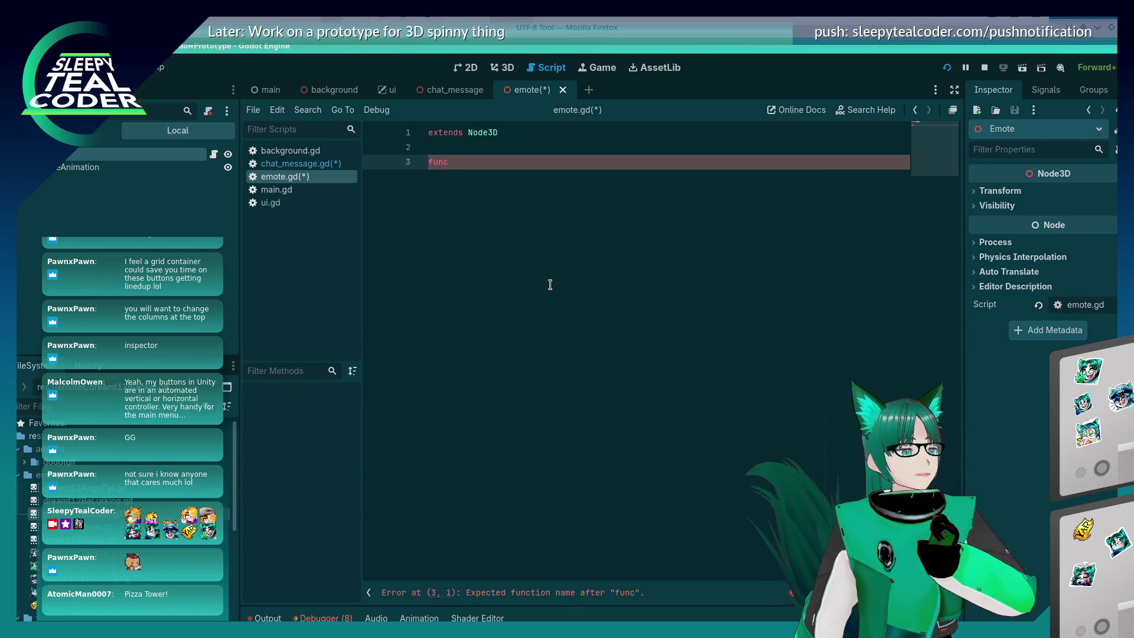
pyautogui.write(' loa')
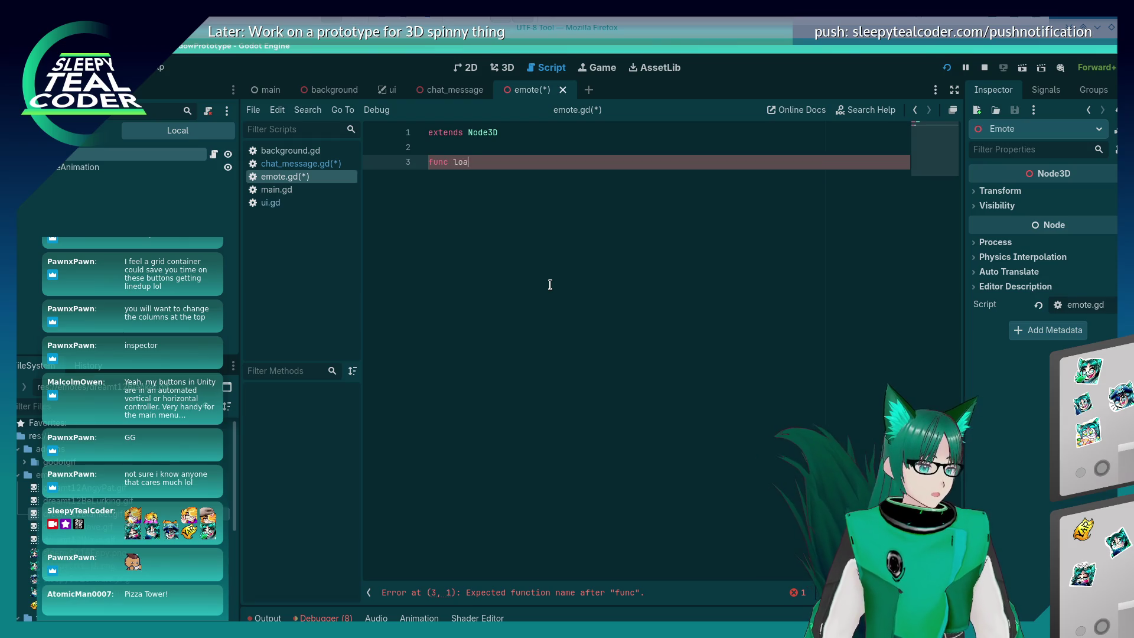
pyautogui.write('d_emote()')
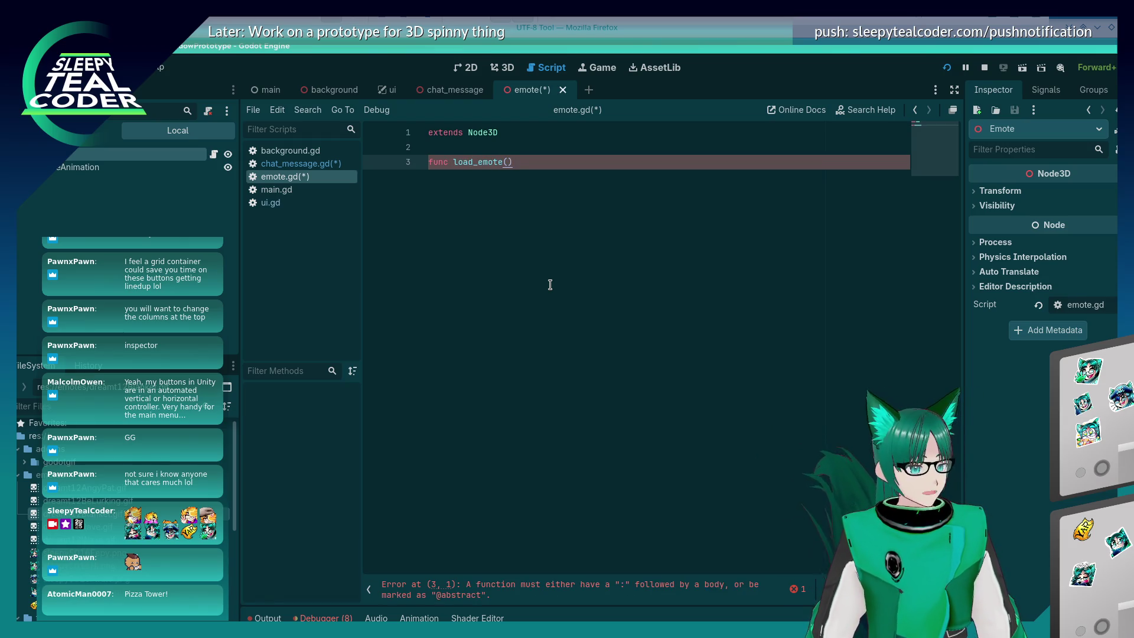
pyautogui.write(':')
pyautogui.press('Return')
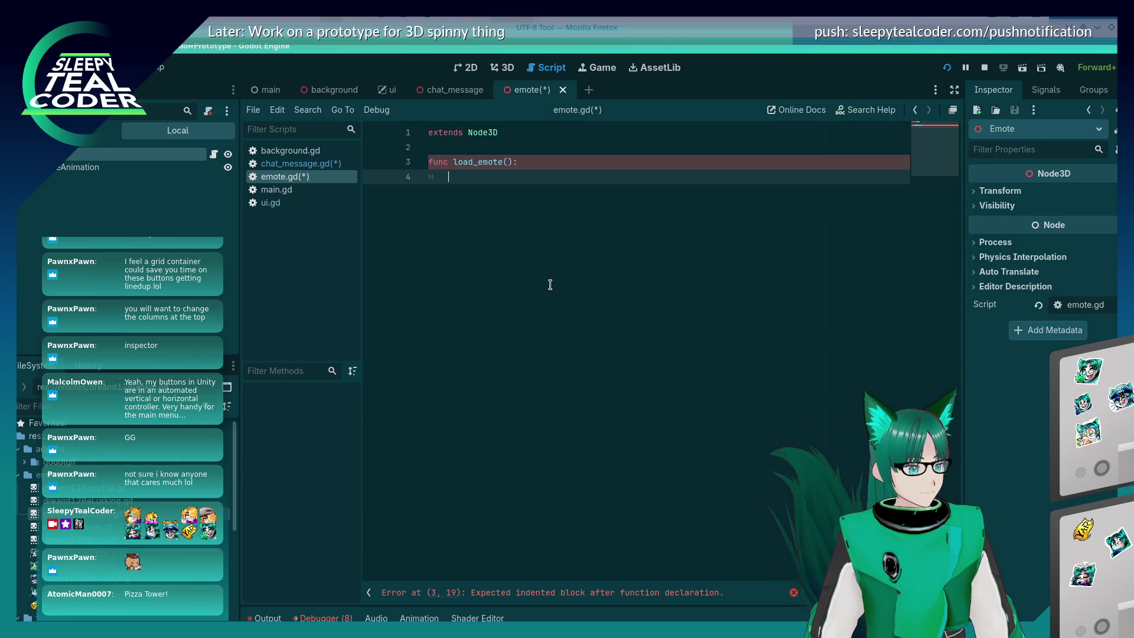
pyautogui.hotkey('ctrl', 's')
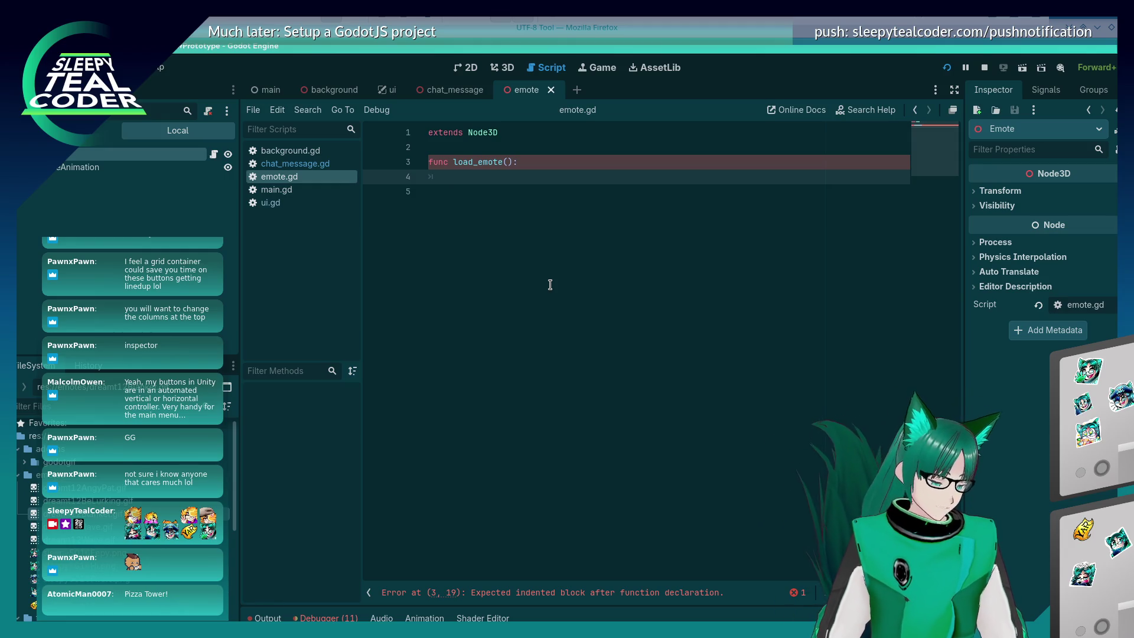
pyautogui.hotkey('ctrl', 'q')
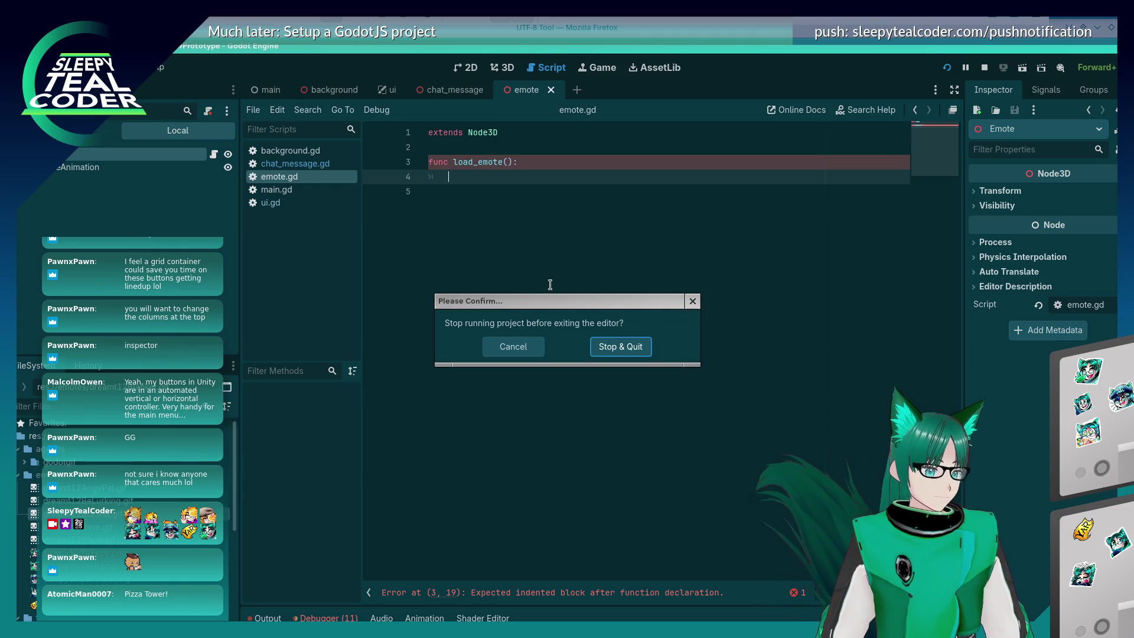
# Stop the running project and quit, then open SleepyTealCoderResearch from the Project Manager
pyautogui.click(618, 345)
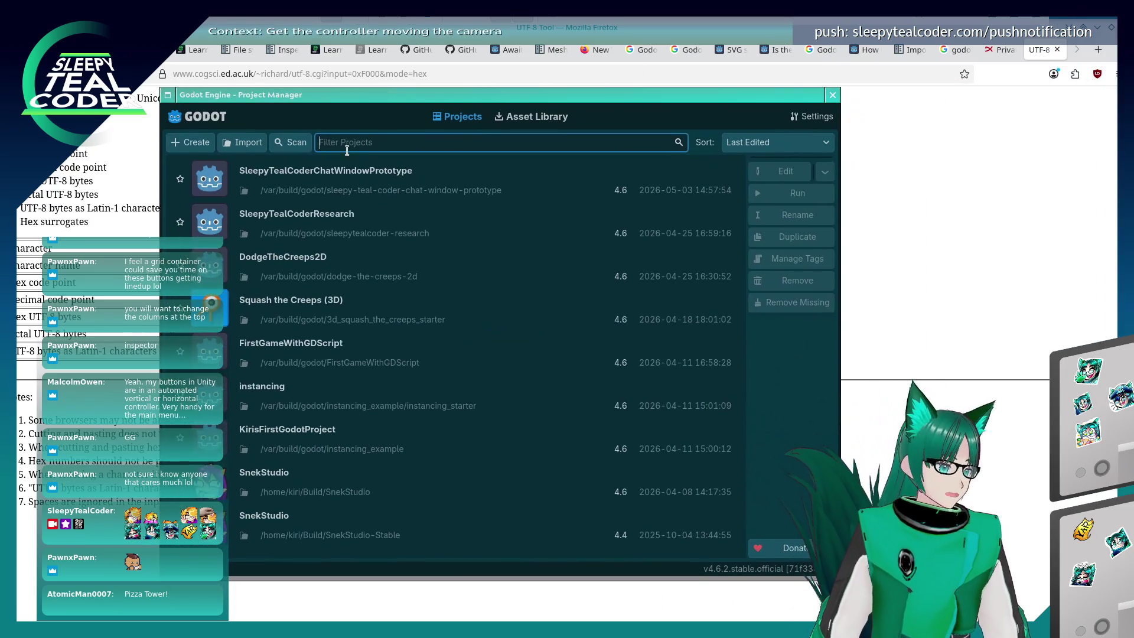
pyautogui.doubleClick(330, 219)
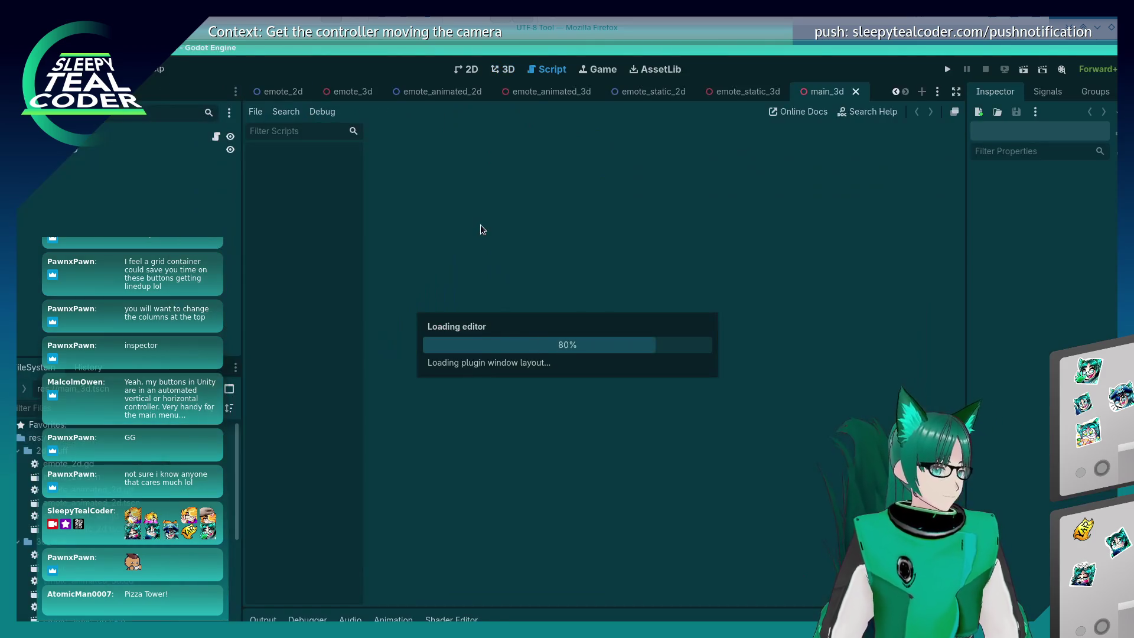
# Review main_3d.gd, emote_animated_3d.gd and emote_static_3d.gd, then select the 3D emote files in 3d_stuff
pyautogui.scroll(3, 547, 348)
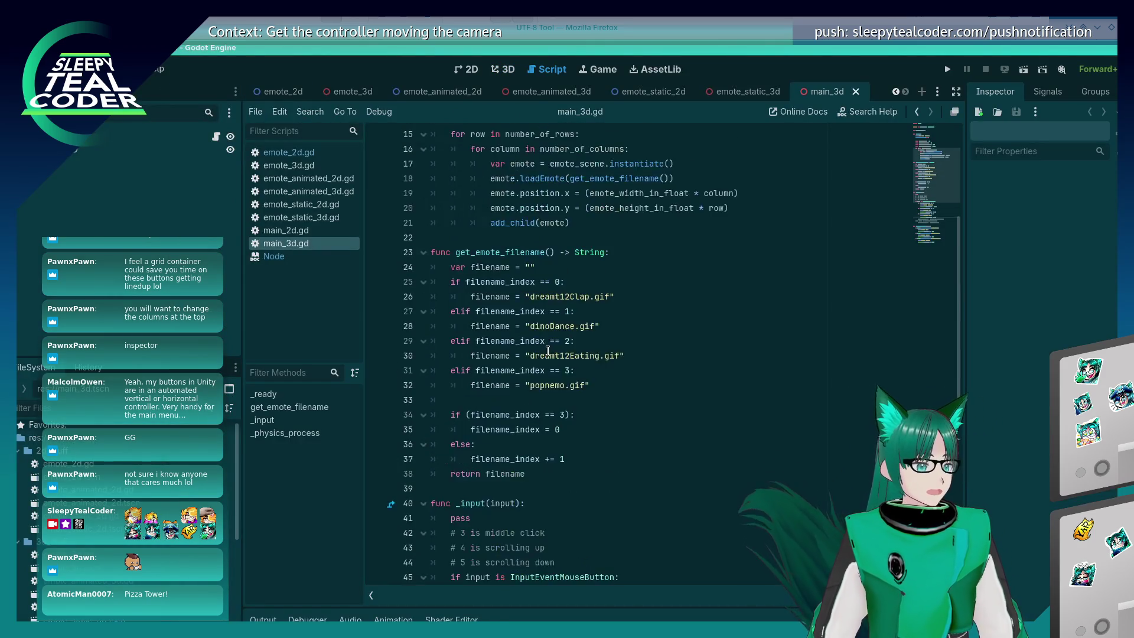
pyautogui.scroll(-4, 548, 349)
pyautogui.scroll(-4, 548, 348)
pyautogui.scroll(13, 548, 349)
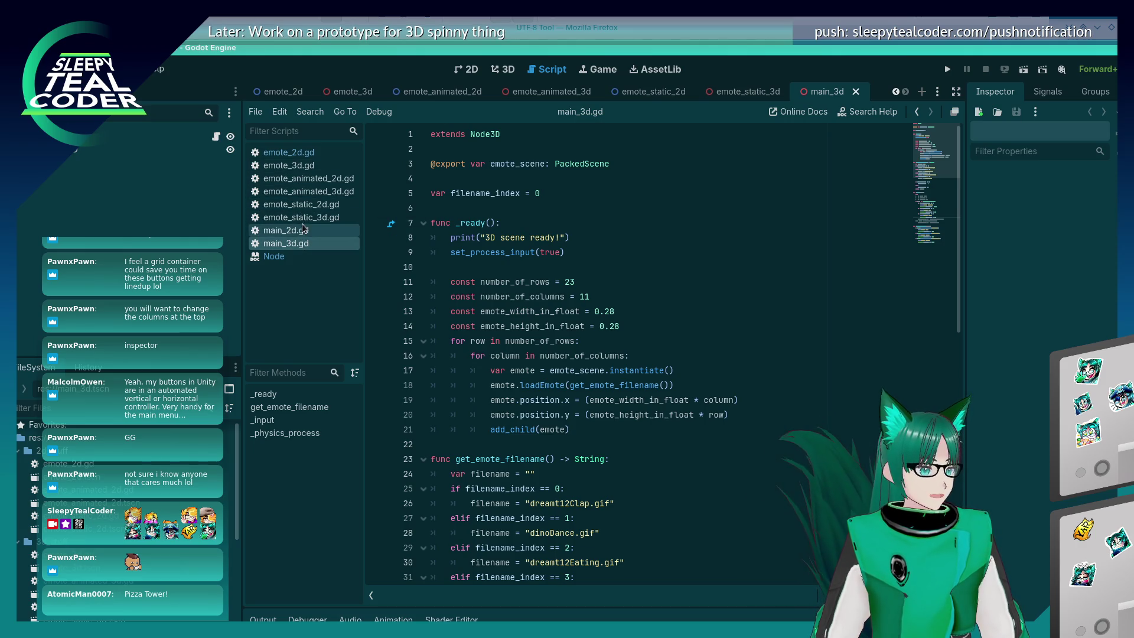
pyautogui.click(289, 195)
pyautogui.click(295, 219)
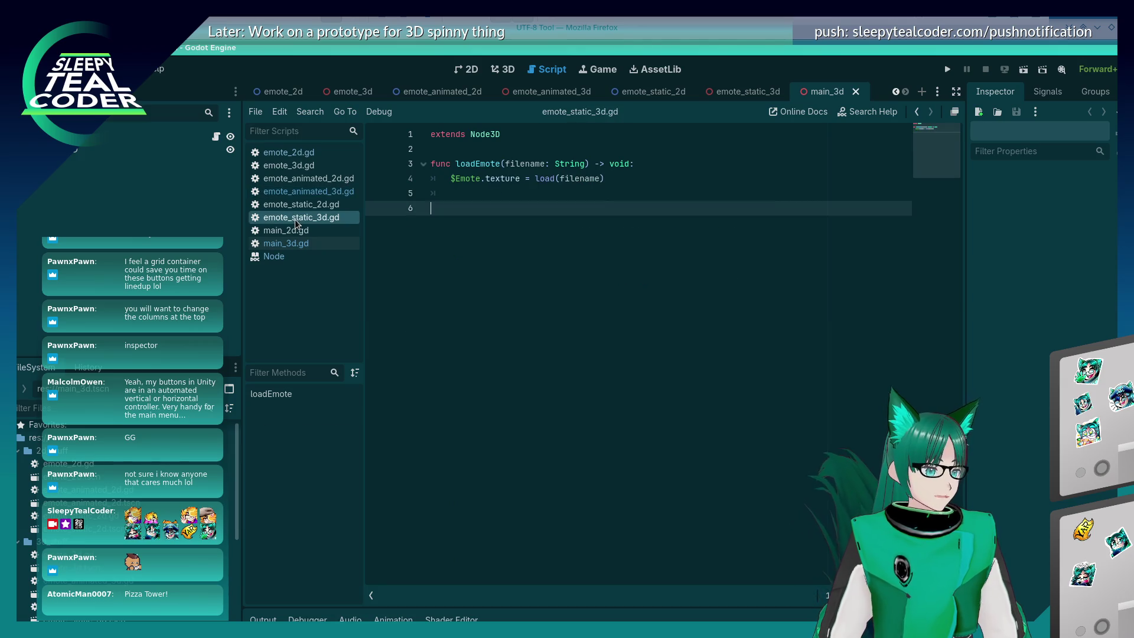
pyautogui.click(306, 193)
pyautogui.click(312, 219)
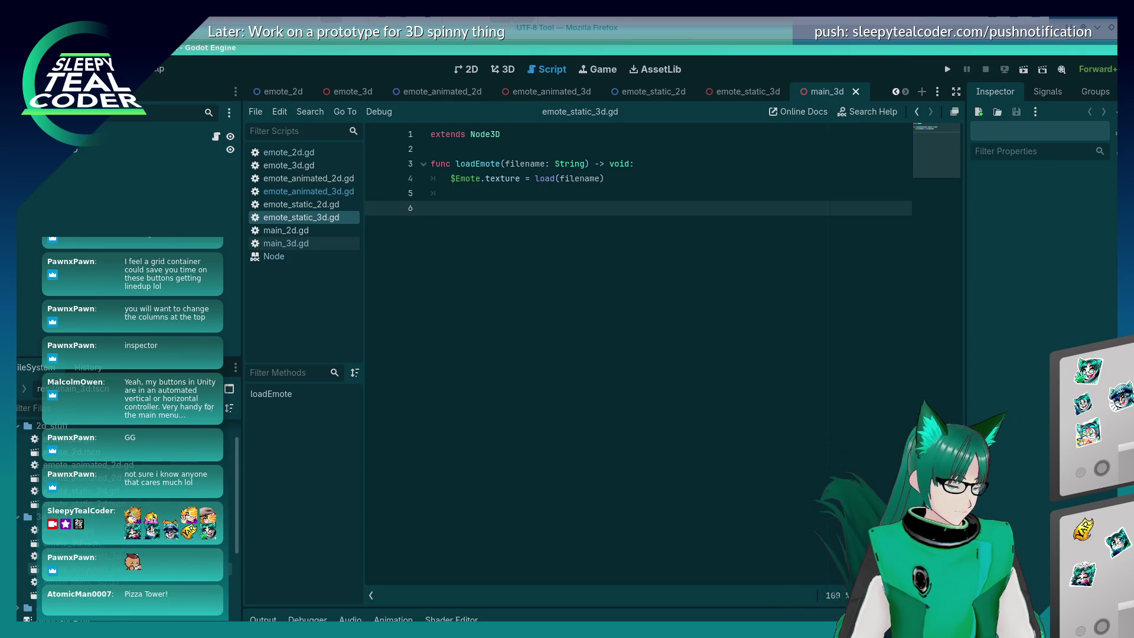
pyautogui.click(65, 529)
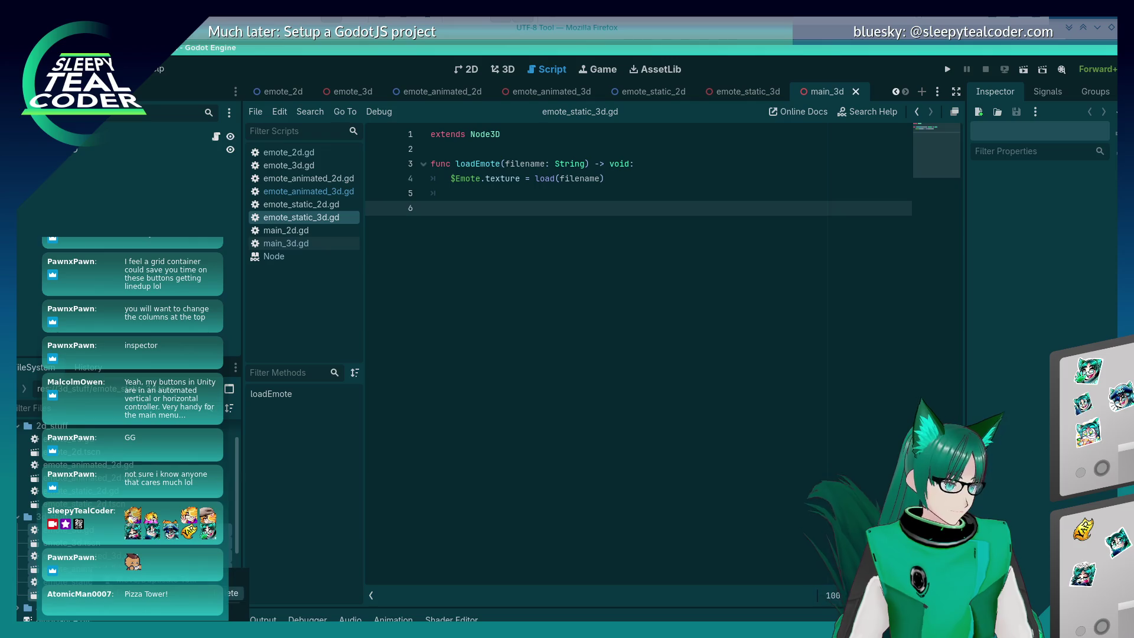
# Copy the six selected 3D emote files to another folder, then remove the originals from the project
pyautogui.click(234, 579)
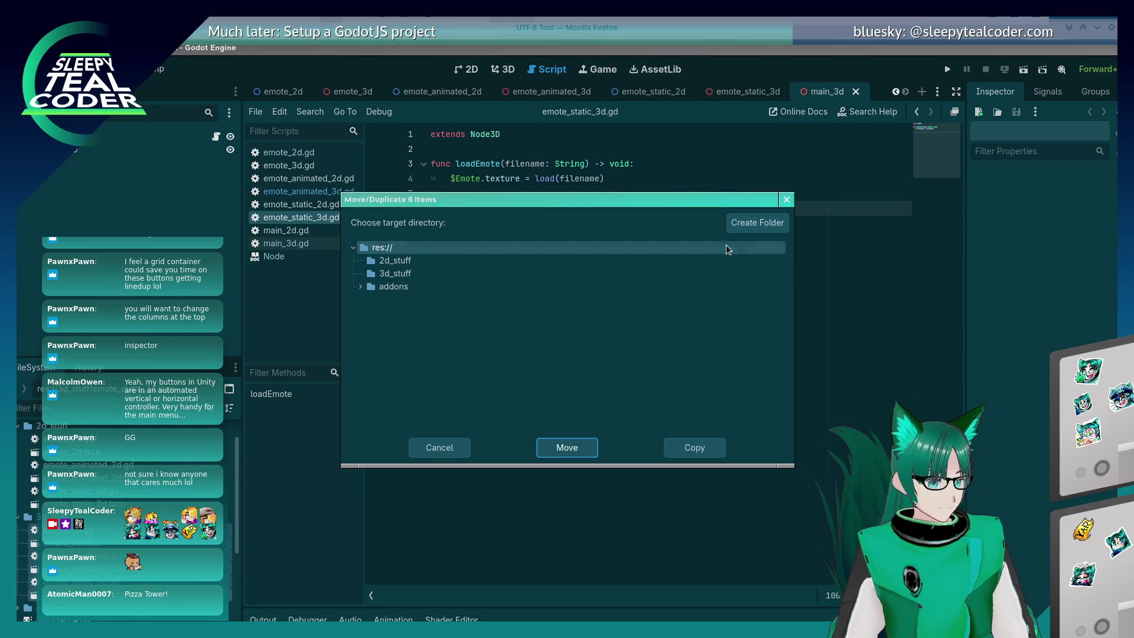
pyautogui.click(695, 449)
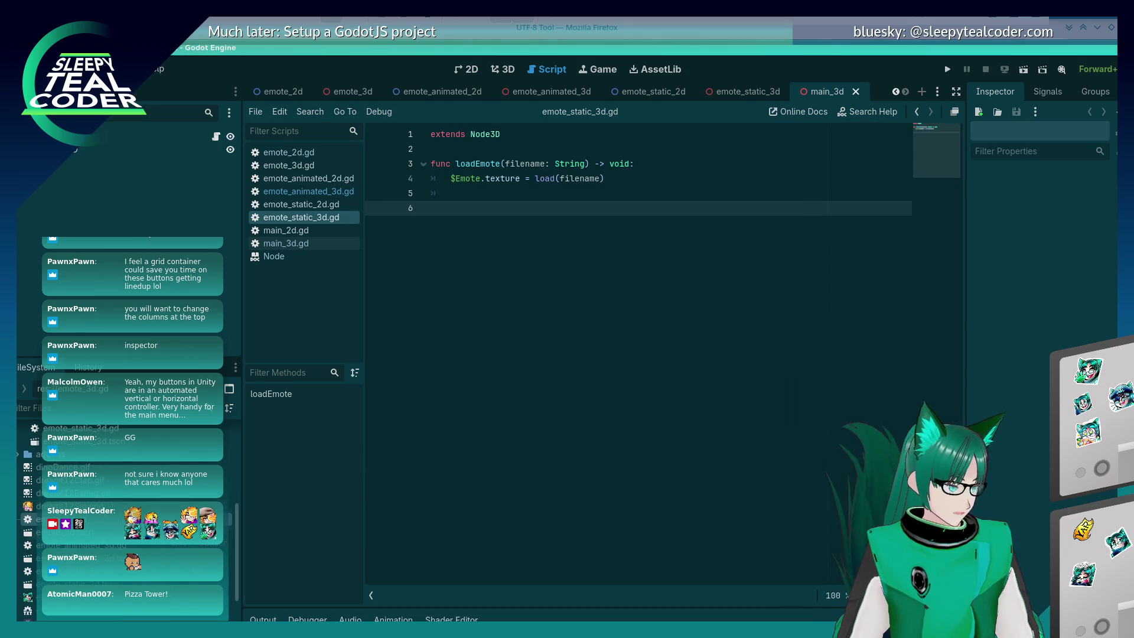
pyautogui.rightClick(107, 543)
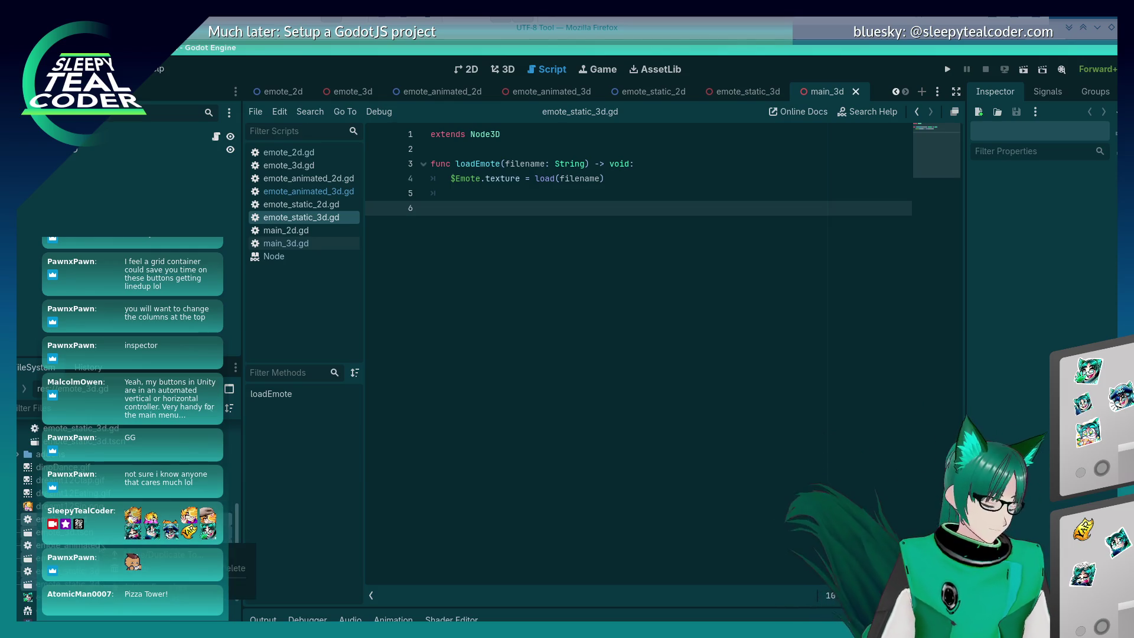
pyautogui.click(236, 568)
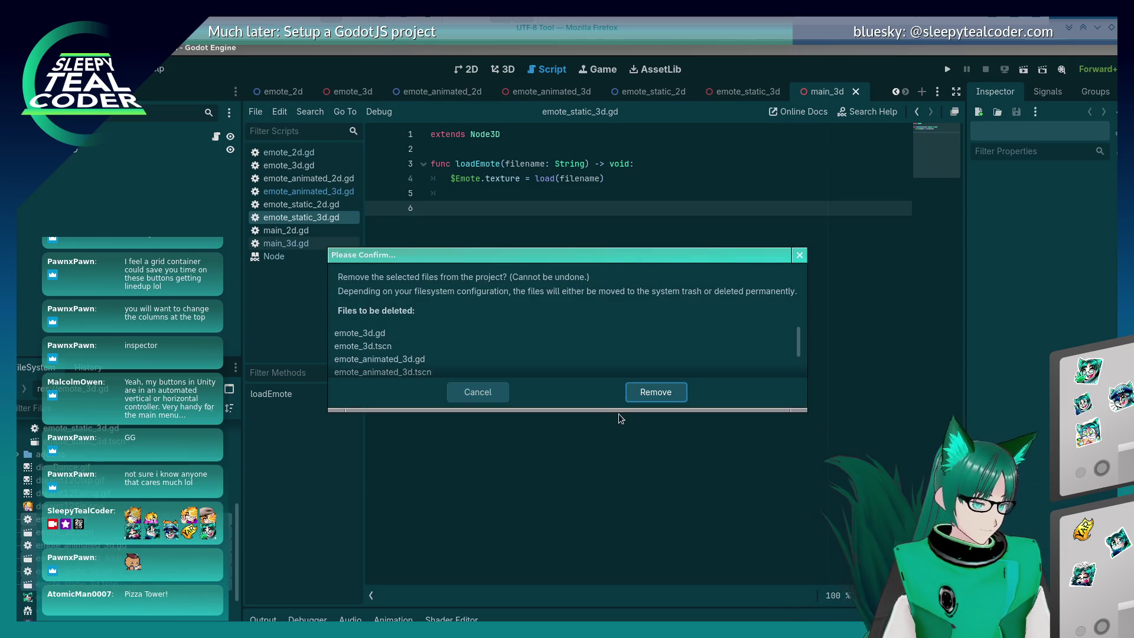
pyautogui.click(645, 394)
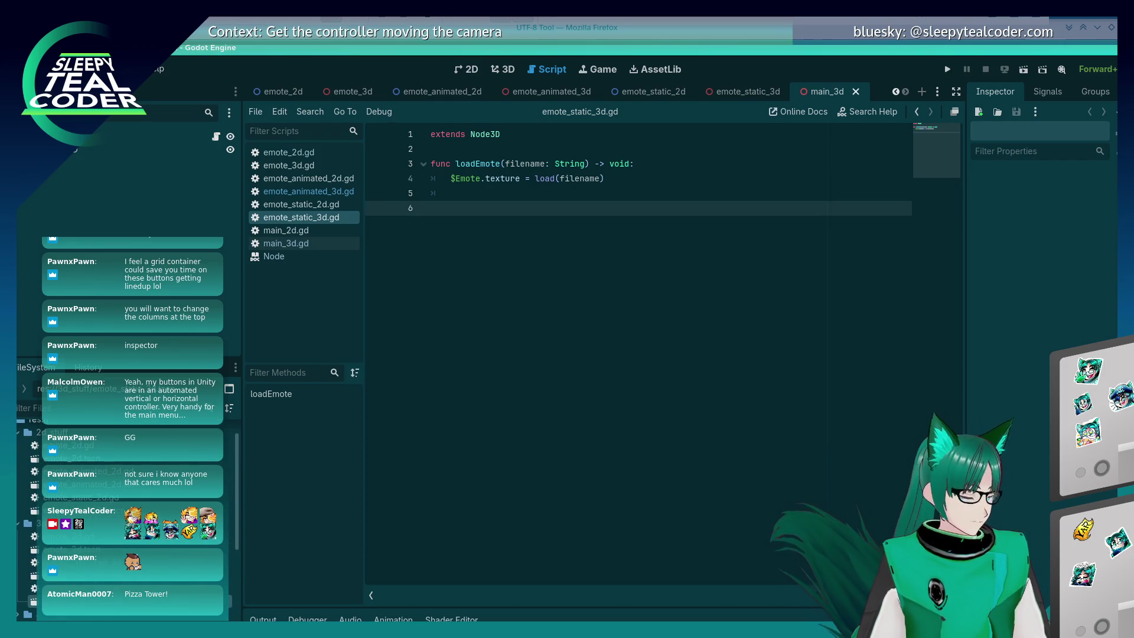
pyautogui.rightClick(102, 535)
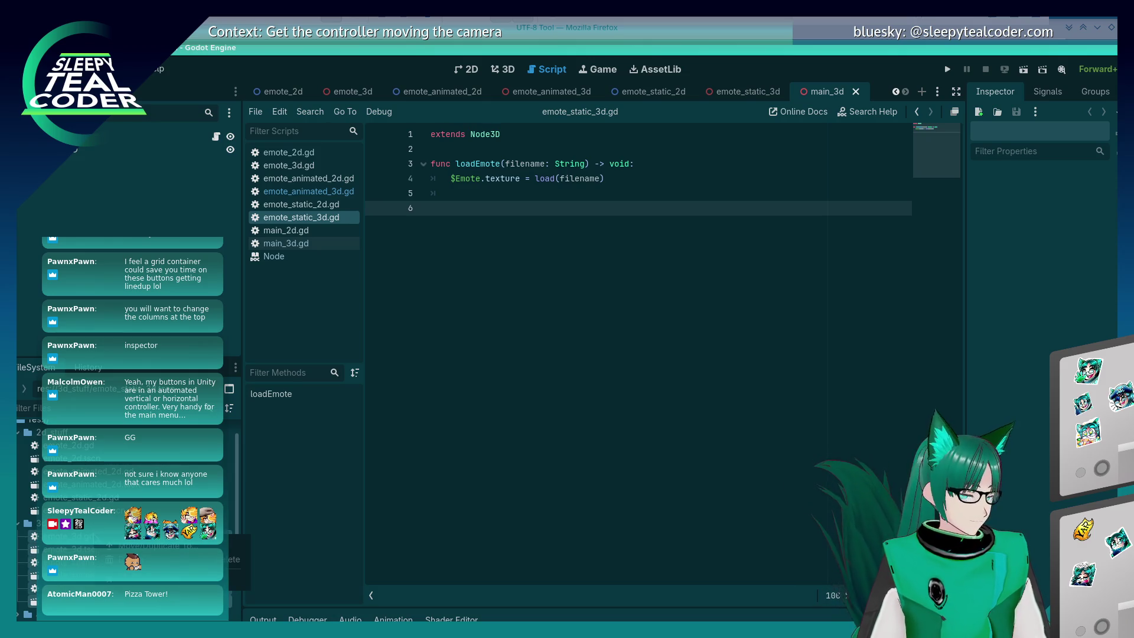
# Dismiss the file actions menu and switch from Godot to the Firefox UTF-8 Tool page
pyautogui.press('Escape')
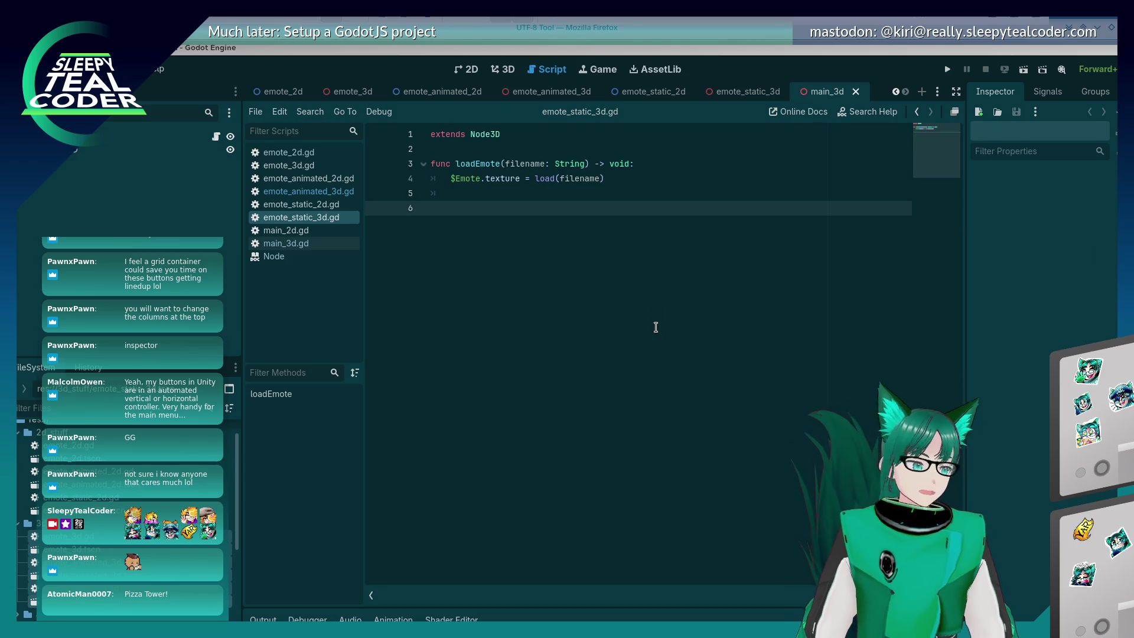
pyautogui.click(648, 309)
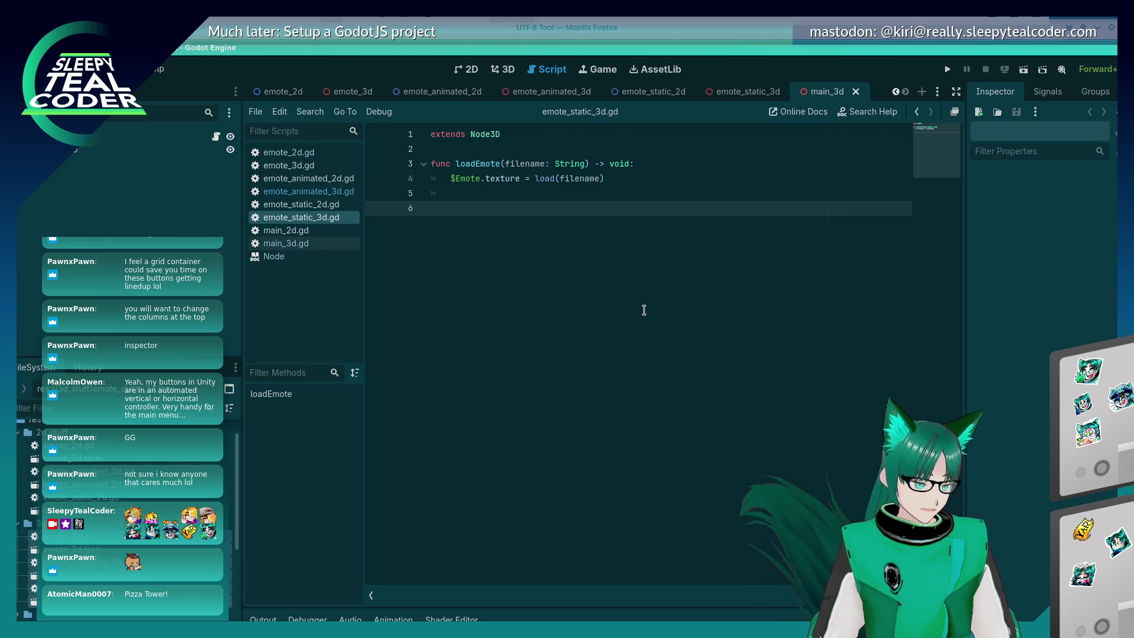
pyautogui.hotkey('alt', 'Tab')
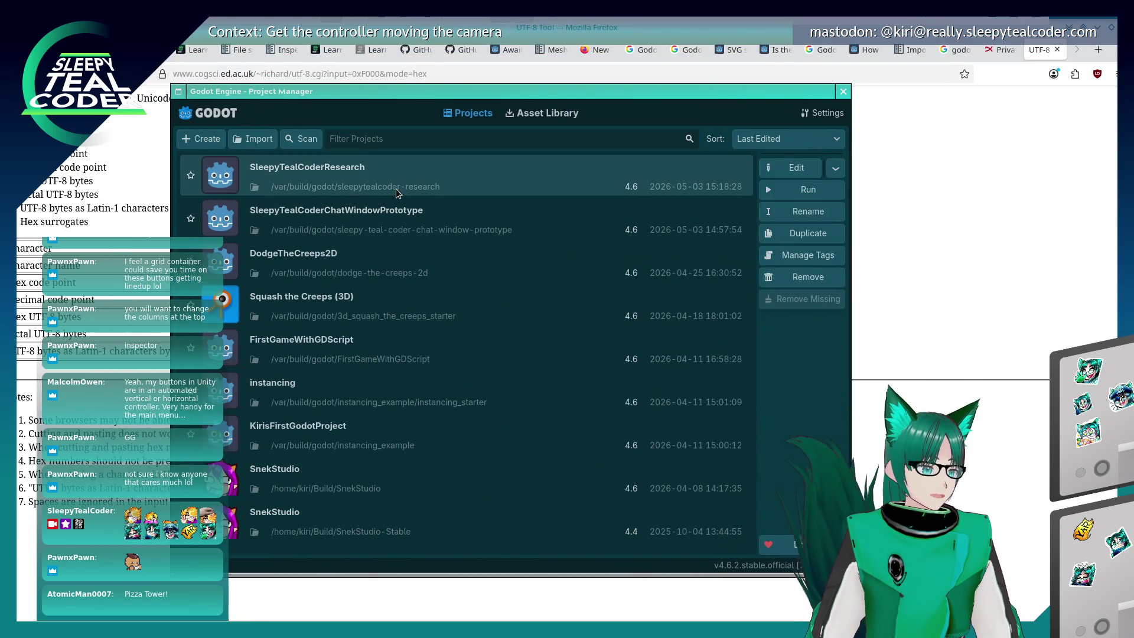
# Open the chat-window prototype project from the Godot project manager, showing emote.gd
pyautogui.doubleClick(396, 189)
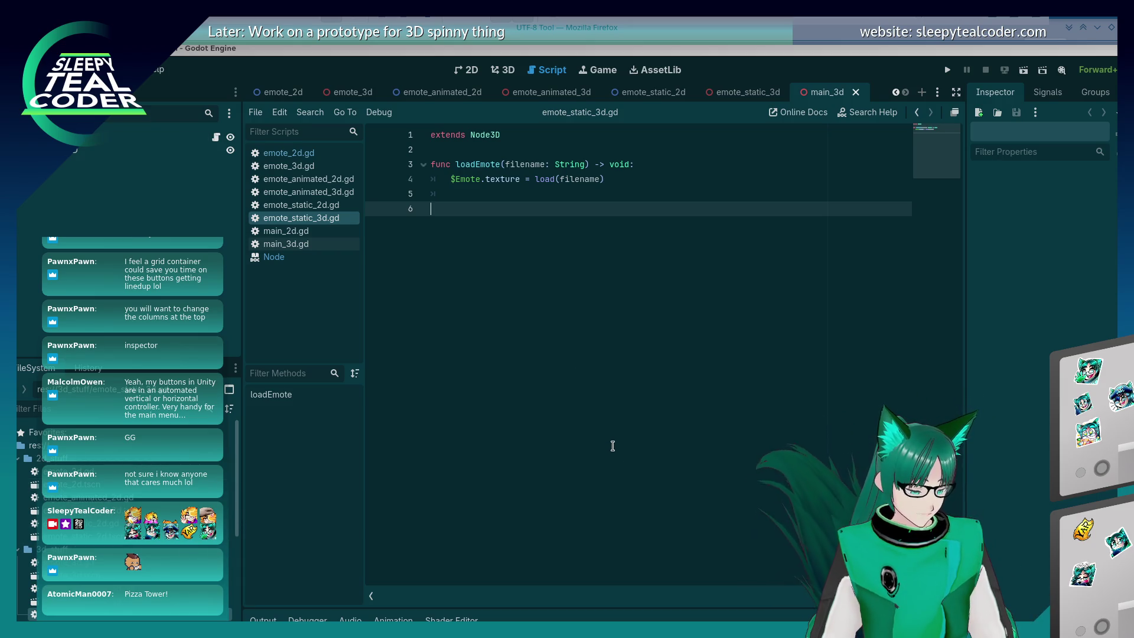
pyautogui.click(584, 382)
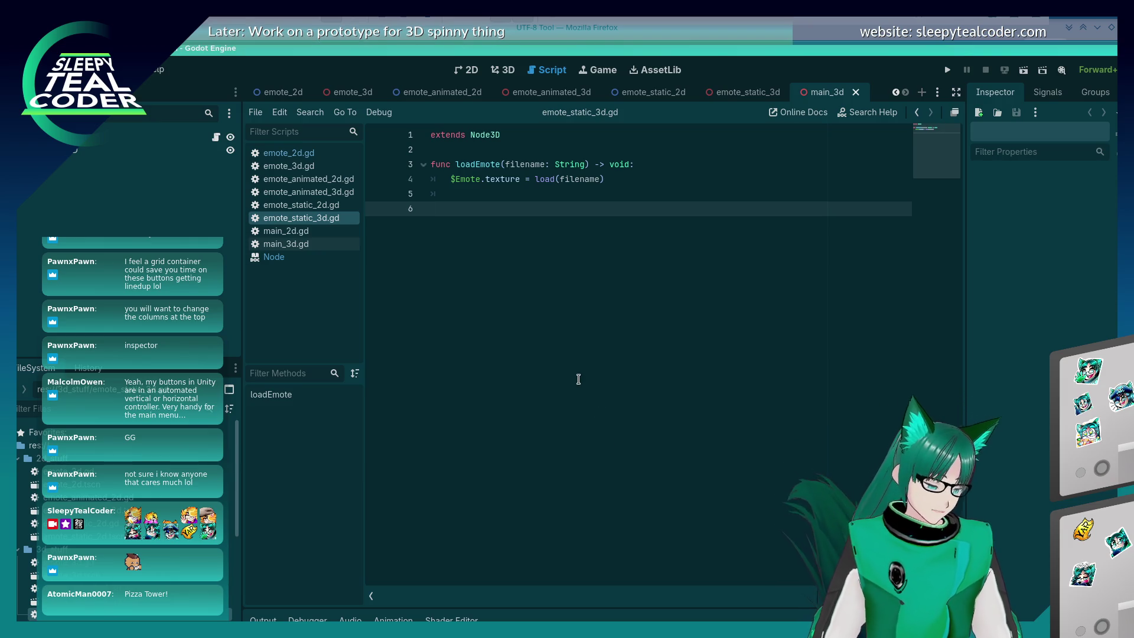
pyautogui.hotkey('alt', 'Tab')
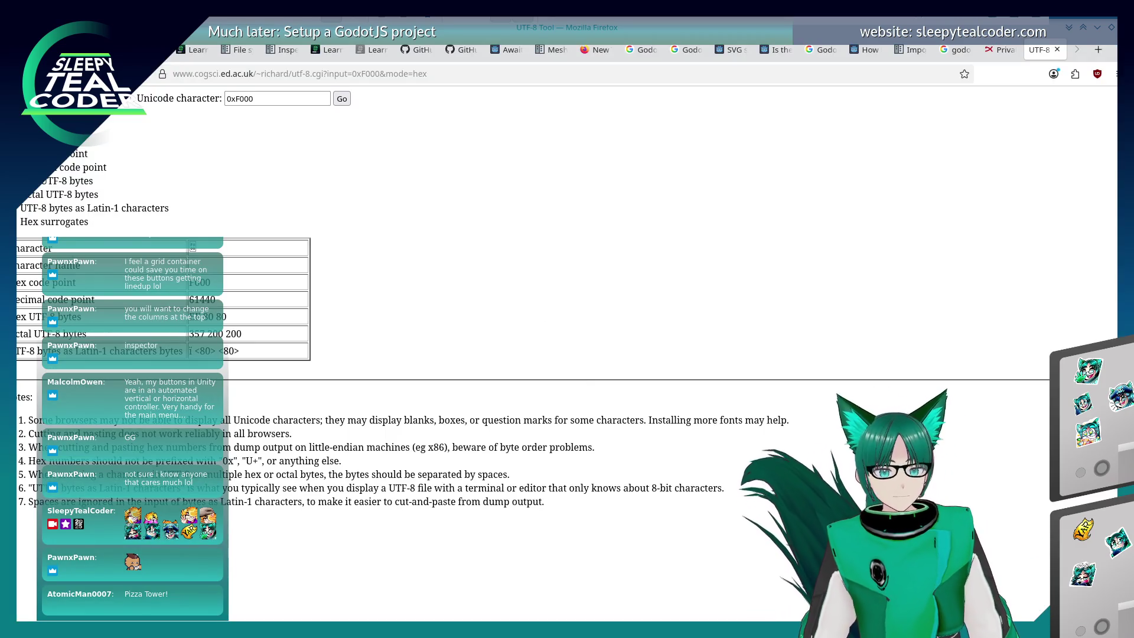
pyautogui.hotkey('alt', 'Tab')
pyautogui.hotkey('alt', 'Tab')
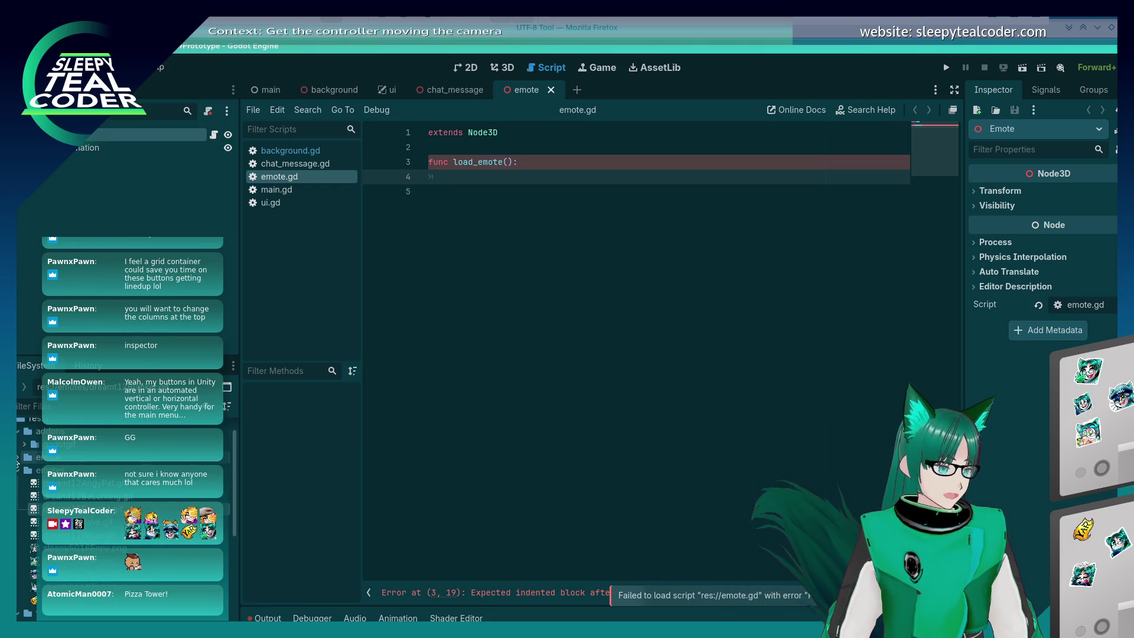
# Expand the emote folder in the FileSystem dock and browse its contents
pyautogui.click(17, 458)
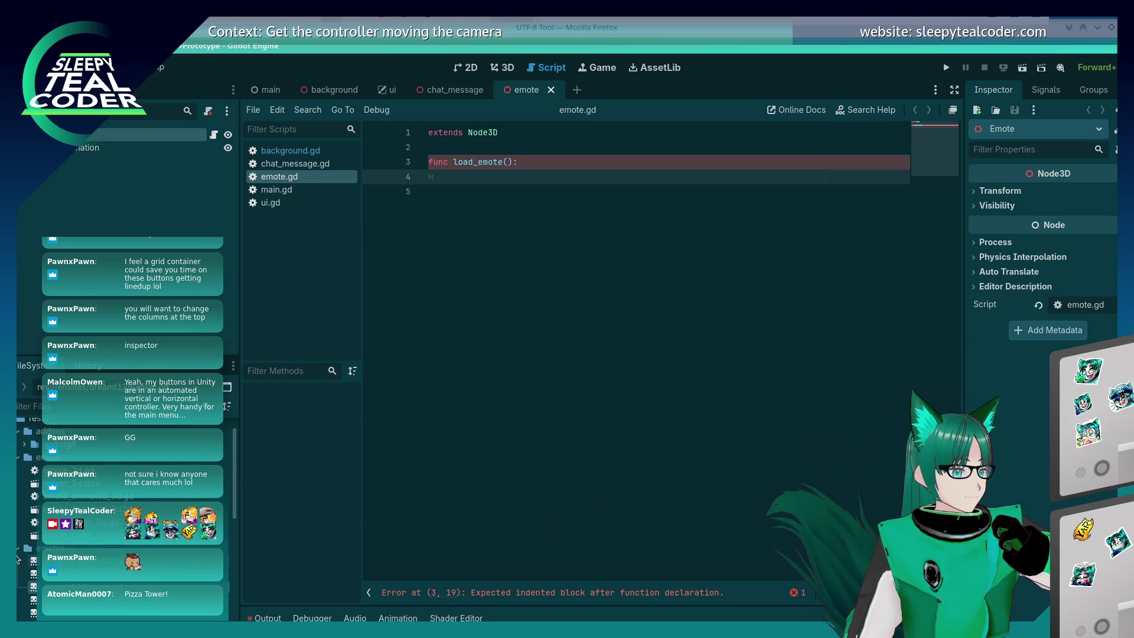
pyautogui.scroll(-3, 118, 484)
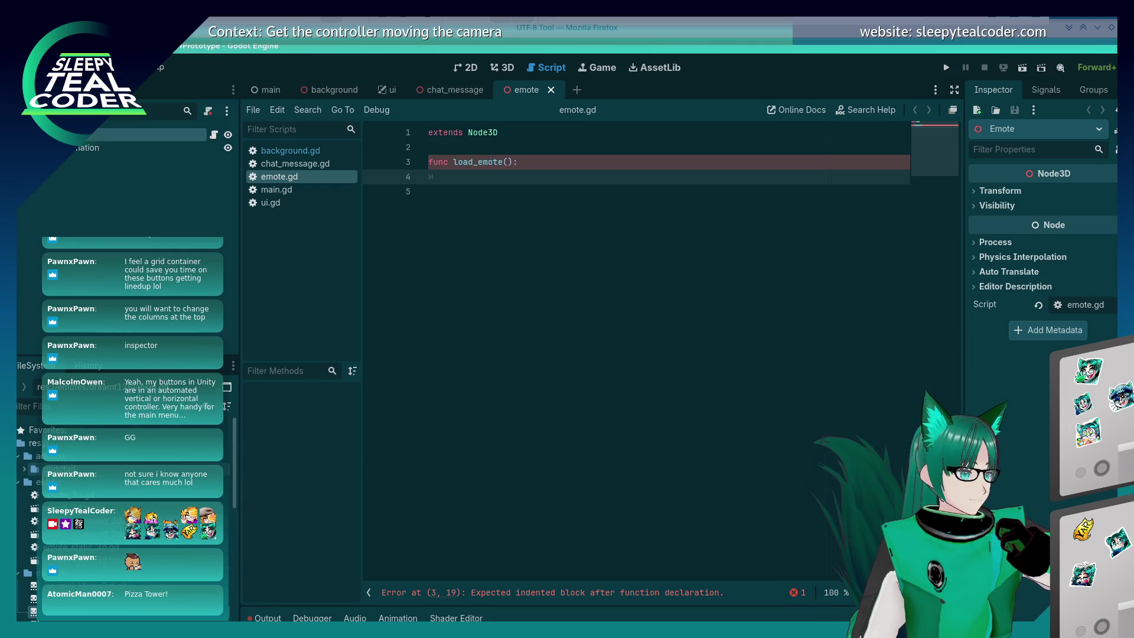
pyautogui.scroll(2, 118, 473)
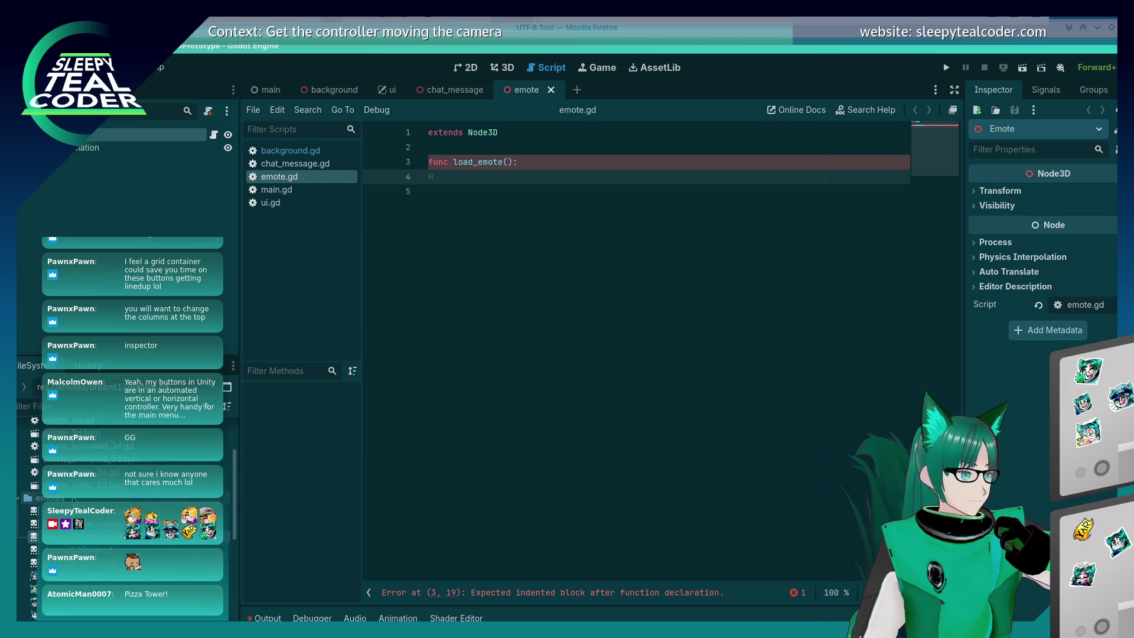
pyautogui.rightClick(70, 499)
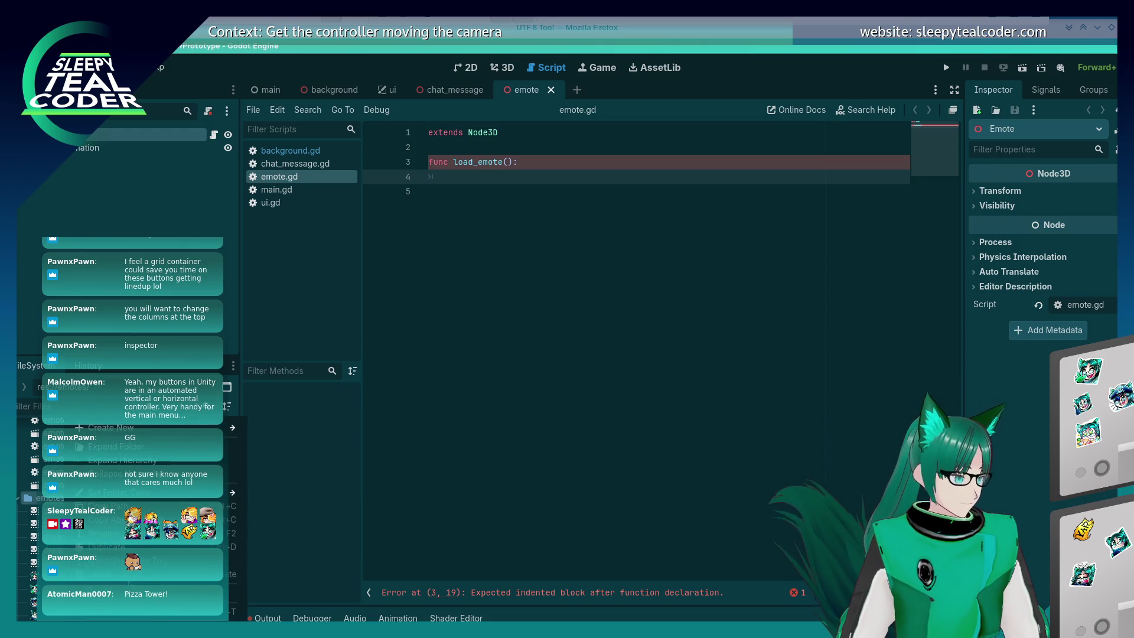
pyautogui.click(107, 533)
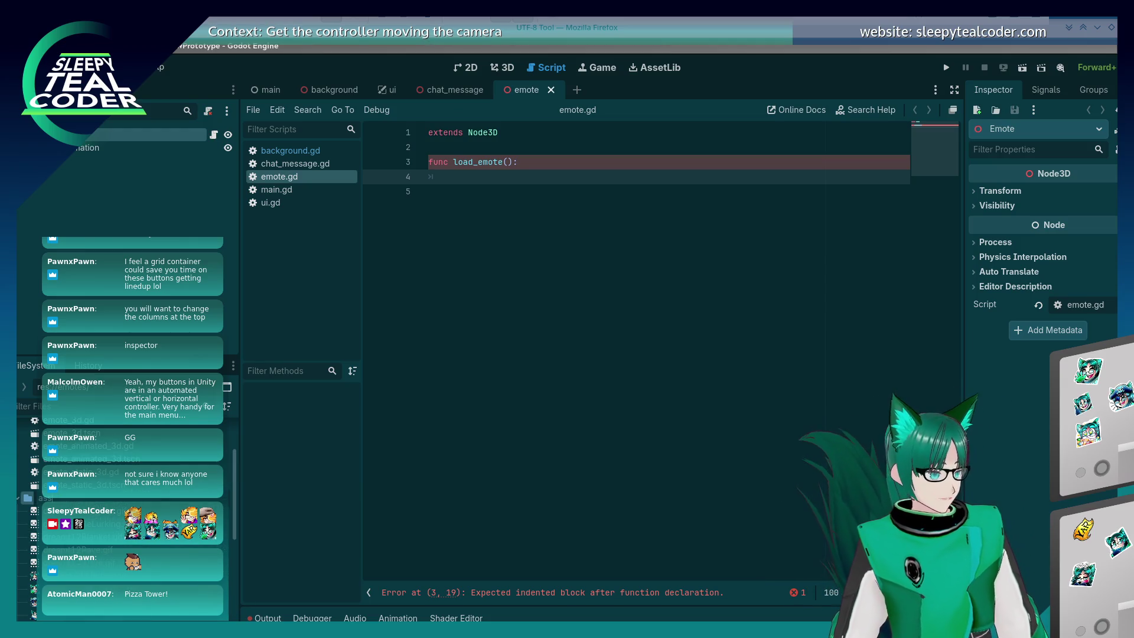
pyautogui.scroll(3, 18, 483)
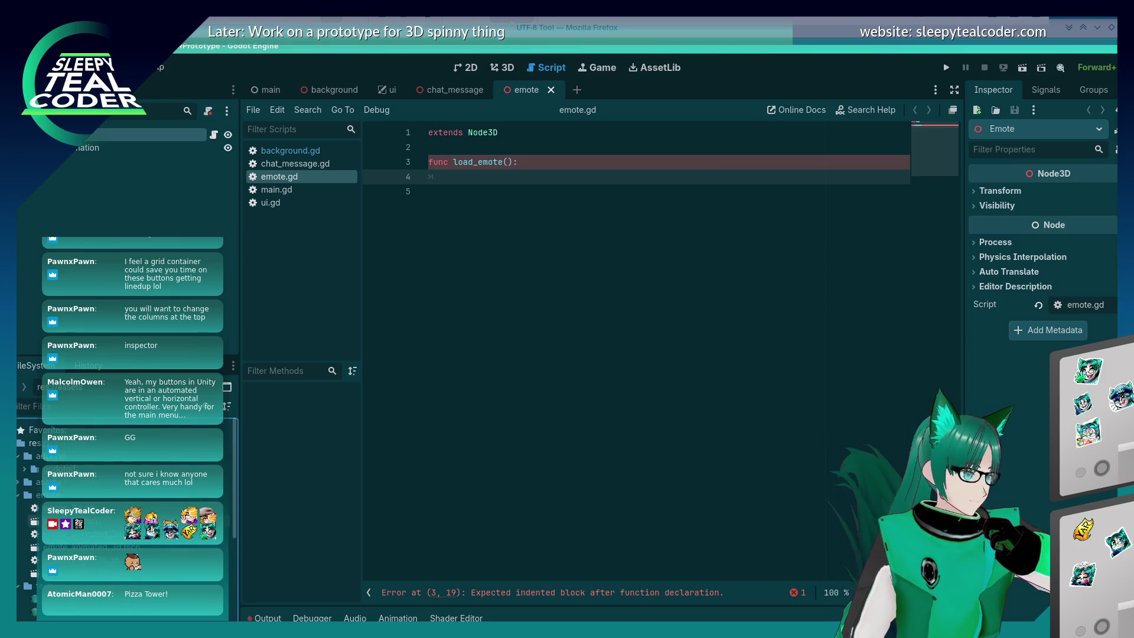
pyautogui.scroll(-5, 18, 484)
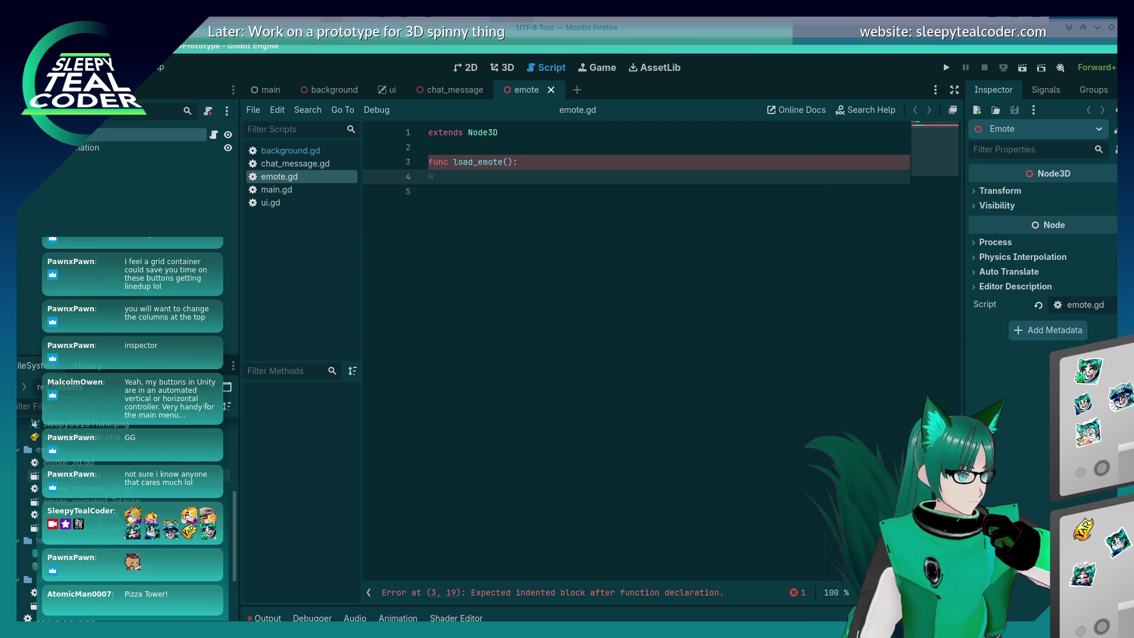
# Open emote_3d.gd, then try opening emote_3d.tscn, which reports missing dependencies
pyautogui.click(74, 464)
pyautogui.doubleClick(74, 464)
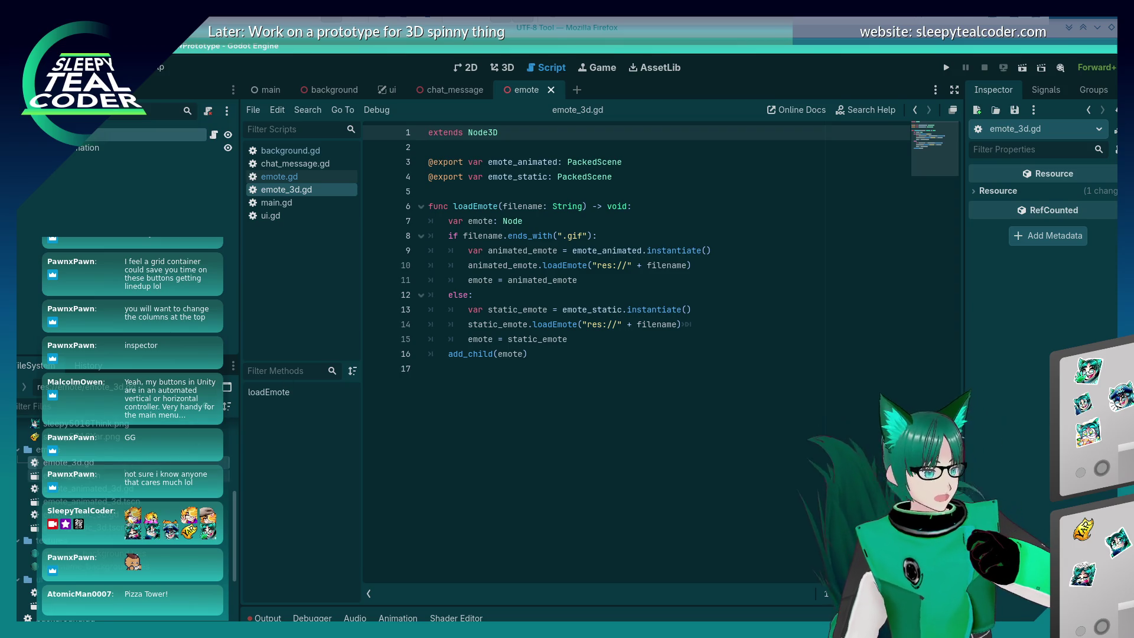
pyautogui.doubleClick(113, 474)
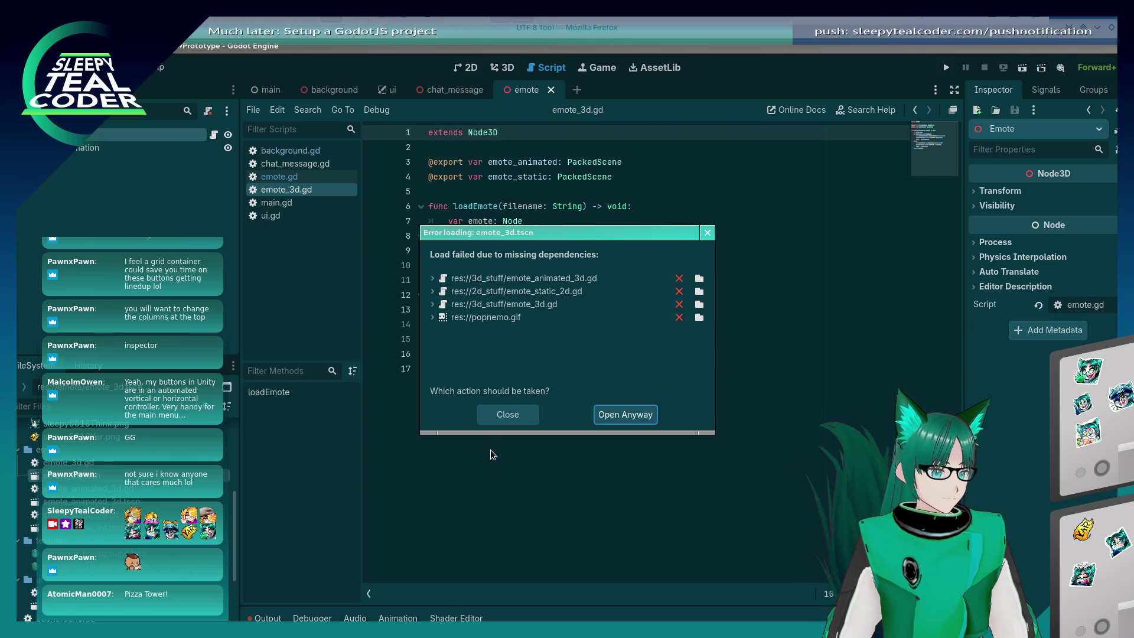
# Check what references the missing files and repoint emote_animated_3d.gd to the emote folder's script
pyautogui.click(432, 278)
pyautogui.click(432, 304)
pyautogui.click(432, 330)
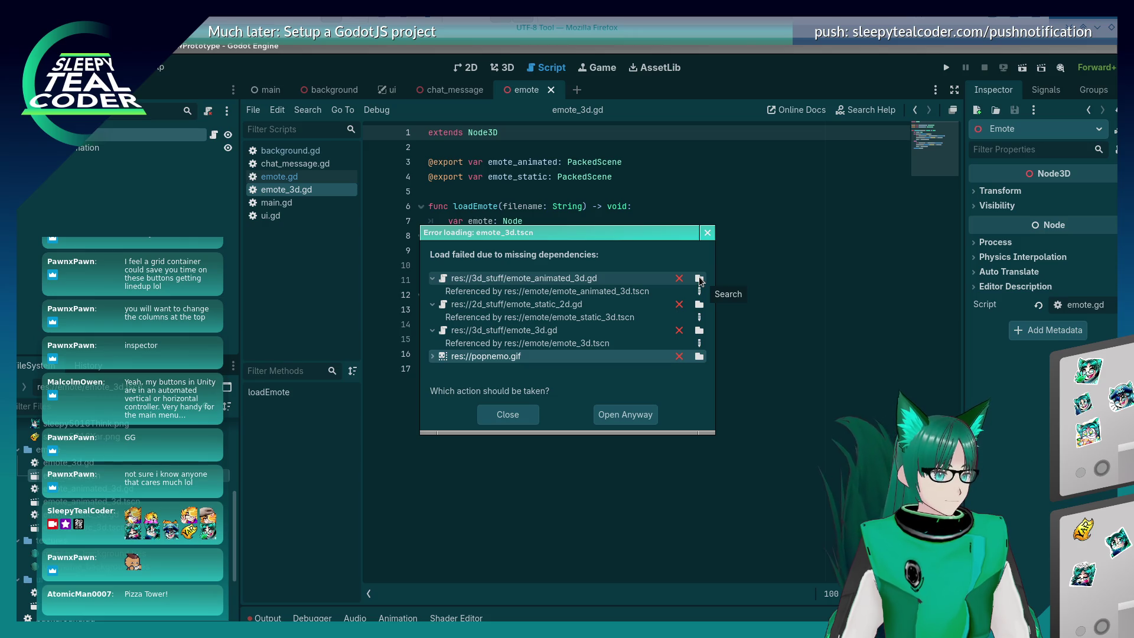
pyautogui.click(699, 278)
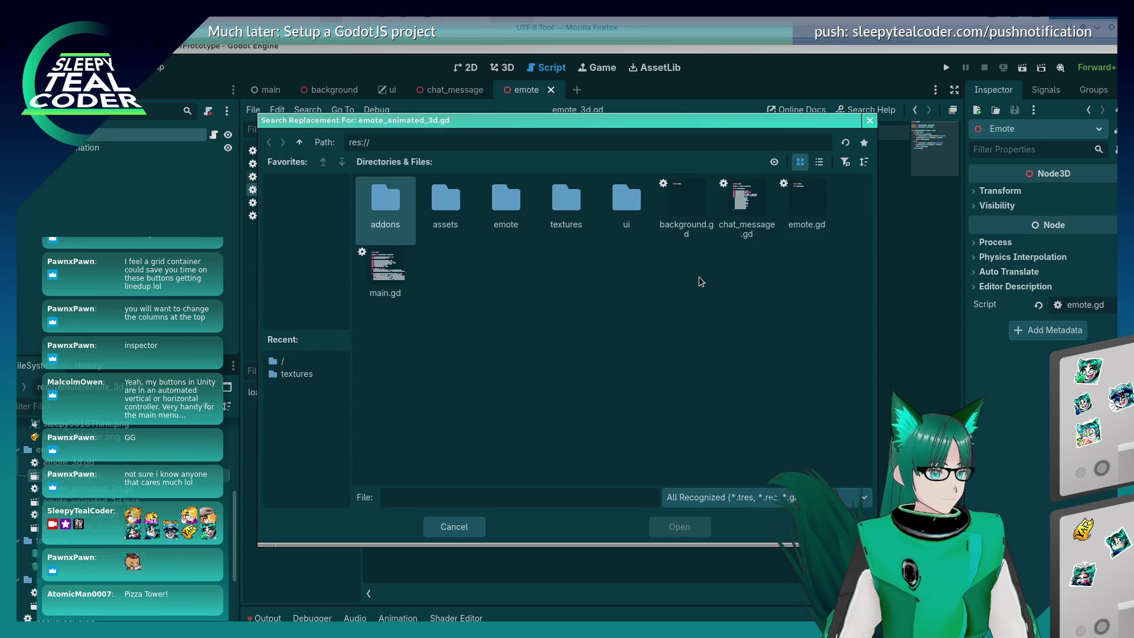
pyautogui.doubleClick(485, 218)
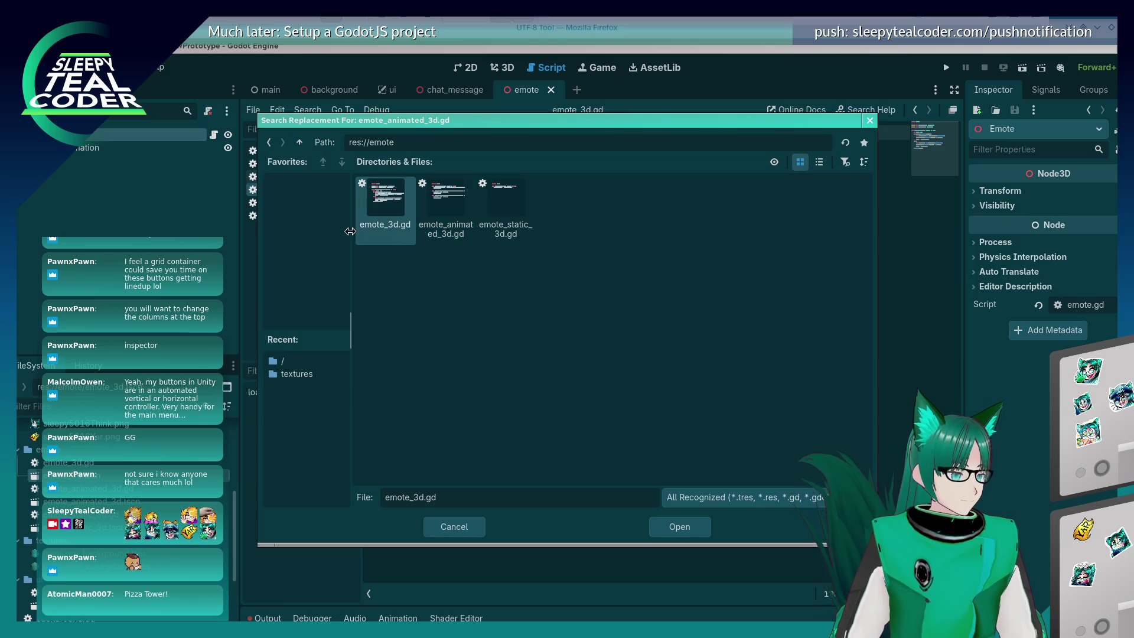
pyautogui.moveTo(467, 126)
pyautogui.mouseDown()
pyautogui.moveTo(746, 159)
pyautogui.moveTo(937, 213)
pyautogui.moveTo(610, 118)
pyautogui.mouseUp()
pyautogui.doubleClick(590, 218)
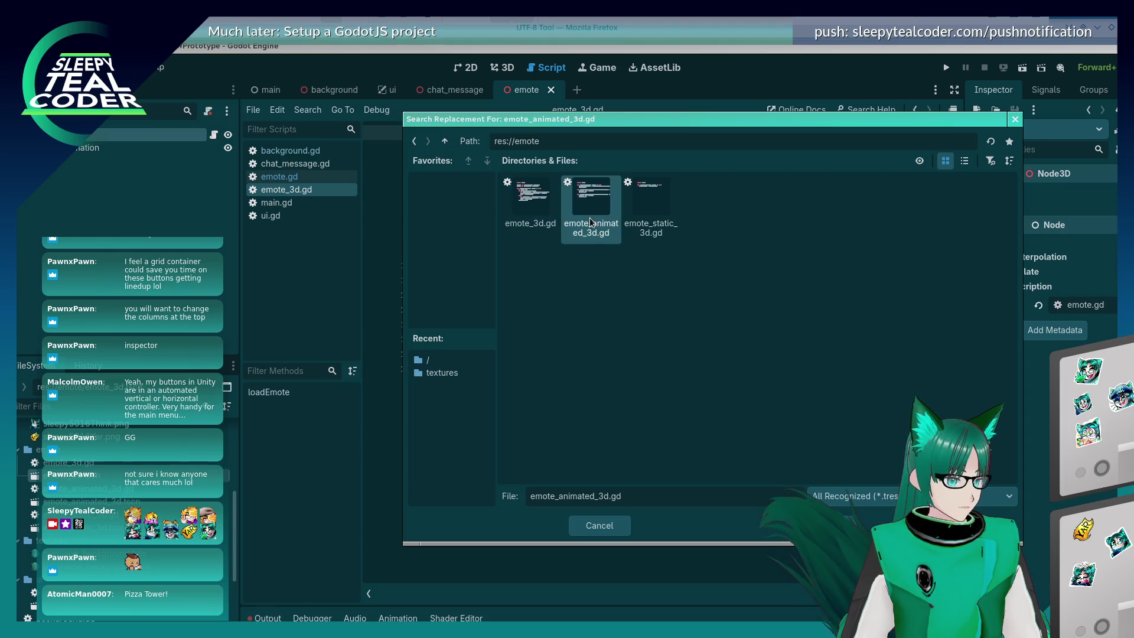
# Replace emote_static_2d.gd with emote_static_3d.gd and remap the missing emote_3d.gd
pyautogui.click(699, 304)
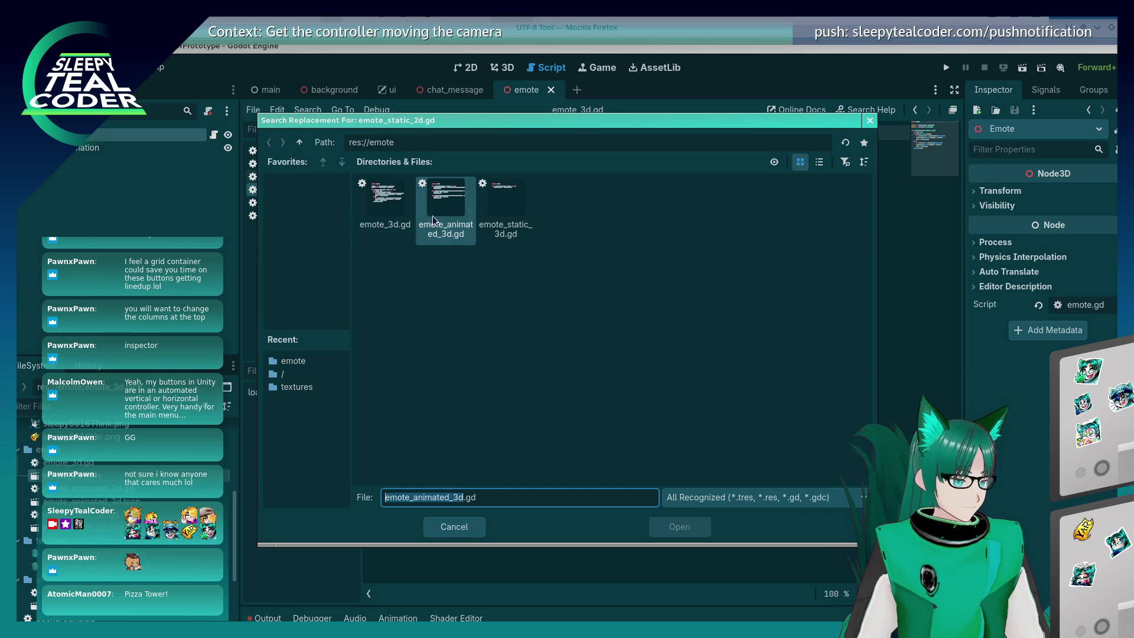
pyautogui.click(535, 210)
pyautogui.doubleClick(534, 206)
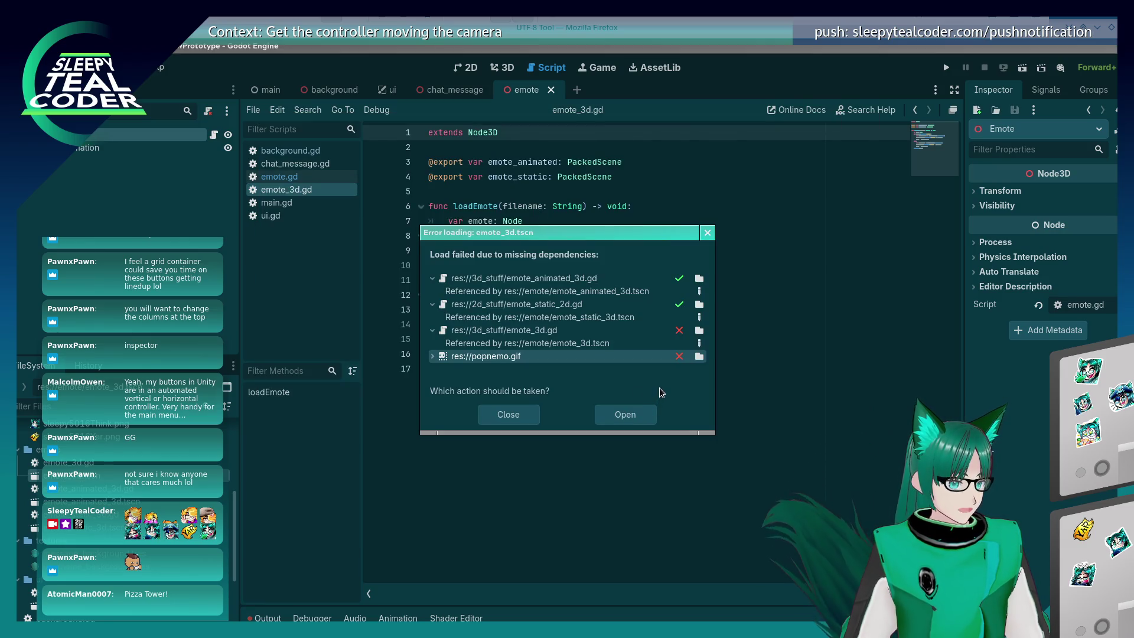
pyautogui.click(700, 330)
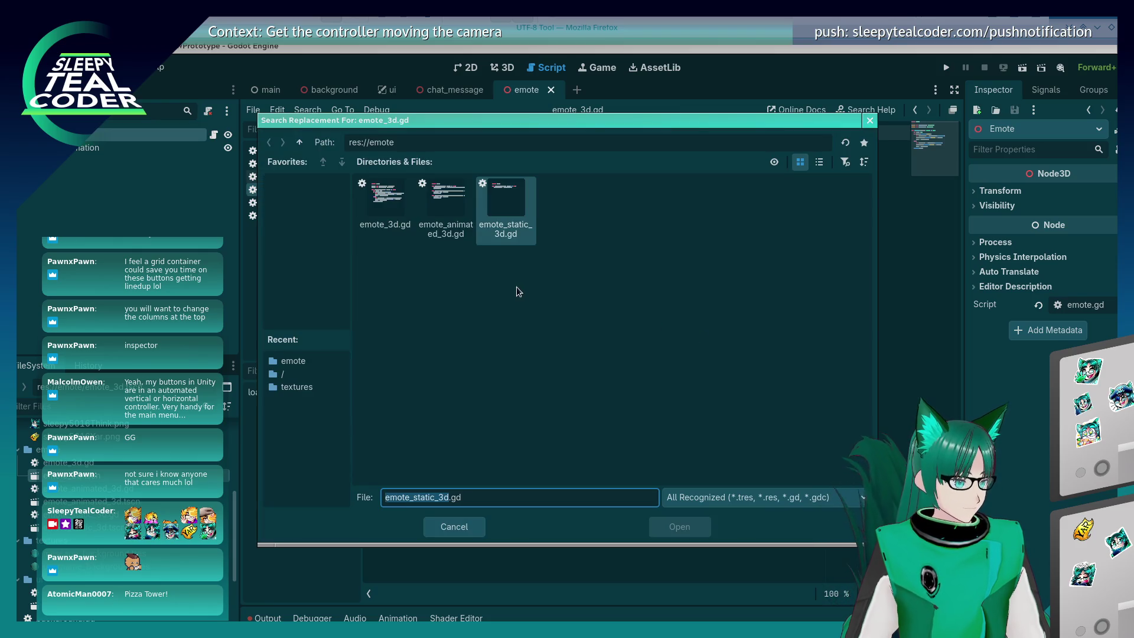
pyautogui.doubleClick(385, 201)
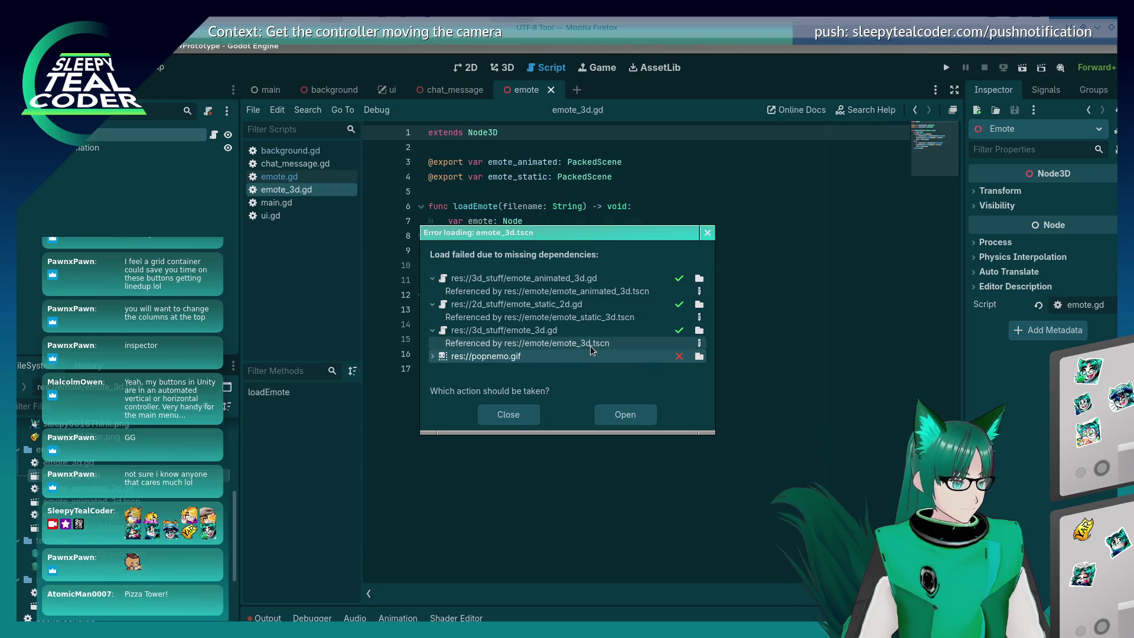
# Replace popnemo.gif with dreamt12AngyPat.gif from assets and open the fixed scene
pyautogui.click(700, 357)
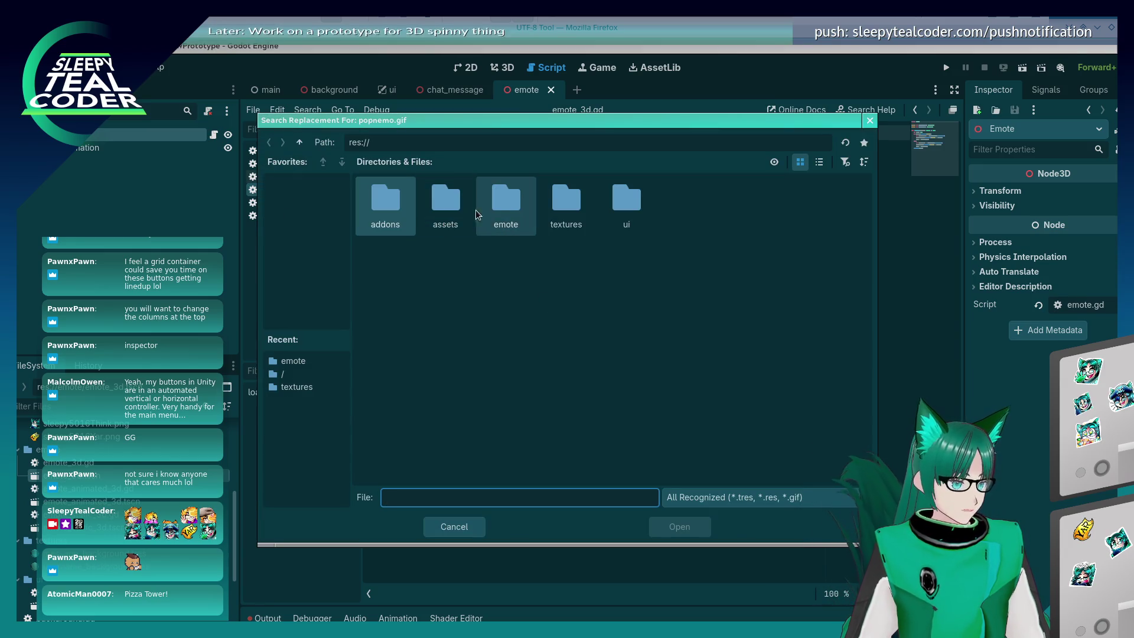
pyautogui.doubleClick(446, 204)
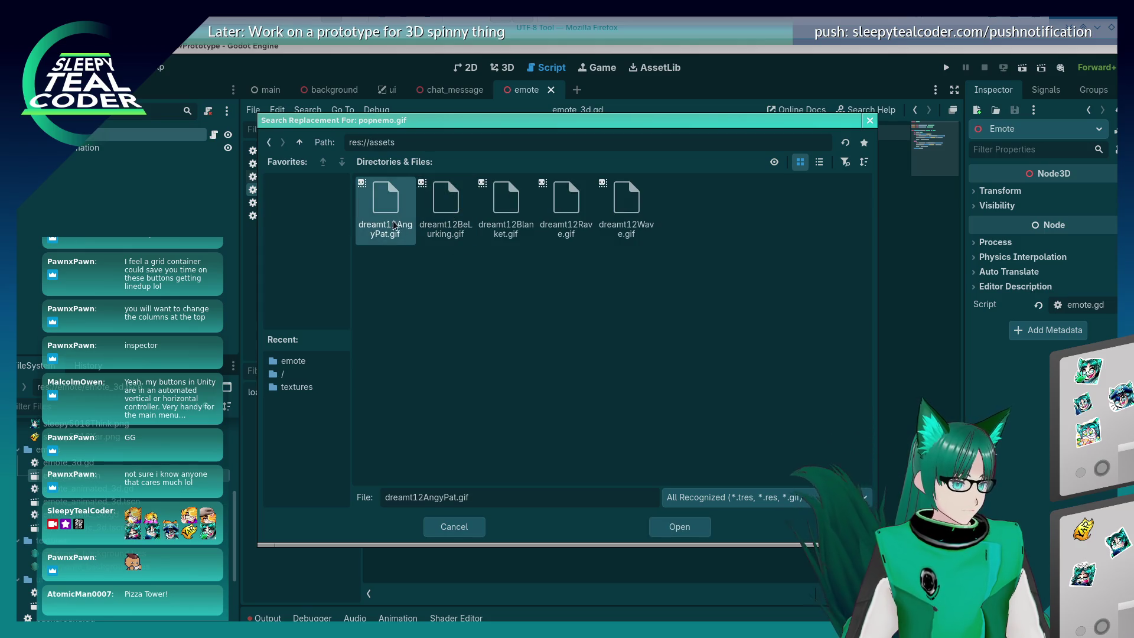
pyautogui.press('Return')
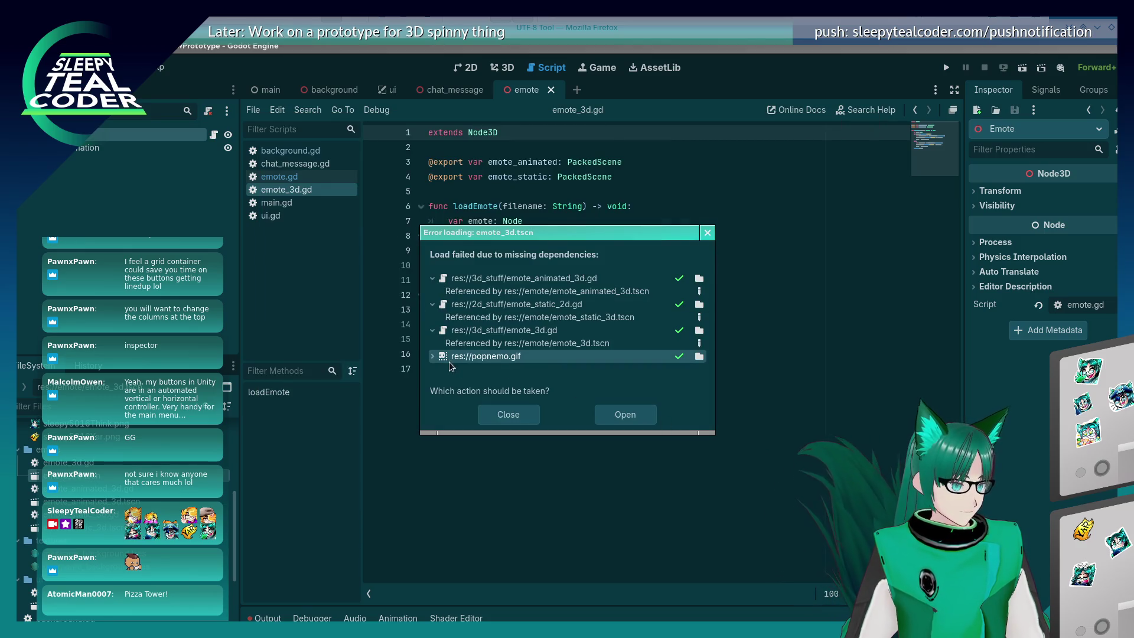
pyautogui.click(433, 356)
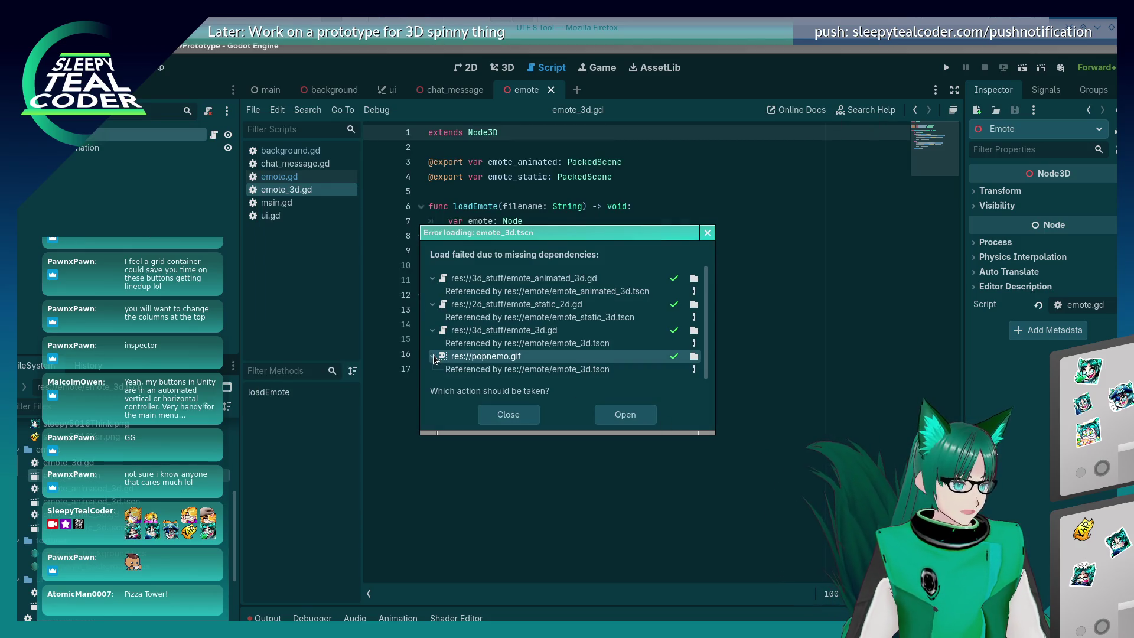
pyautogui.click(625, 414)
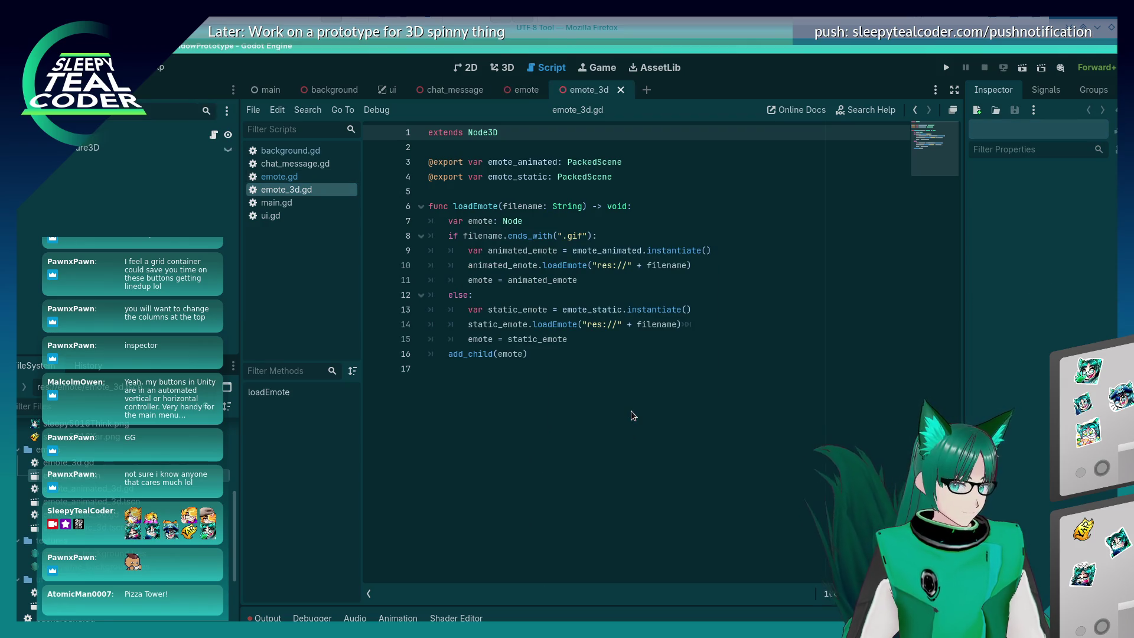
# Close the emote_3d and emote_static_3d scene tabs and open emote_3d.gd for editing
pyautogui.click(496, 69)
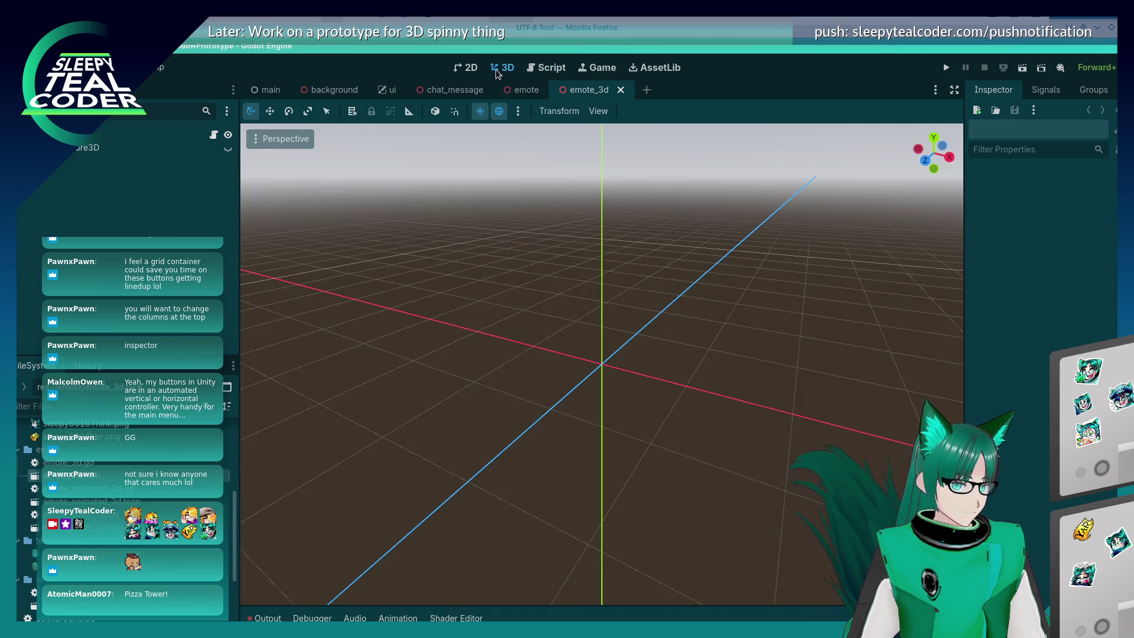
pyautogui.click(621, 89)
pyautogui.doubleClick(72, 501)
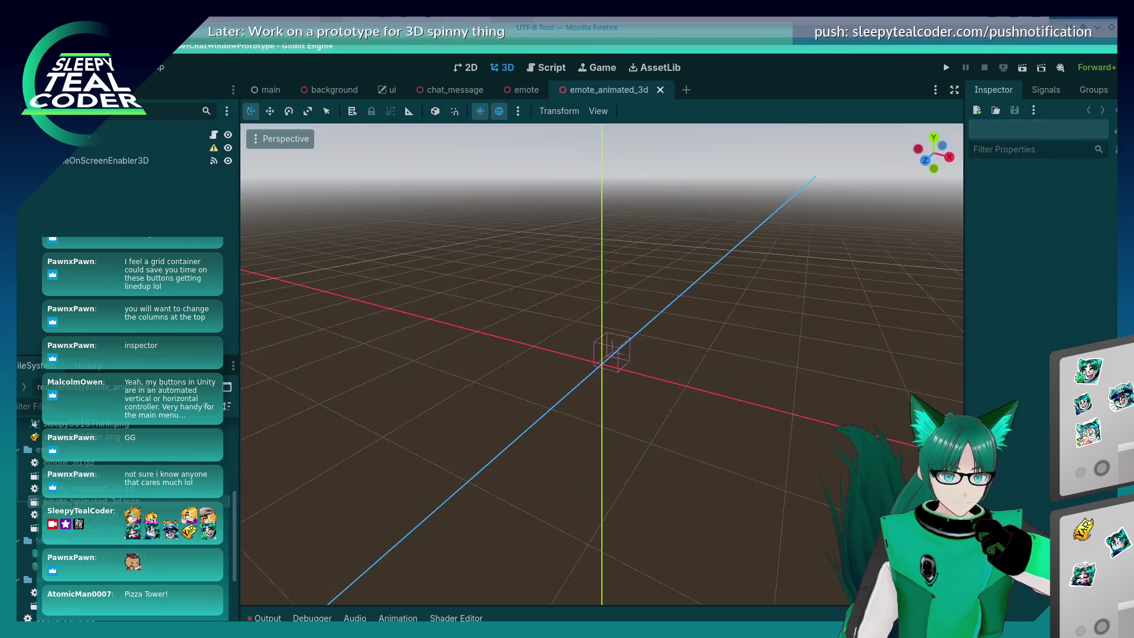
pyautogui.doubleClick(71, 527)
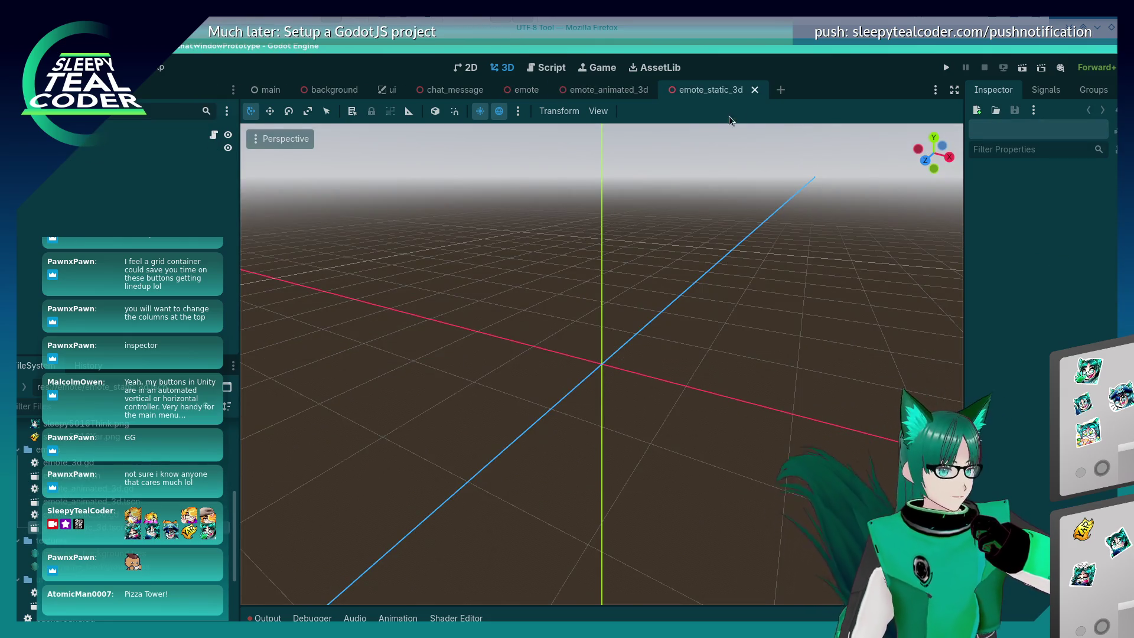
pyautogui.click(755, 90)
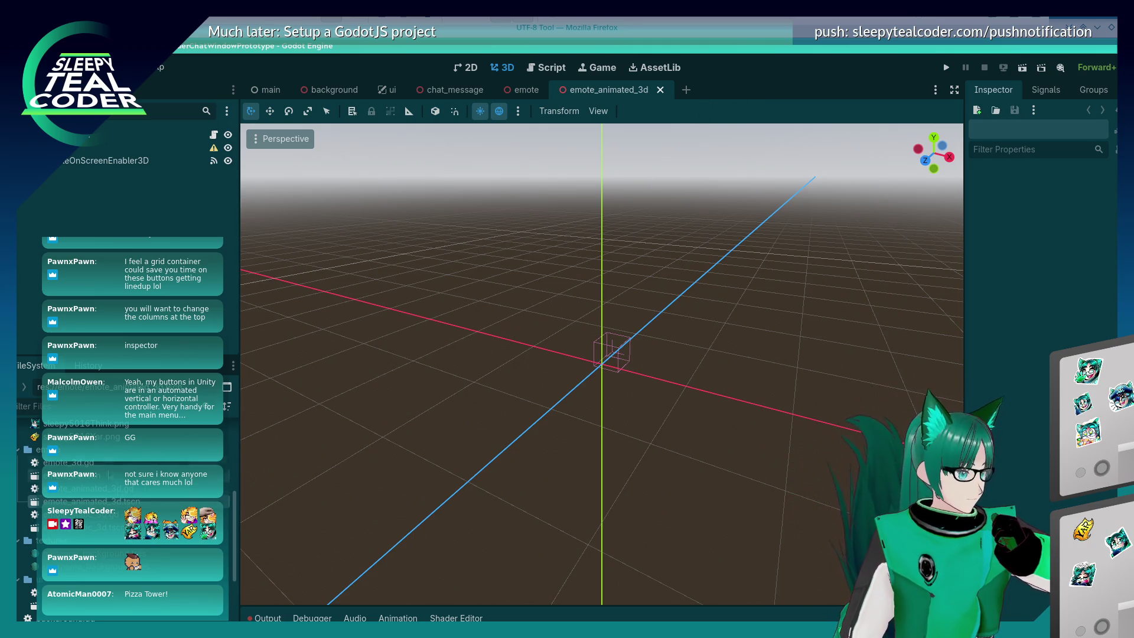
pyautogui.doubleClick(68, 461)
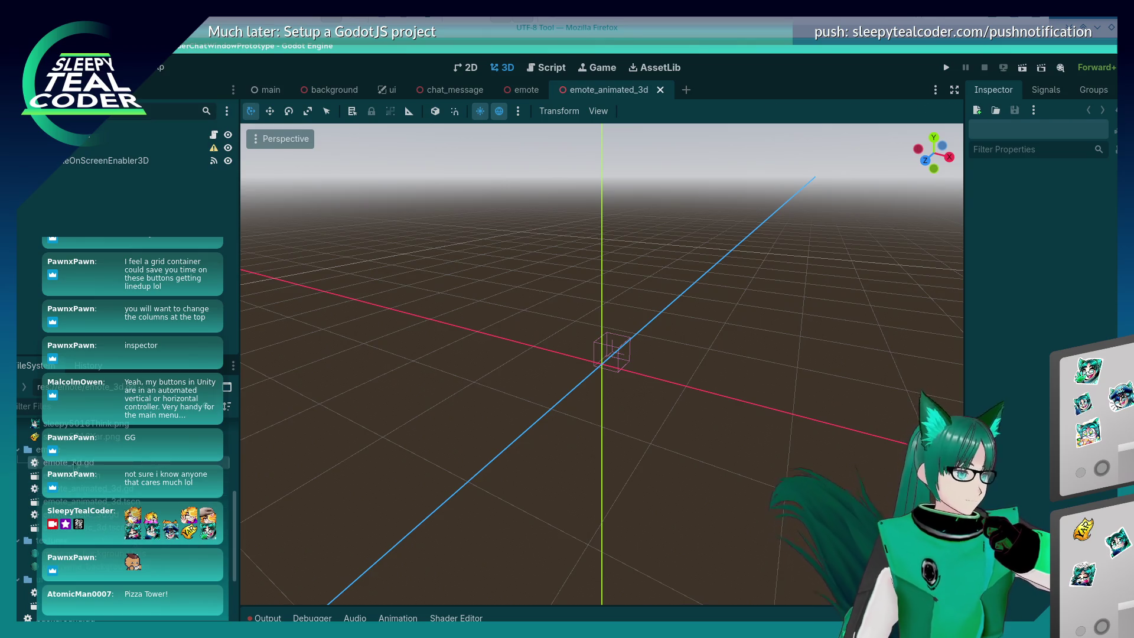
# Close the emote_animated_3d scene tab and scroll to the old emote files
pyautogui.click(661, 90)
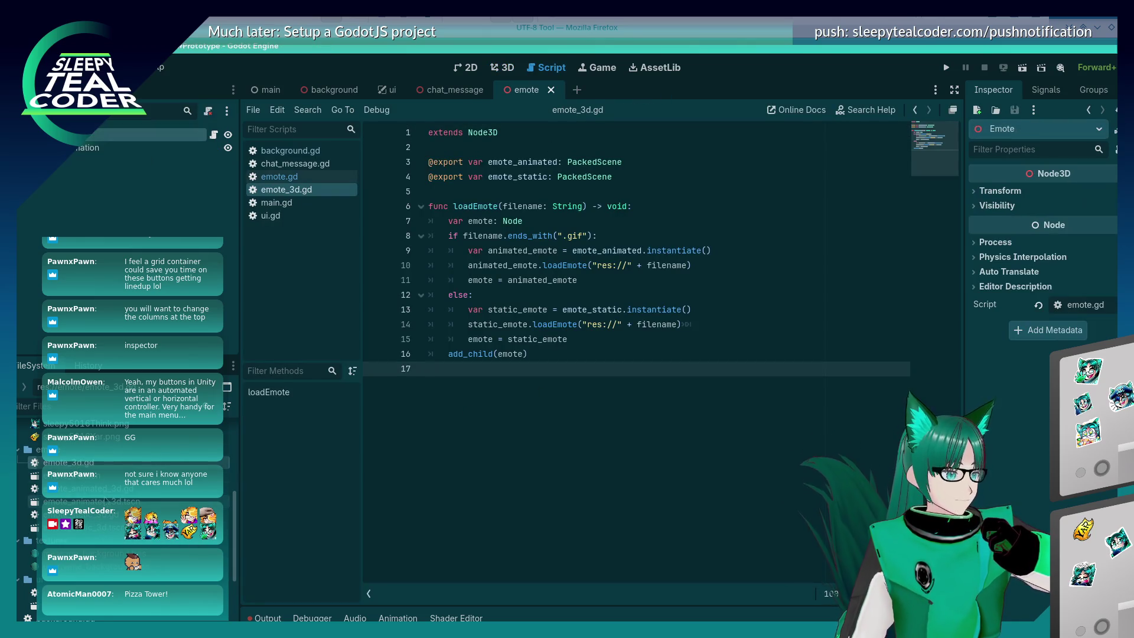
pyautogui.scroll(2, 89, 472)
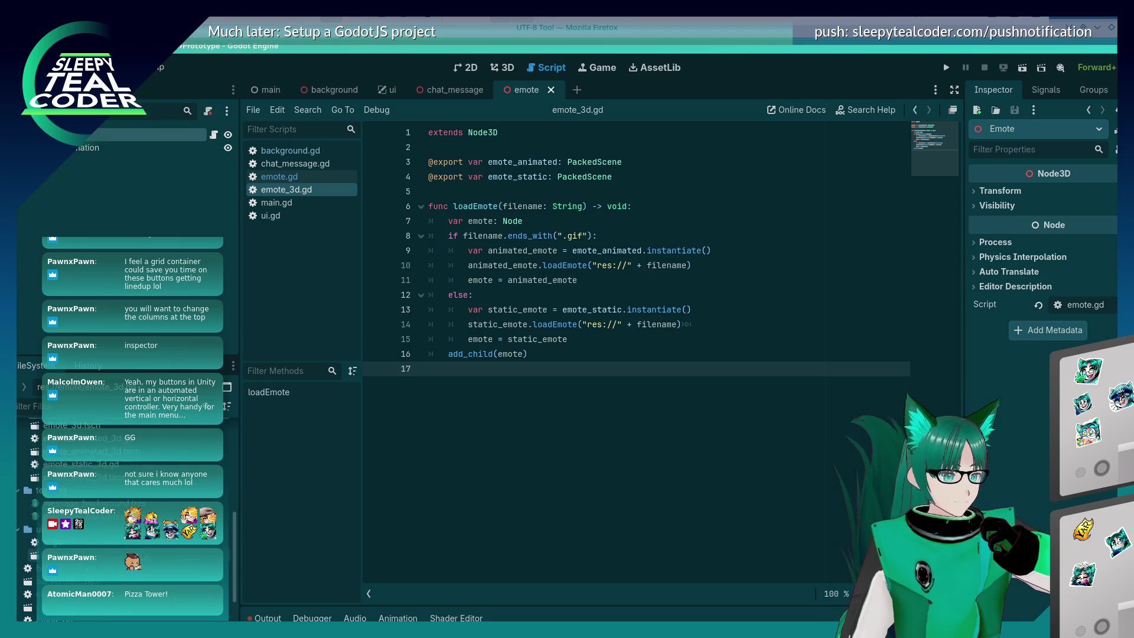
pyautogui.scroll(-4, 88, 473)
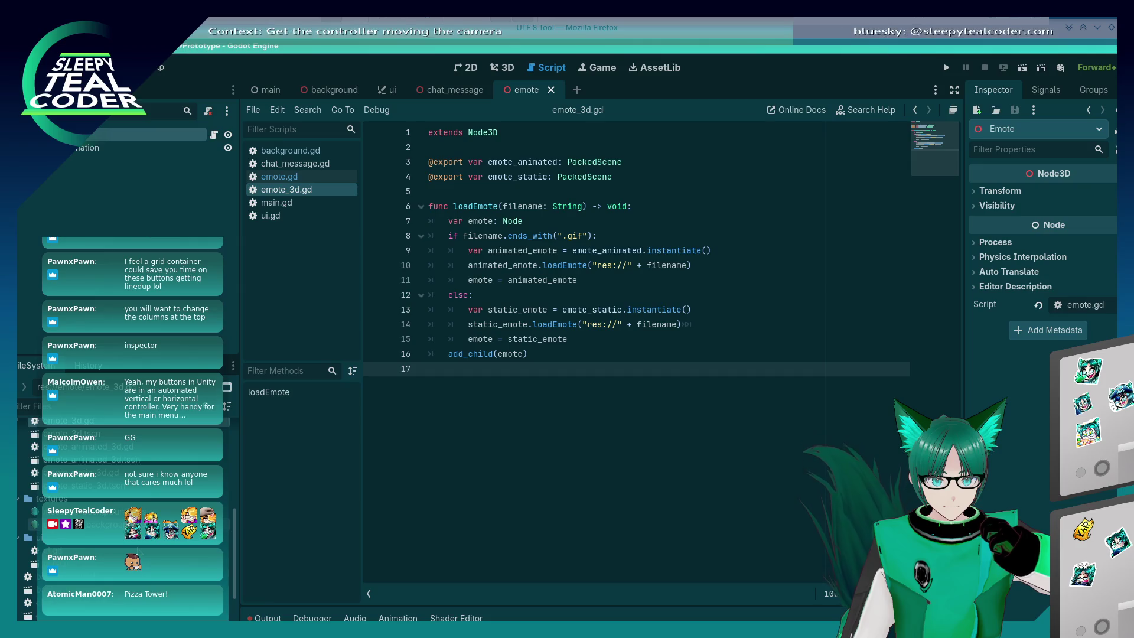
pyautogui.scroll(-4, 89, 473)
# Delete emote.gd and emote.tscn from the project and return to the chat_message scene
pyautogui.click(59, 565)
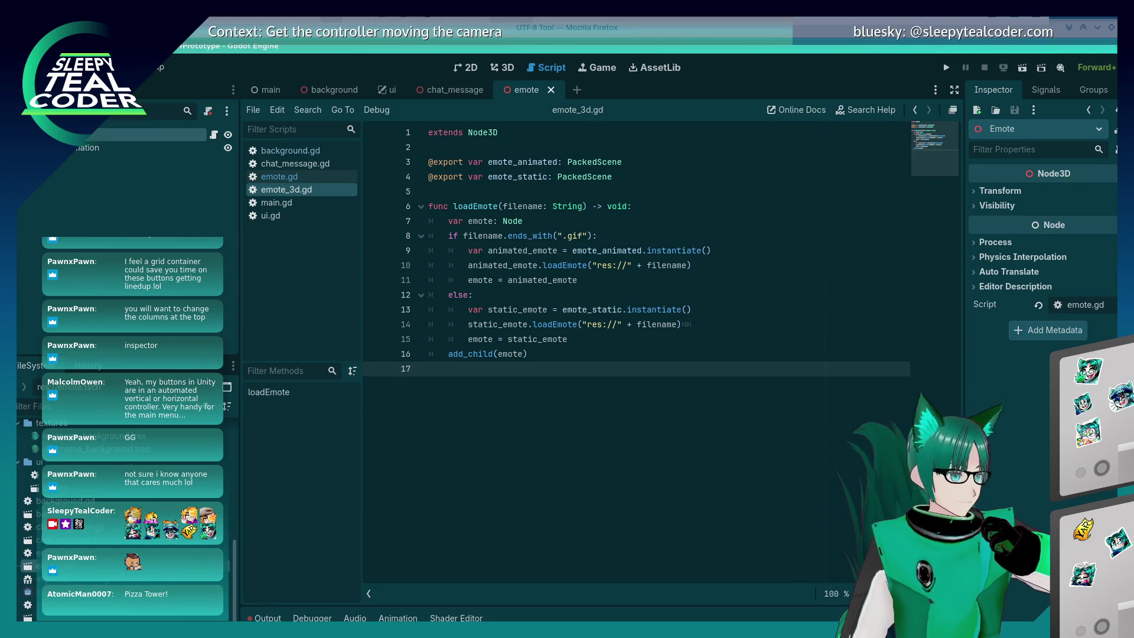
pyautogui.doubleClick(59, 552)
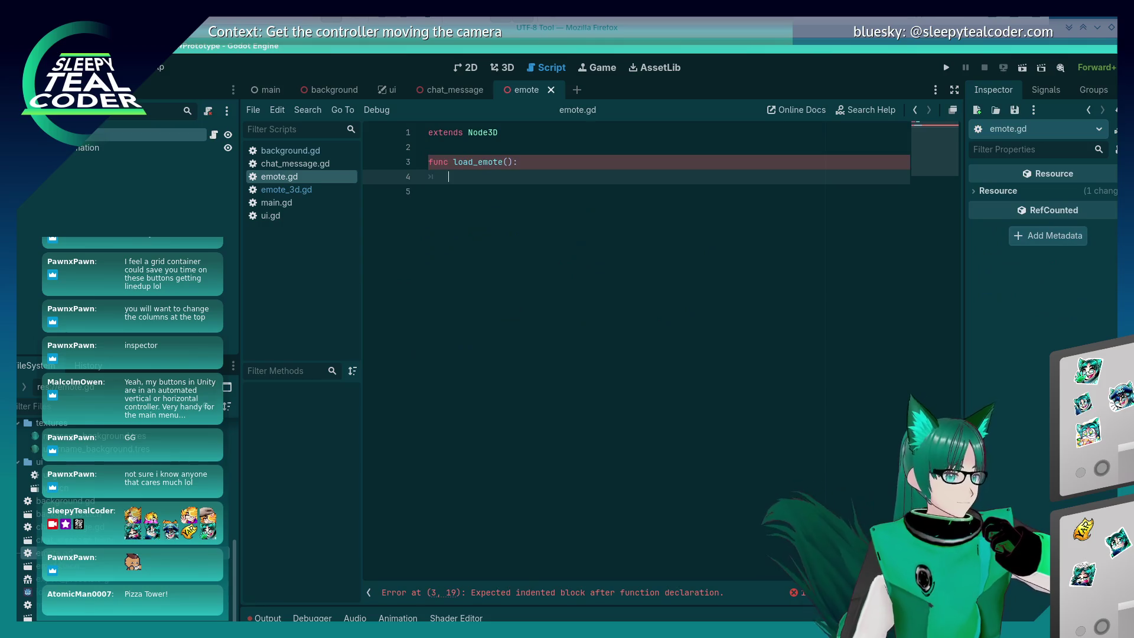
pyautogui.click(59, 566)
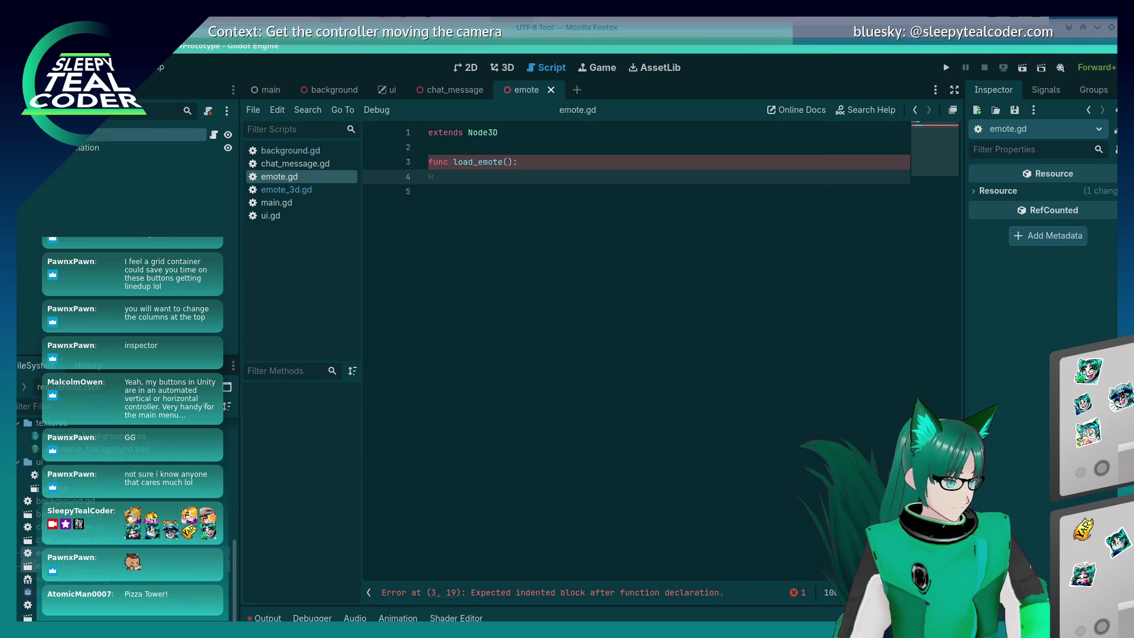
pyautogui.press('Delete')
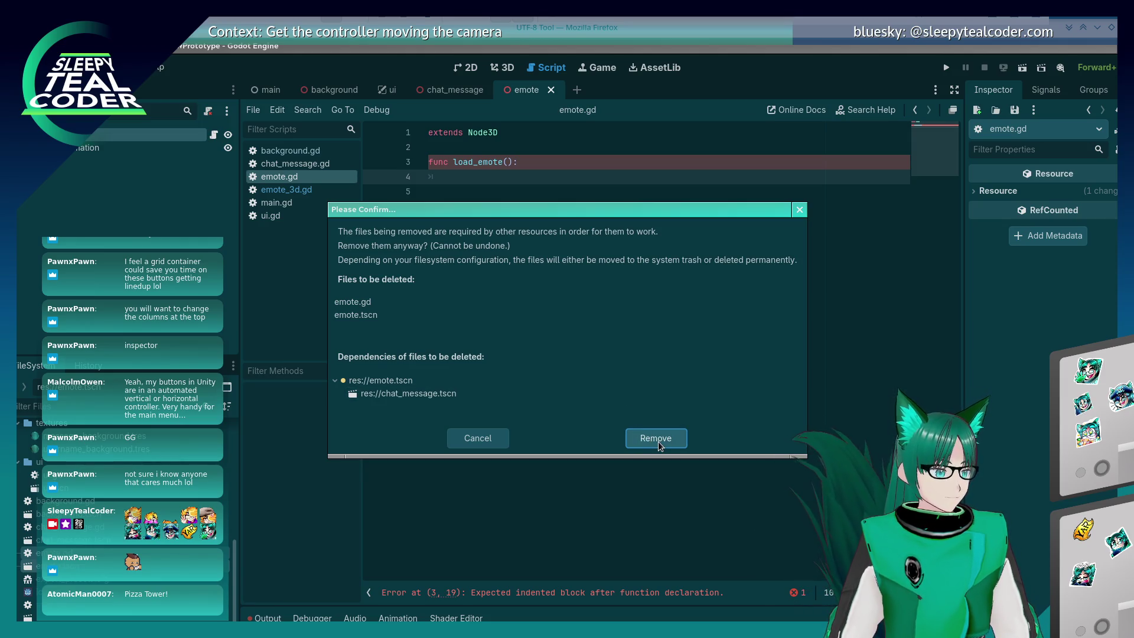
pyautogui.click(657, 438)
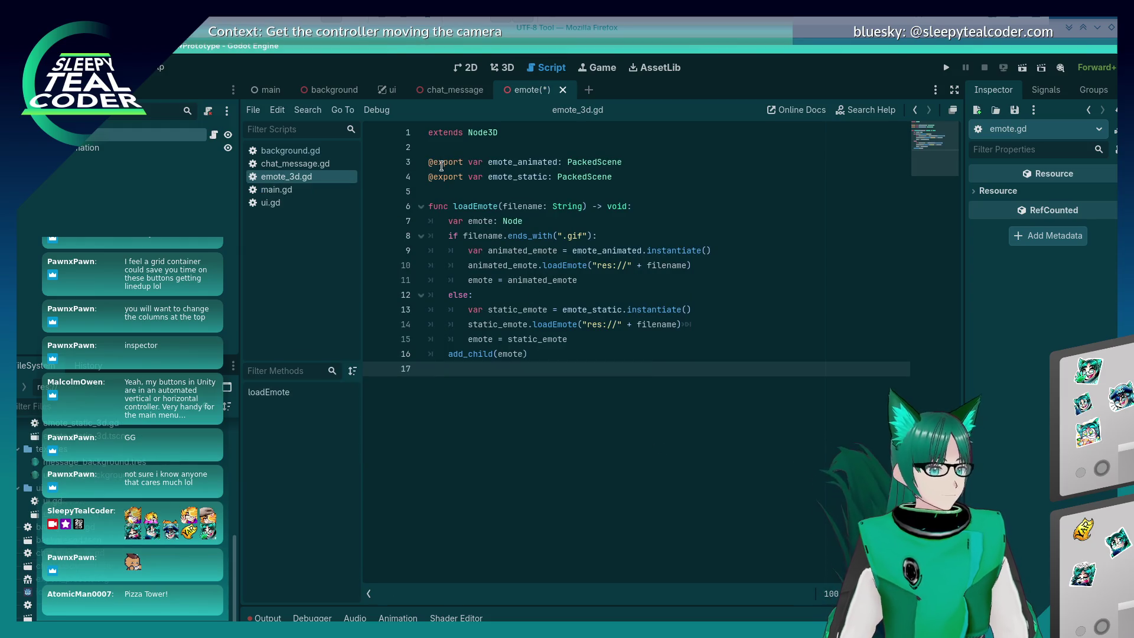
pyautogui.click(453, 90)
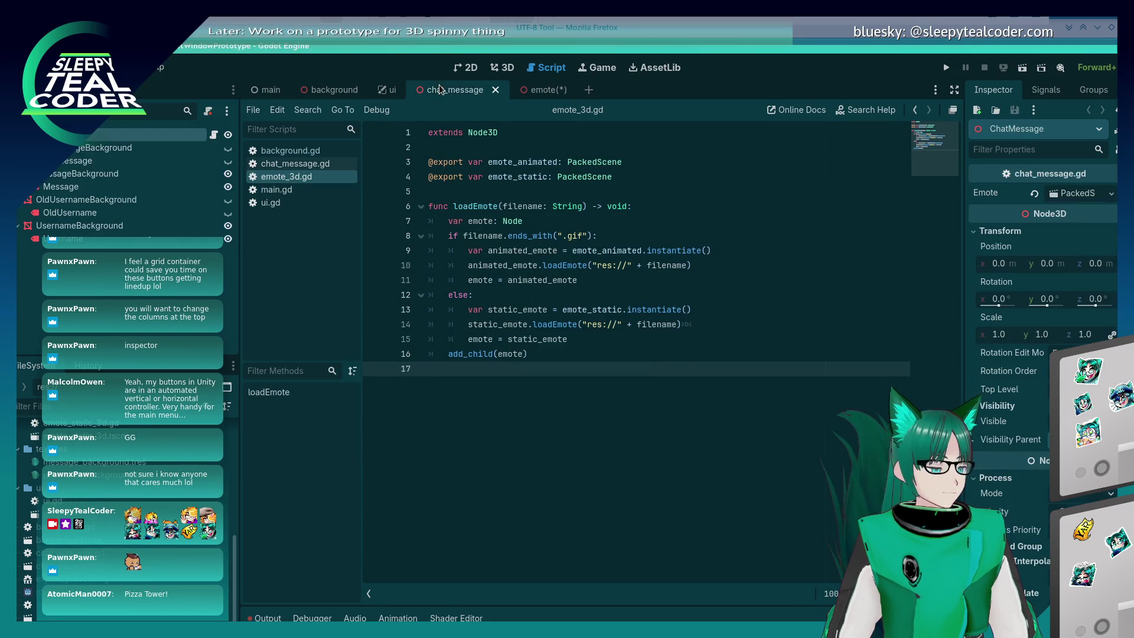
# Clear the chat message's Emote property and load emote_3d.tscn into it
pyautogui.click(505, 70)
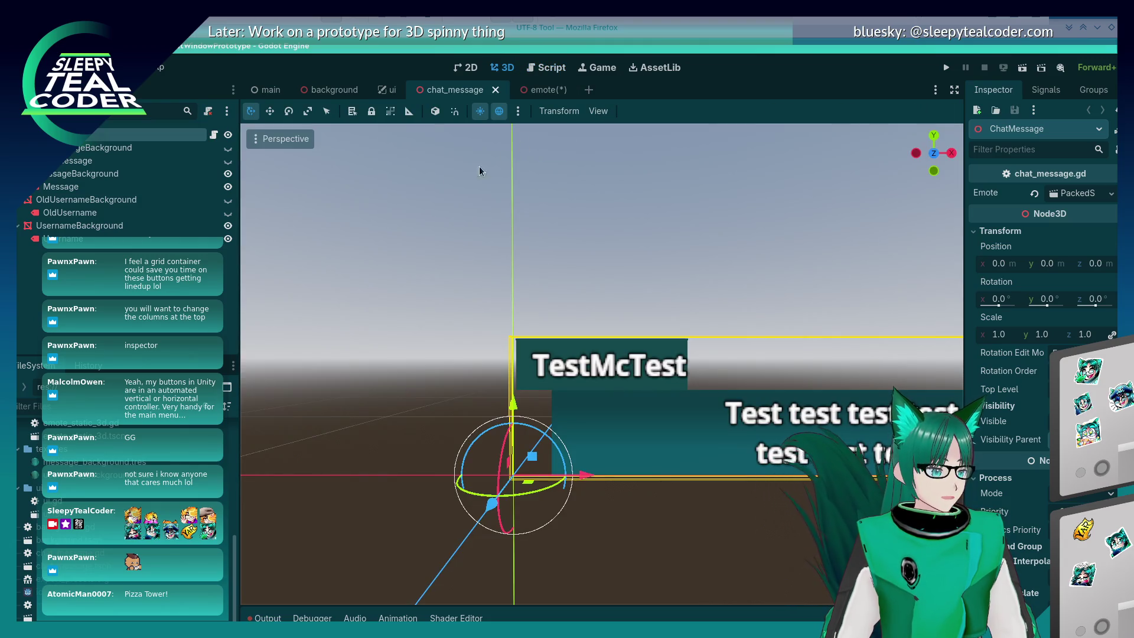
pyautogui.click(1109, 194)
pyautogui.click(1057, 287)
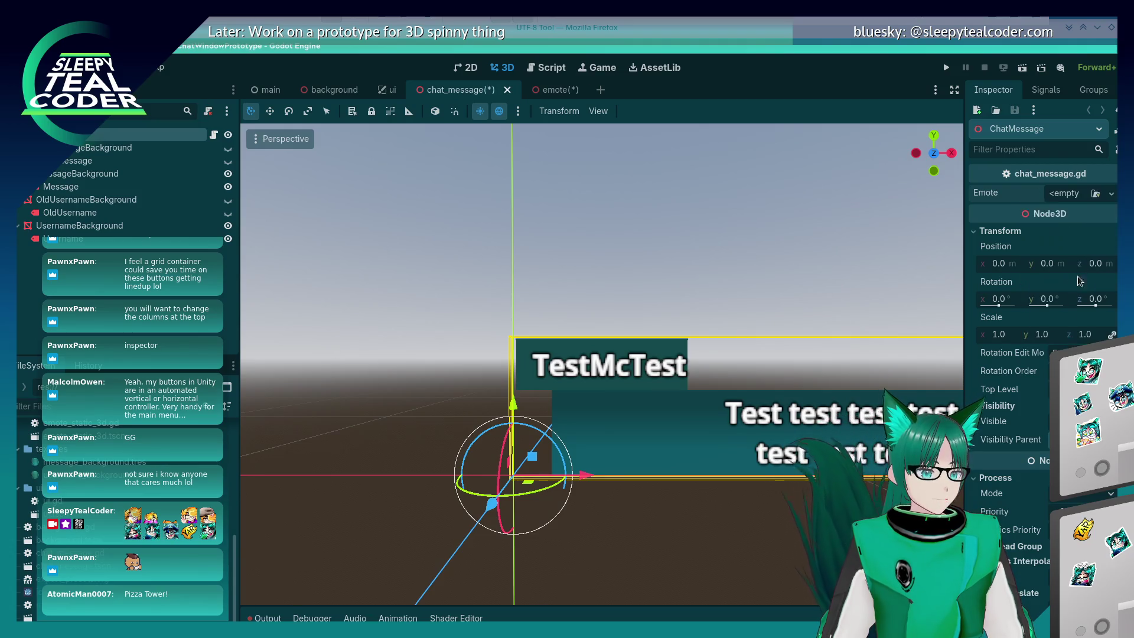
pyautogui.click(1095, 194)
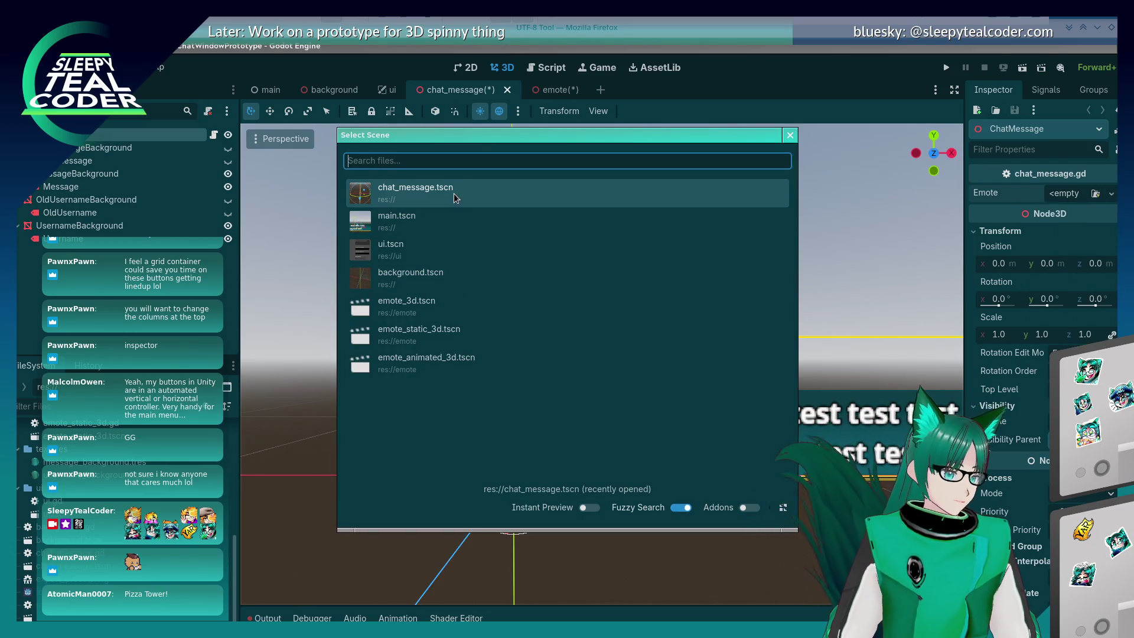
pyautogui.click(438, 313)
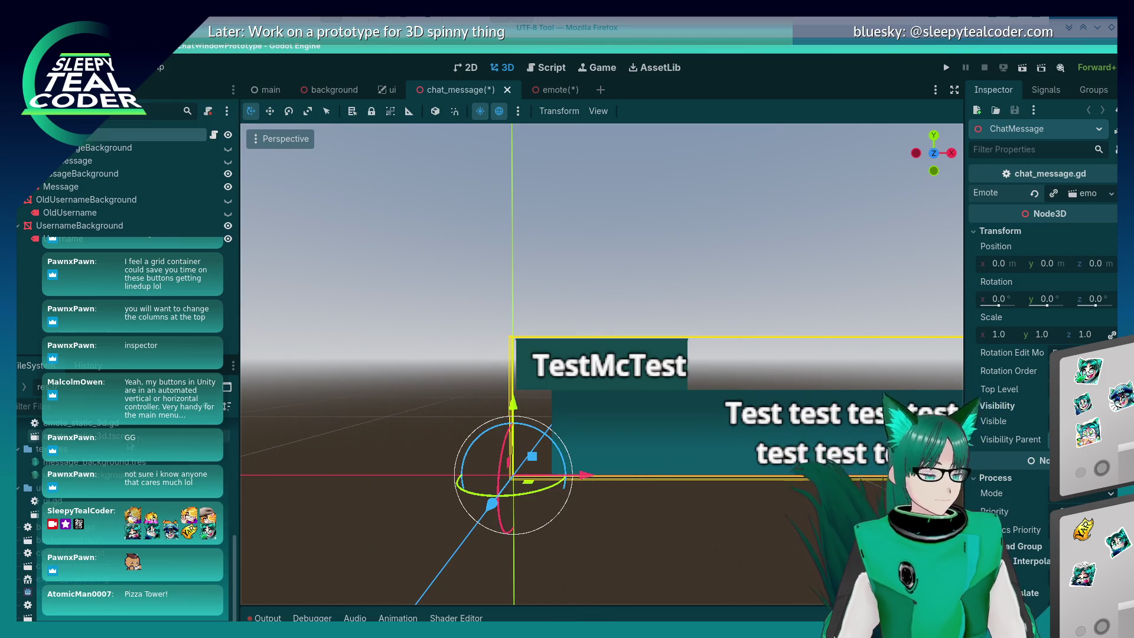
# Save the emote scene and close the extra emote and emote_3d scene tabs
pyautogui.scroll(3, 36, 443)
pyautogui.doubleClick(77, 509)
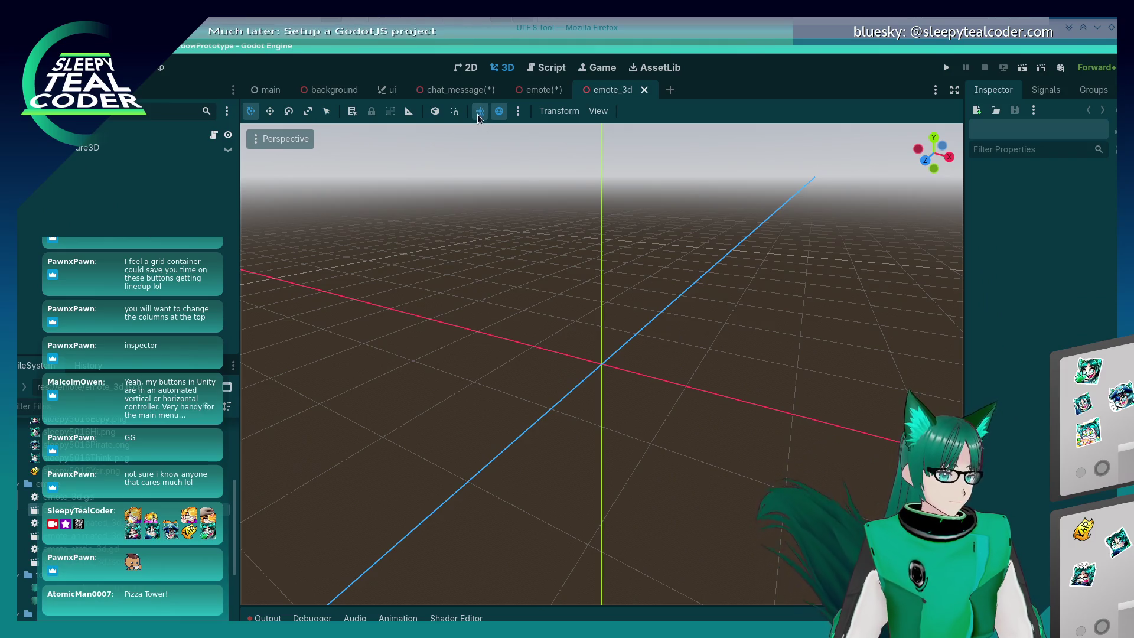
pyautogui.click(645, 90)
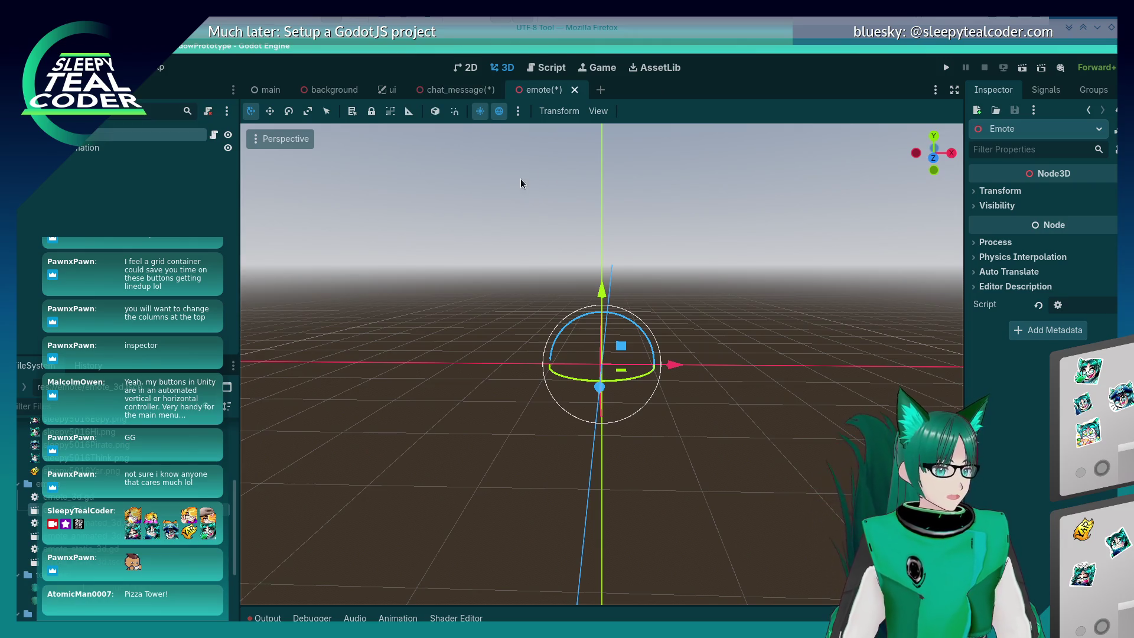
pyautogui.hotkey('ctrl', 's')
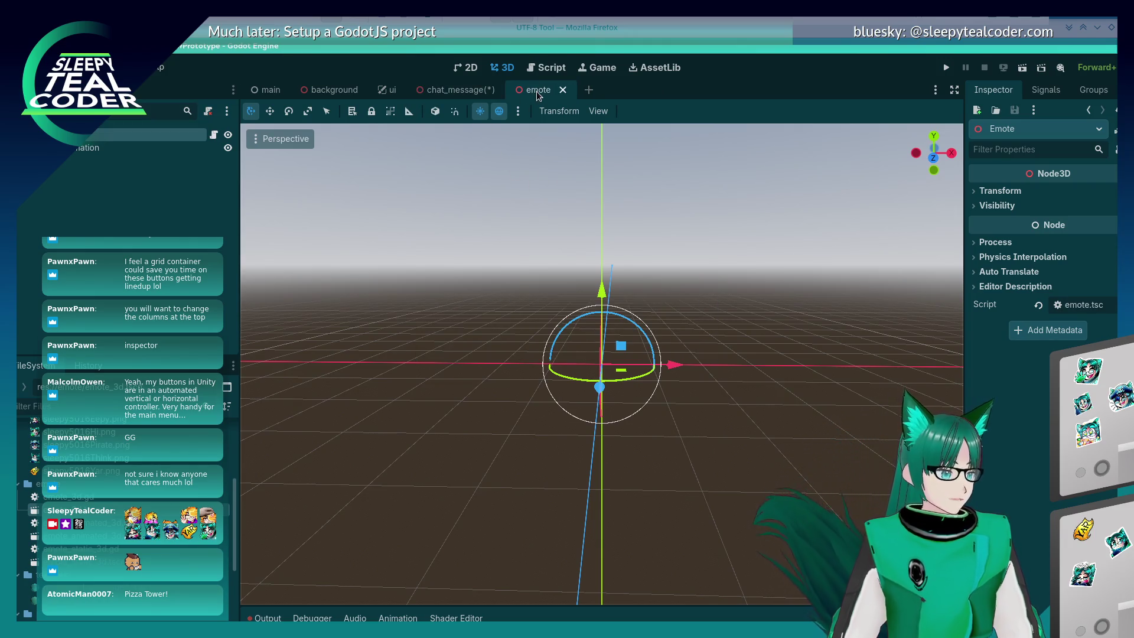
pyautogui.click(563, 90)
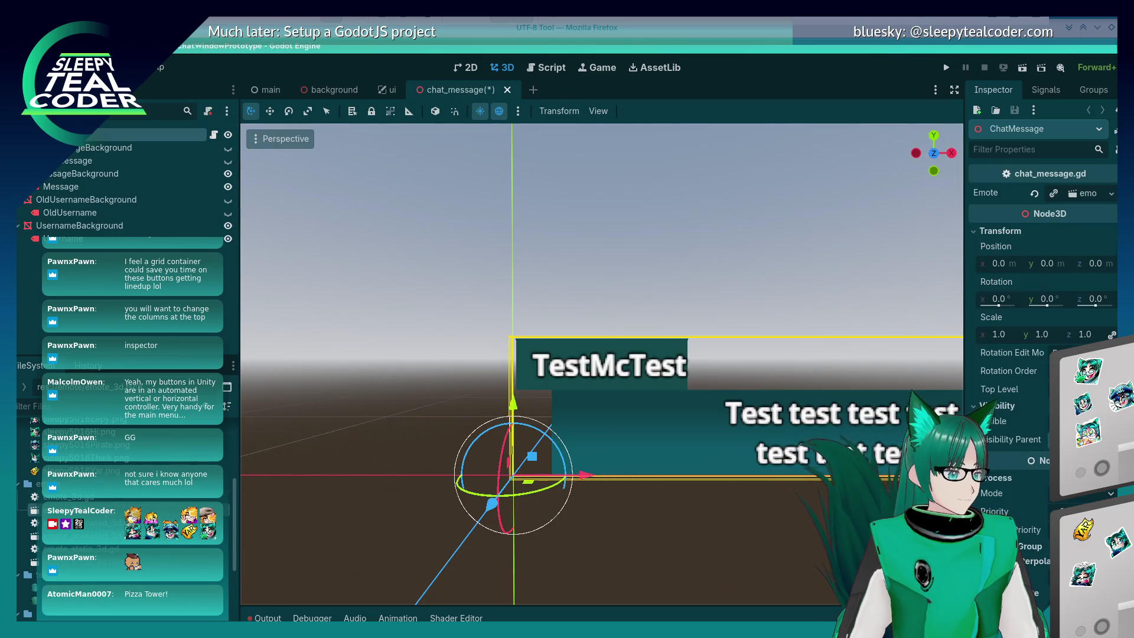
pyautogui.hotkey('ctrl', 'shift', 't')
pyautogui.click(577, 90)
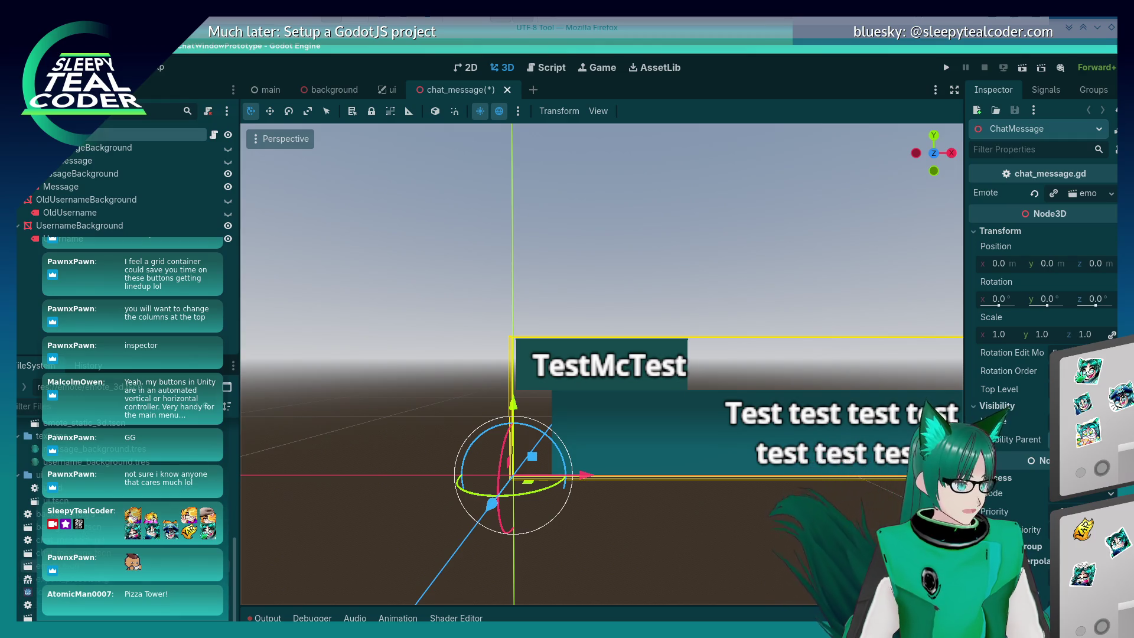
# Delete emote.tscn from the project and save the chat_message scene
pyautogui.rightClick(53, 566)
pyautogui.click(246, 560)
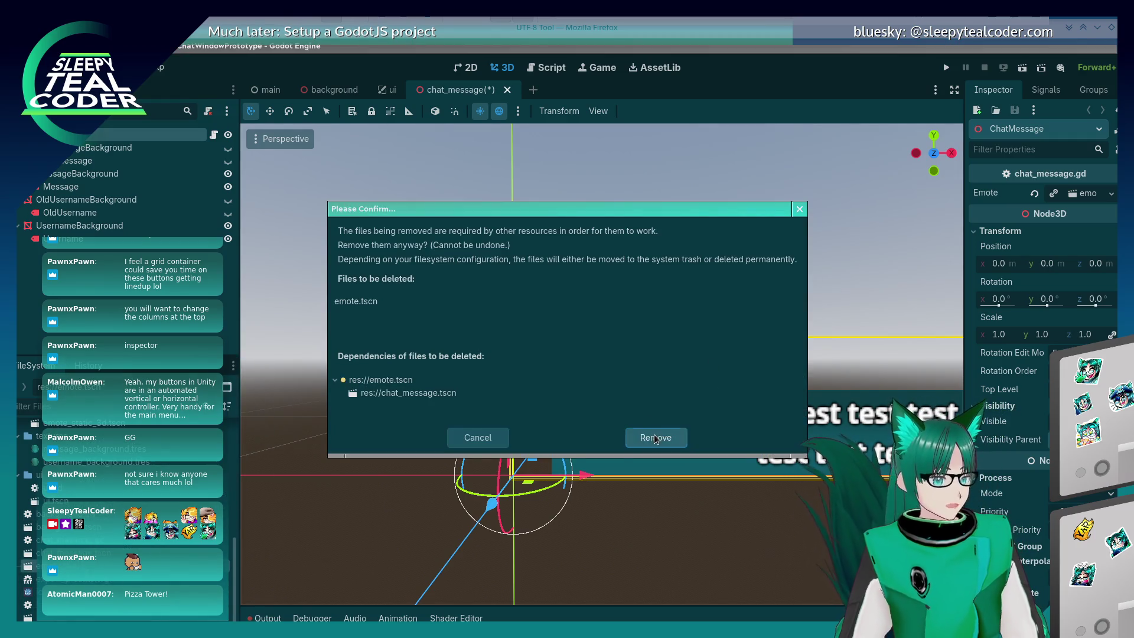
pyautogui.click(656, 438)
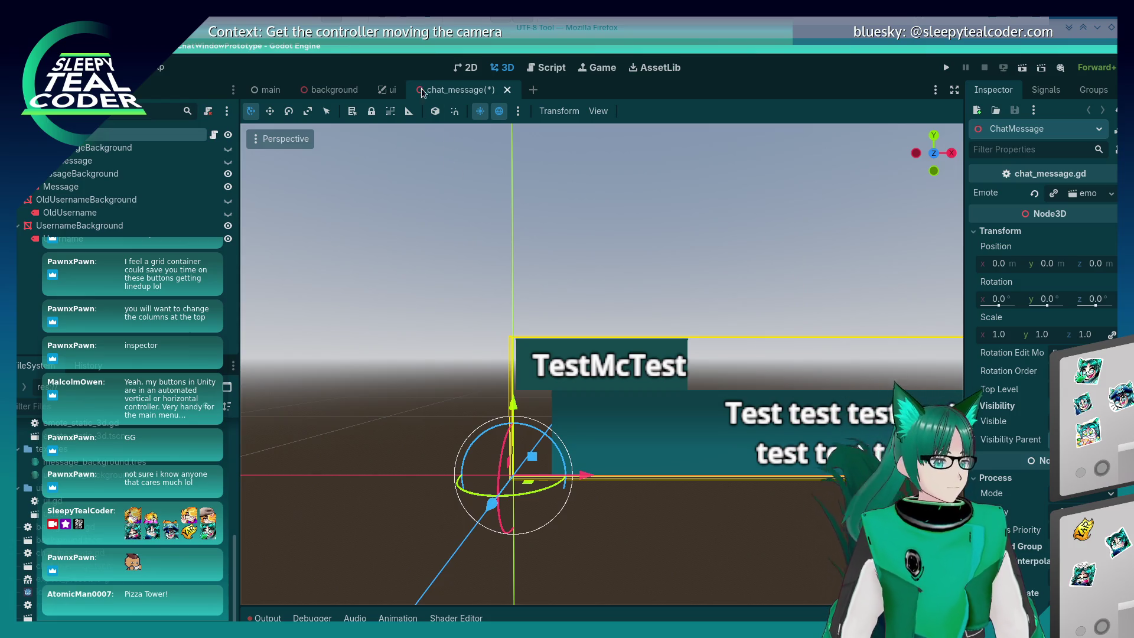
pyautogui.click(387, 90)
pyautogui.click(455, 90)
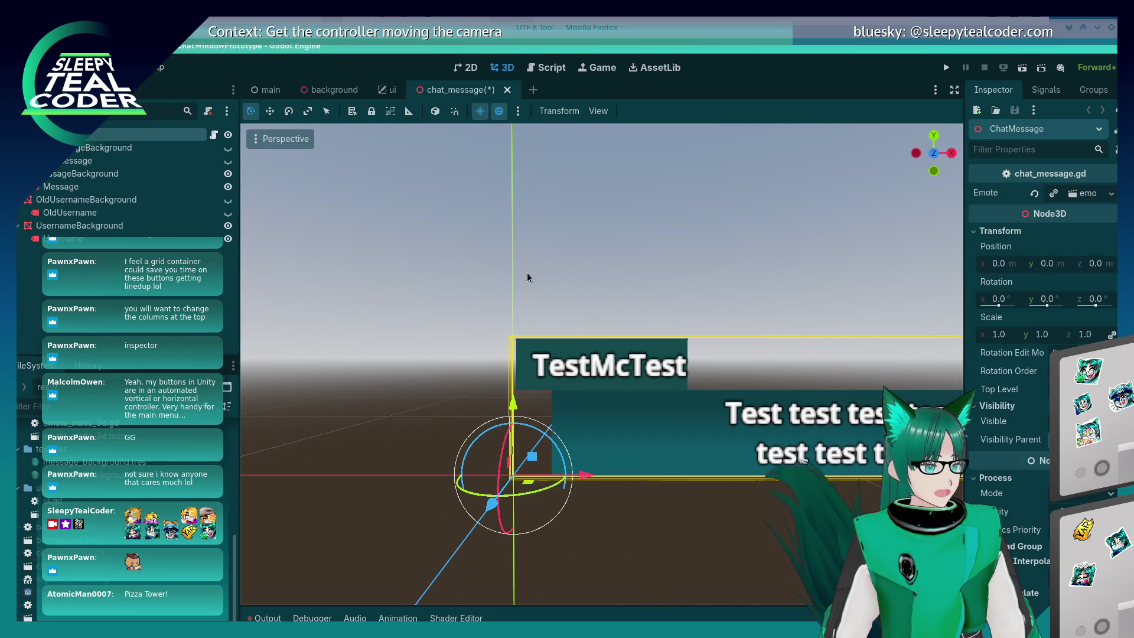
pyautogui.hotkey('ctrl', 's')
pyautogui.click(419, 321)
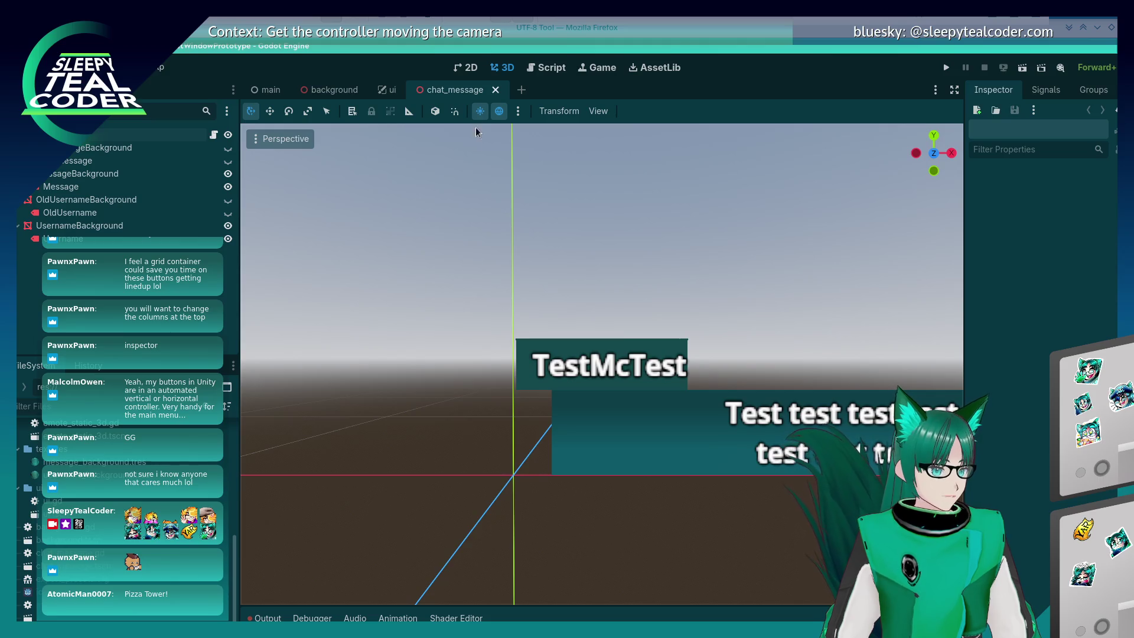
pyautogui.click(548, 69)
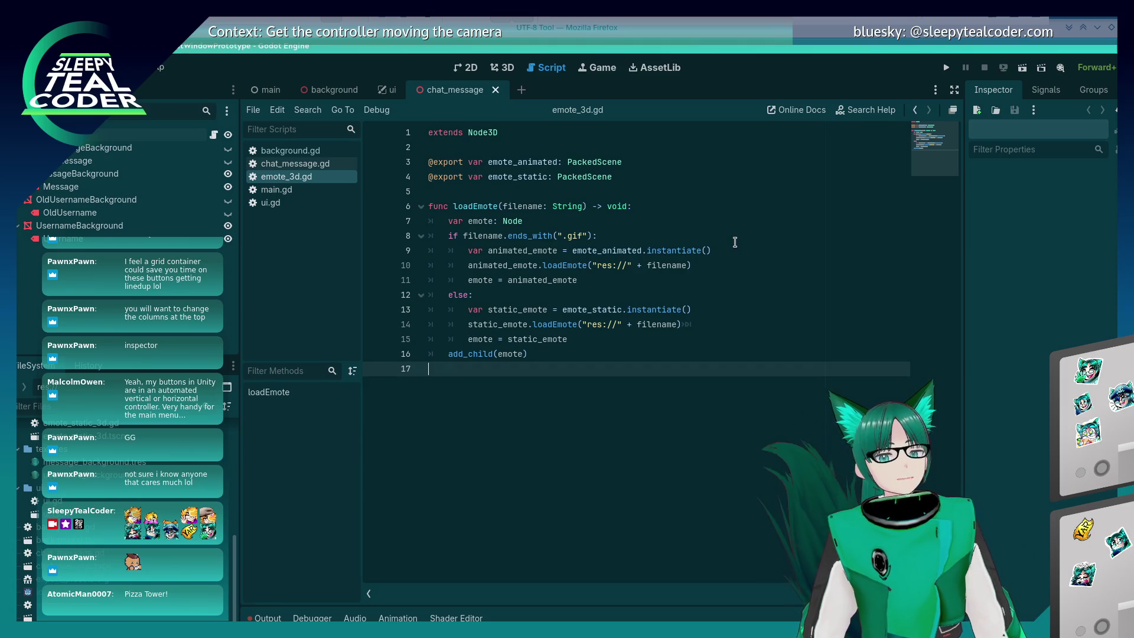
# In the Writer notes, start a new level-2 bullet below 'This is working!'
pyautogui.hotkey('alt', 'Tab')
pyautogui.hotkey('alt', 'Tab')
pyautogui.hotkey('alt', 'Tab')
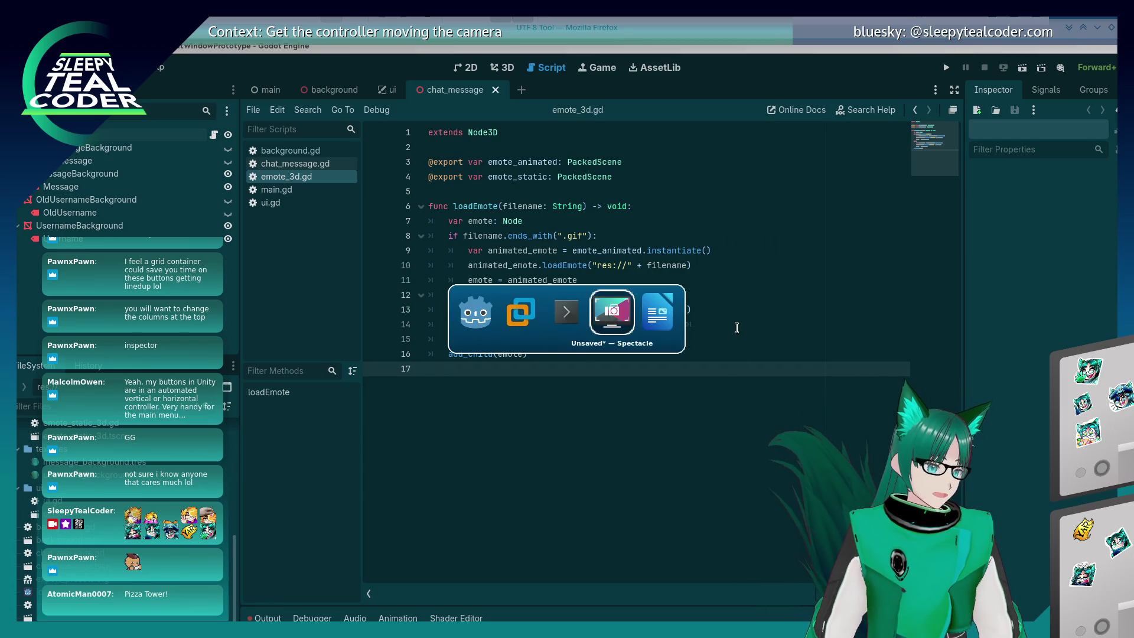
pyautogui.hotkey('alt', 'Tab')
pyautogui.scroll(-6, 576, 326)
pyautogui.scroll(3, 577, 326)
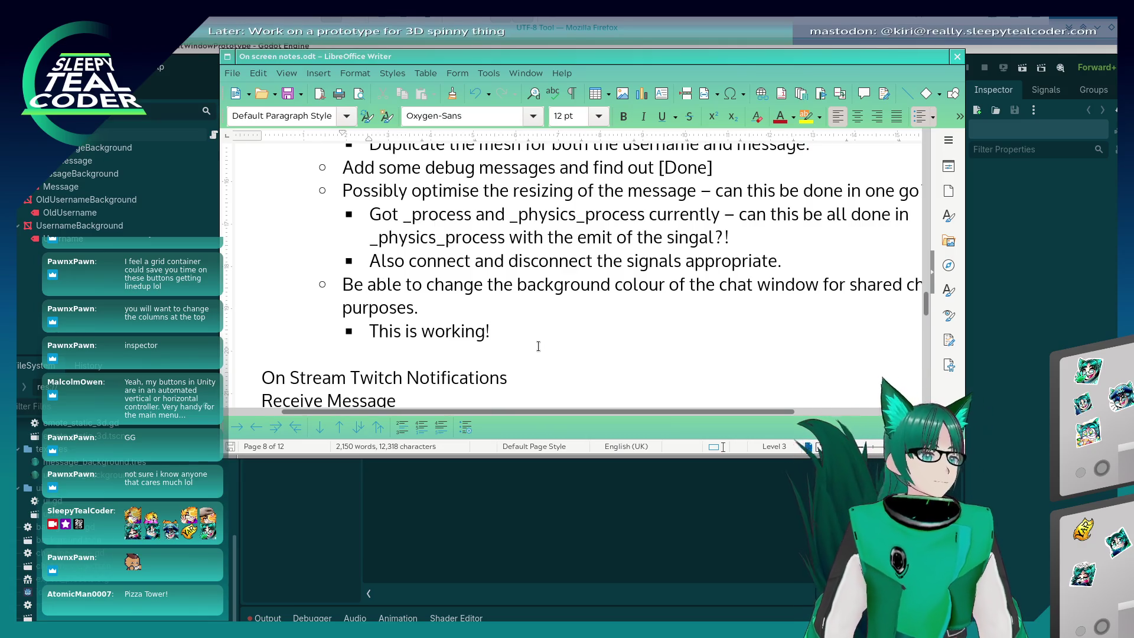
pyautogui.press('Return')
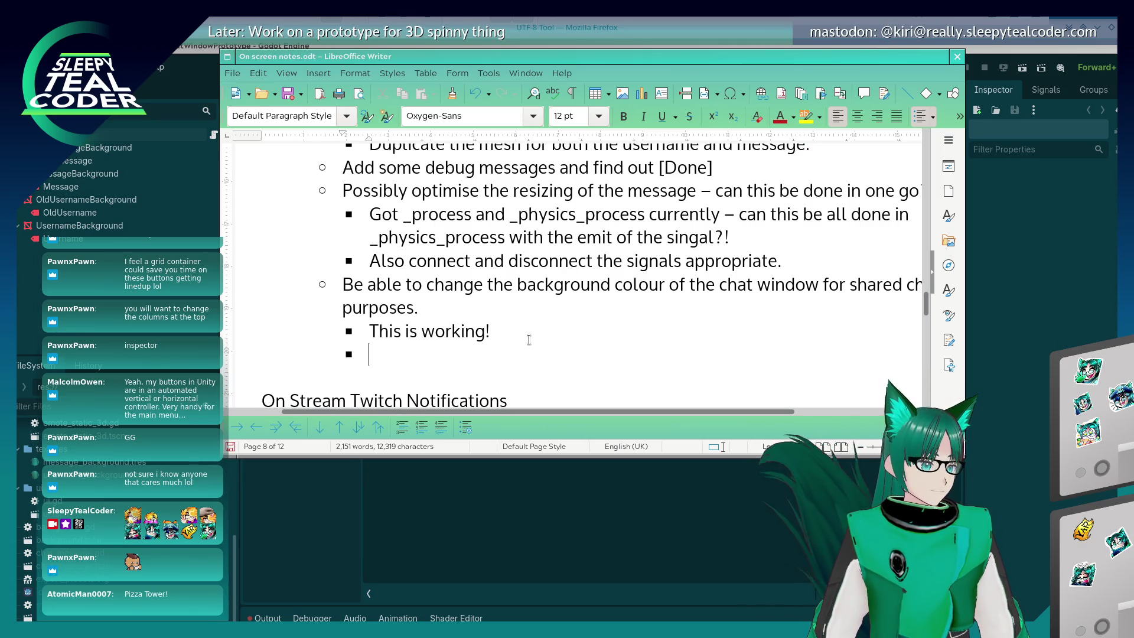
pyautogui.press('Return')
pyautogui.hotkey('ctrl', 'z')
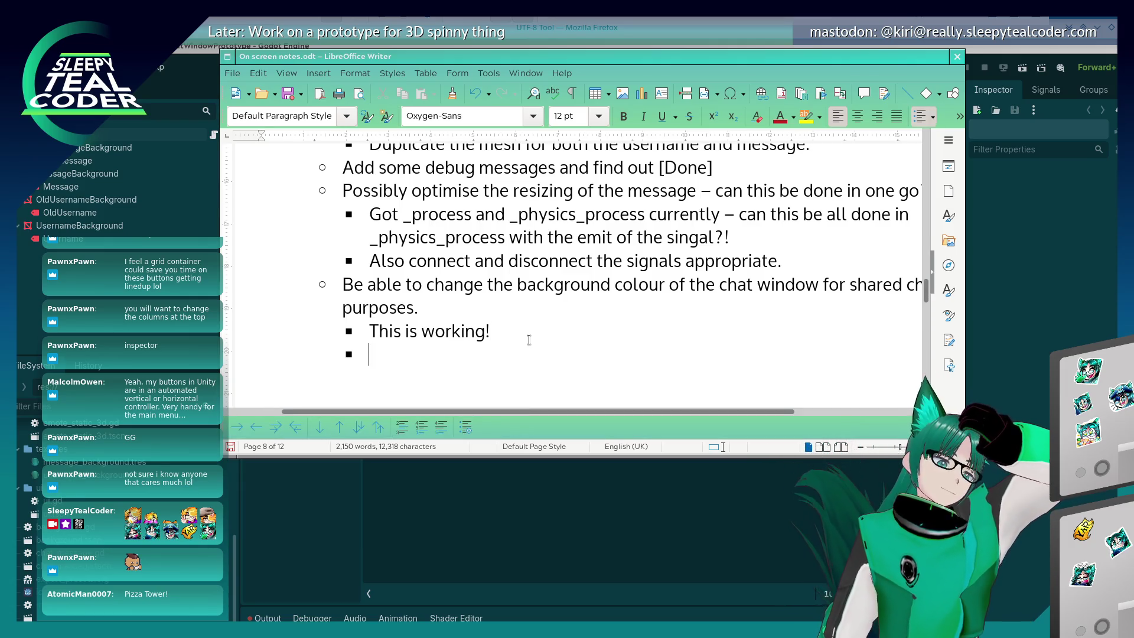
pyautogui.press('BackSpace')
pyautogui.press('BackSpace')
pyautogui.hotkey('ctrl', 'z')
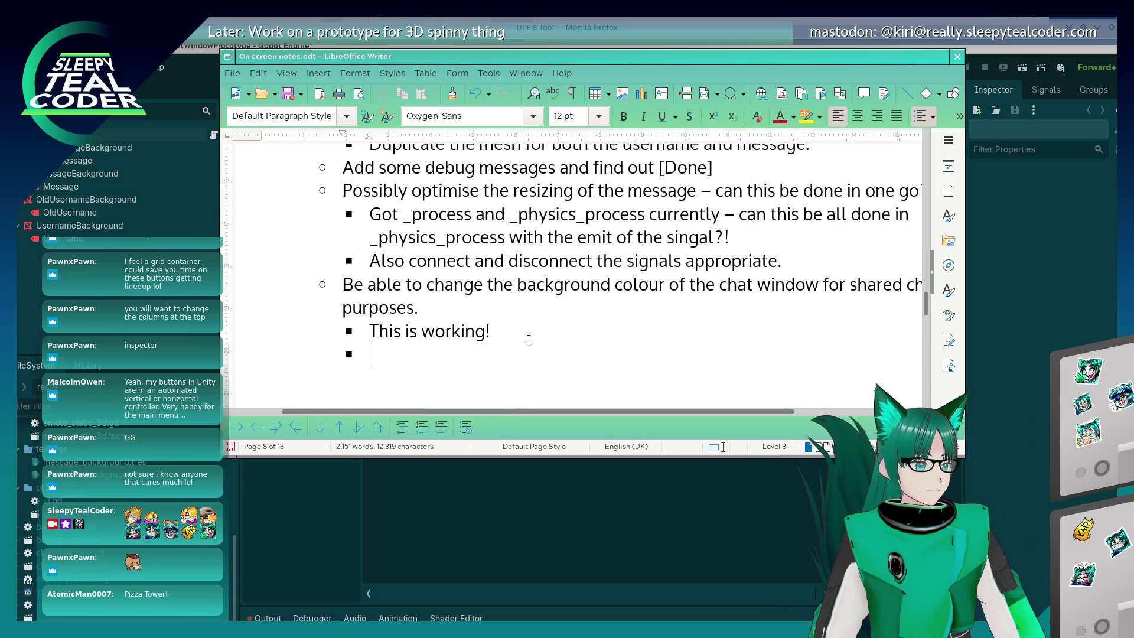
pyautogui.hotkey('shift', 'Tab')
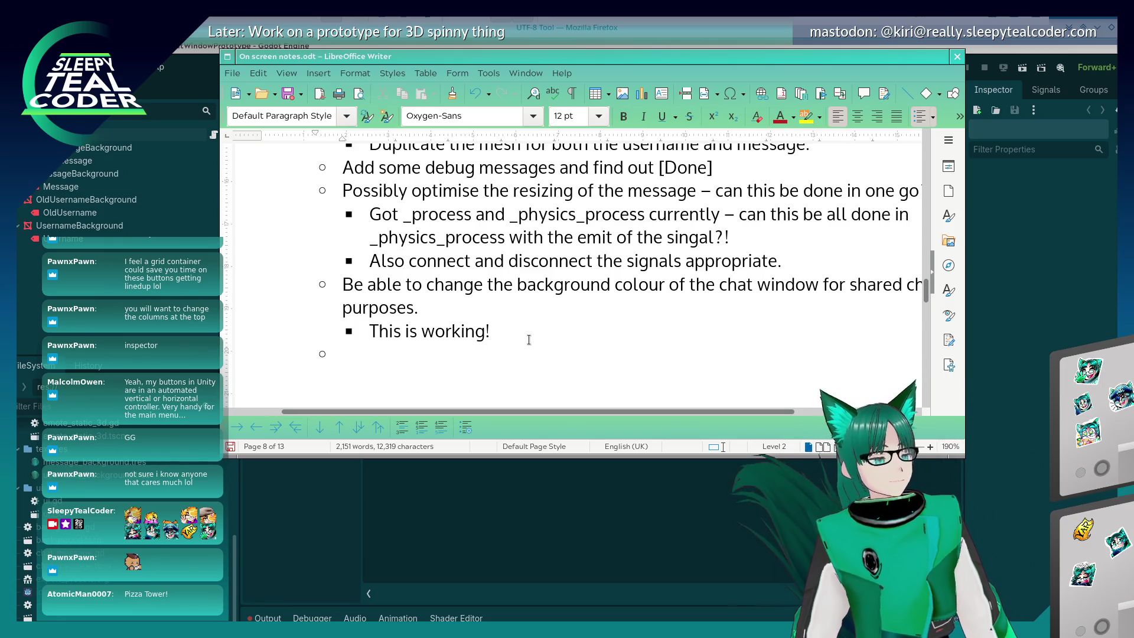
# Note that the Unicode Private Use Area could map 0xF101 and 0xF102 to emotes, then start a sub-bullet
pyautogui.write('Can use Unid')
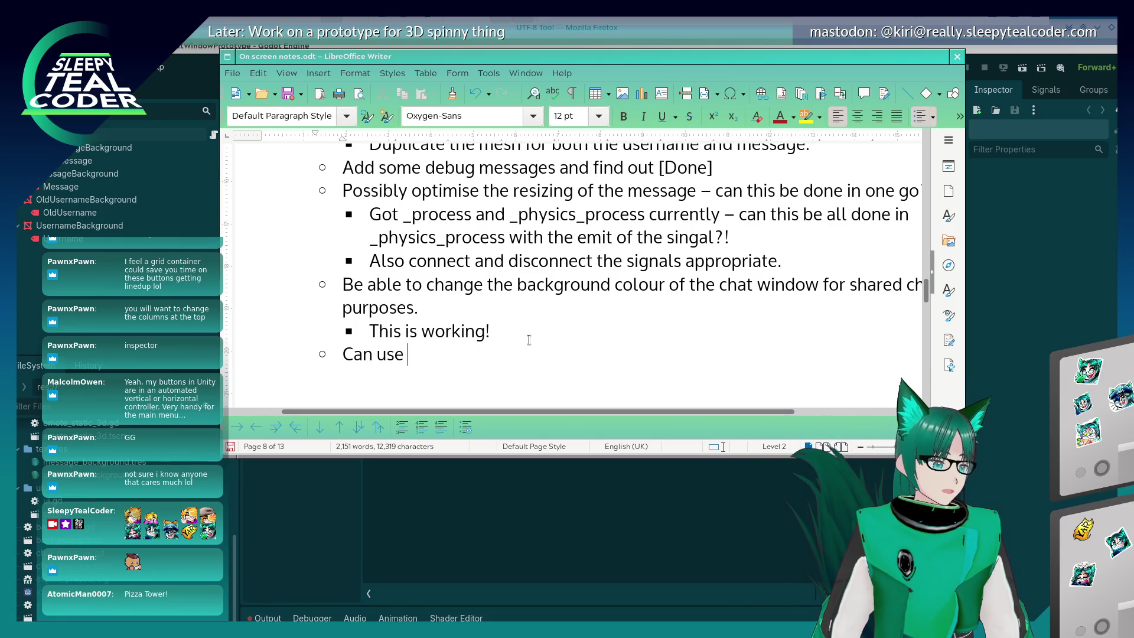
pyautogui.press('BackSpace')
pyautogui.write('code Pr')
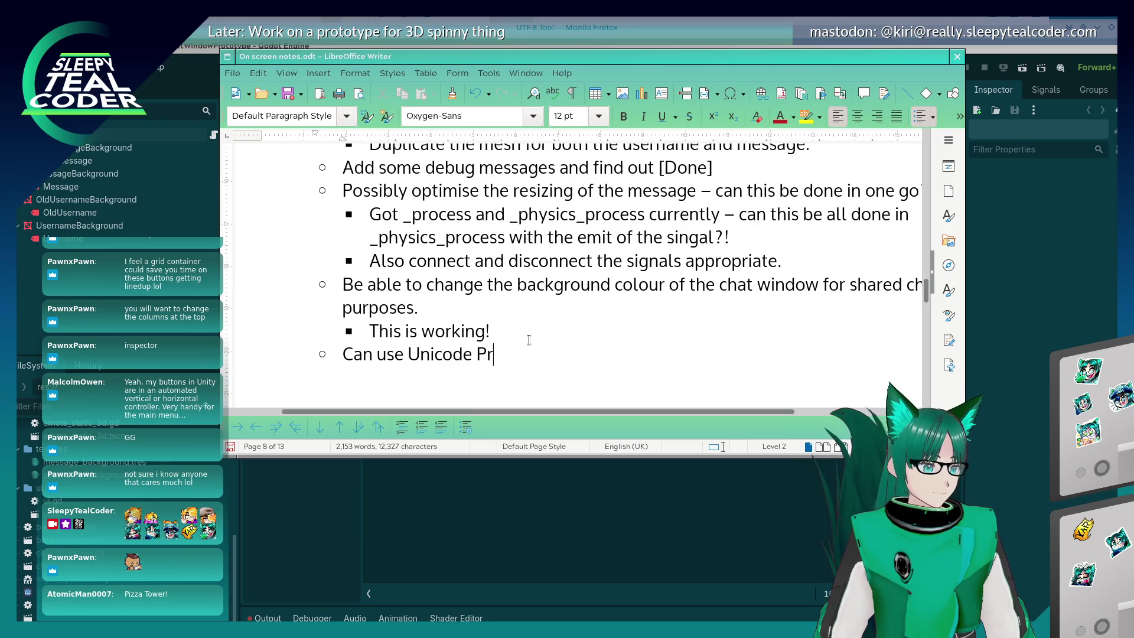
pyautogui.write('ivate Use Are')
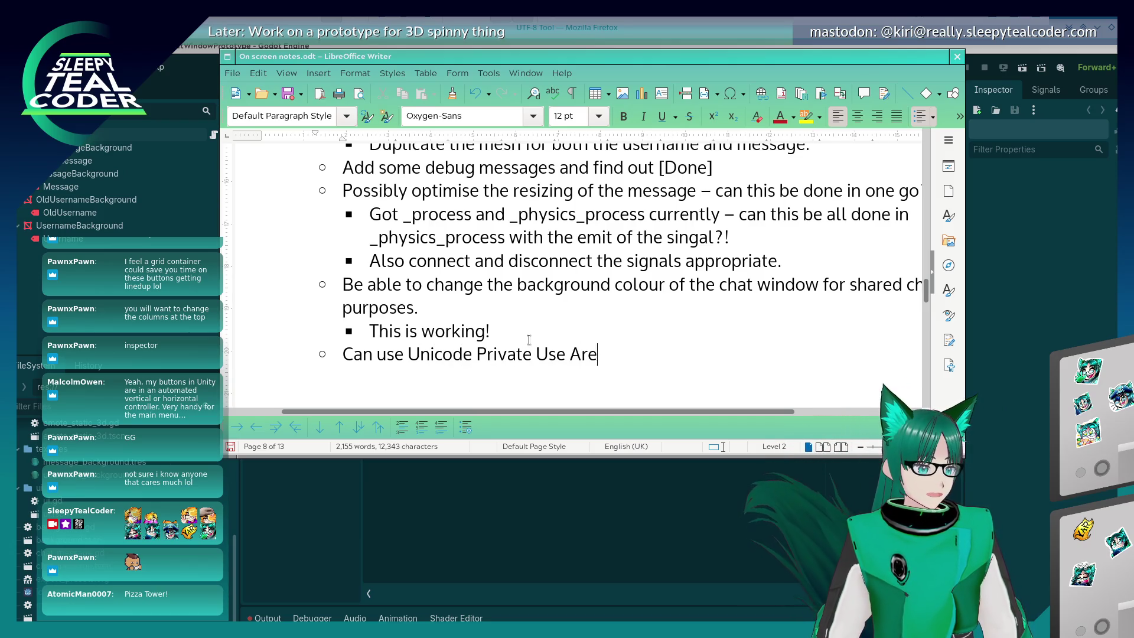
pyautogui.write('a for fun things (')
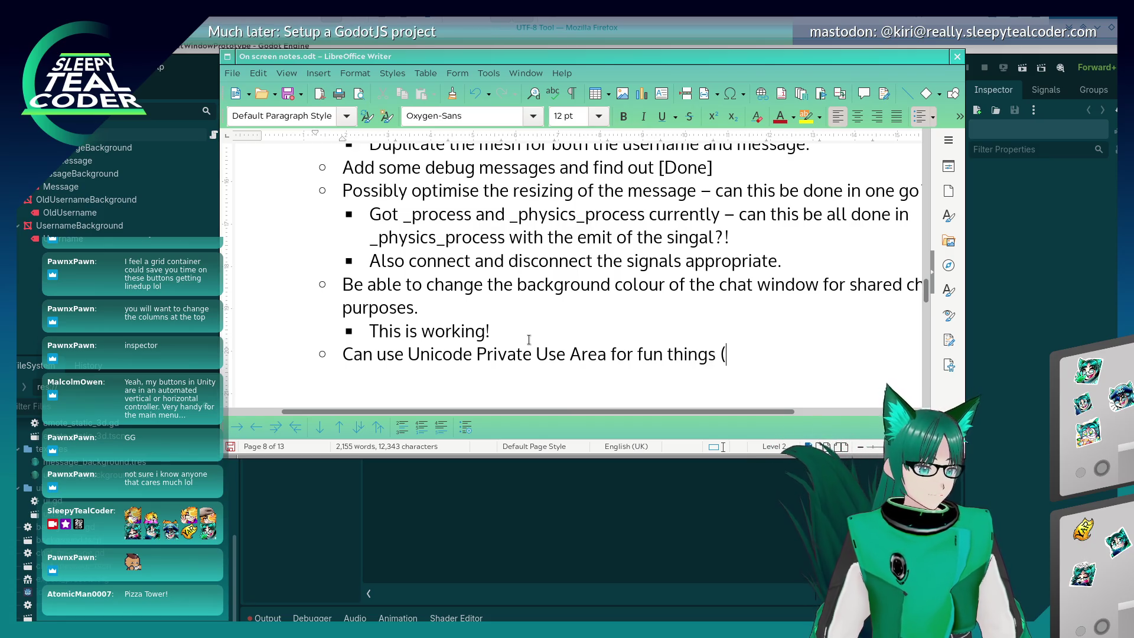
pyautogui.write('e.g. F')
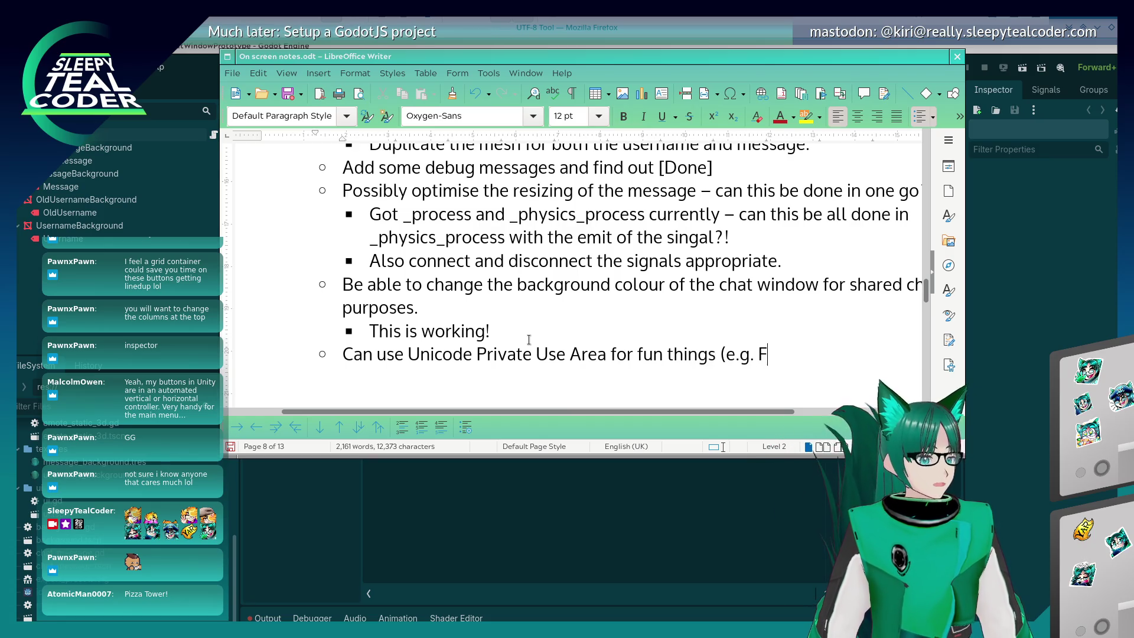
pyautogui.write('101 -> Emote 1, F')
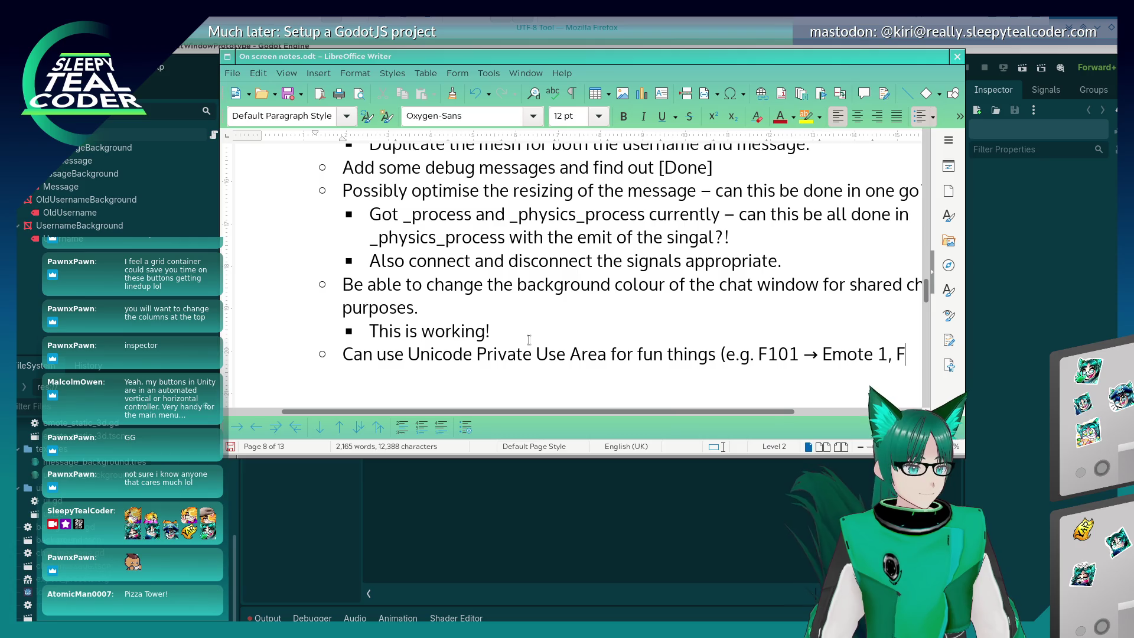
pyautogui.press('Left')
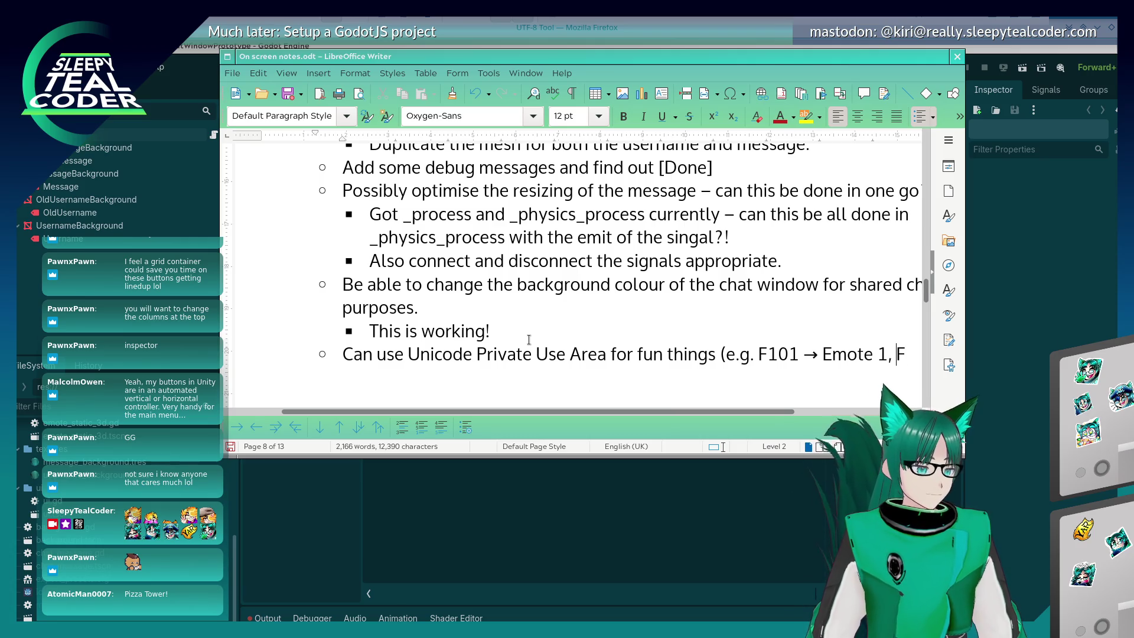
pyautogui.write('0x')
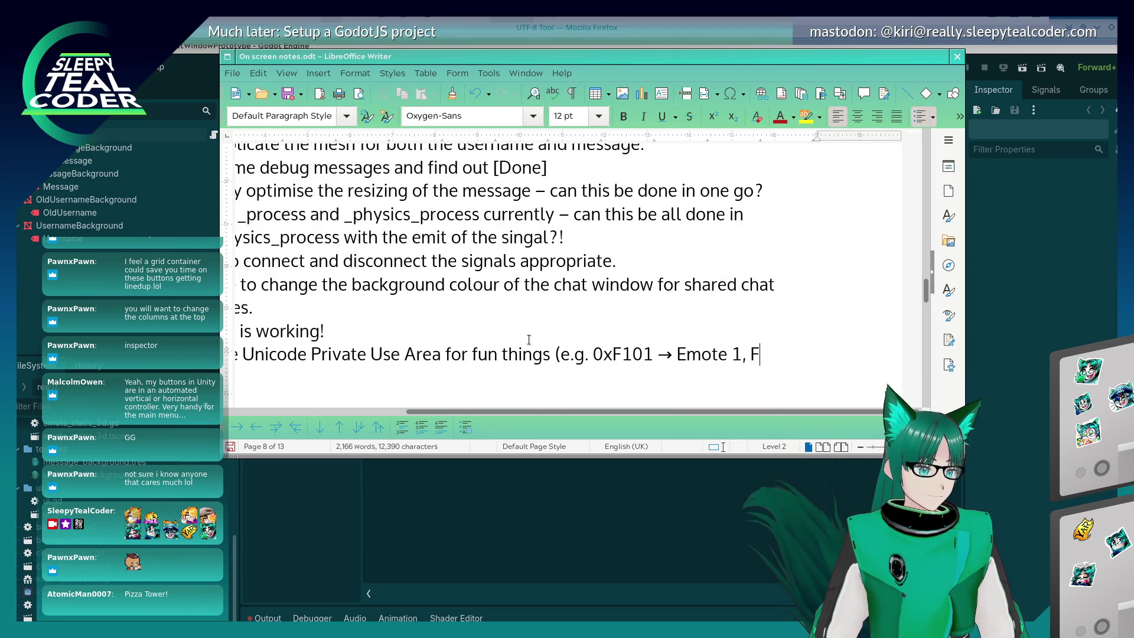
pyautogui.press('End')
pyautogui.press('BackSpace')
pyautogui.write('0xF')
pyautogui.write('102')
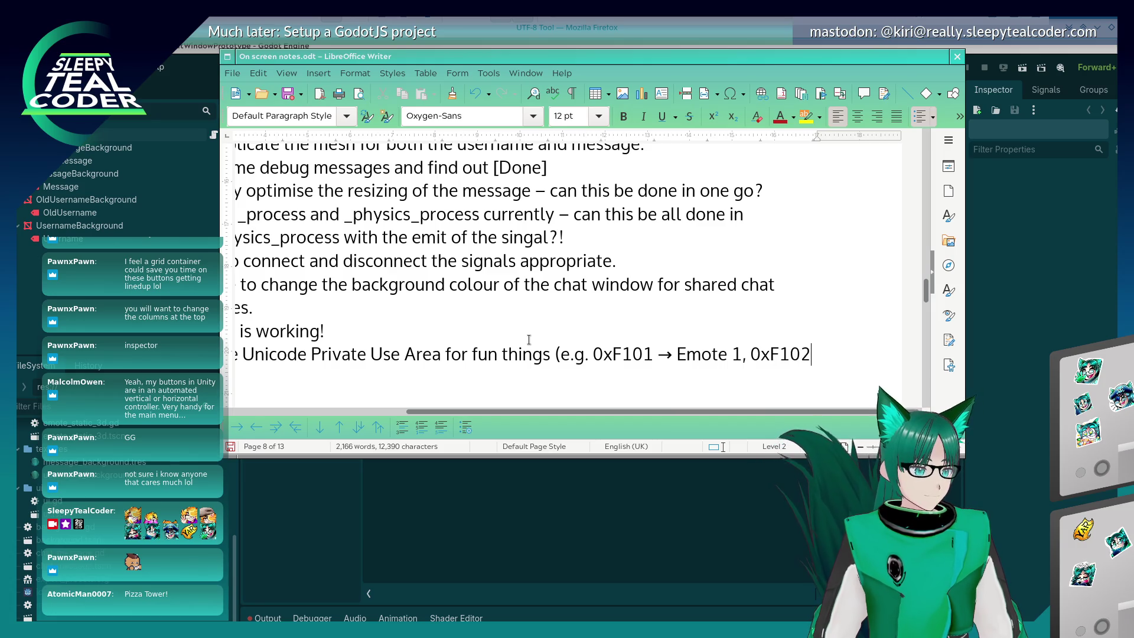
pyautogui.write(' -> Emote 2, etc).')
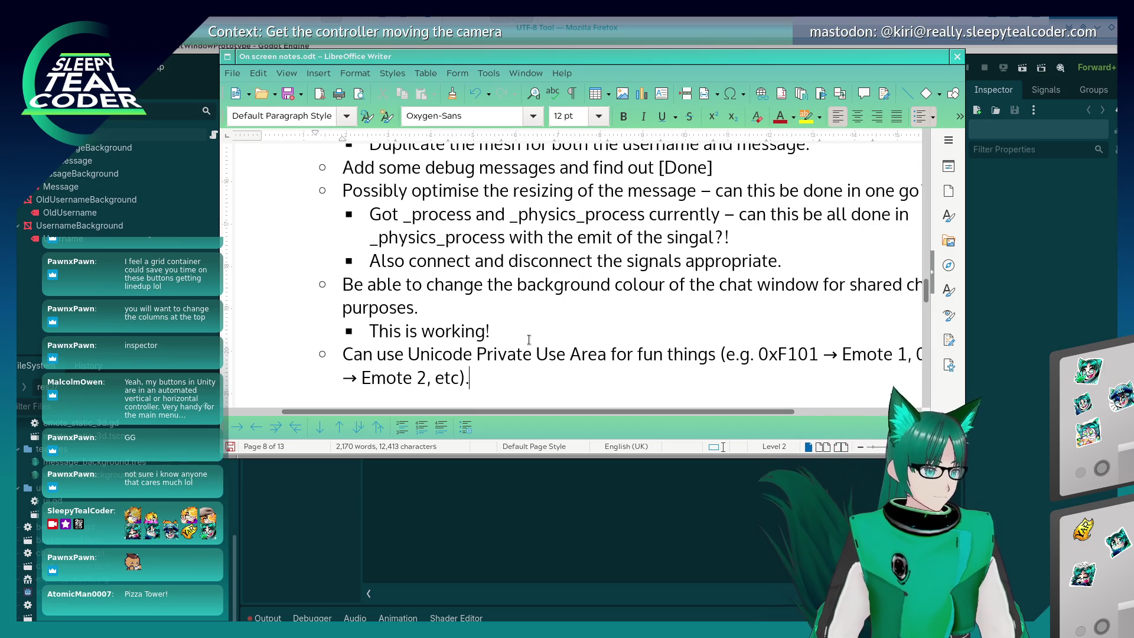
pyautogui.press('Return')
pyautogui.press('Tab')
# Add the sub-point 'Look at loading in an emote based on the code.' and start another
pyautogui.write('ook ')
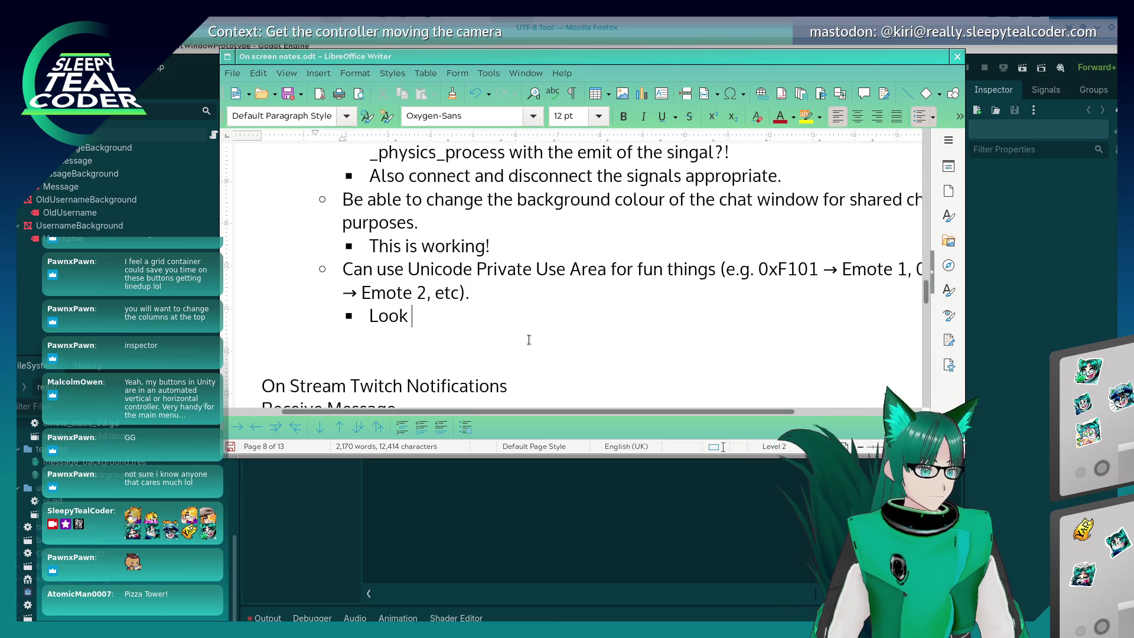
pyautogui.write('at loading in an amo')
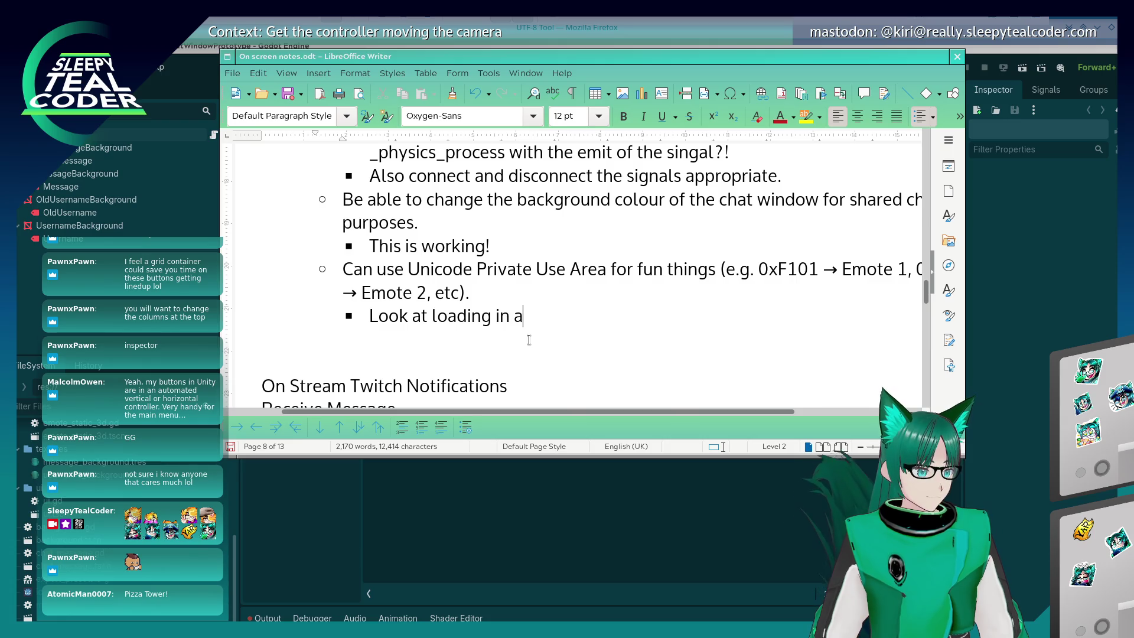
pyautogui.press('BackSpace')
pyautogui.press('BackSpace')
pyautogui.press('BackSpace')
pyautogui.write('emote based on the code.')
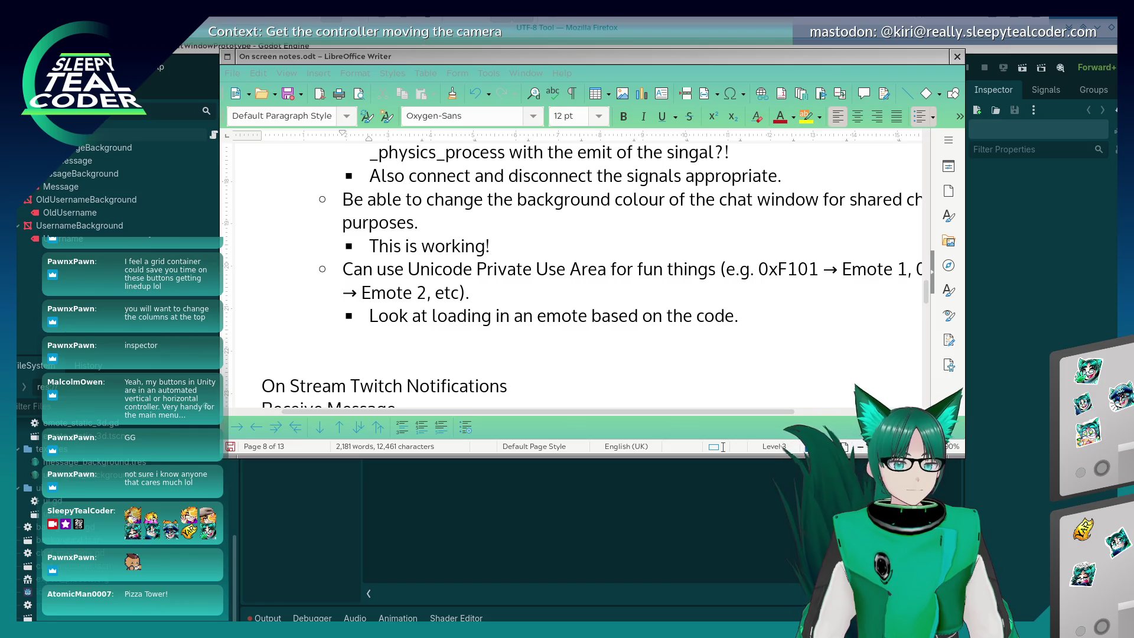
pyautogui.click(762, 313)
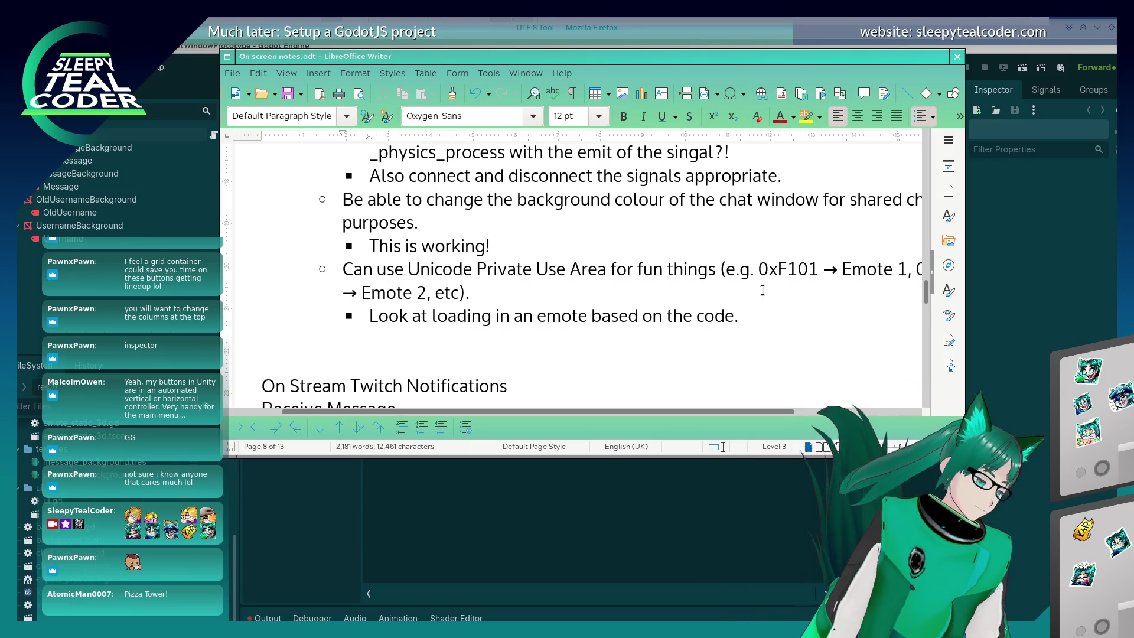
pyautogui.press('Return')
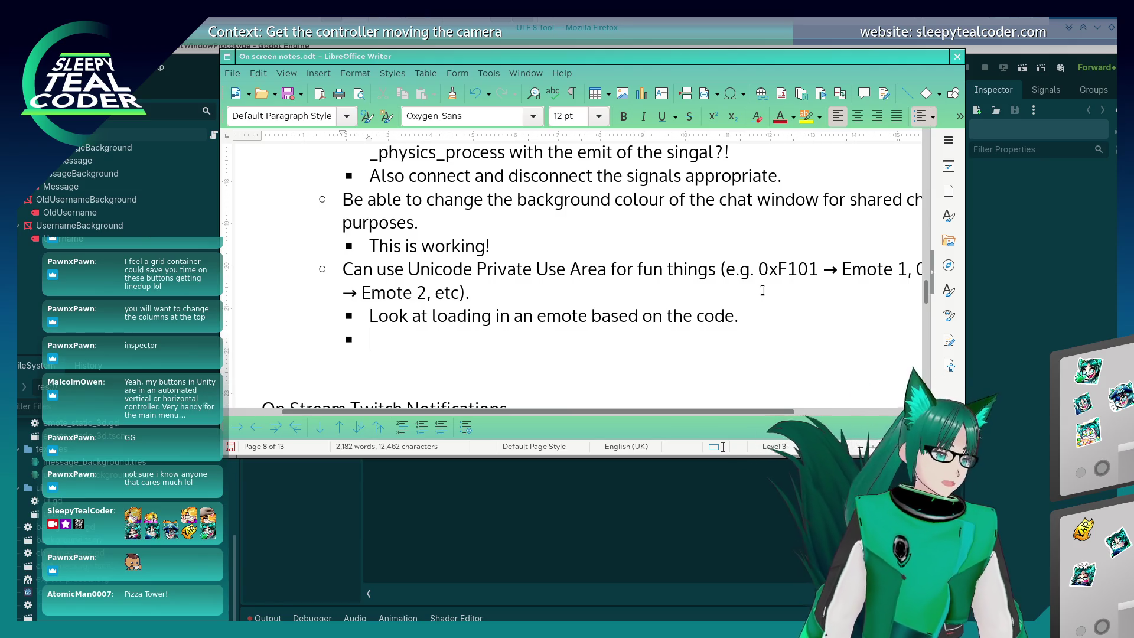
# Change 'Unicode' to 'Unicode/UTF-8' and add the 'Using existing loading code' sub-point
pyautogui.write('UTF-8')
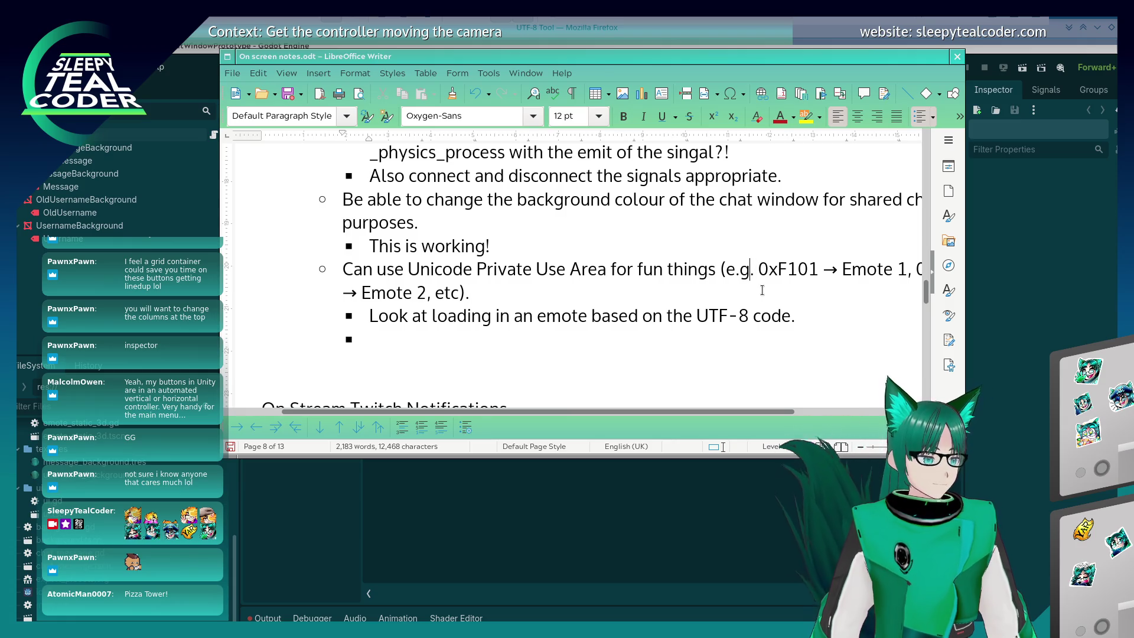
pyautogui.click(474, 270)
pyautogui.write('/UTF-8')
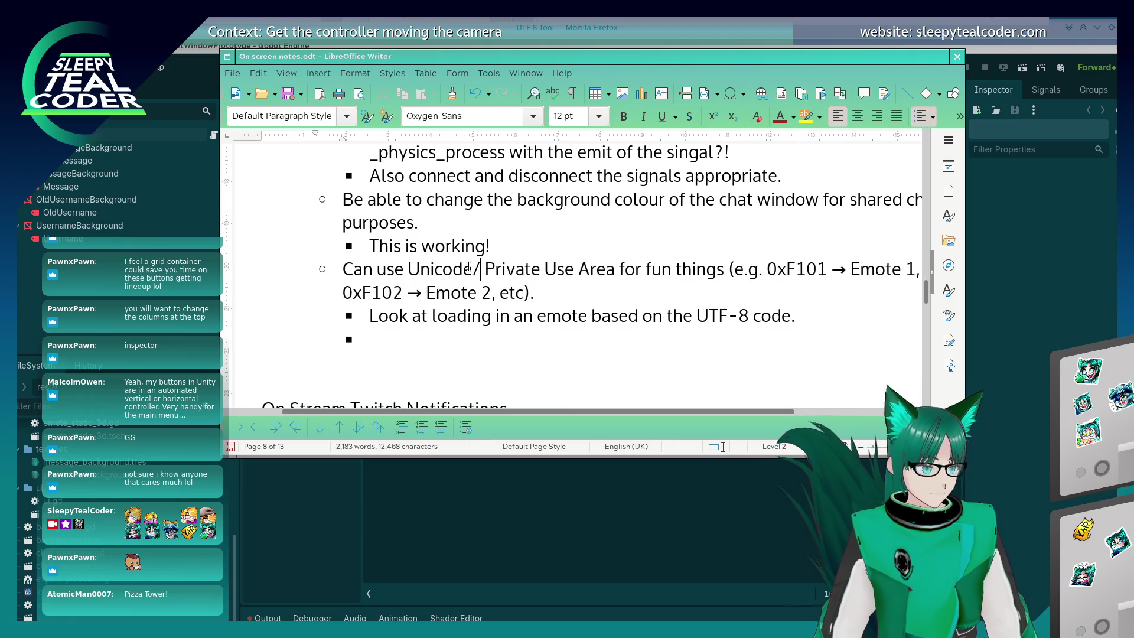
pyautogui.press('Down')
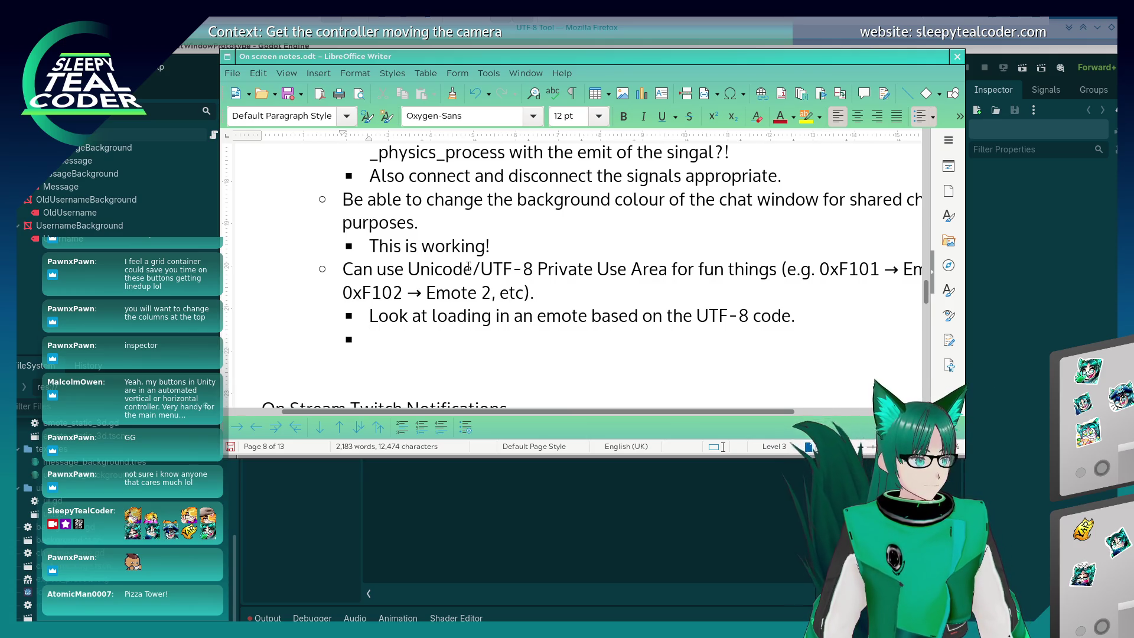
pyautogui.write('Using existing ')
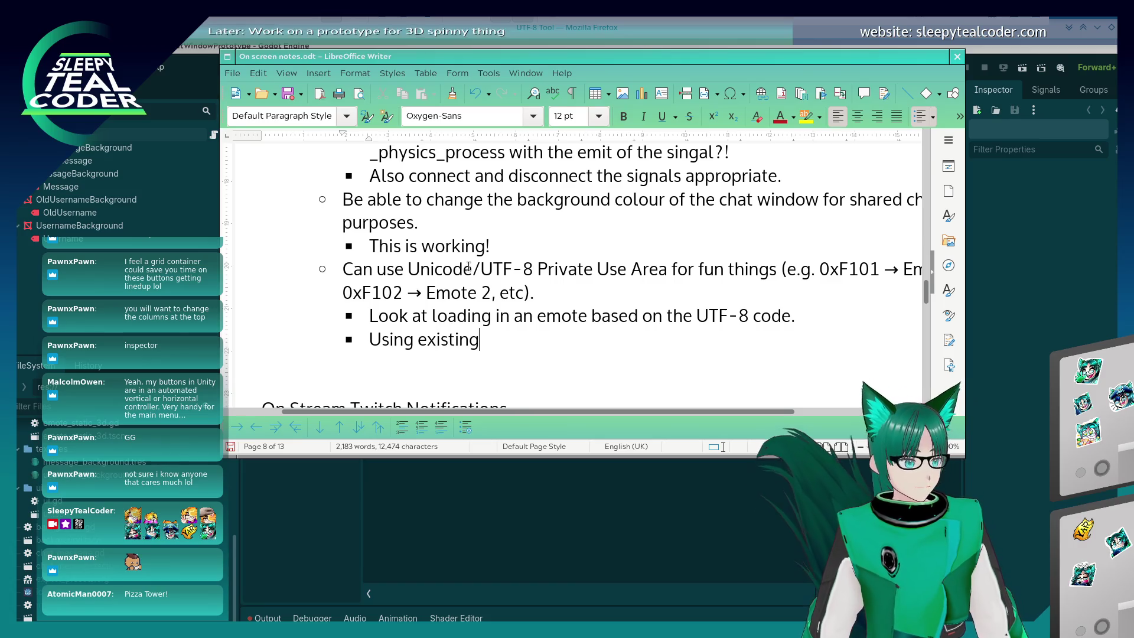
pyautogui.write('loading co')
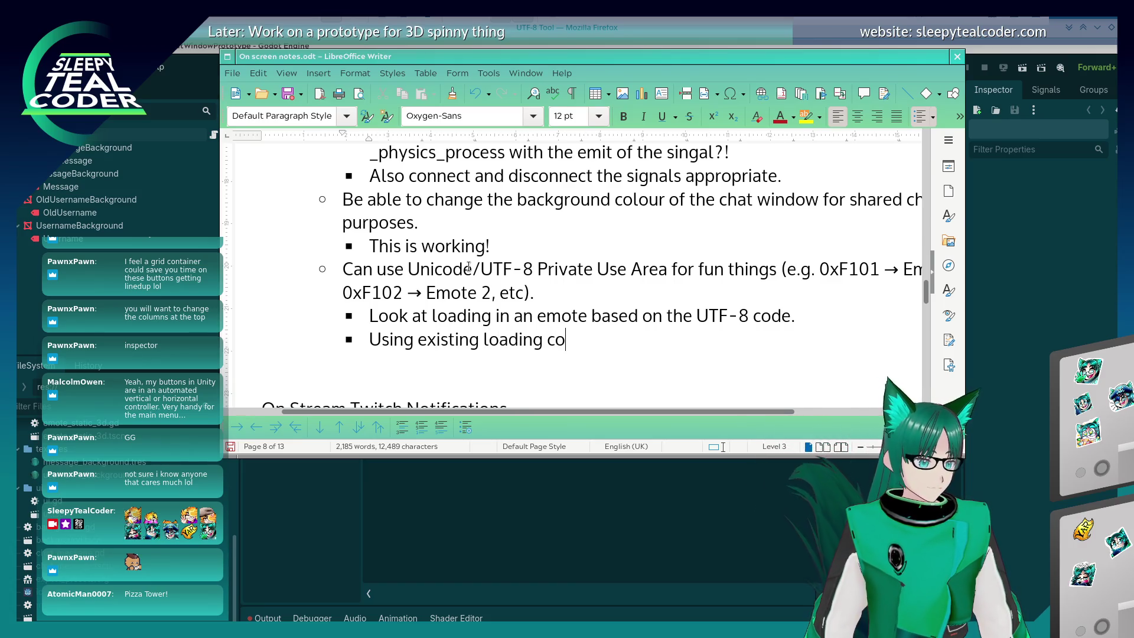
pyautogui.write('de because don')
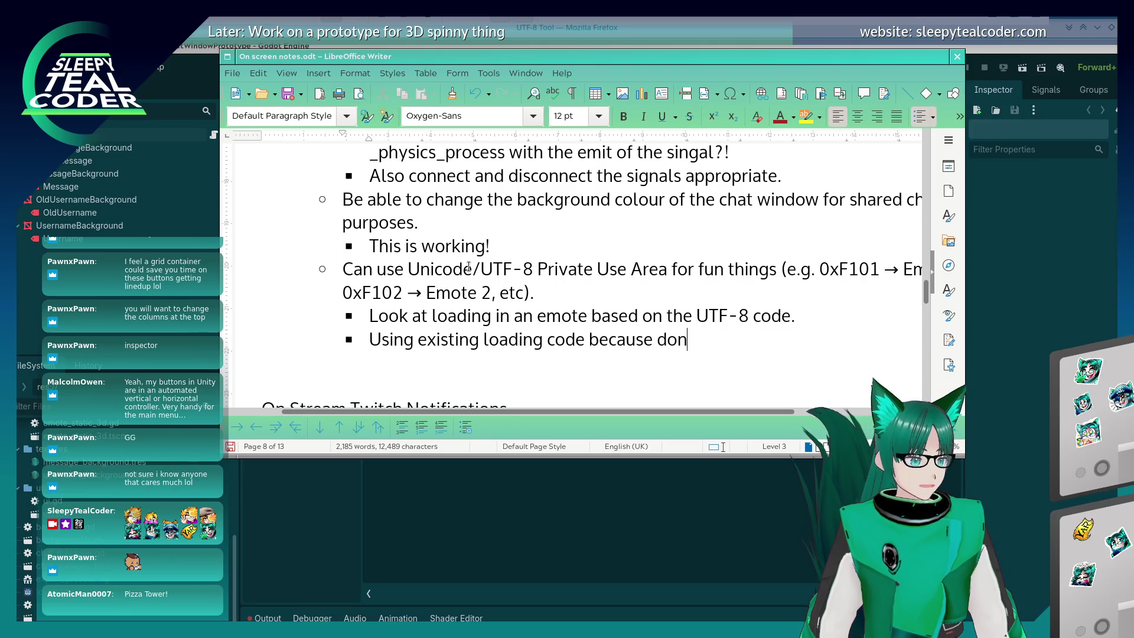
pyautogui.write("'t reinven")
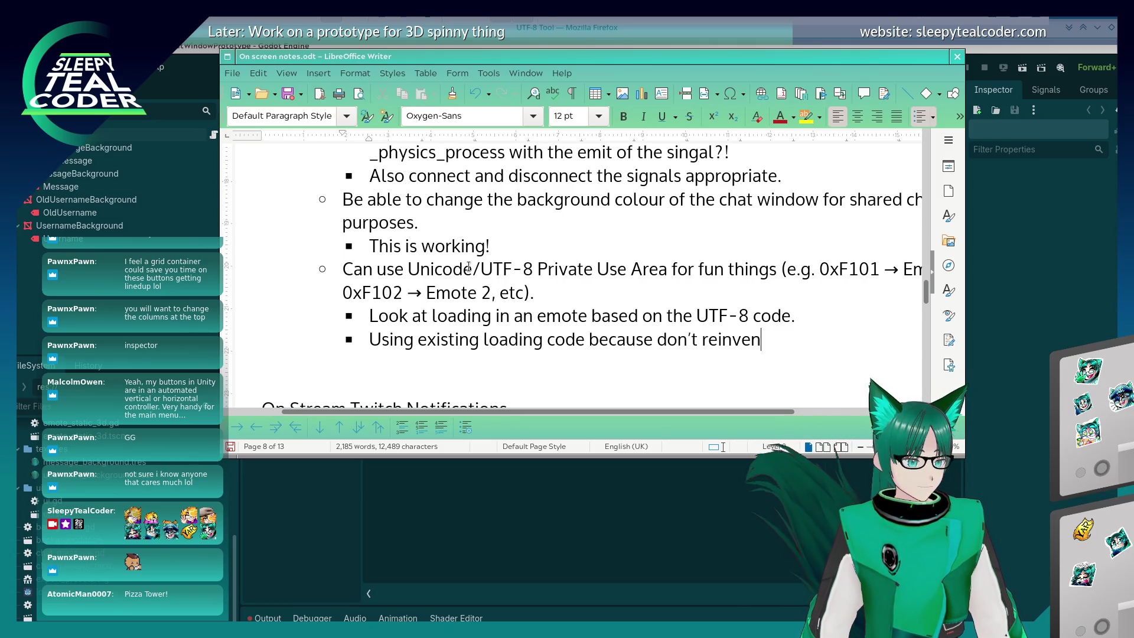
pyautogui.write('your own wheel.')
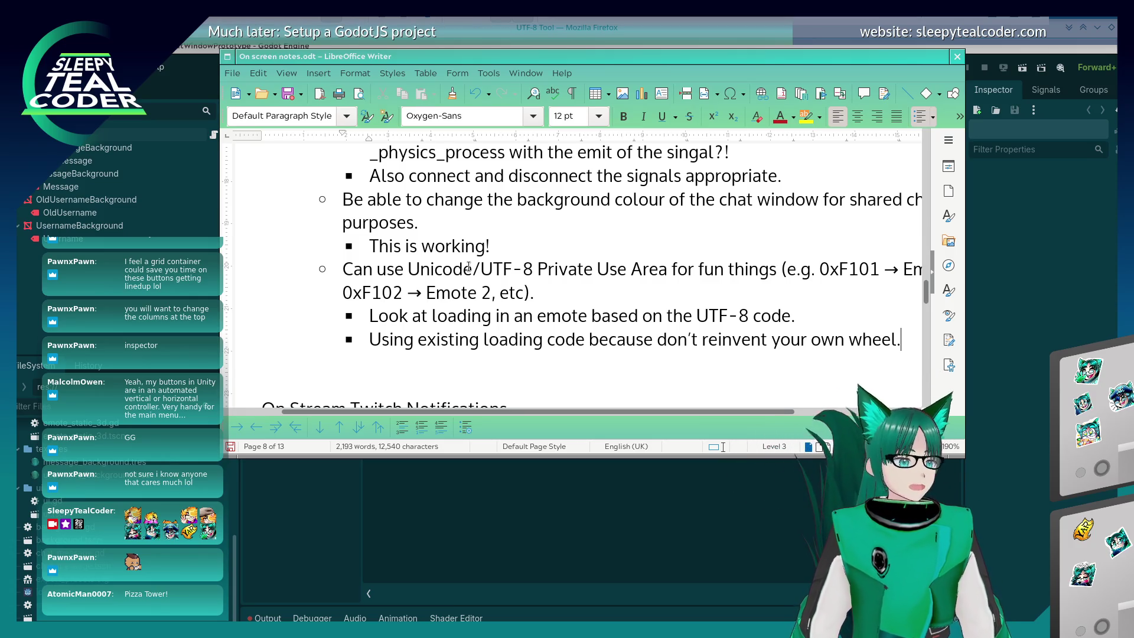
# Put the cursor in the res:// path on line 14 of the emote script, then return to the Writer notes
pyautogui.click(1029, 356)
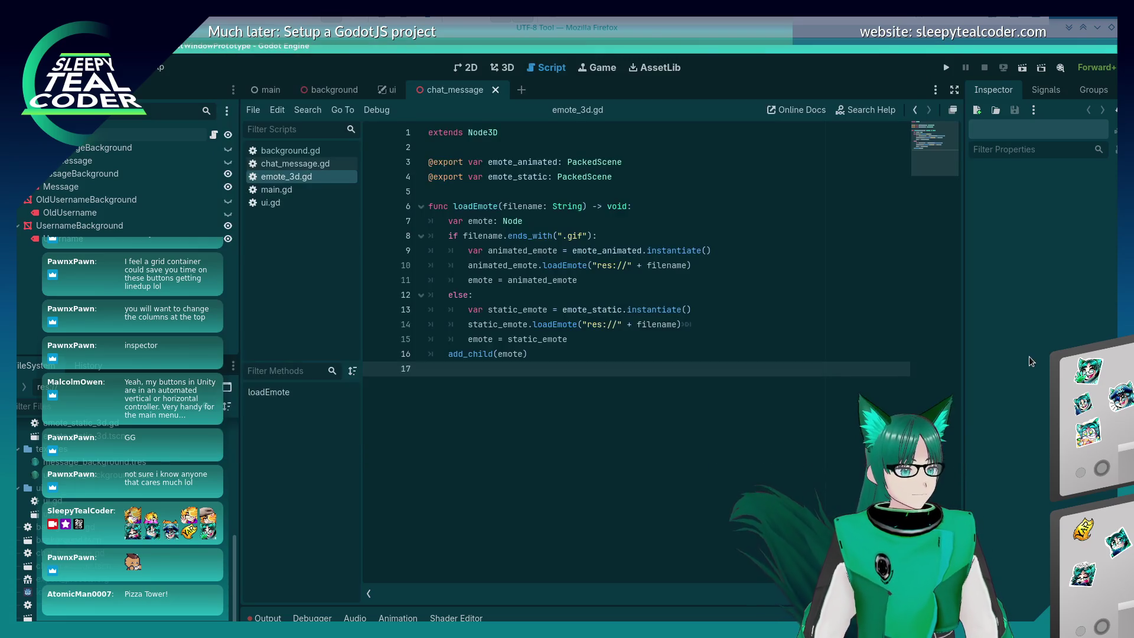
pyautogui.click(589, 323)
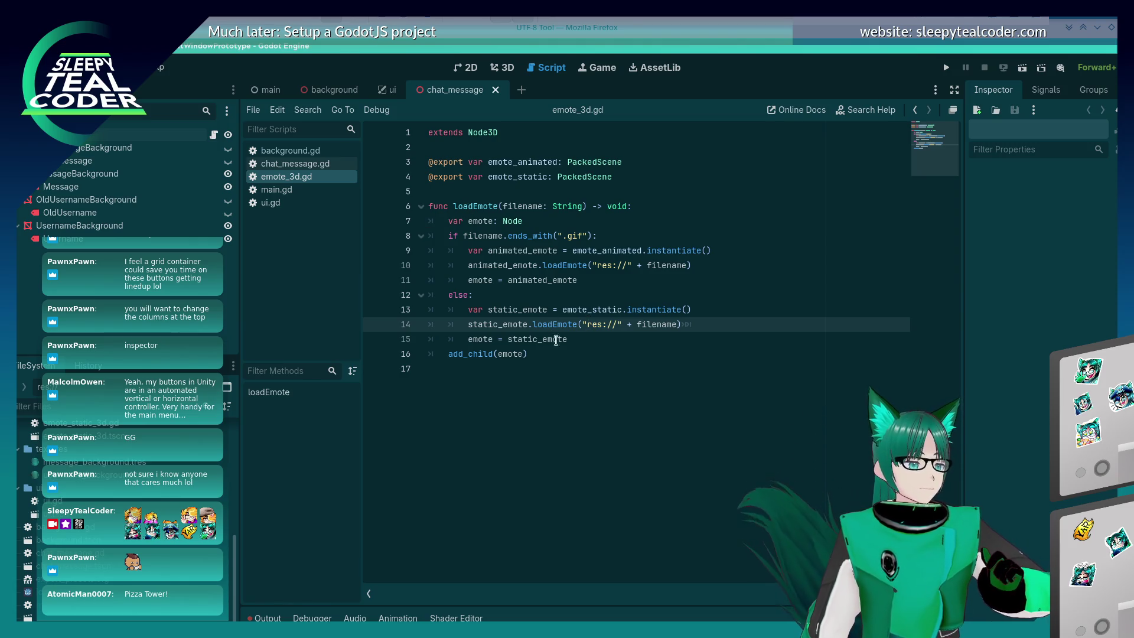
pyautogui.hotkey('alt', 'Tab')
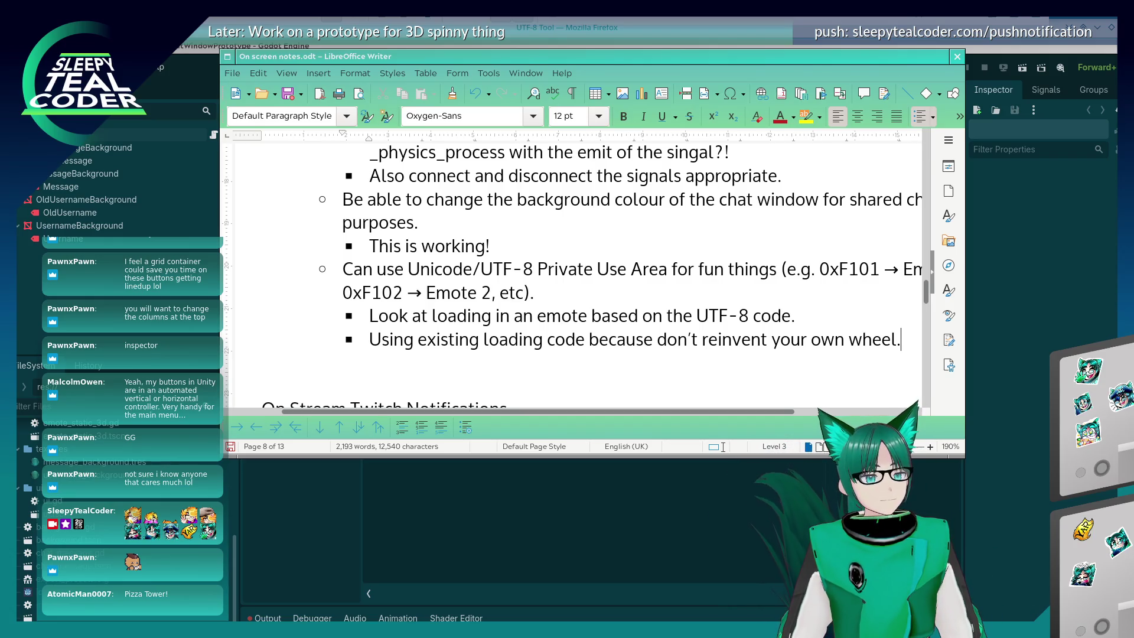
# Bring the Writer emote-loading notes back into focus to review them
pyautogui.hotkey('alt', 'Tab')
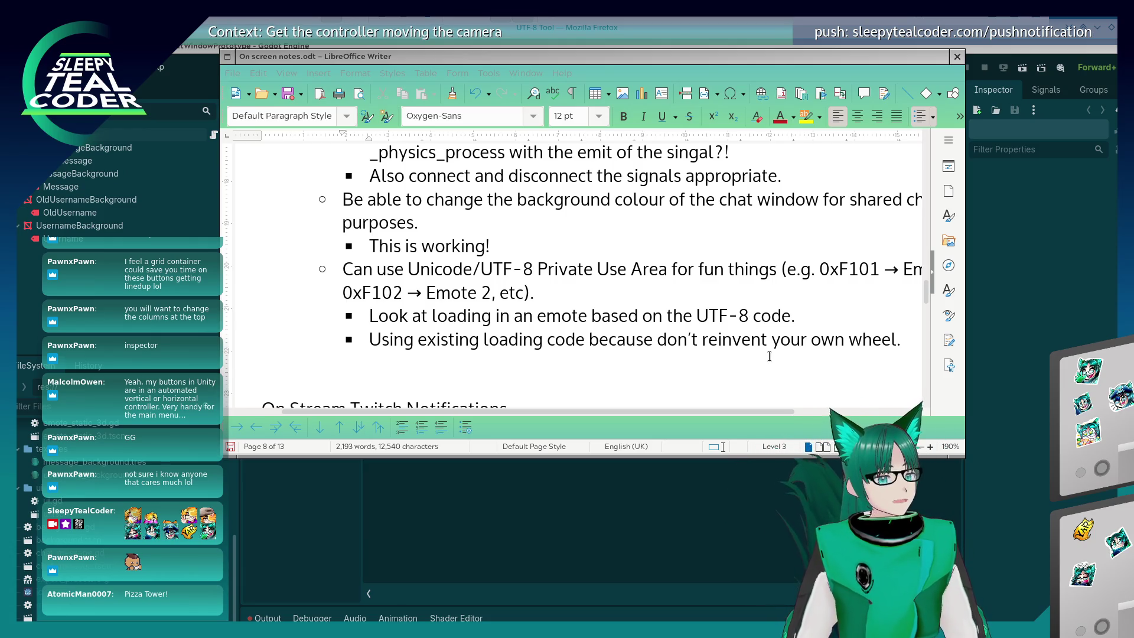
pyautogui.click(771, 342)
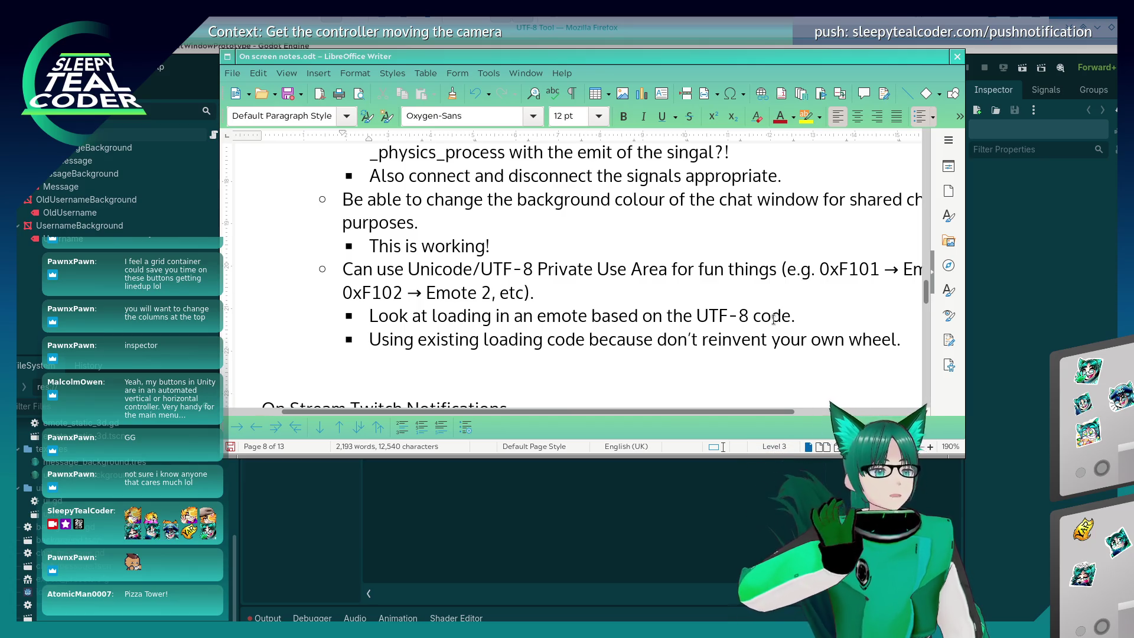
# Return to the script editor and open chat_message.gd from the script list
pyautogui.click(998, 325)
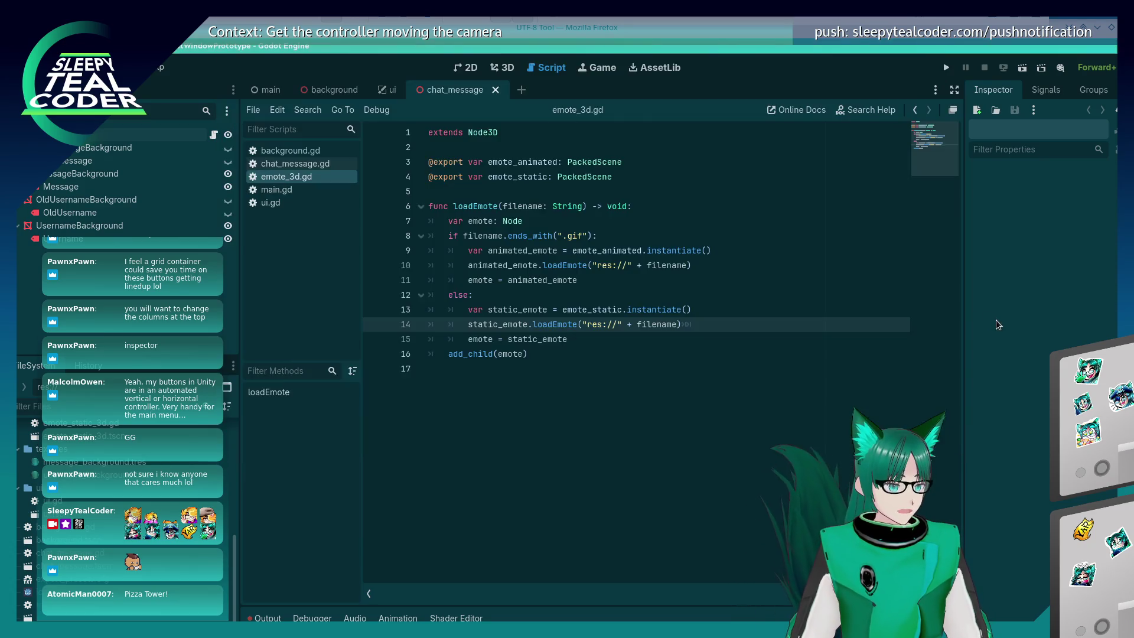
pyautogui.click(582, 343)
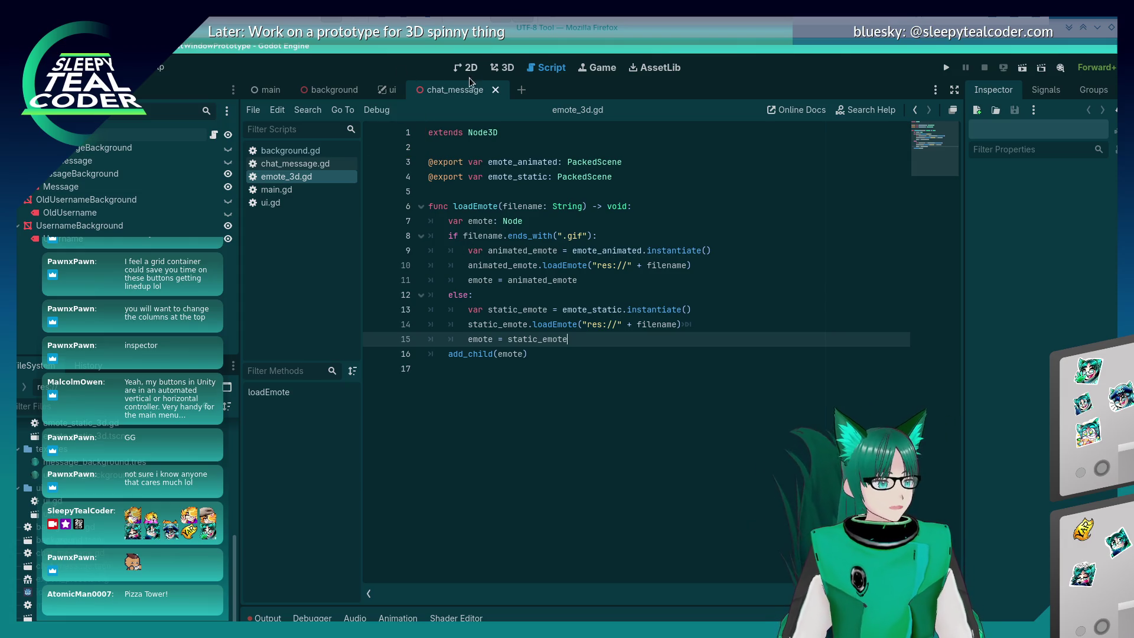
pyautogui.click(498, 73)
pyautogui.click(530, 69)
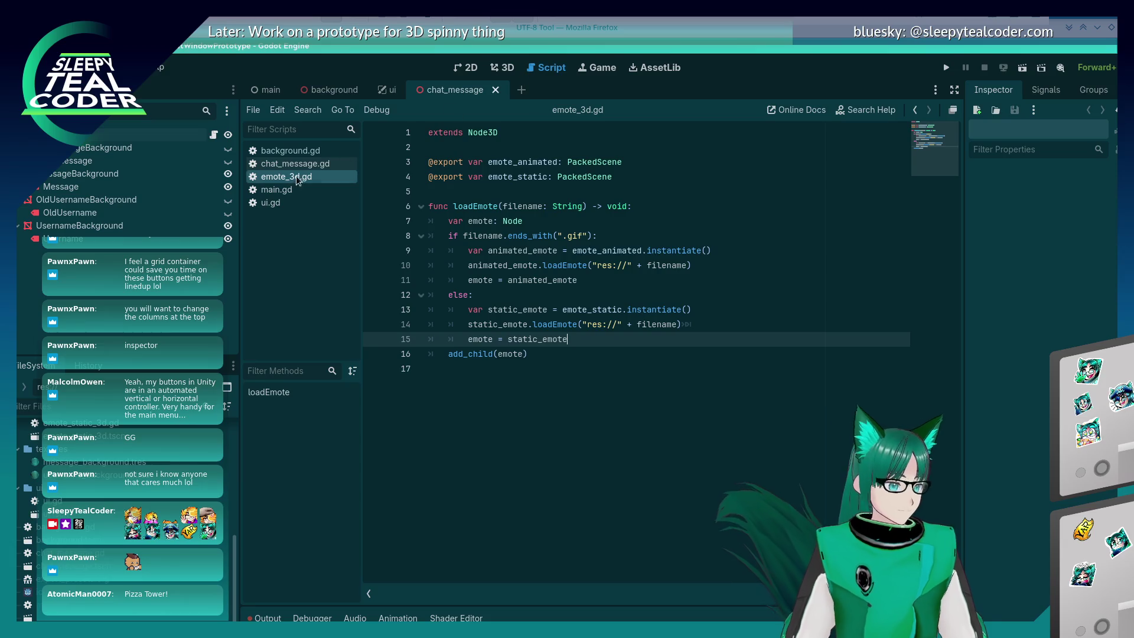
pyautogui.click(290, 190)
pyautogui.scroll(-10, 593, 476)
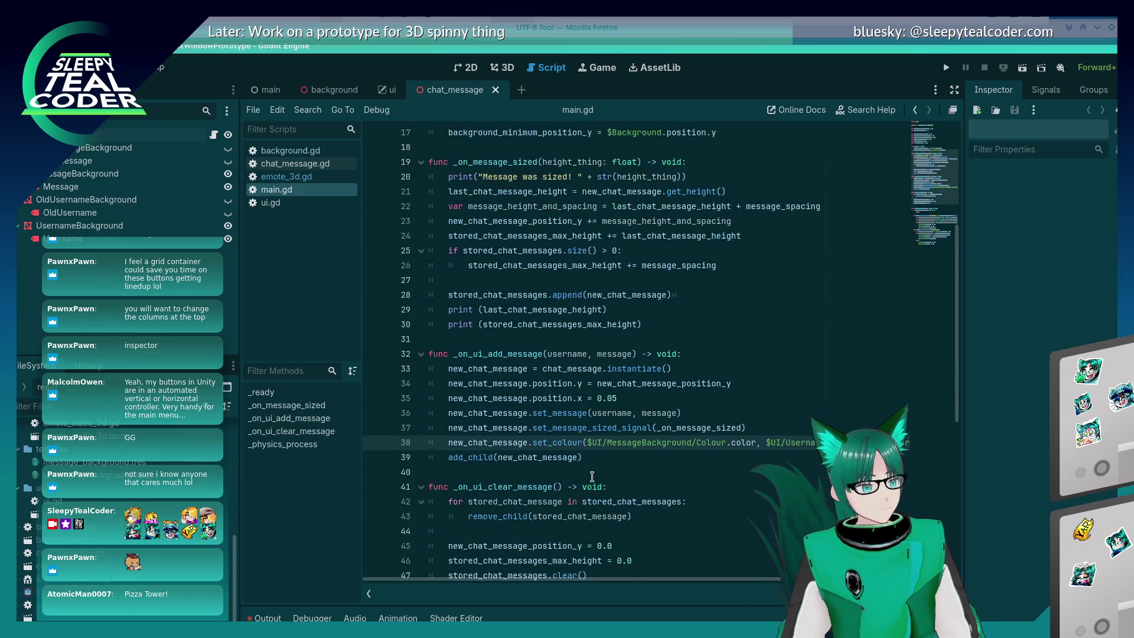
pyautogui.click(296, 164)
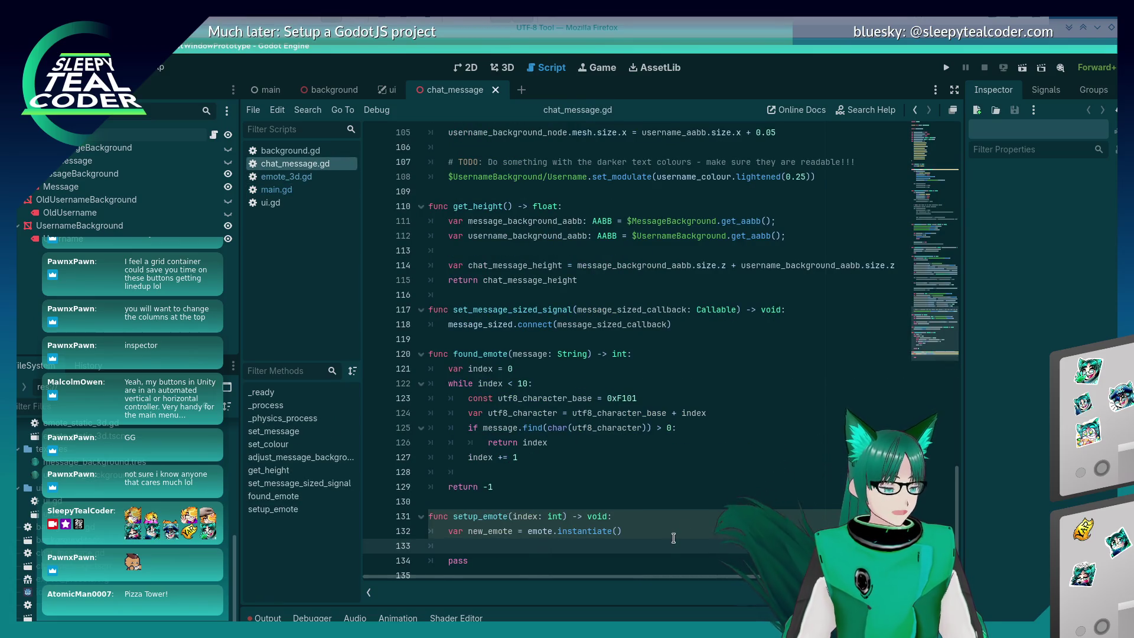
# Write emote.loadEmote("res://assets/" + emote_filenames[index]) on line 133 and save the script
pyautogui.write('emote.load')
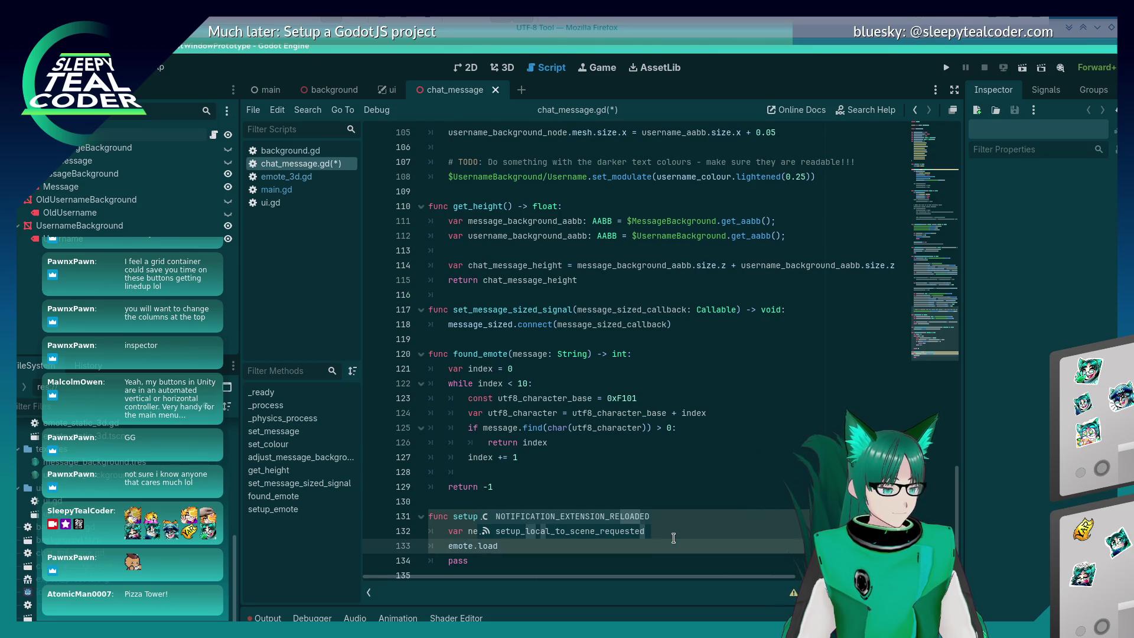
pyautogui.write('Emote(')
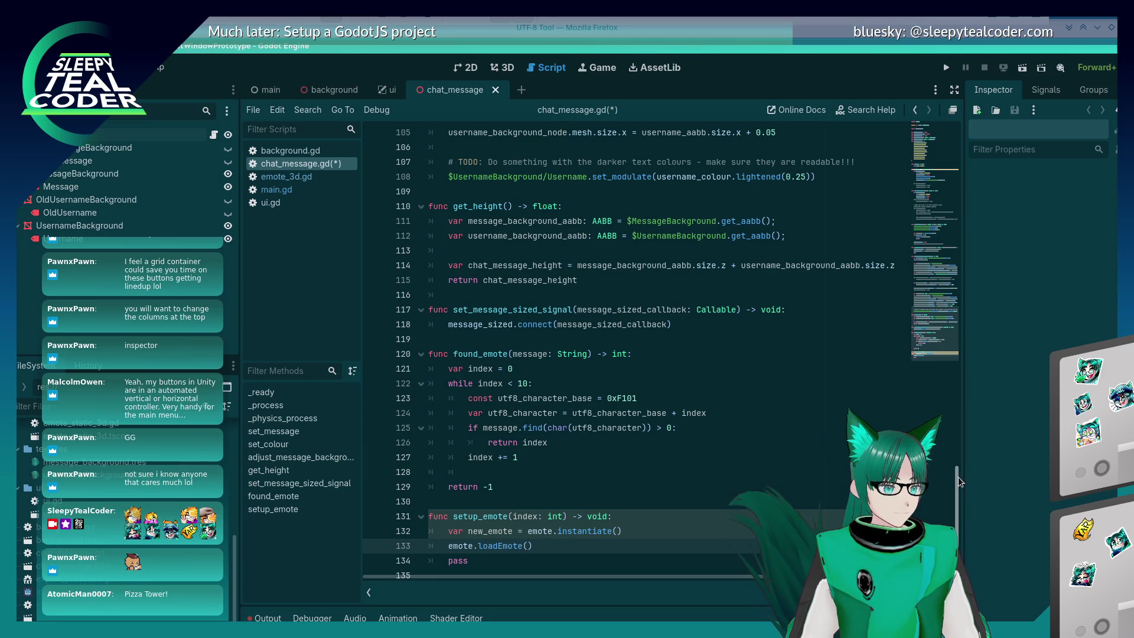
pyautogui.moveTo(959, 477)
pyautogui.mouseDown()
pyautogui.moveTo(921, 214)
pyautogui.moveTo(767, 473)
pyautogui.moveTo(537, 612)
pyautogui.mouseUp()
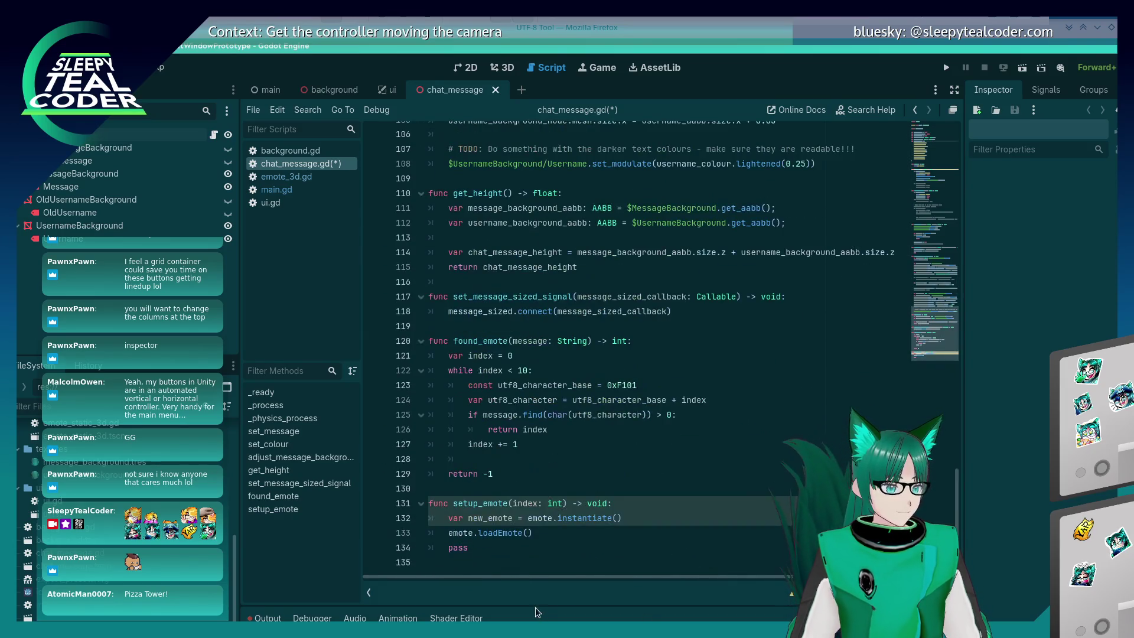
pyautogui.click(530, 532)
pyautogui.write('"res://a')
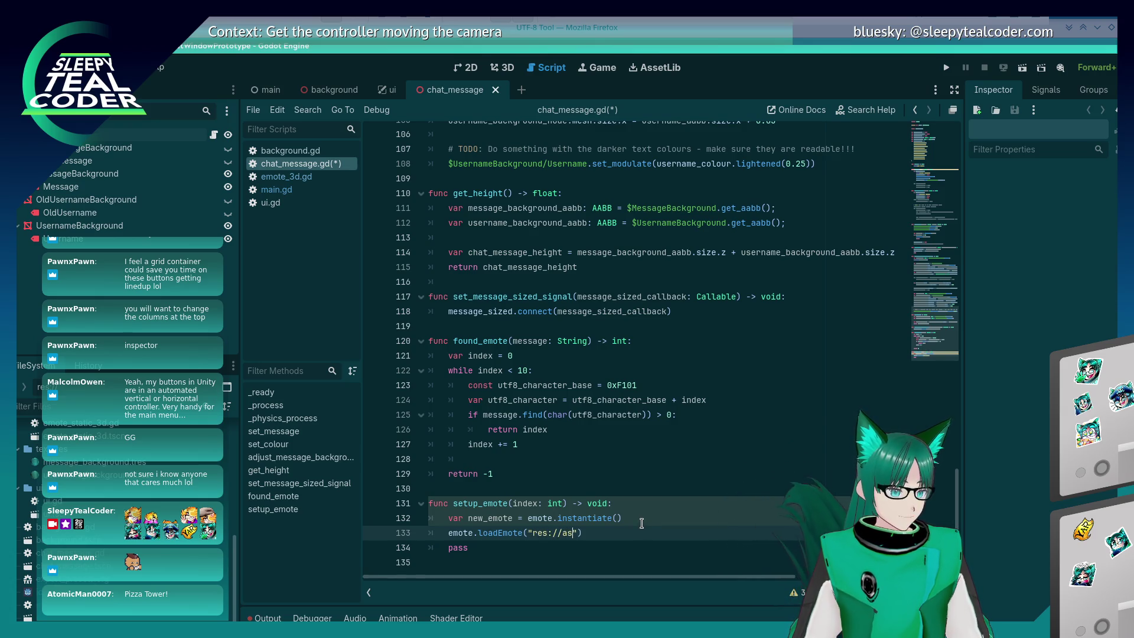
pyautogui.write('ssets/')
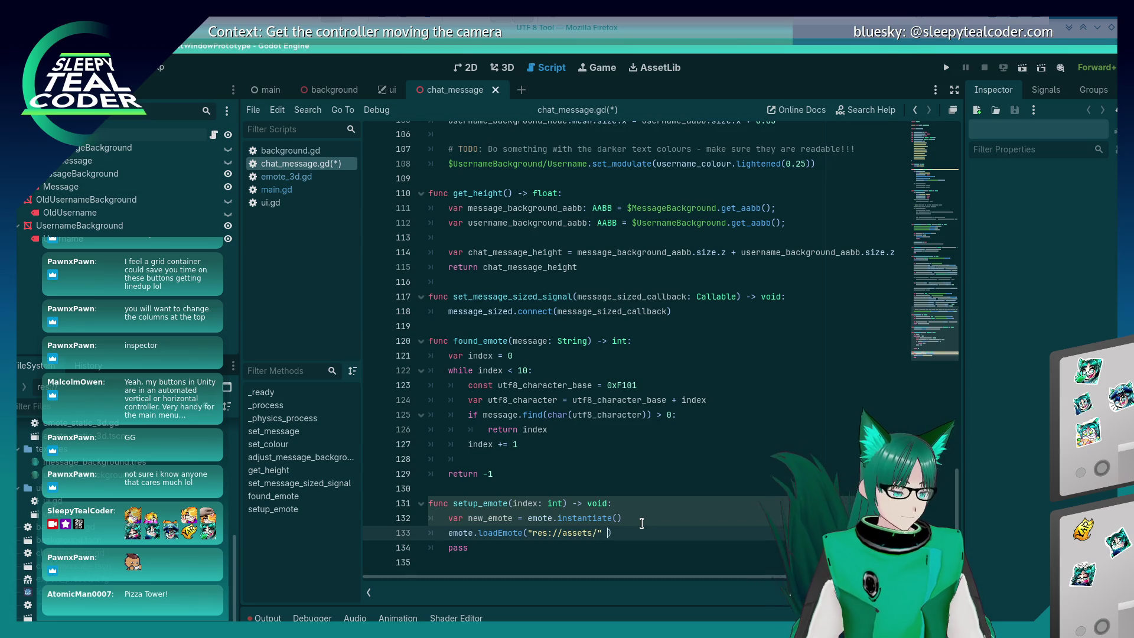
pyautogui.write('" + emote_filenames')
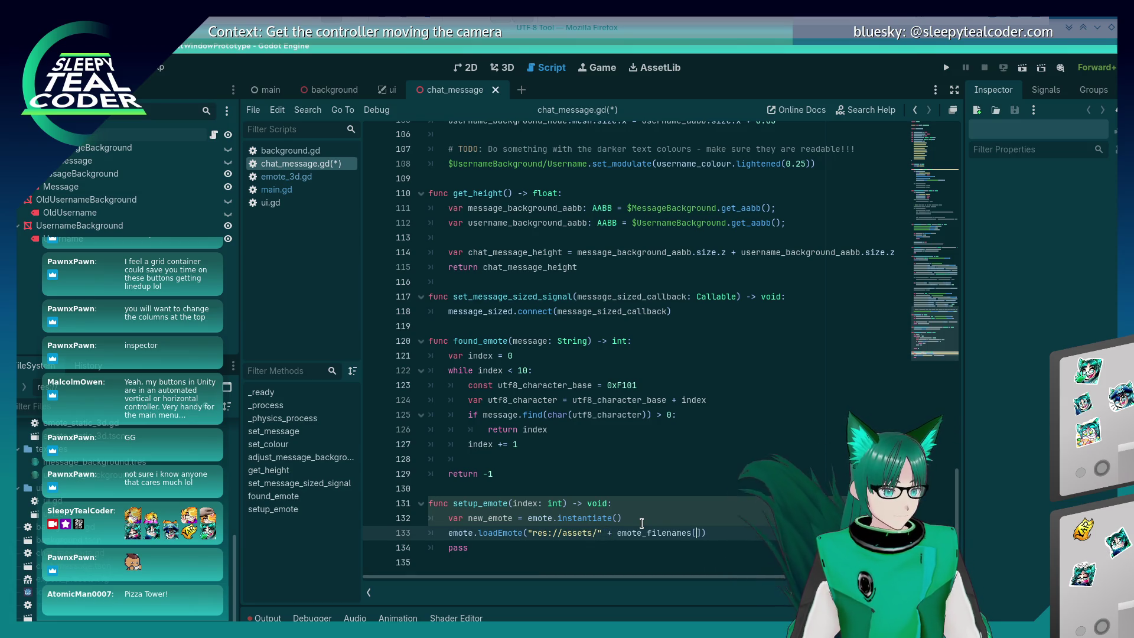
pyautogui.write('[index])')
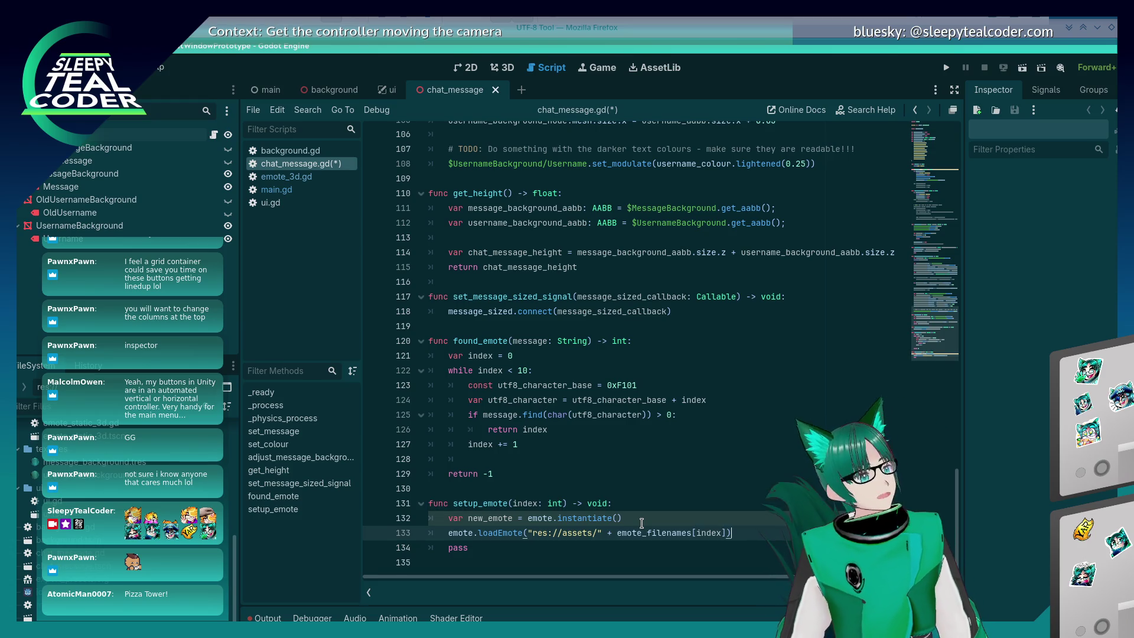
pyautogui.hotkey('ctrl', 's')
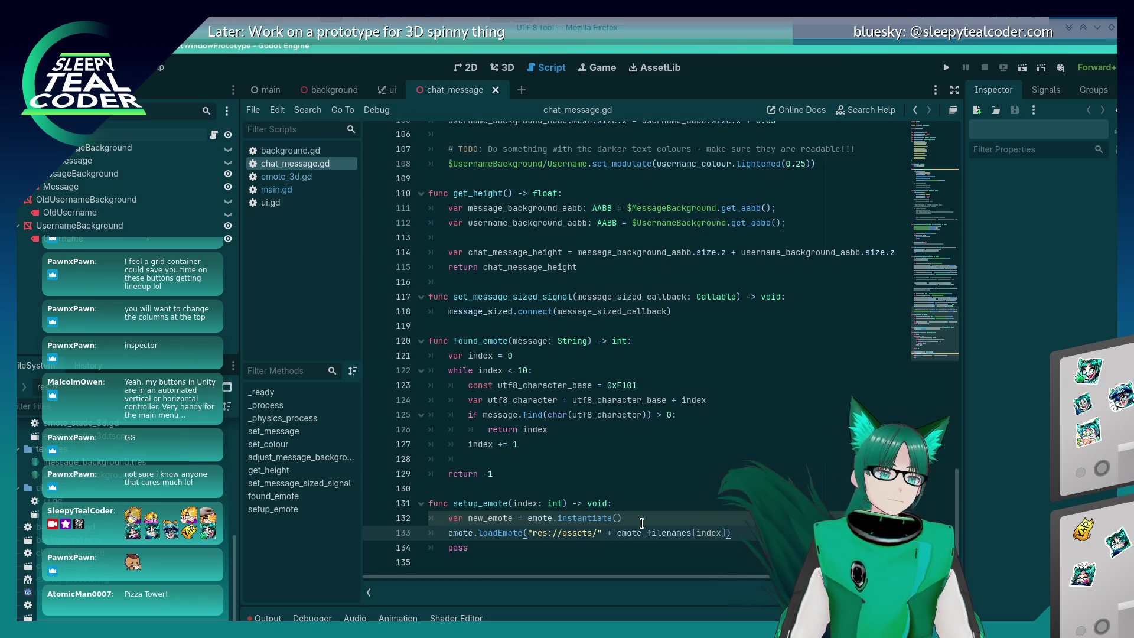
pyautogui.press('Home')
pyautogui.press('Home')
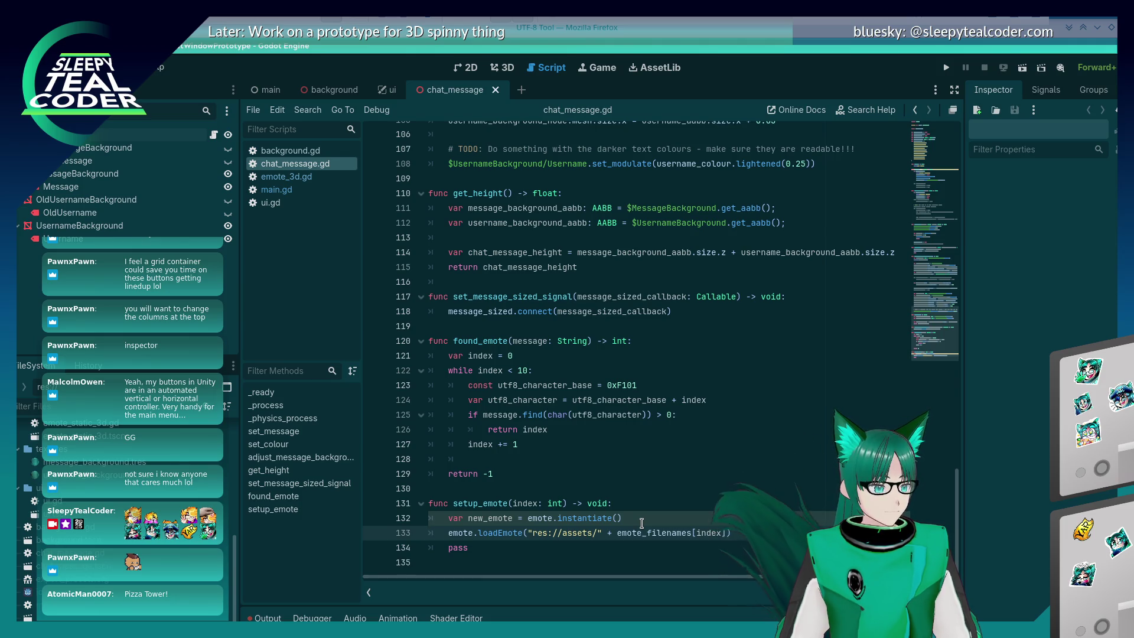
pyautogui.scroll(19, 643, 524)
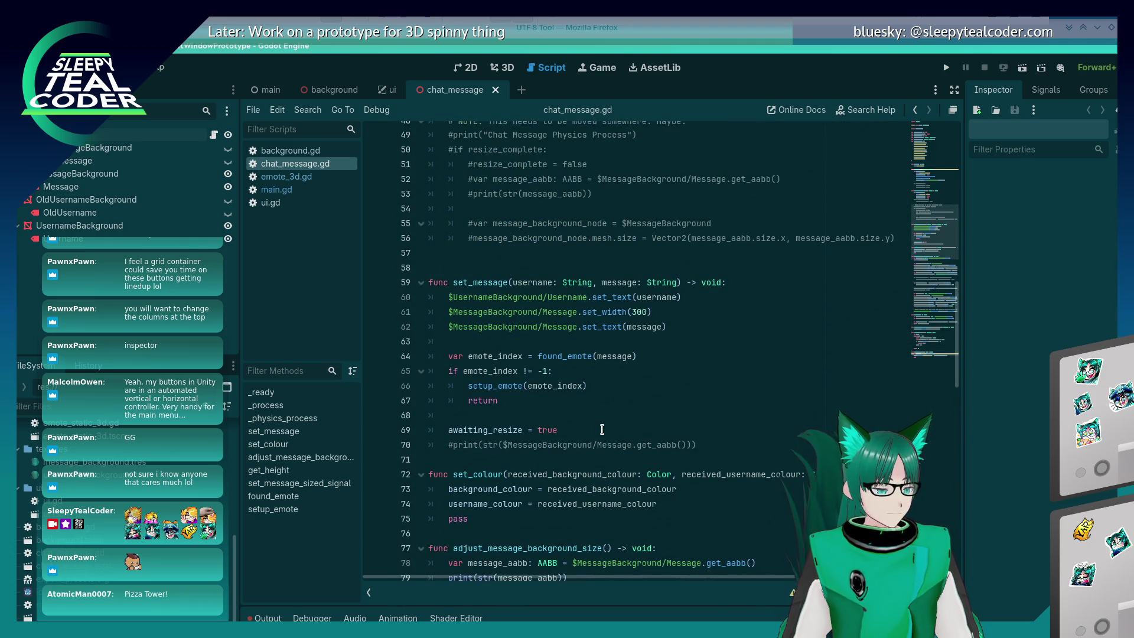
# Cut the set_text(message) line out of the emote check in set_message
pyautogui.scroll(1, 599, 427)
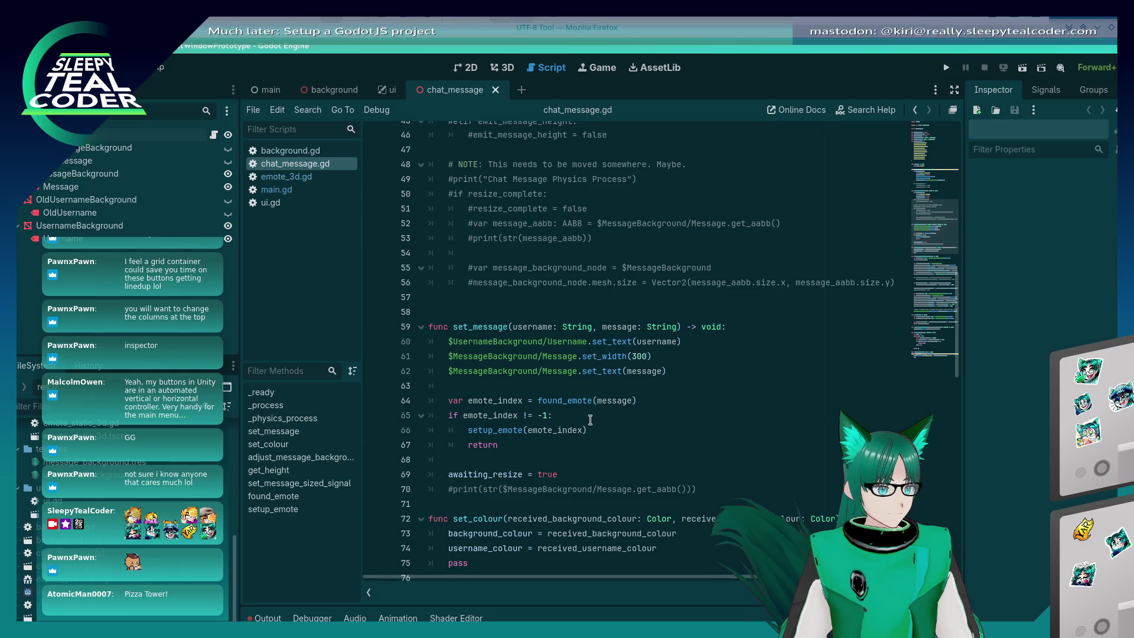
pyautogui.click(590, 419)
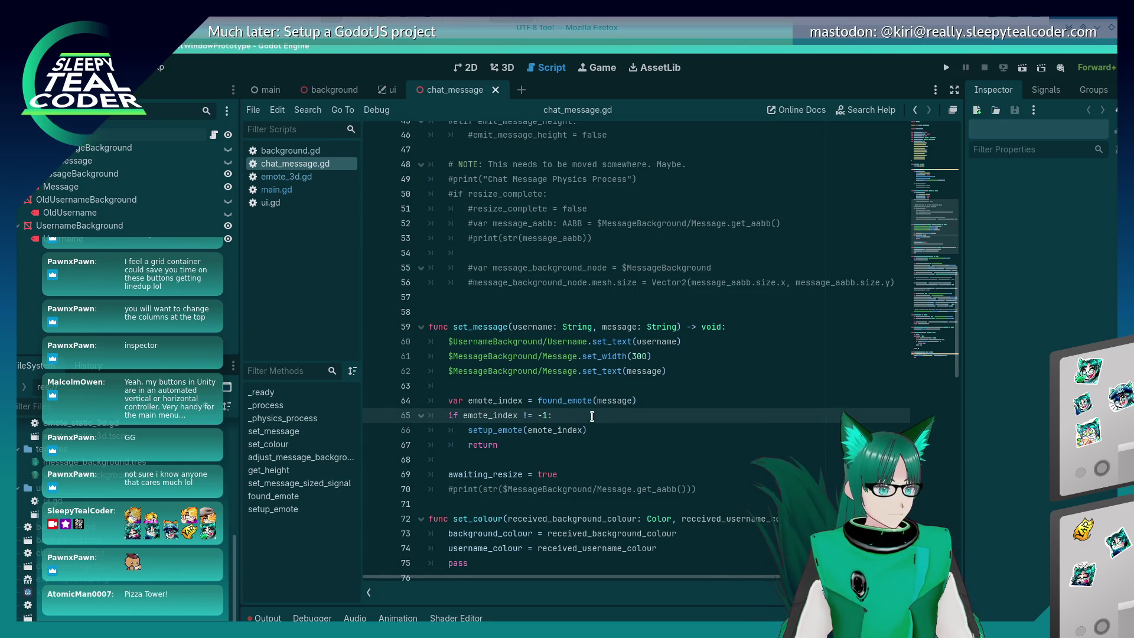
pyautogui.press('Return')
pyautogui.press('Up')
pyautogui.press('Up')
pyautogui.press('Up')
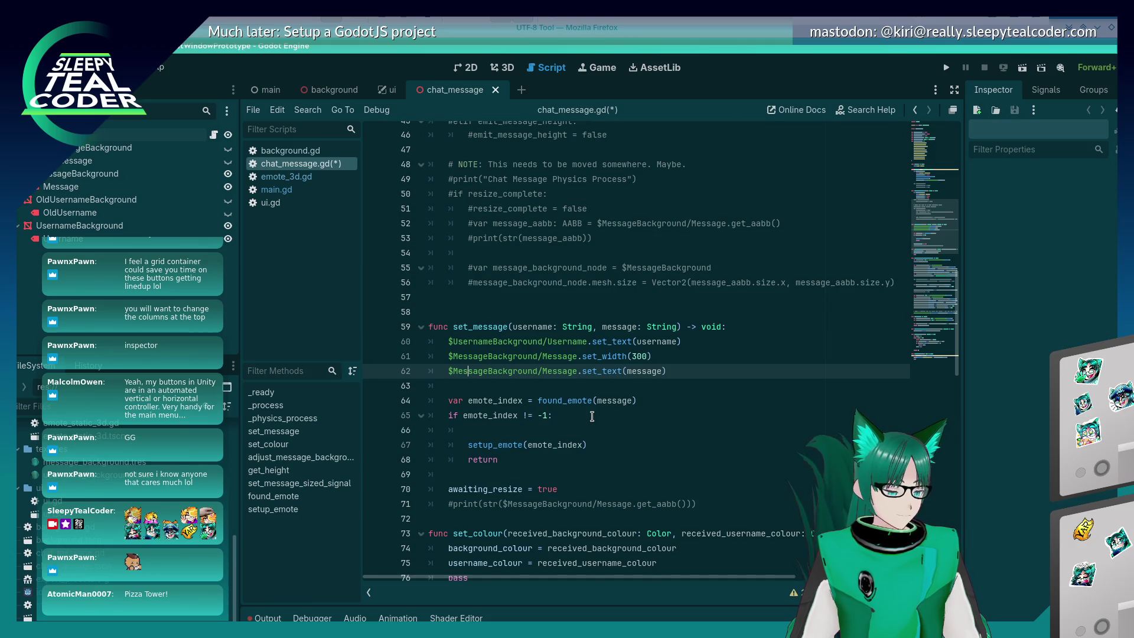
pyautogui.press('Down')
pyautogui.press('Down')
pyautogui.press('Down')
pyautogui.press('BackSpace')
pyautogui.press('BackSpace')
pyautogui.press('BackSpace')
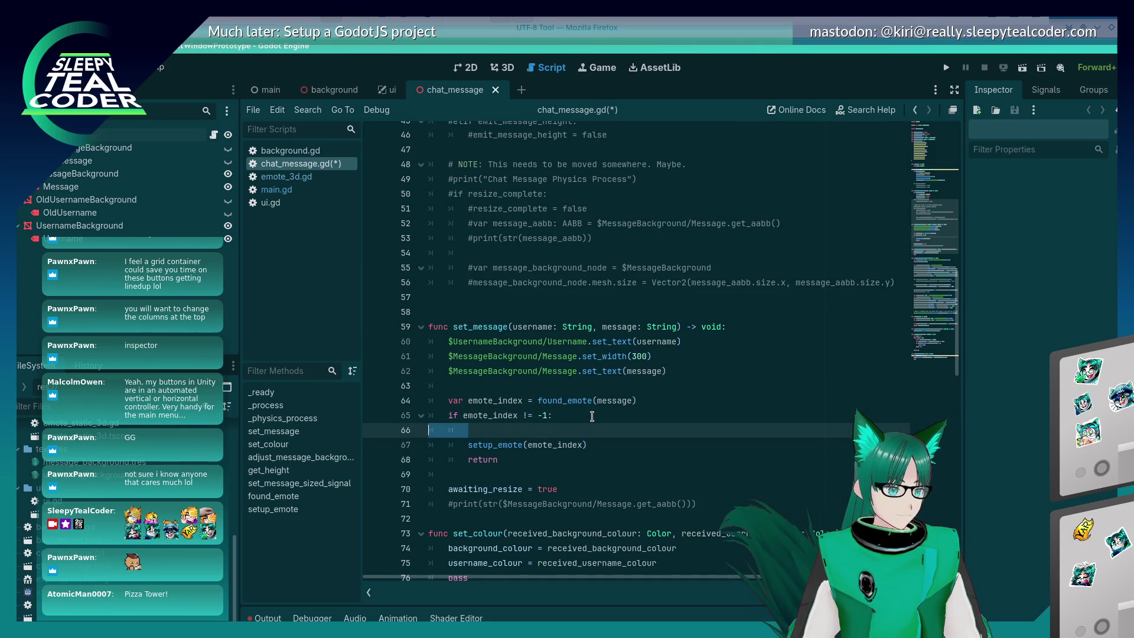
pyautogui.press('Up')
pyautogui.press('Up')
pyautogui.press('Up')
pyautogui.press('End')
pyautogui.hotkey('ctrl', 'x')
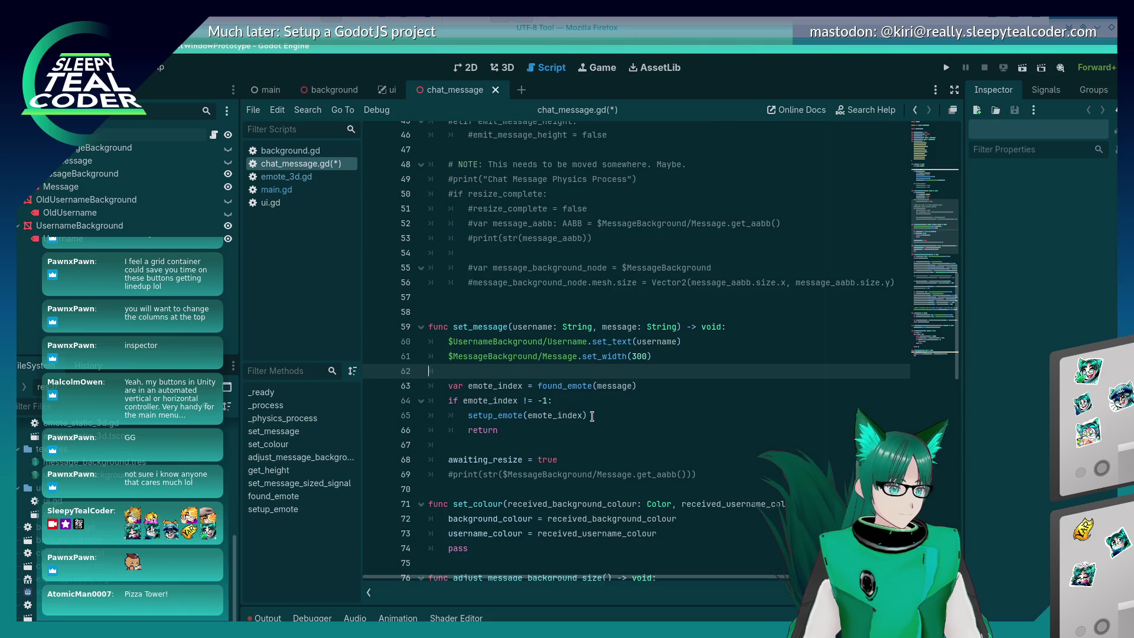
# Add an else: branch after the return, paste set_text(message) into it, and save
pyautogui.press('Down')
pyautogui.press('Down')
pyautogui.press('Down')
pyautogui.press('End')
pyautogui.press('Return')
pyautogui.write('else:')
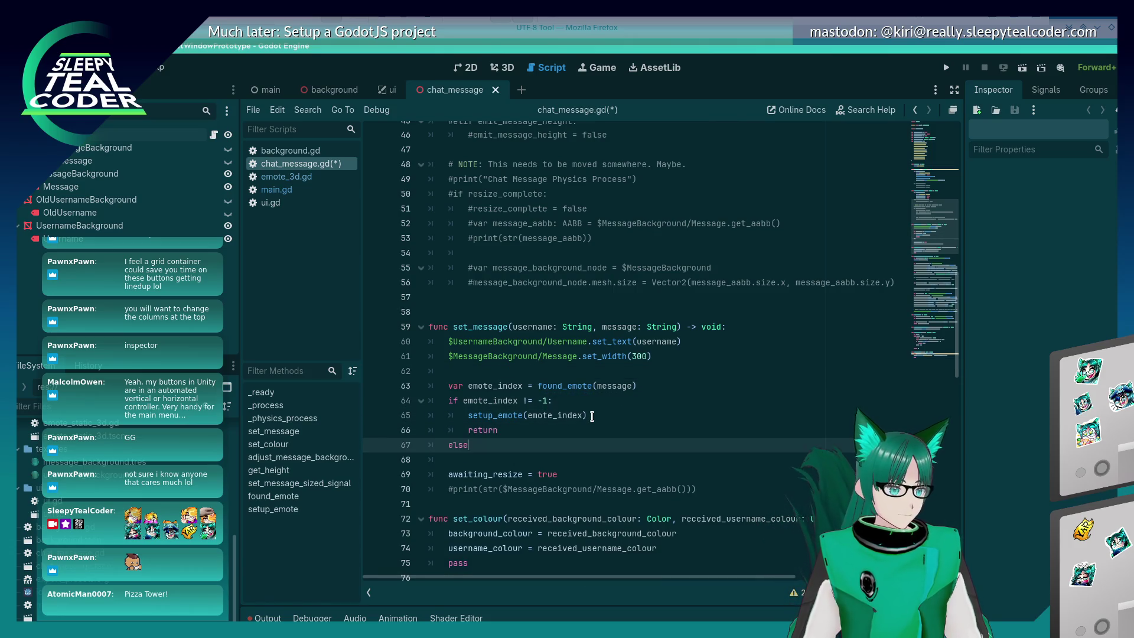
pyautogui.press('Return')
pyautogui.hotkey('ctrl', 'v')
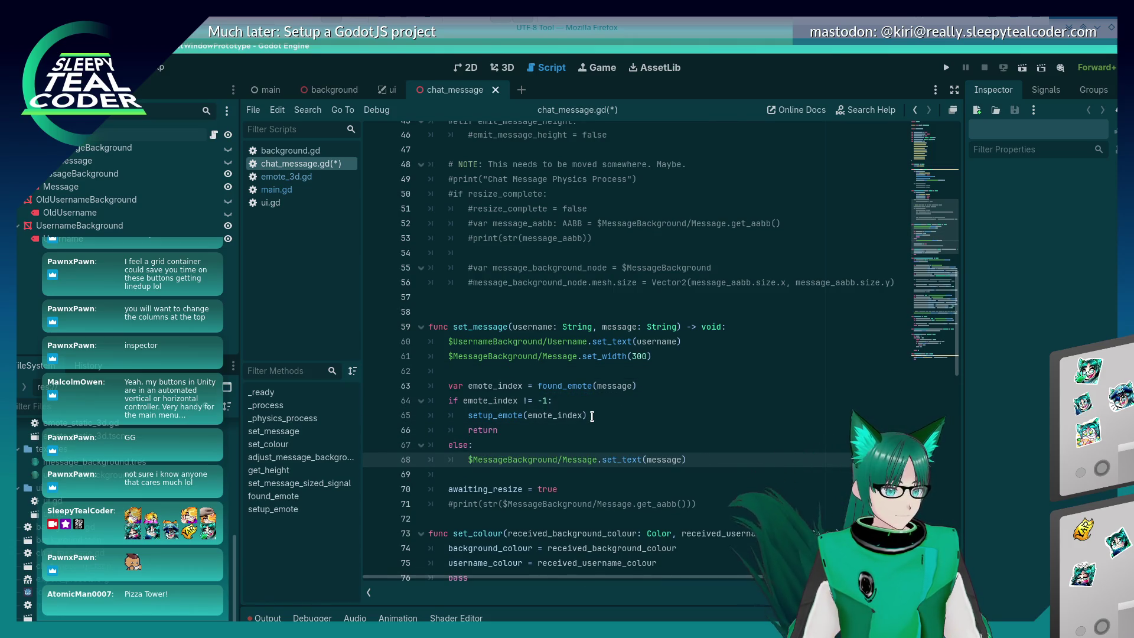
pyautogui.hotkey('ctrl', 's')
pyautogui.press('Up')
pyautogui.press('Up')
pyautogui.press('Up')
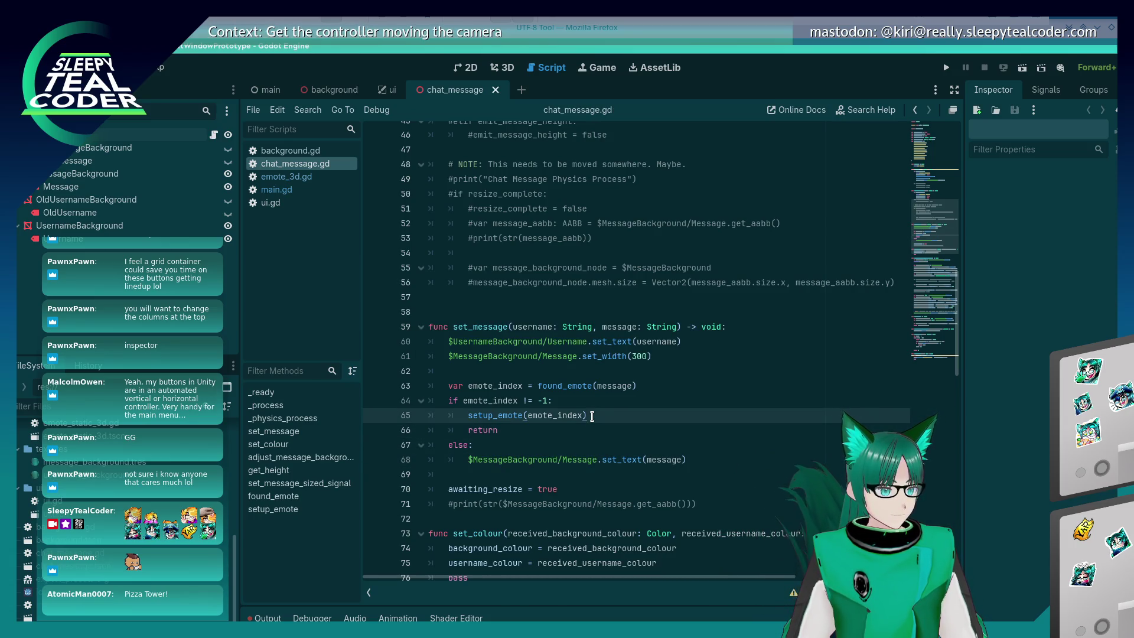
# Add a print("Loaded emote line and move the path into a new emote_location variable
pyautogui.scroll(-20, 799, 291)
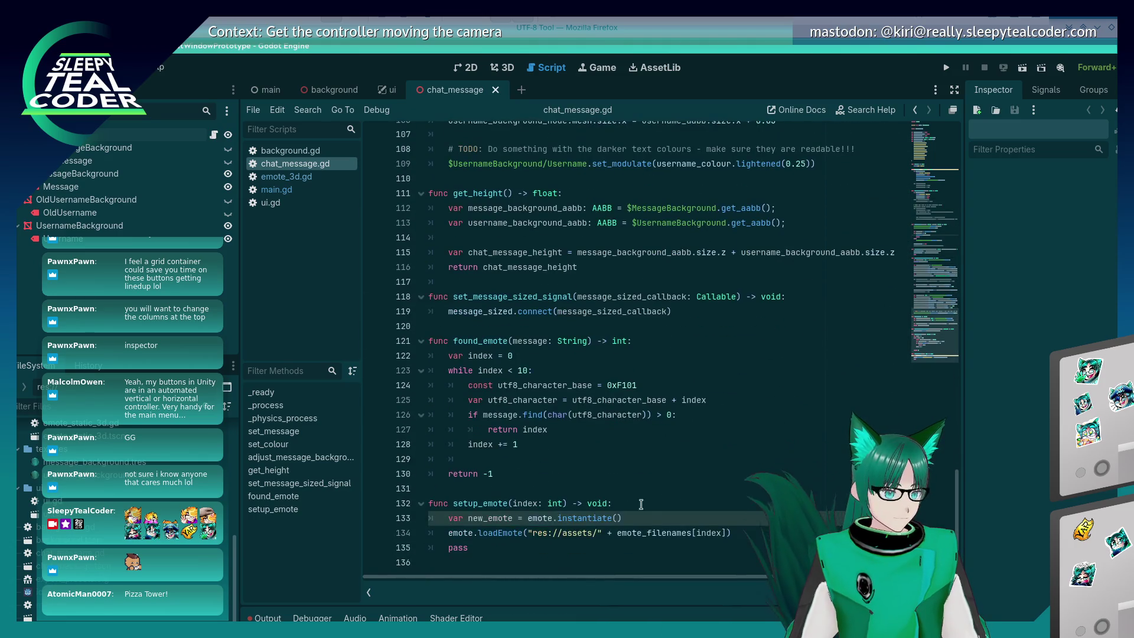
pyautogui.click(731, 533)
pyautogui.press('Return')
pyautogui.write('print("')
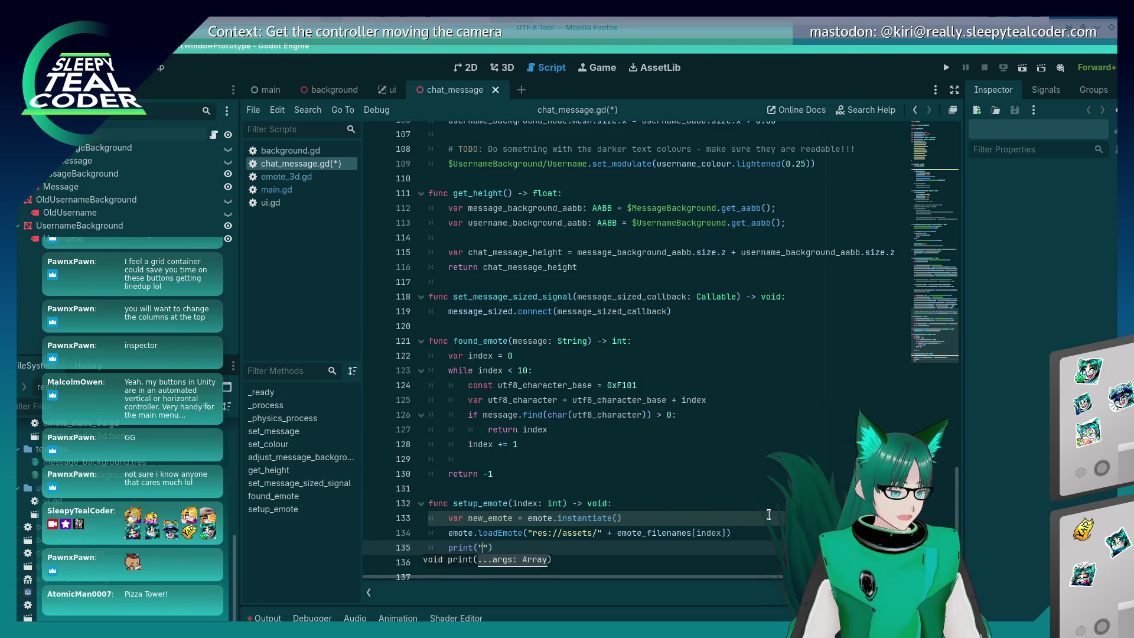
pyautogui.write('Loaded emote')
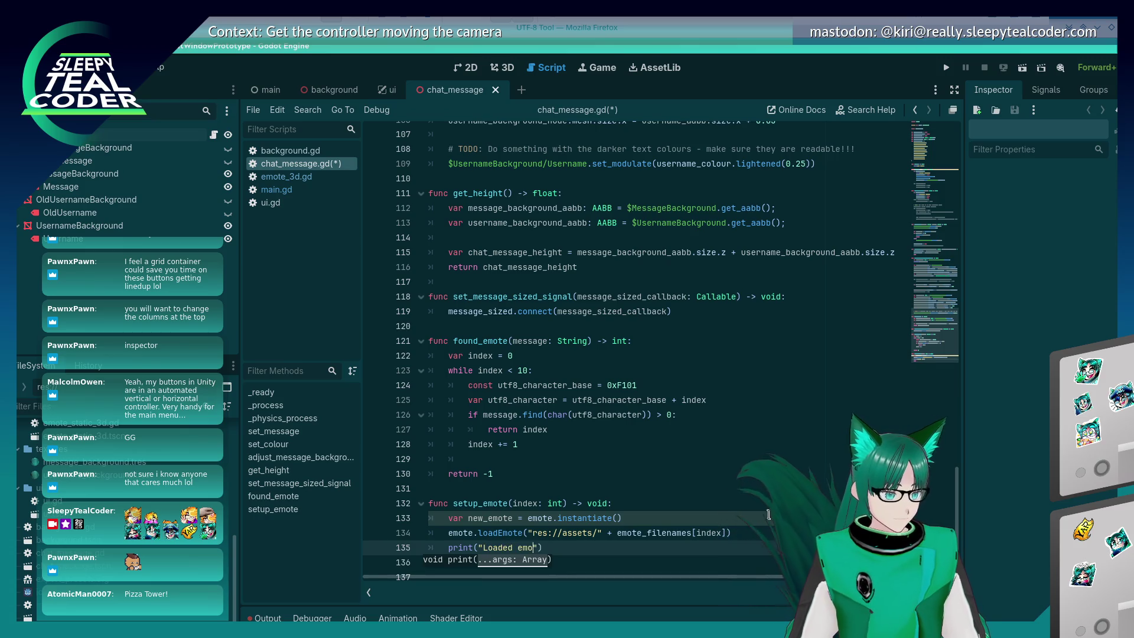
pyautogui.press('Up')
pyautogui.hotkey('shift', 'End')
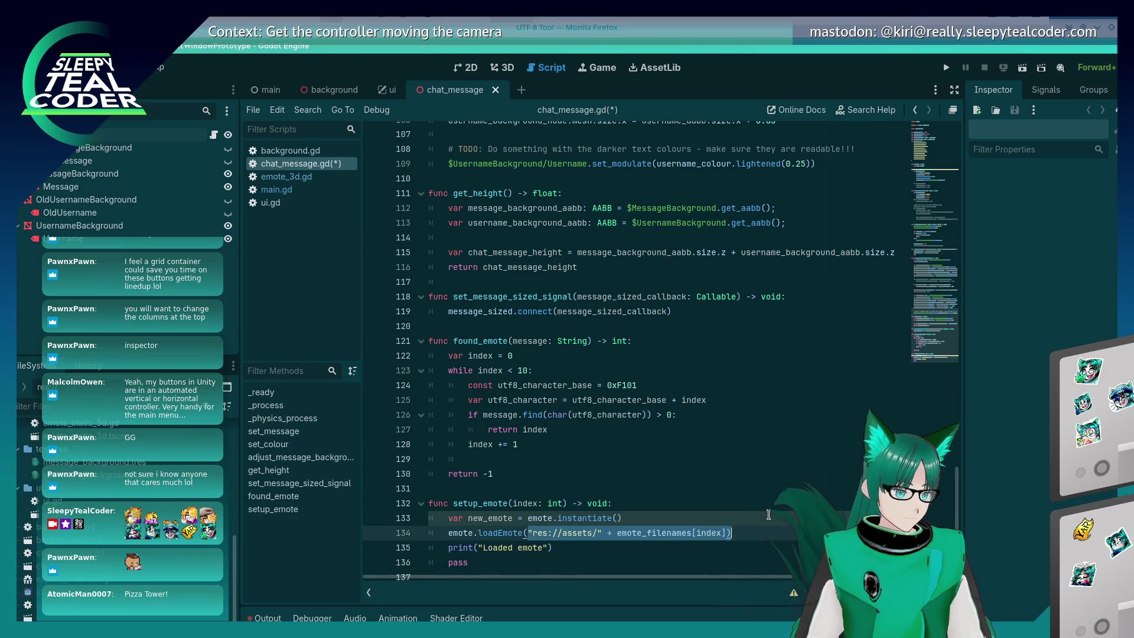
pyautogui.hotkey('ctrl', 'x')
pyautogui.hotkey('ctrl', 'shift', 'Return')
pyautogui.write('var em')
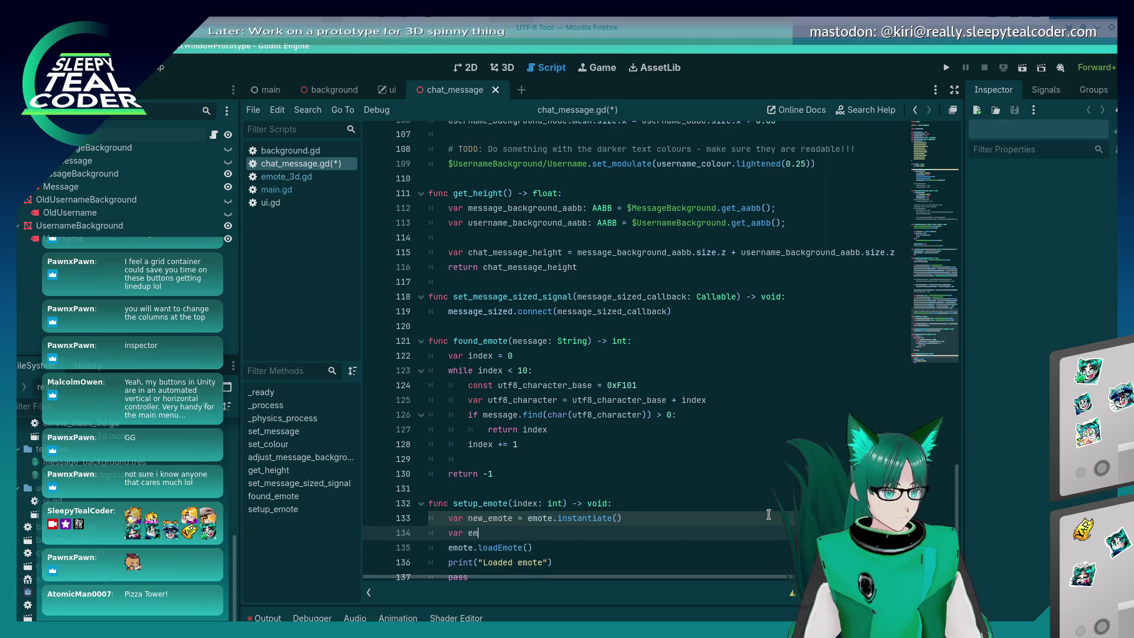
pyautogui.write('ote_location =')
pyautogui.hotkey('ctrl', 'v')
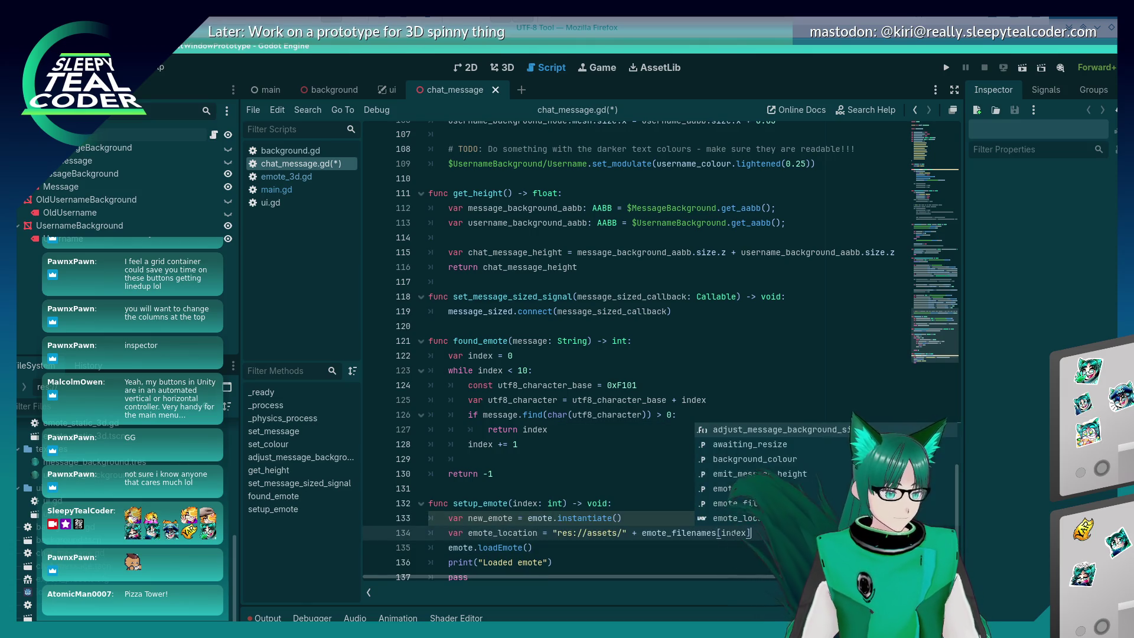
# Pass emote_location into loadEmote and the print call, then save chat_message.gd
pyautogui.doubleClick(519, 534)
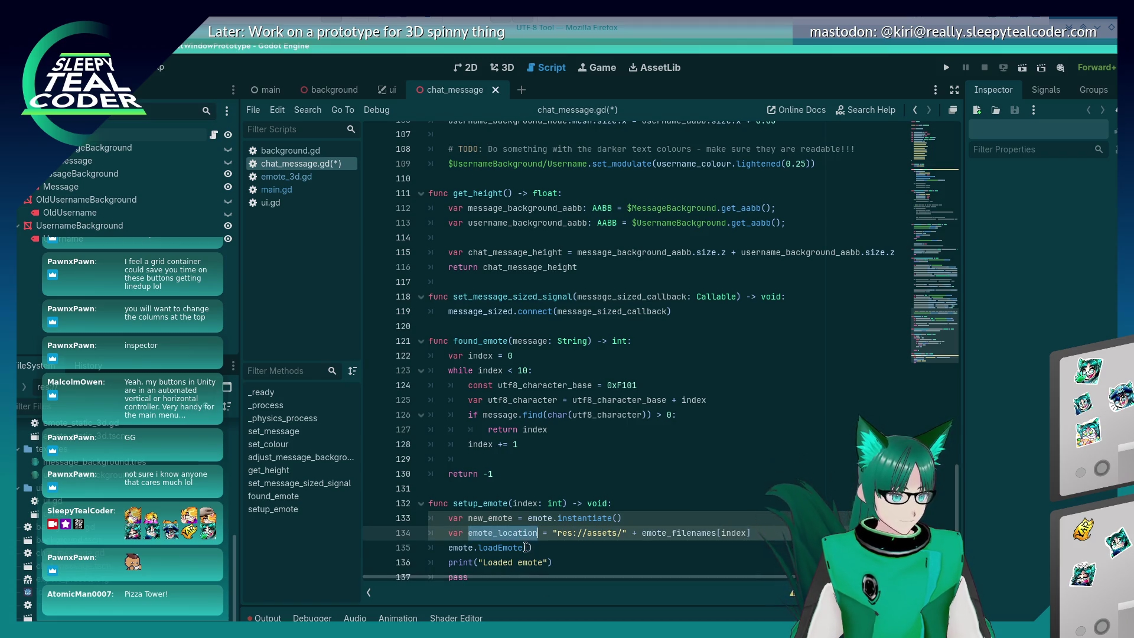
pyautogui.hotkey('ctrl', 'c')
pyautogui.click(525, 548)
pyautogui.hotkey('ctrl', 'v')
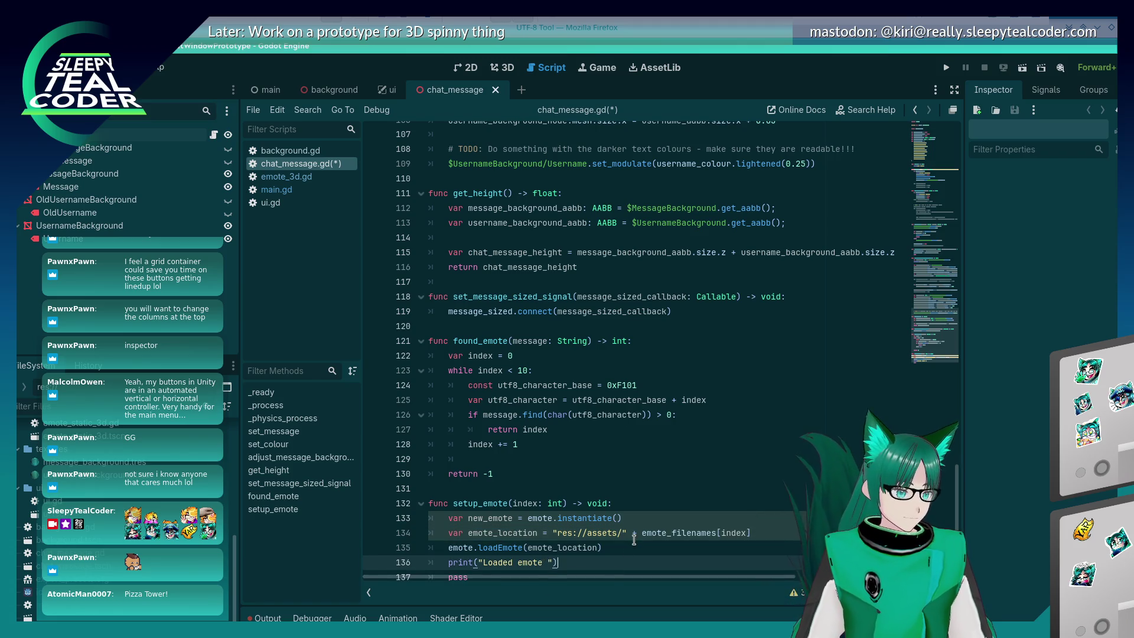
pyautogui.hotkey('ctrl', 'v')
pyautogui.hotkey('ctrl', 's')
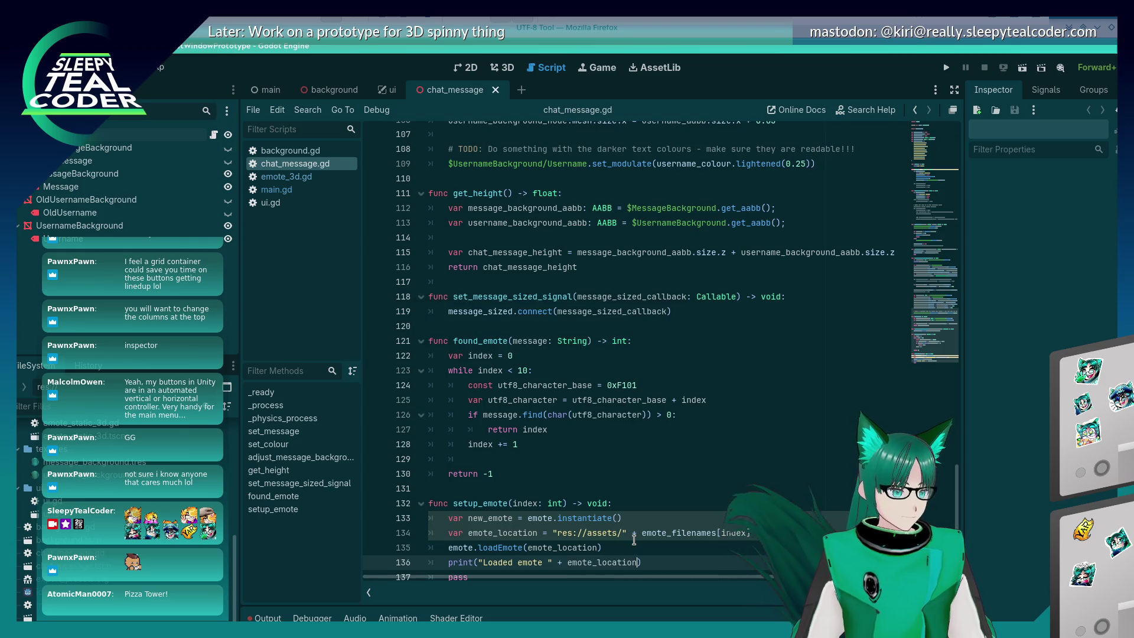
# Run the project and add a test message, hitting the loadEmote error, then open emote_3d.gd
pyautogui.click(945, 69)
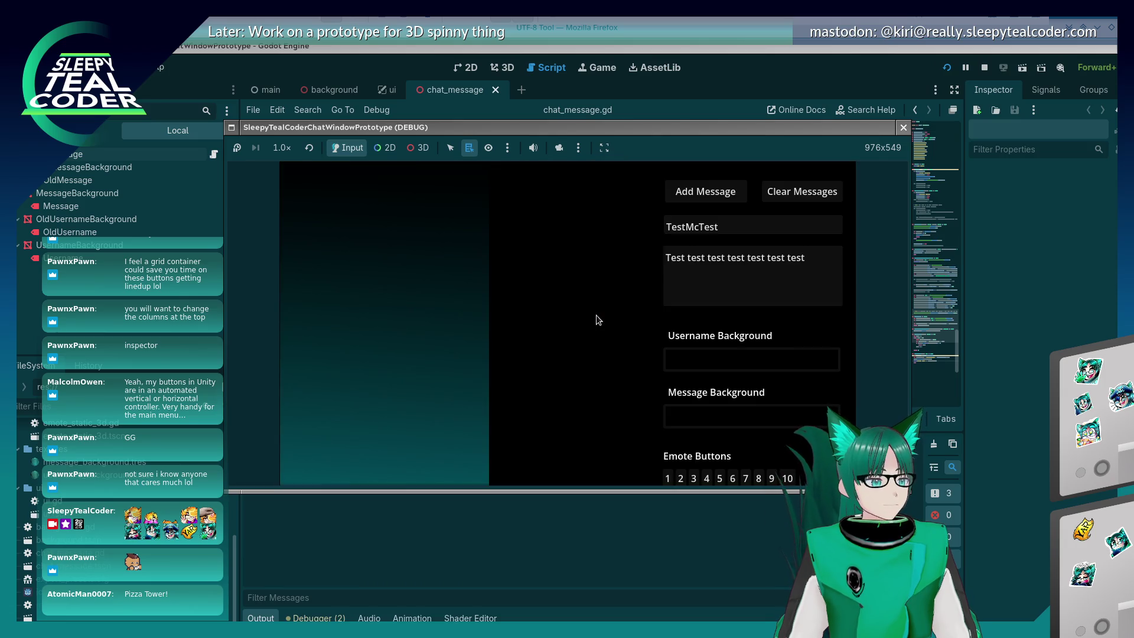
pyautogui.click(819, 267)
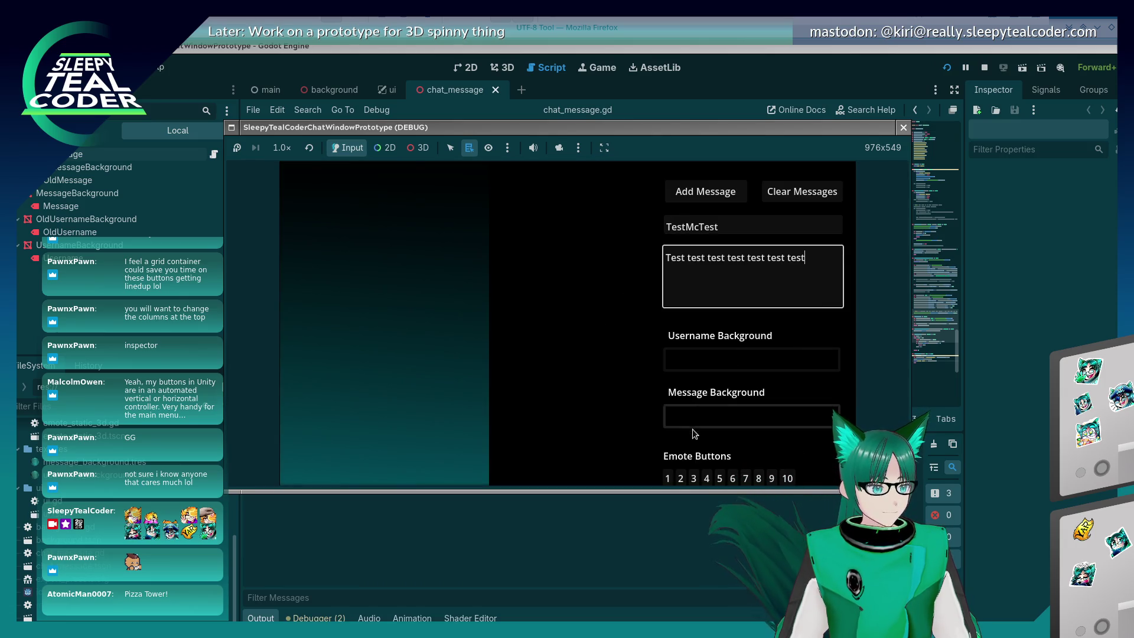
pyautogui.click(698, 211)
pyautogui.click(700, 194)
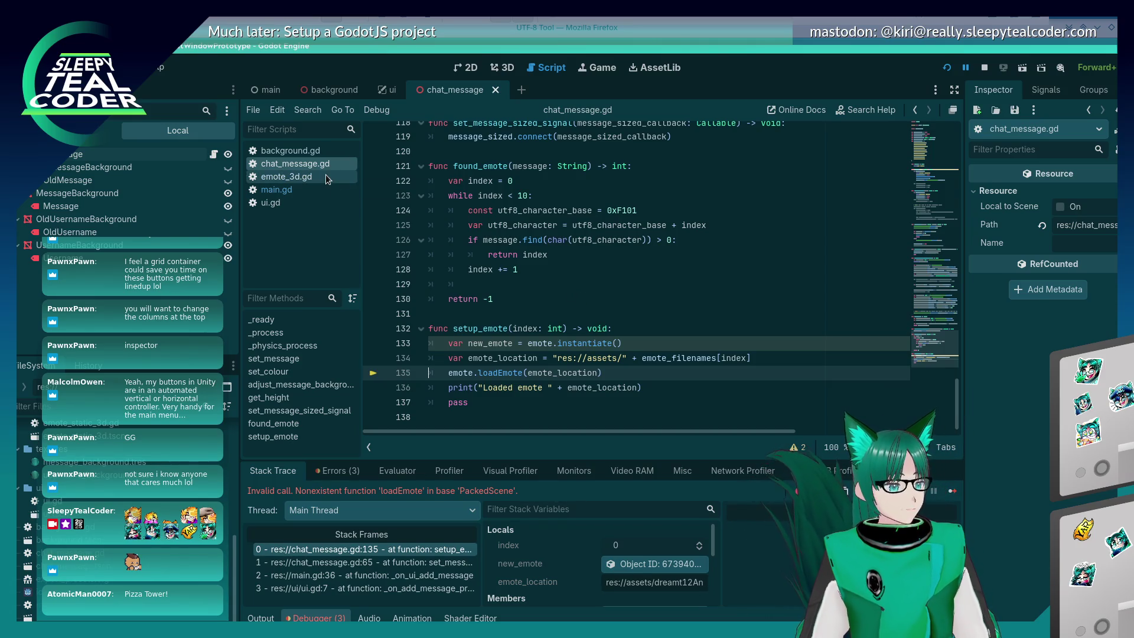
pyautogui.click(307, 176)
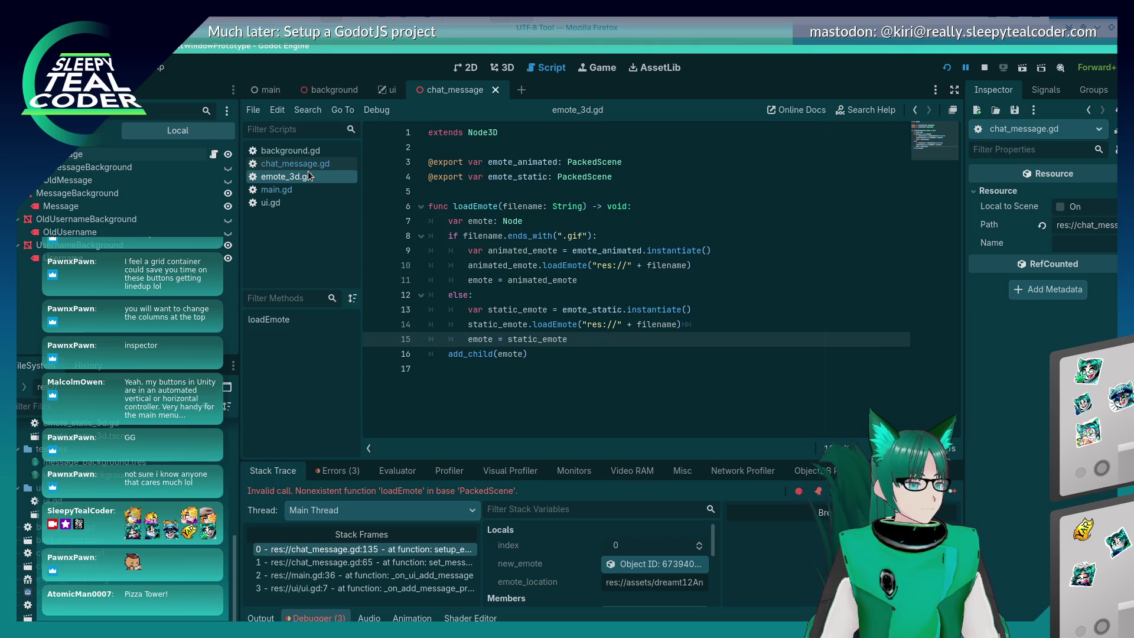
# Highlight the loadEmote and emote uses and read the emote variable's debugger value
pyautogui.click(495, 205)
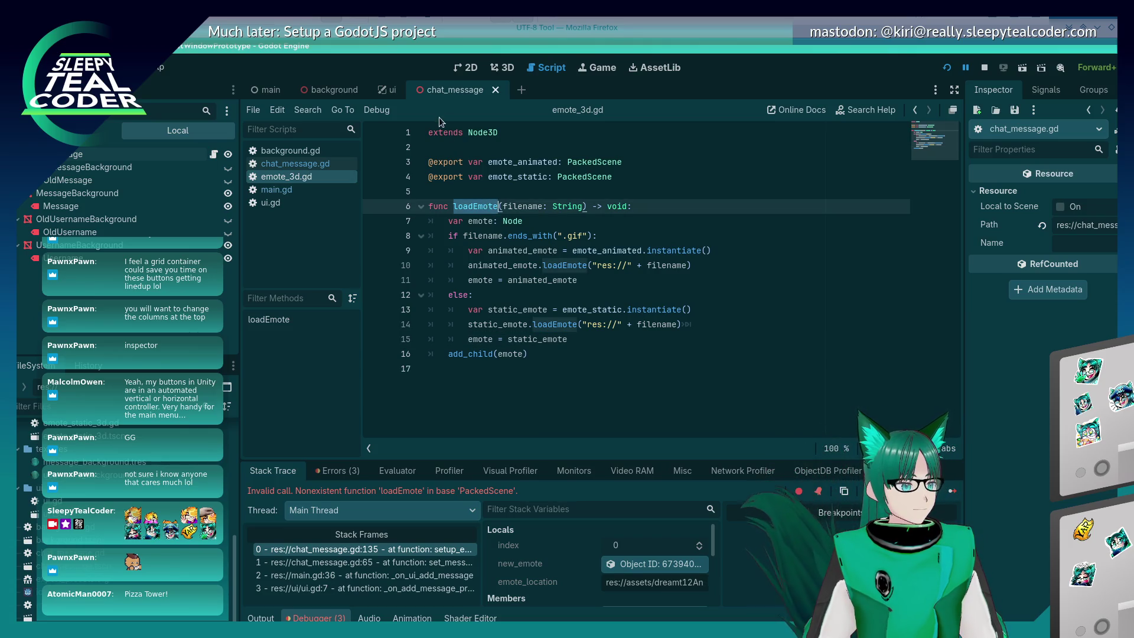
pyautogui.click(389, 89)
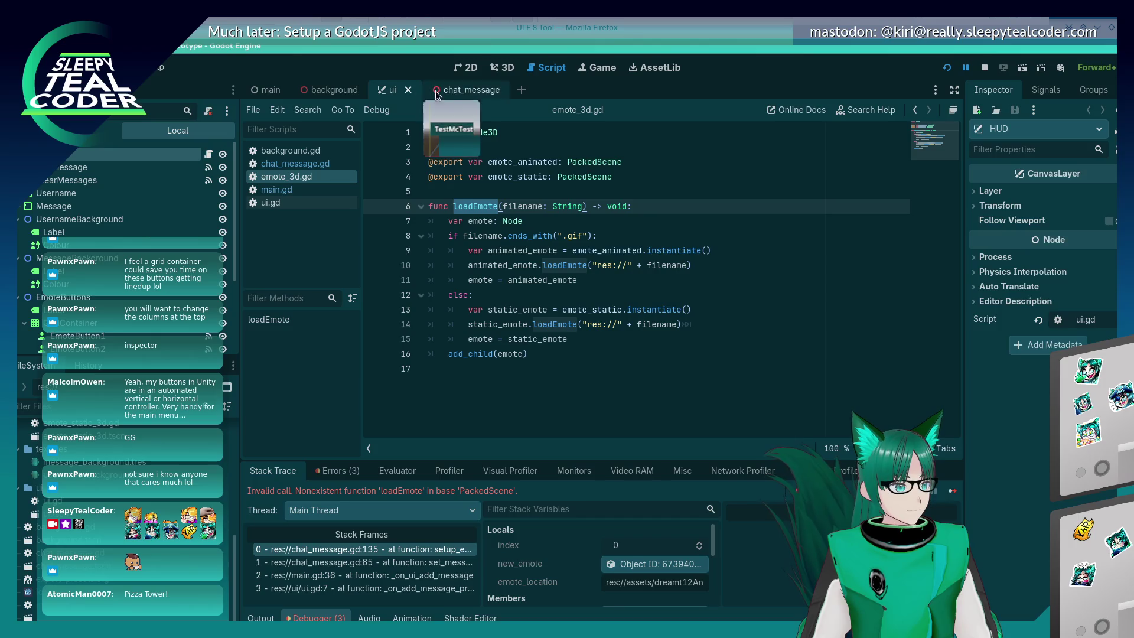
pyautogui.click(479, 92)
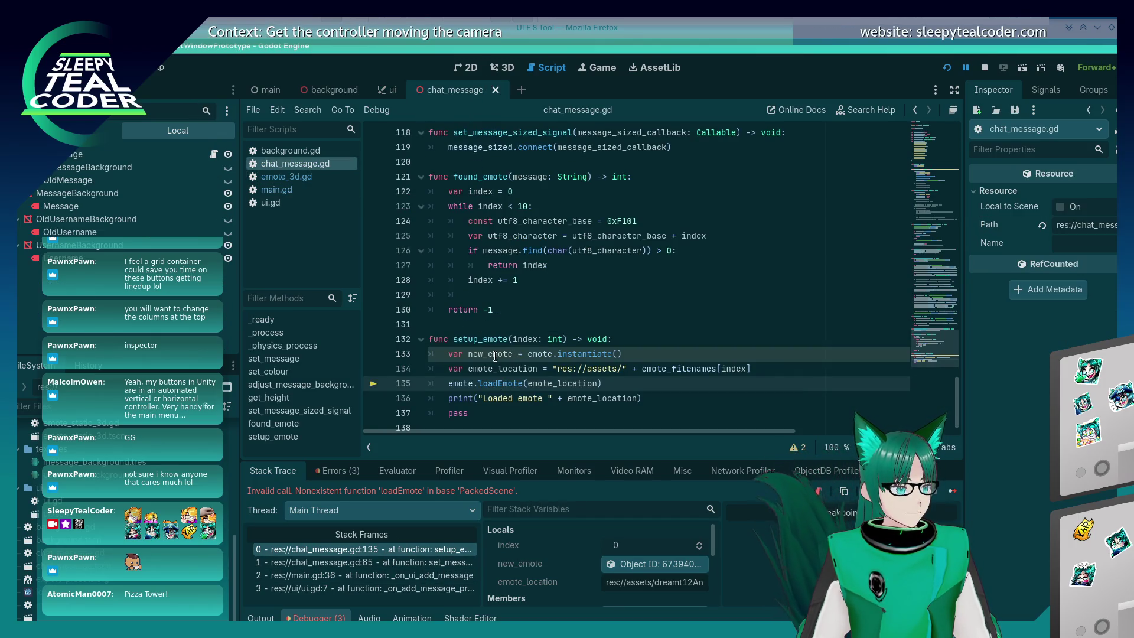
pyautogui.moveTo(495, 356)
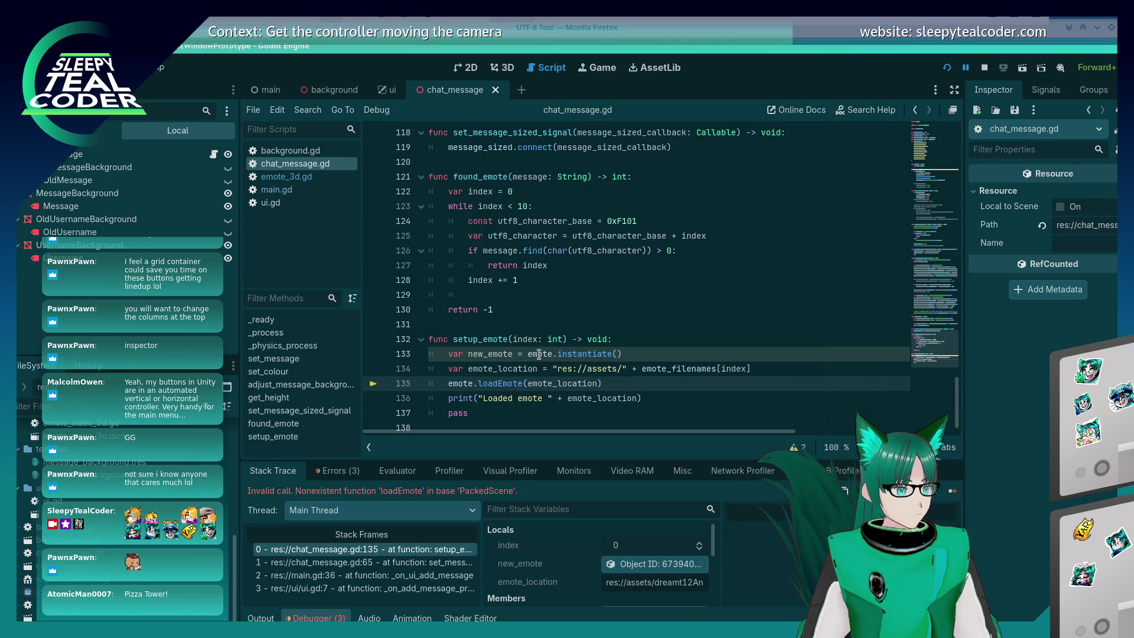
pyautogui.moveTo(540, 353)
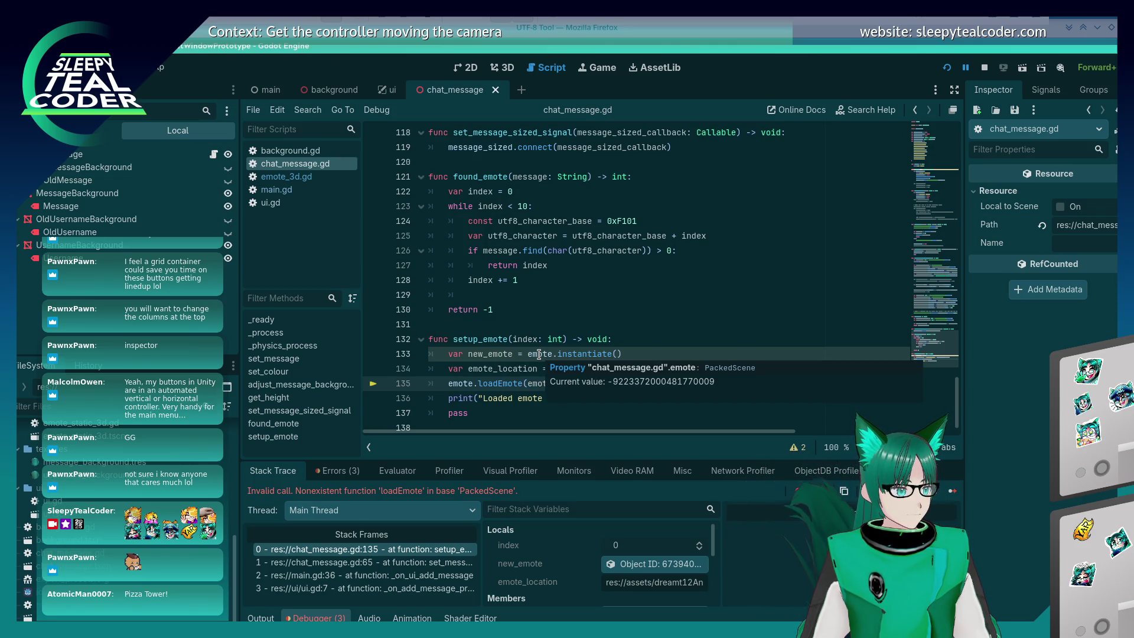
pyautogui.doubleClick(539, 354)
pyautogui.moveTo(538, 371)
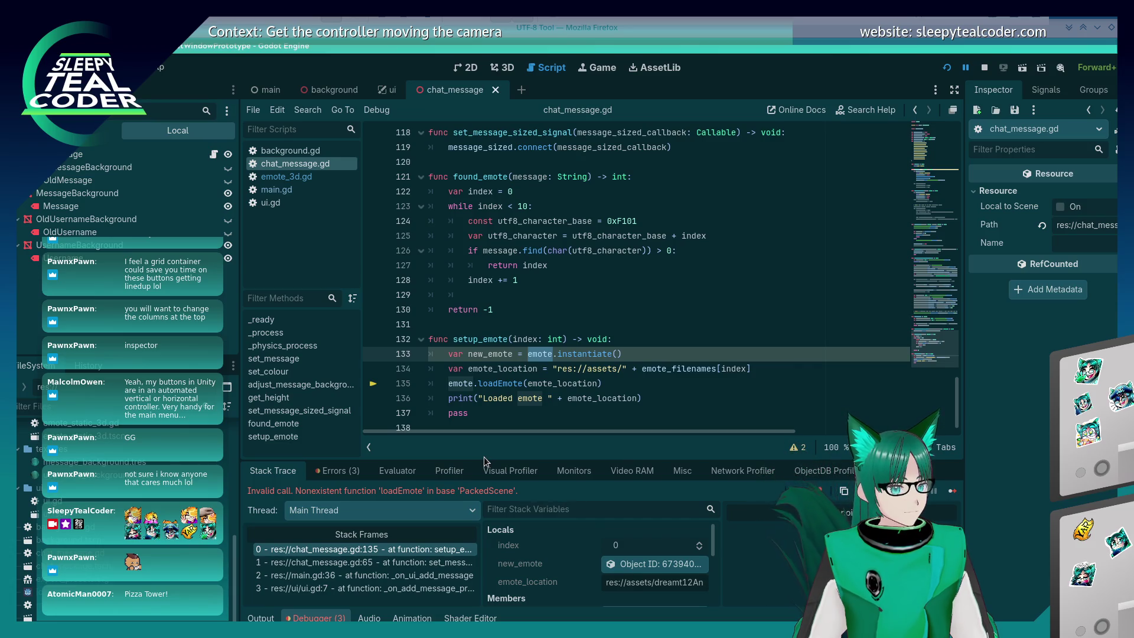
# Compare emote_3d.gd and main.gd, then return to setup_emote in chat_message.gd
pyautogui.click(310, 181)
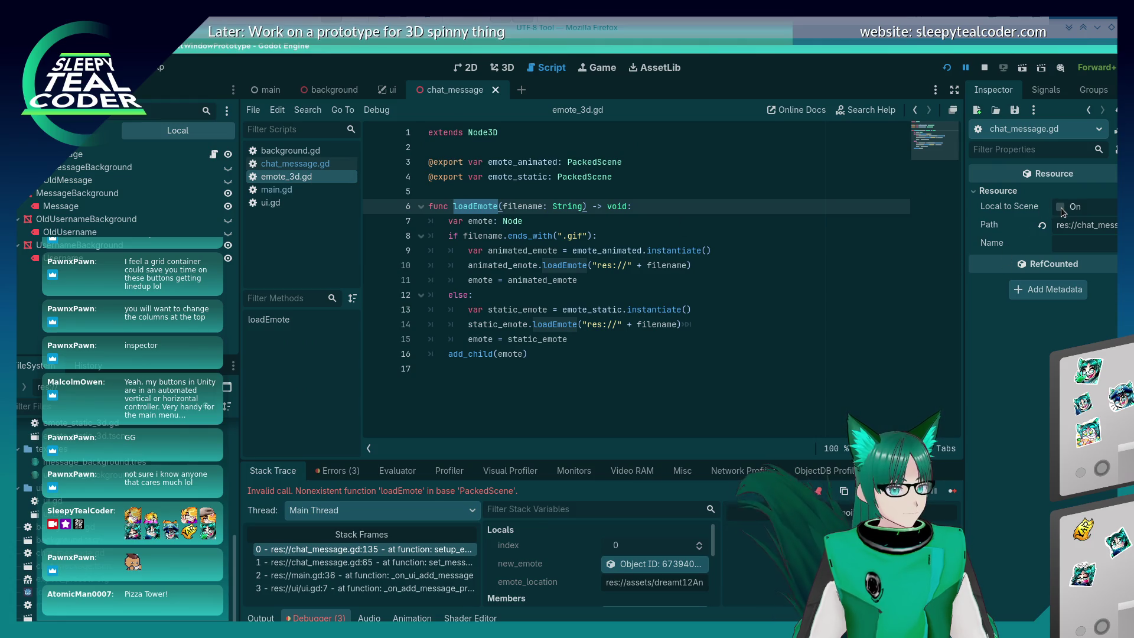
pyautogui.click(298, 164)
pyautogui.click(304, 189)
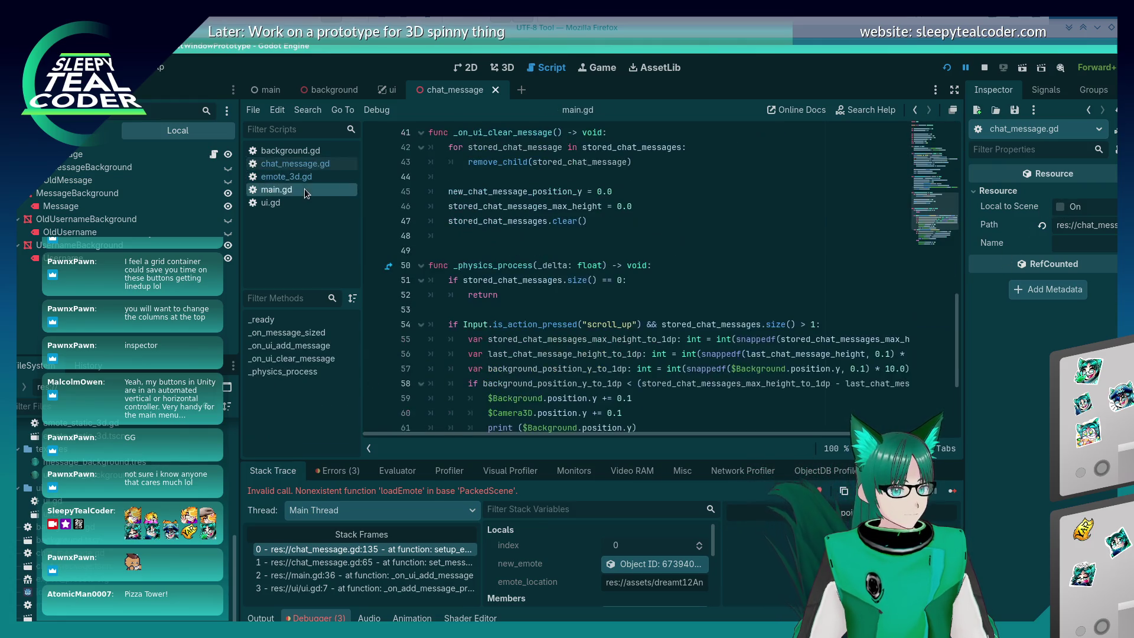
pyautogui.click(286, 176)
pyautogui.click(295, 164)
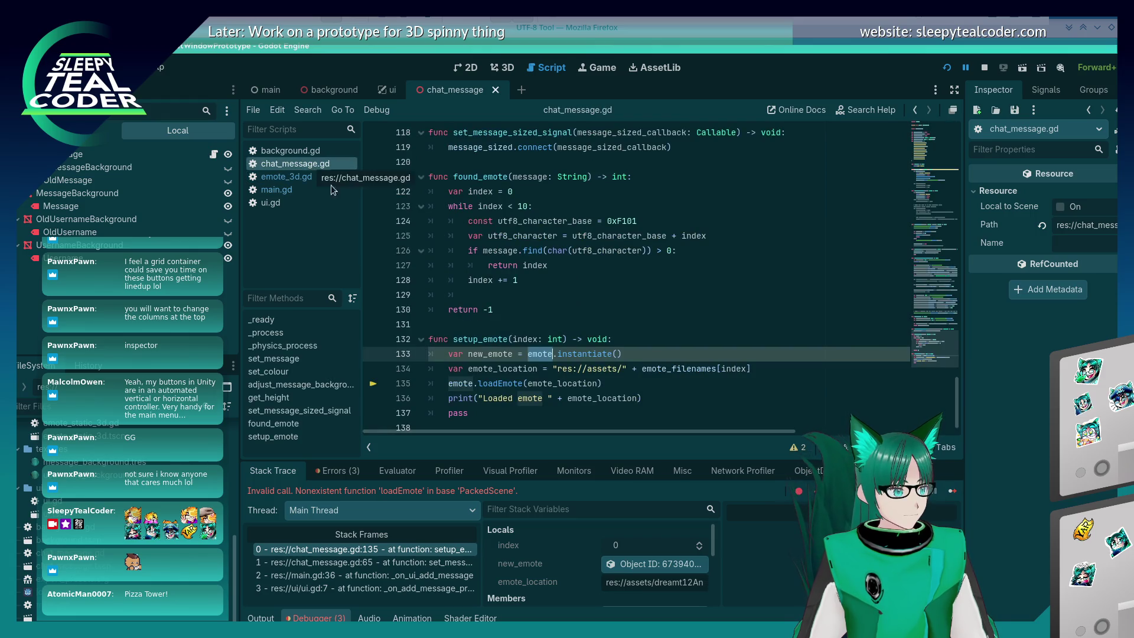
pyautogui.scroll(-1, 581, 358)
pyautogui.moveTo(581, 358)
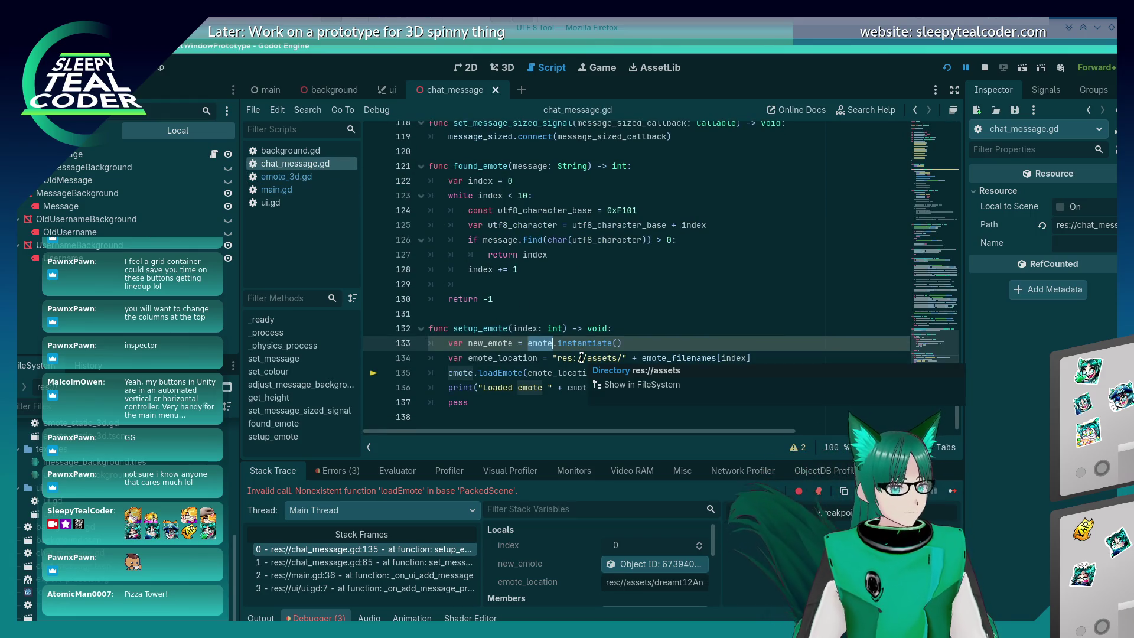
pyautogui.click(308, 176)
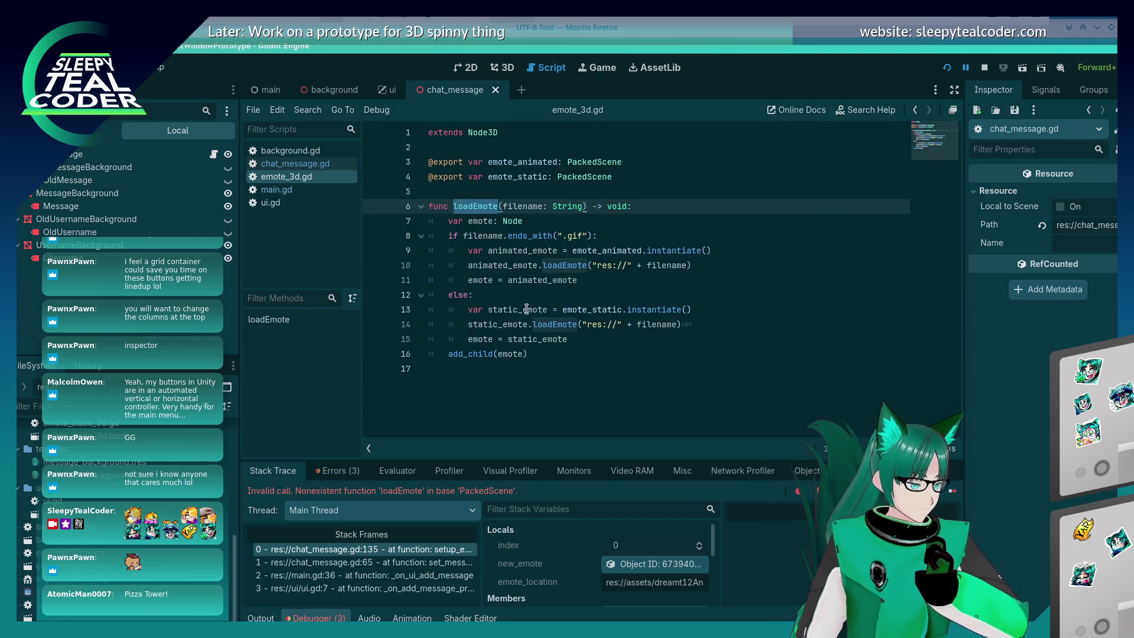
pyautogui.click(510, 340)
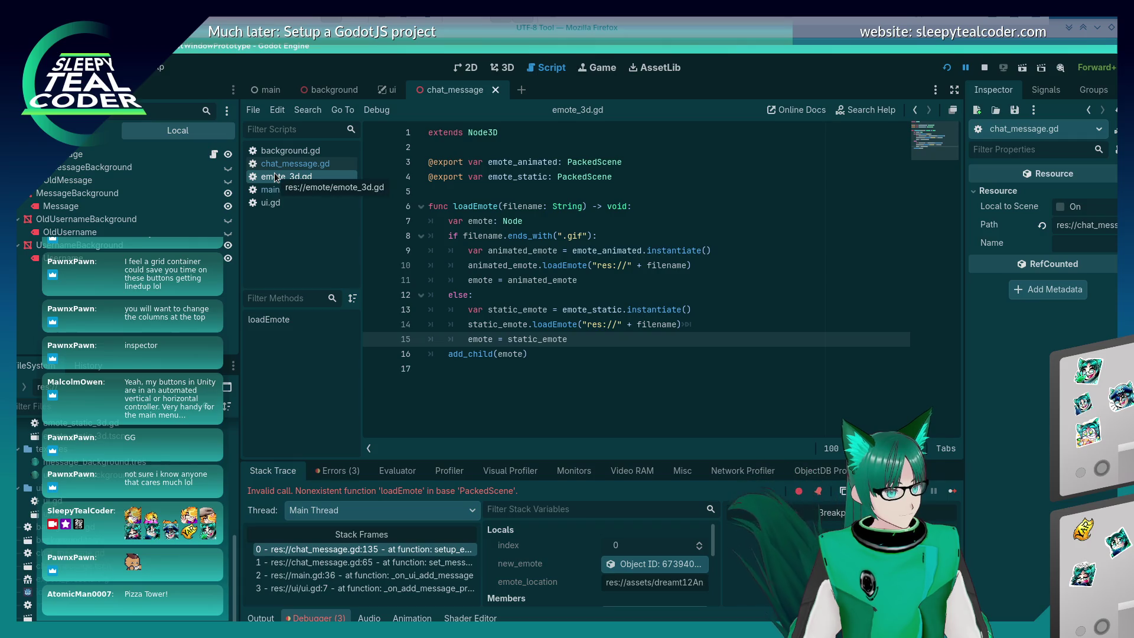
pyautogui.click(278, 168)
pyautogui.scroll(-1, 624, 354)
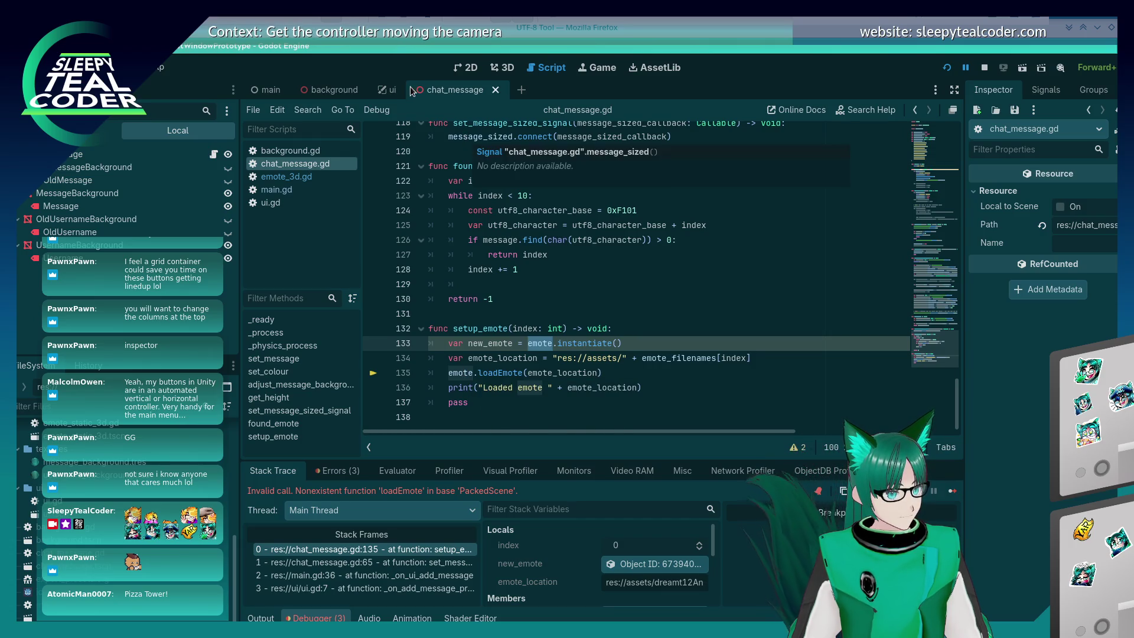
# Select the ChatMessage root, open its assigned Emote scene, and show the emote_3d.gd script
pyautogui.click(510, 69)
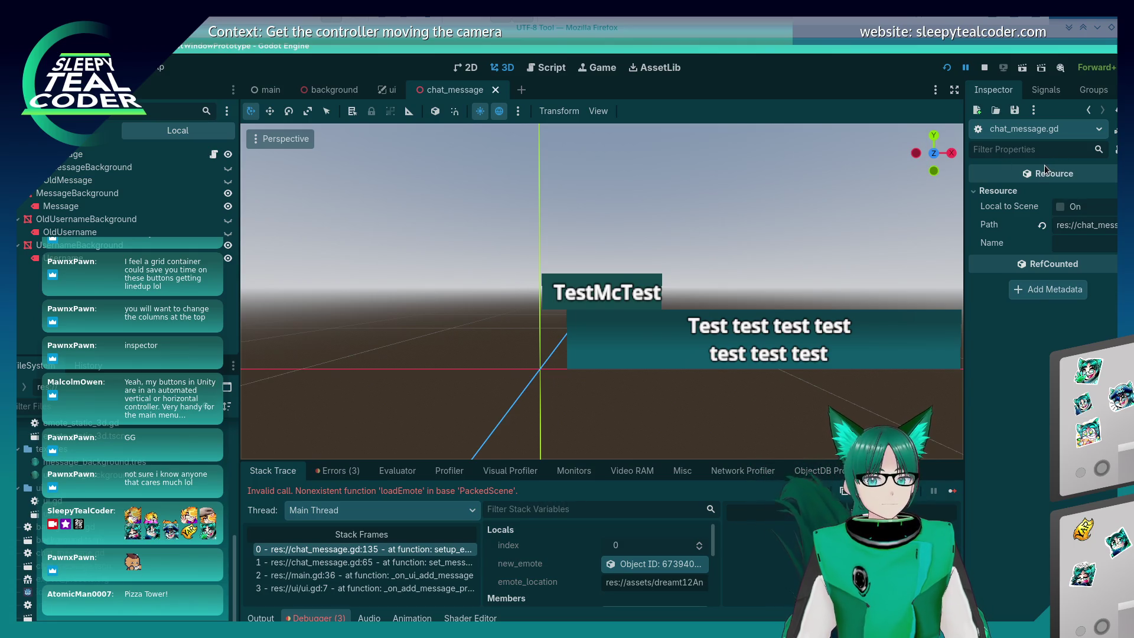
pyautogui.moveTo(1044, 168)
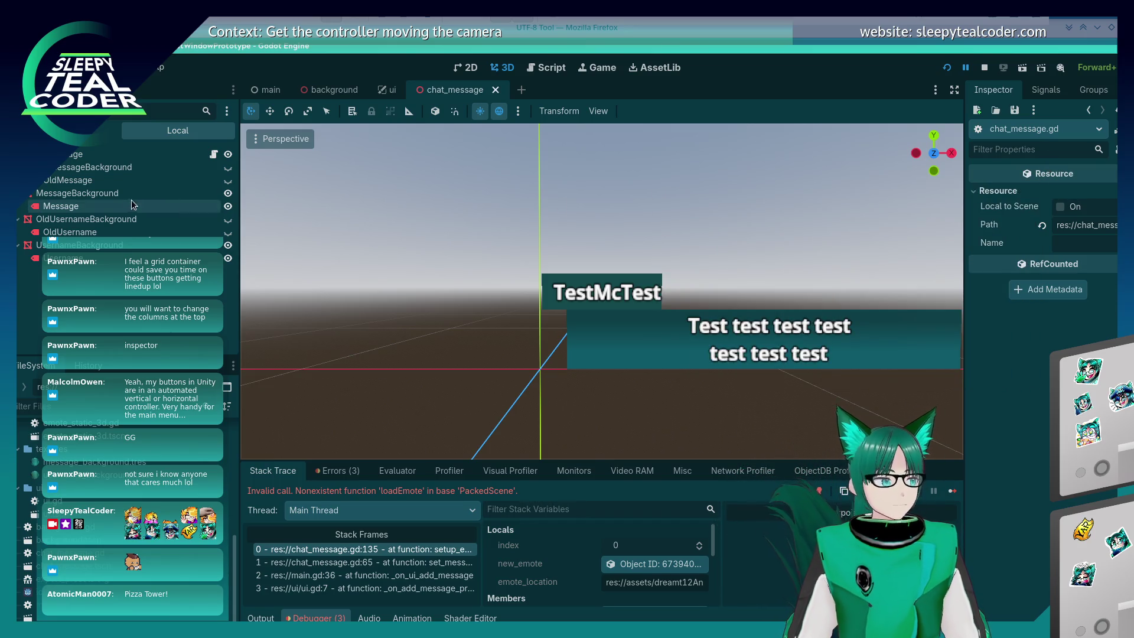
pyautogui.click(92, 158)
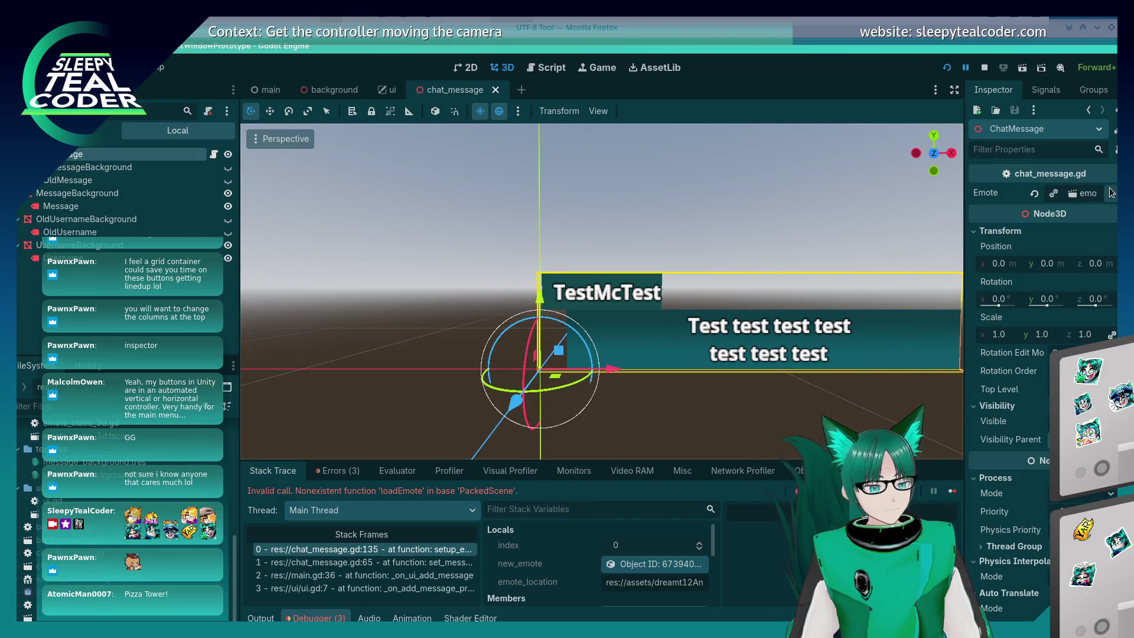
pyautogui.click(1090, 193)
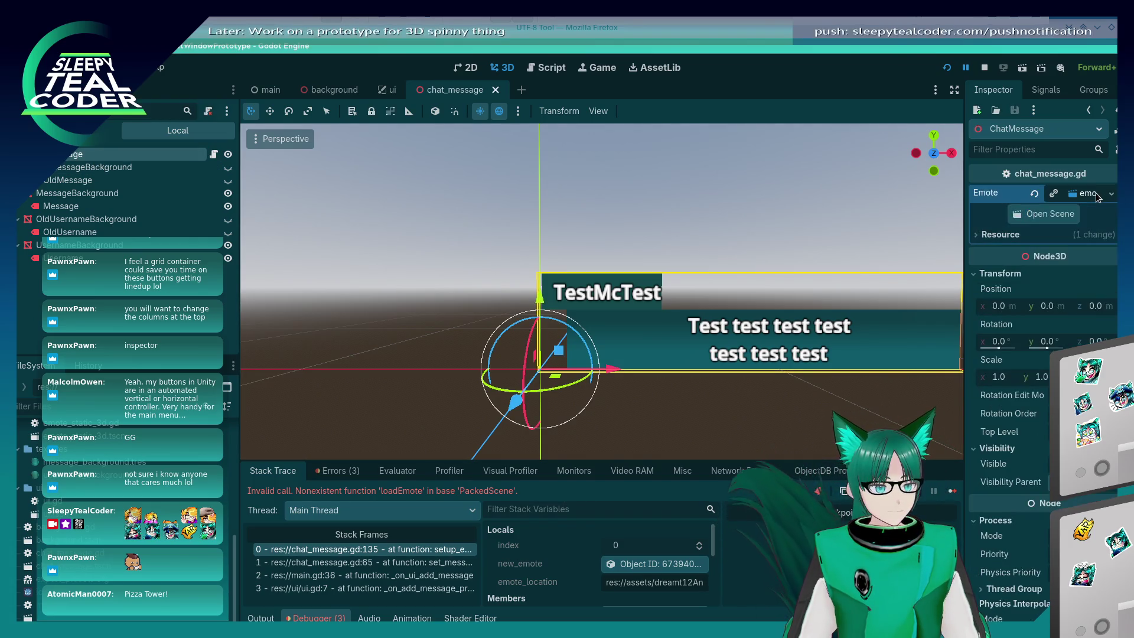
pyautogui.click(1069, 212)
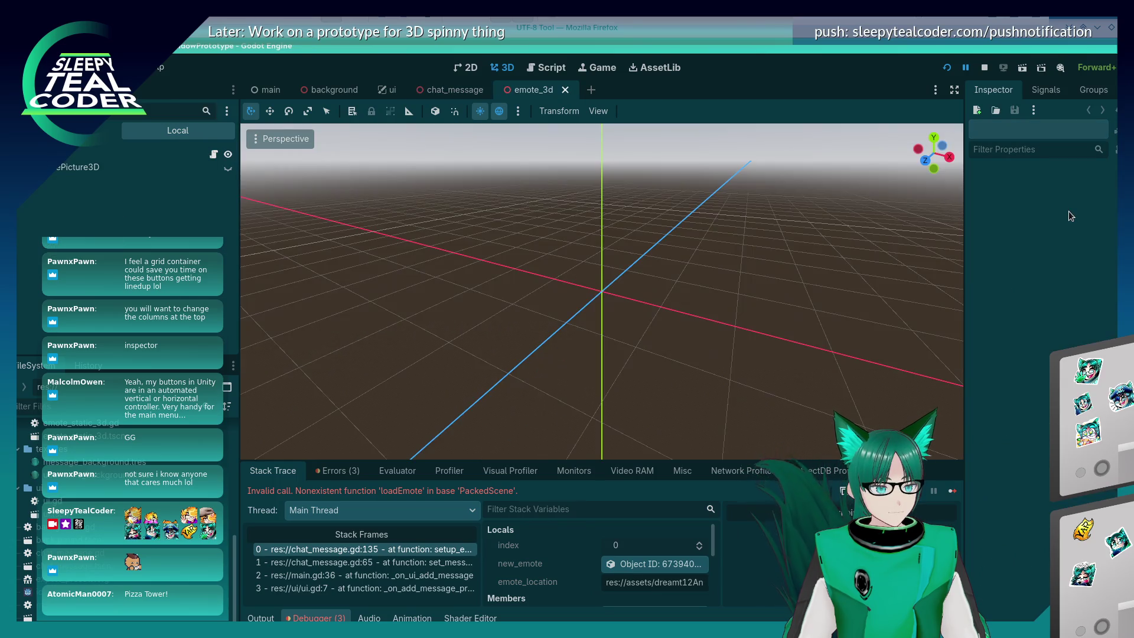
pyautogui.click(214, 153)
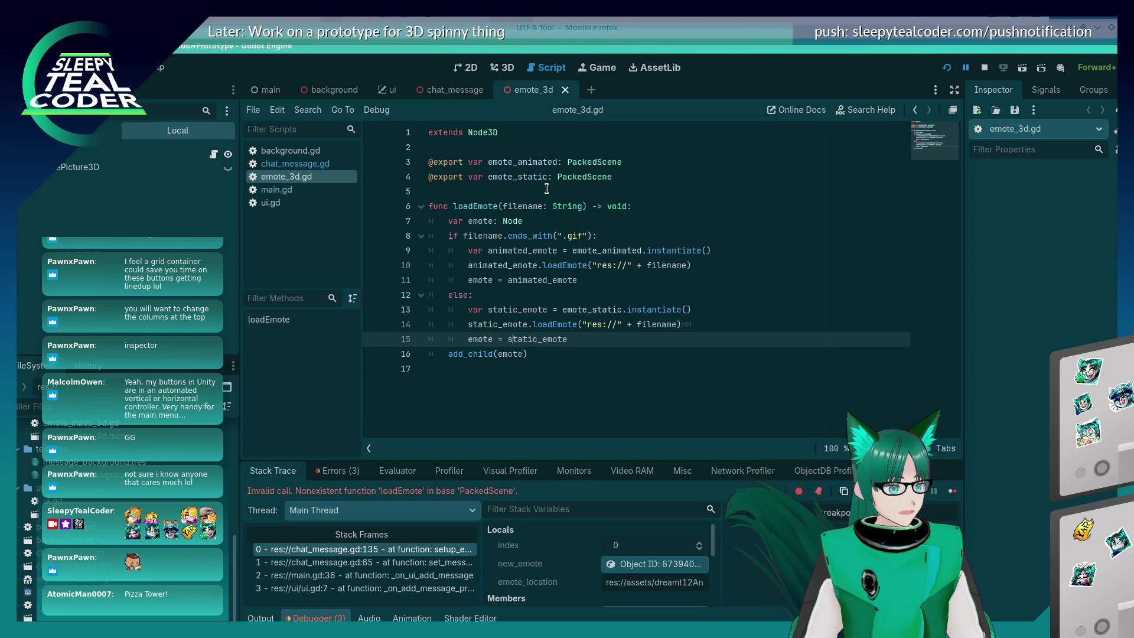
# Switch to the ui scene and open chat_message.gd
pyautogui.click(446, 92)
pyautogui.click(392, 91)
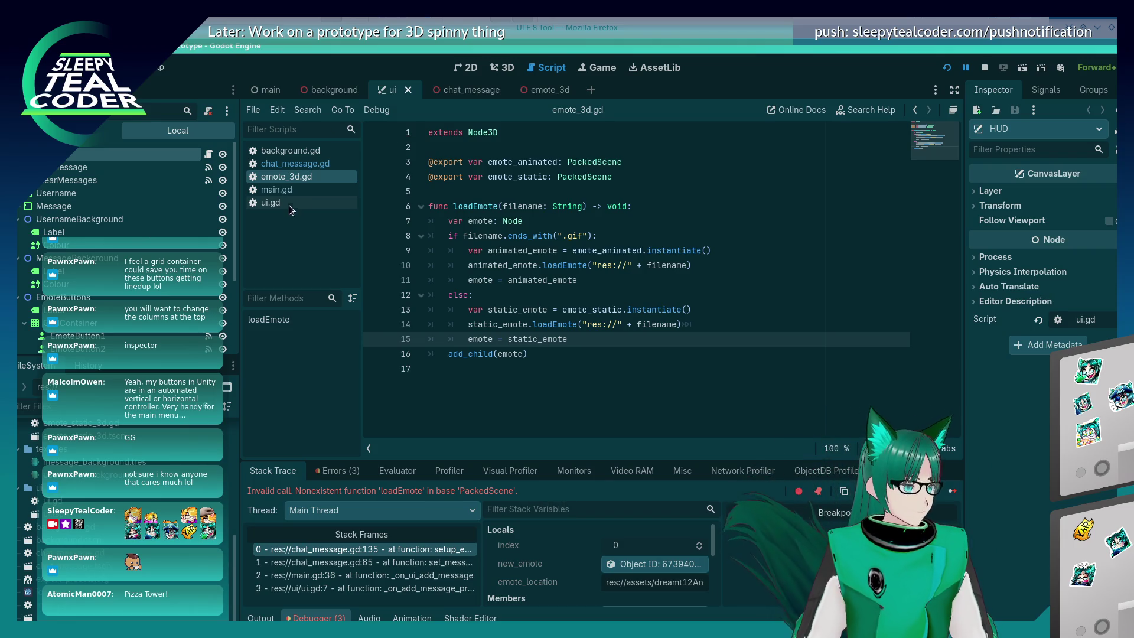
pyautogui.click(295, 164)
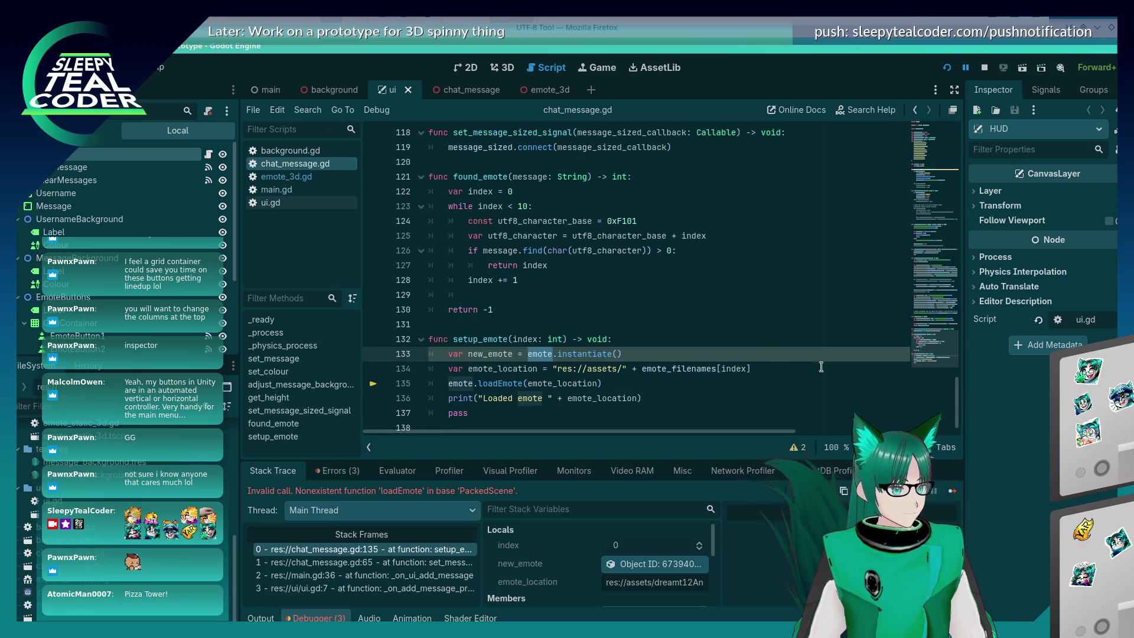
pyautogui.moveTo(950, 397)
pyautogui.mouseDown()
pyautogui.moveTo(917, 144)
pyautogui.moveTo(934, 366)
pyautogui.mouseUp()
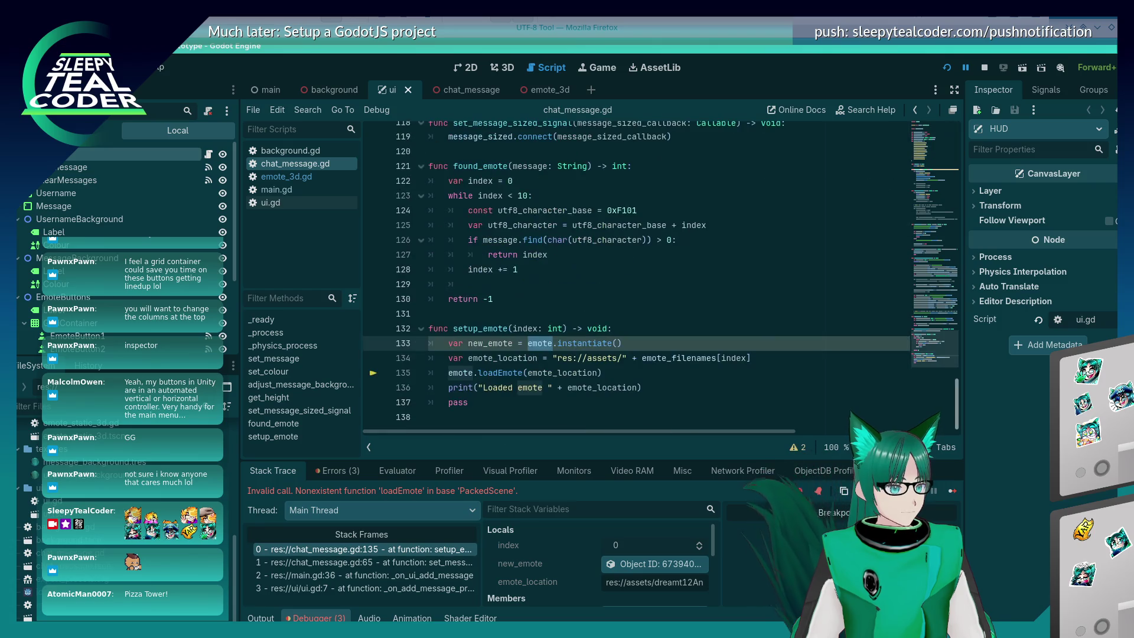
# Inspect setup_emote's lines, emote_location's value, and the set_message and setup_emote stack frames
pyautogui.click(574, 352)
pyautogui.click(549, 385)
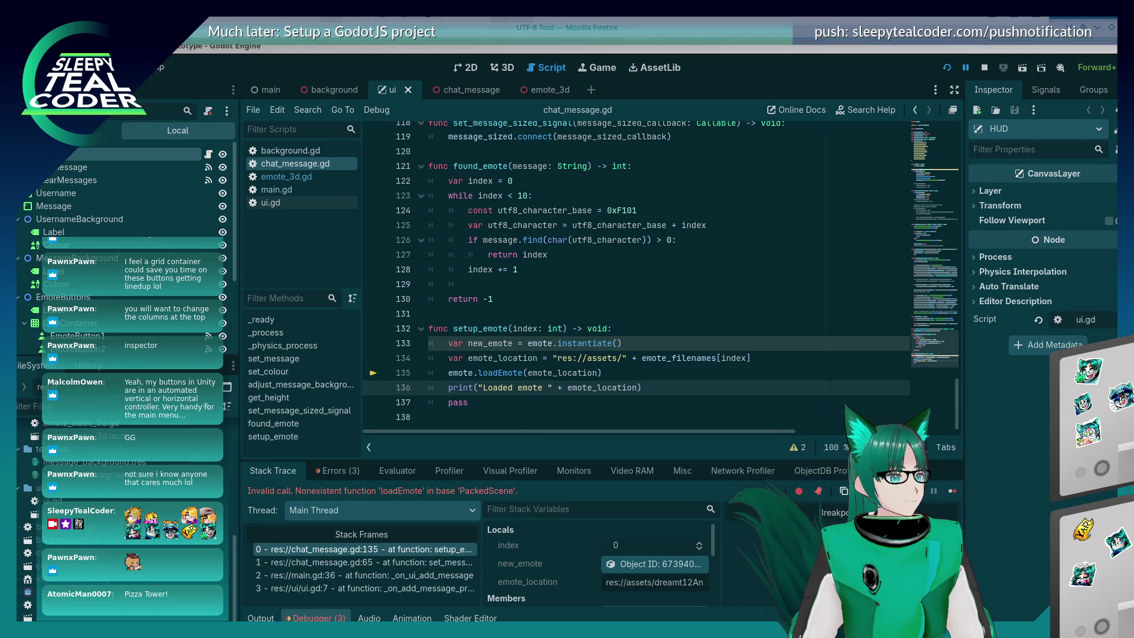
pyautogui.click(635, 344)
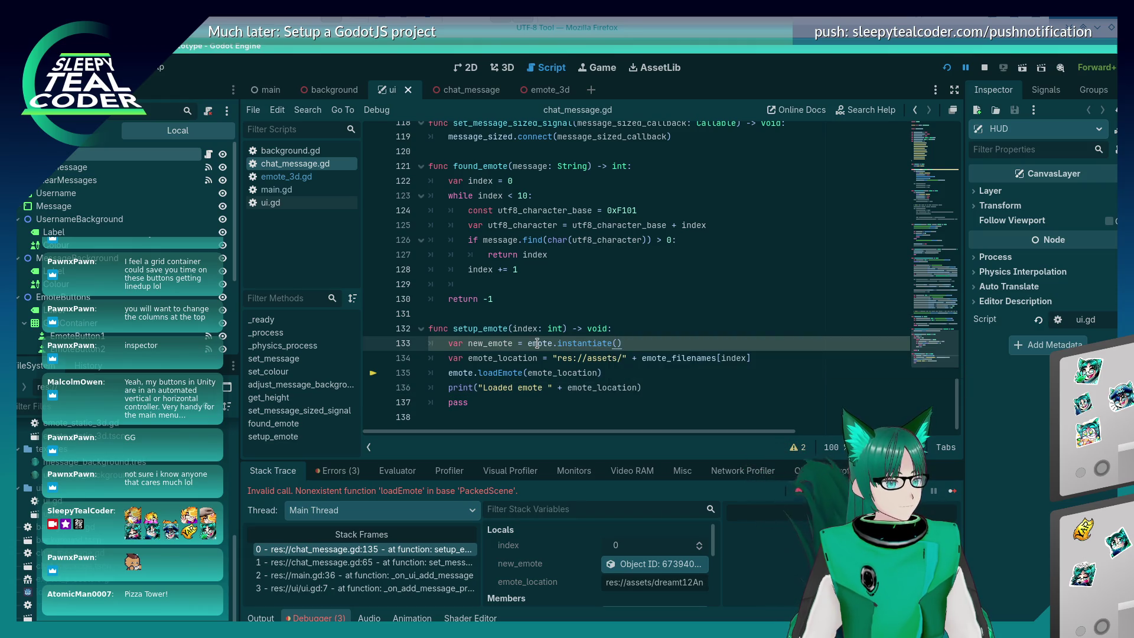
pyautogui.moveTo(537, 343)
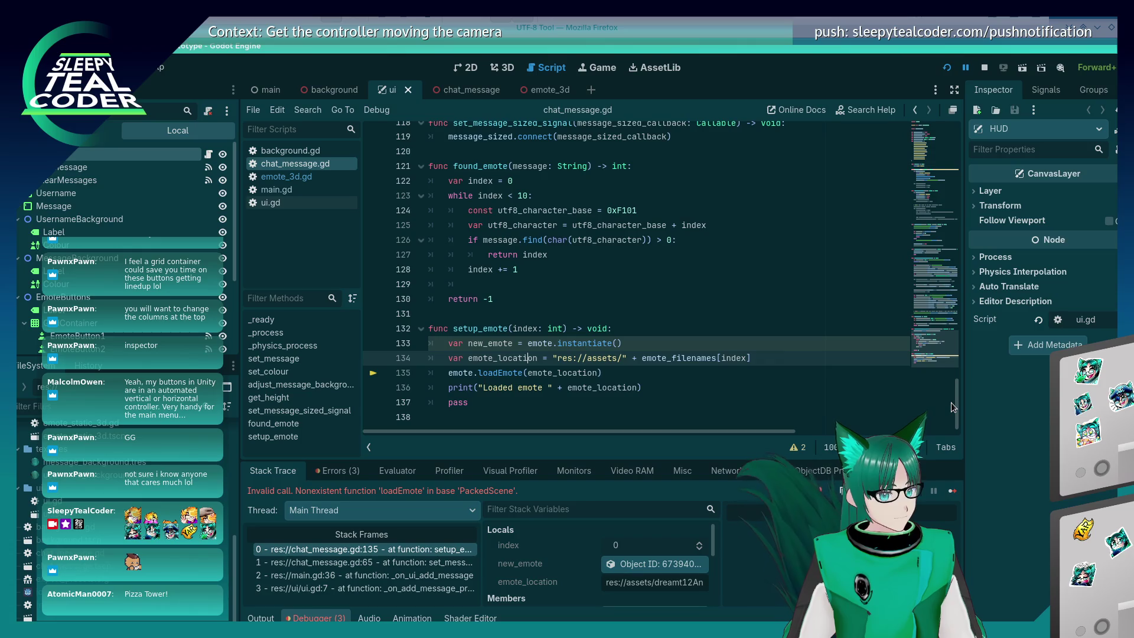
pyautogui.moveTo(954, 402)
pyautogui.mouseDown()
pyautogui.moveTo(950, 140)
pyautogui.moveTo(967, 182)
pyautogui.moveTo(971, 137)
pyautogui.moveTo(991, 389)
pyautogui.moveTo(966, 408)
pyautogui.mouseUp()
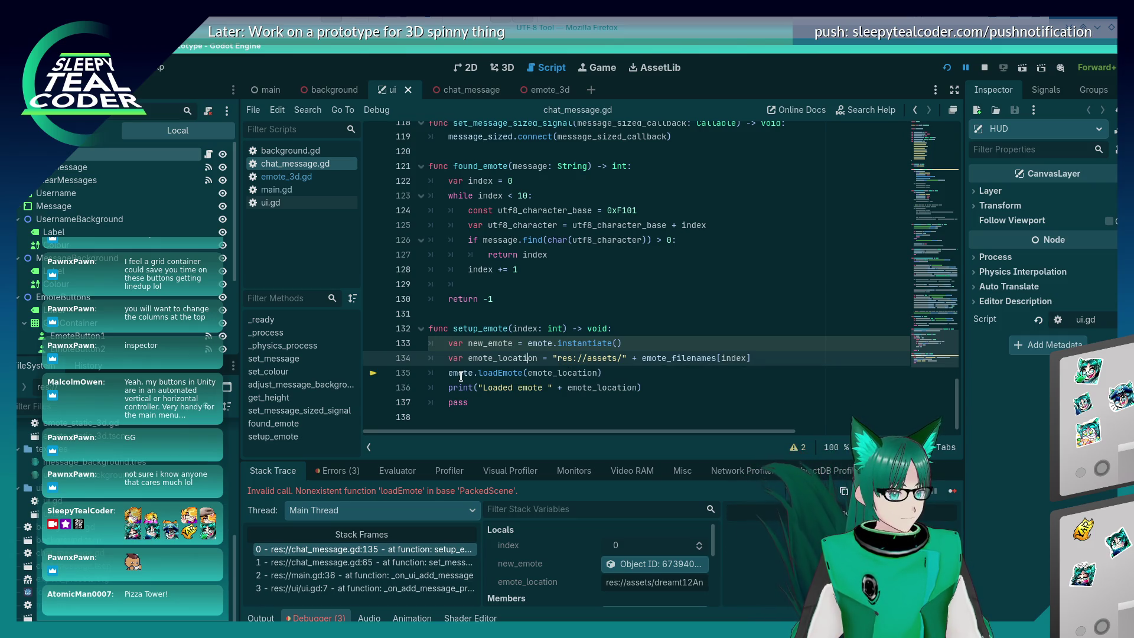
pyautogui.click(412, 562)
pyautogui.click(416, 547)
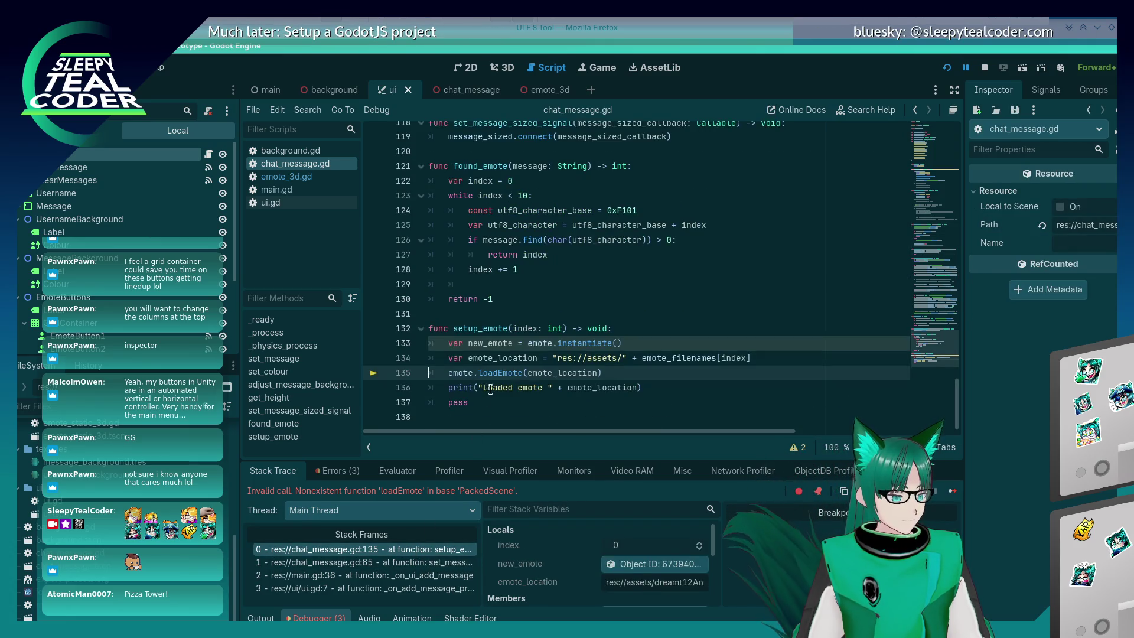
# Stop the debug session, relaunch the prototype, and post a message with emote 1
pyautogui.click(983, 69)
pyautogui.click(946, 69)
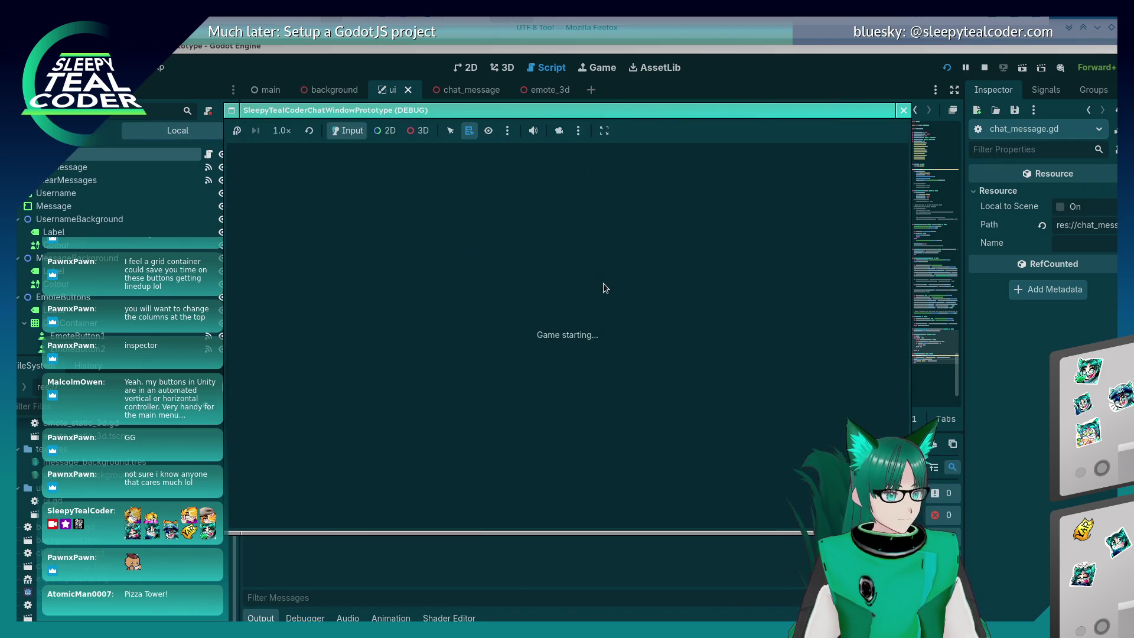
pyautogui.click(652, 461)
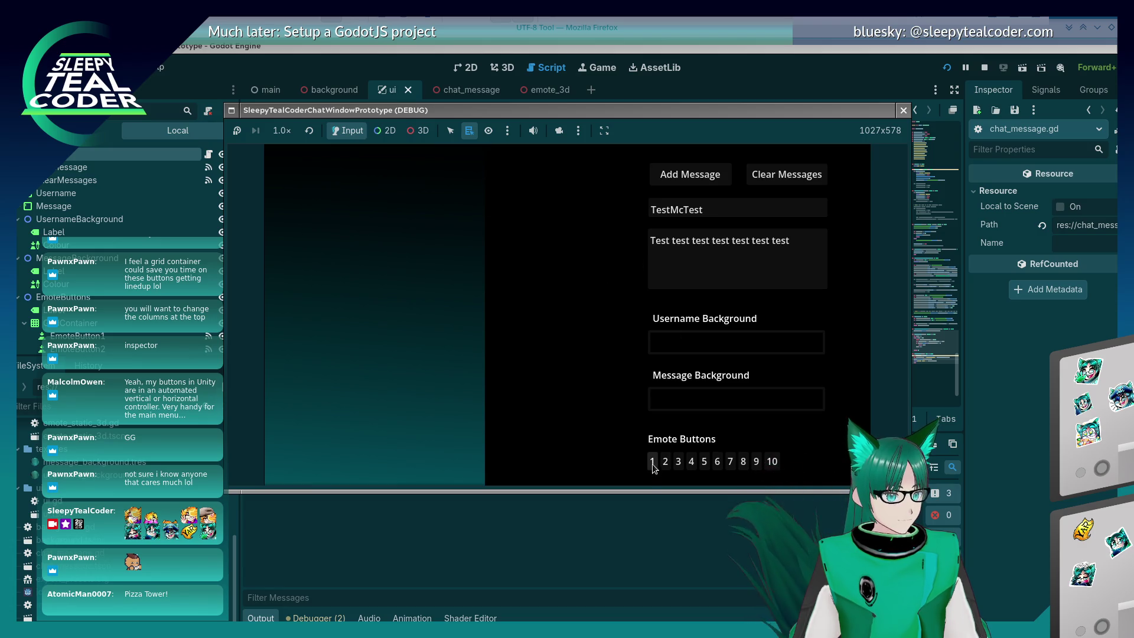
pyautogui.click(708, 180)
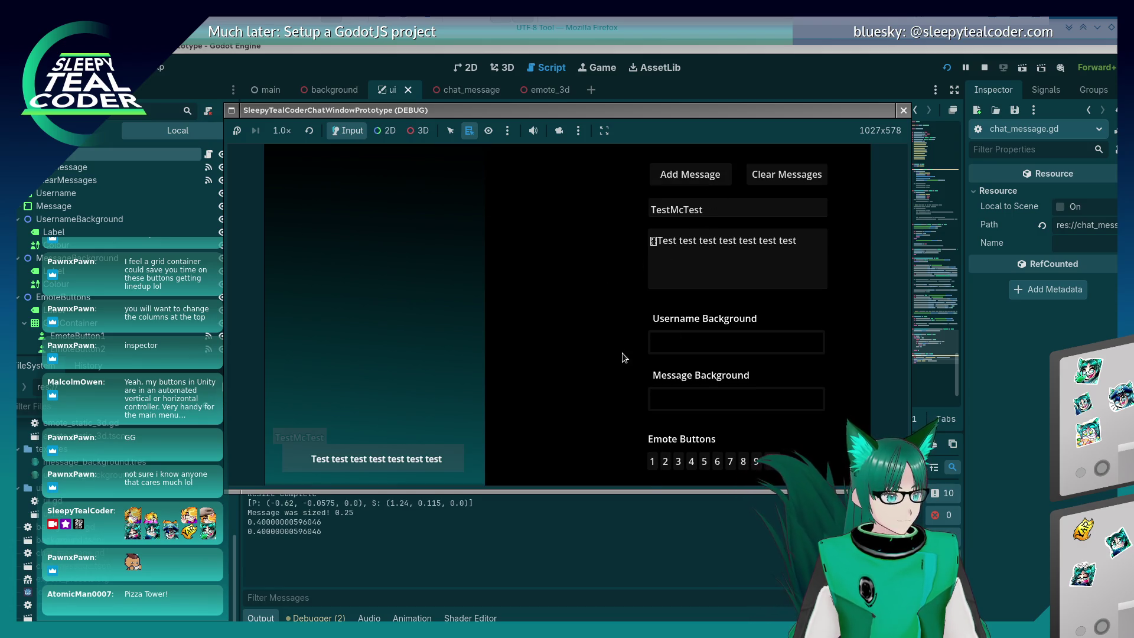
# Clear the chat, rebuild the message with emote 1, and post it again to reproduce the error
pyautogui.click(498, 536)
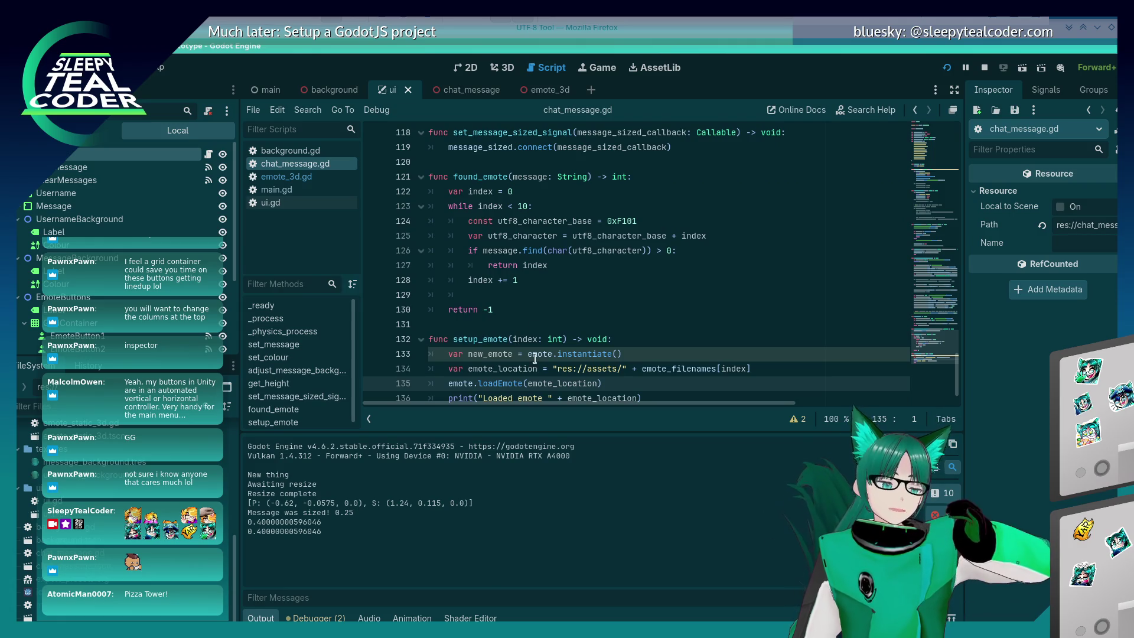
pyautogui.scroll(-2, 535, 359)
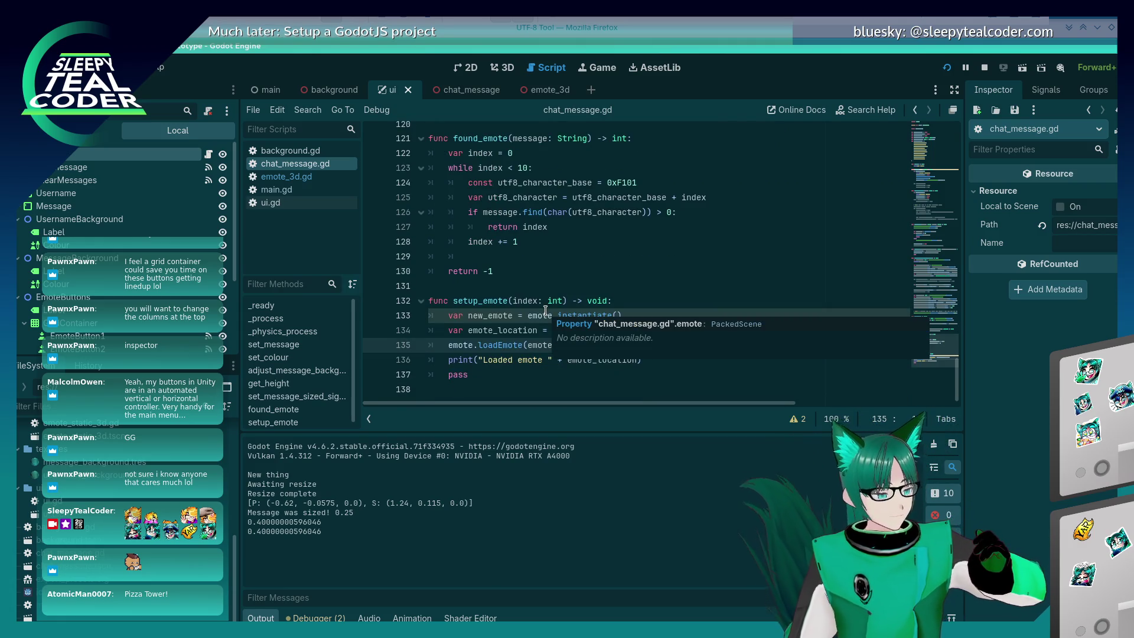
pyautogui.hotkey('alt', 'Tab')
pyautogui.click(794, 175)
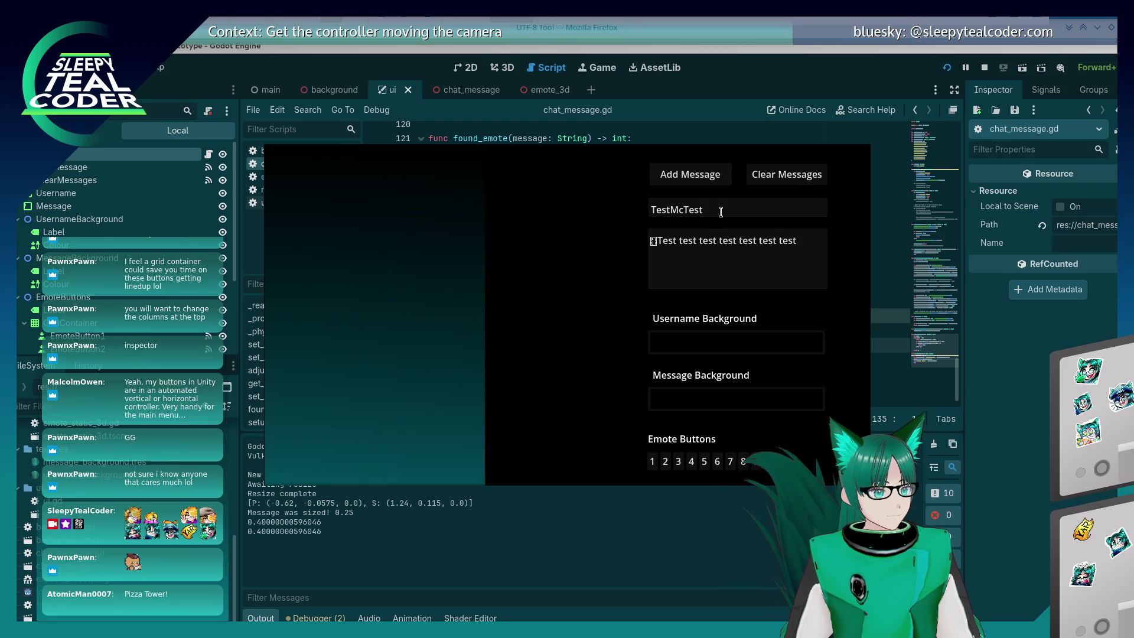
pyautogui.click(793, 239)
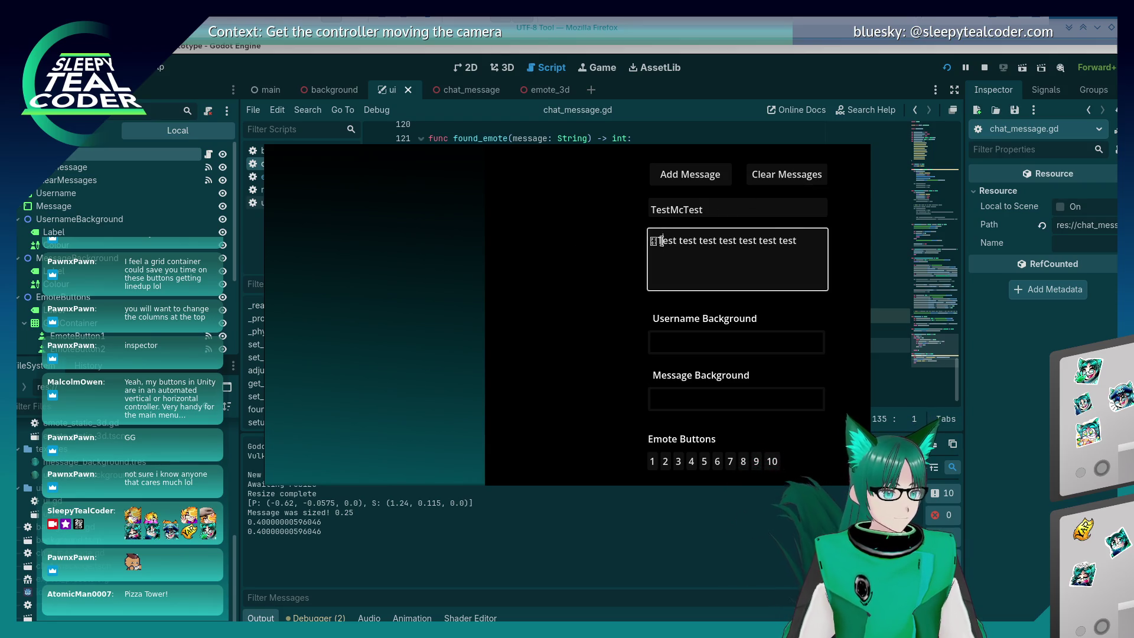
pyautogui.press('BackSpace')
pyautogui.click(808, 250)
pyautogui.click(653, 461)
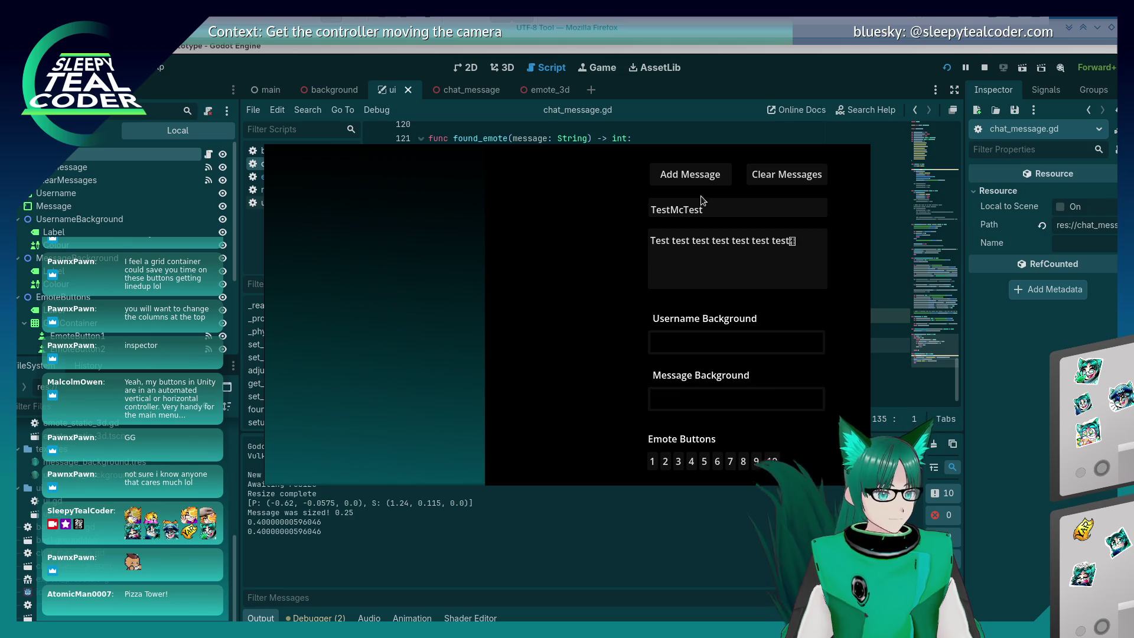
pyautogui.click(700, 173)
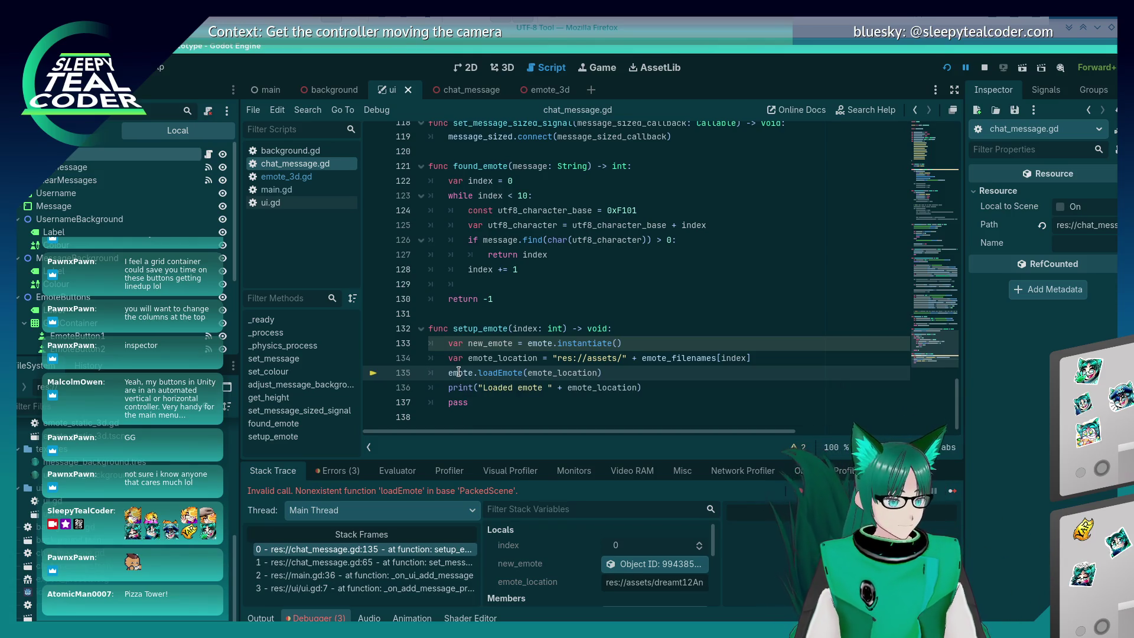
pyautogui.moveTo(459, 372)
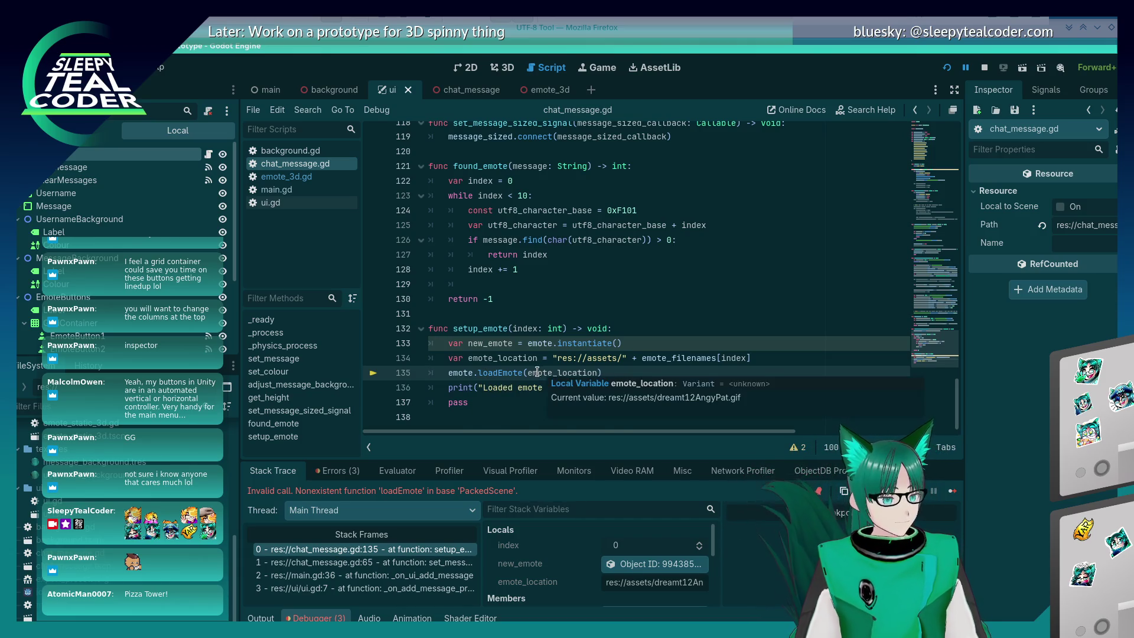
pyautogui.moveTo(539, 373)
pyautogui.scroll(5, 538, 338)
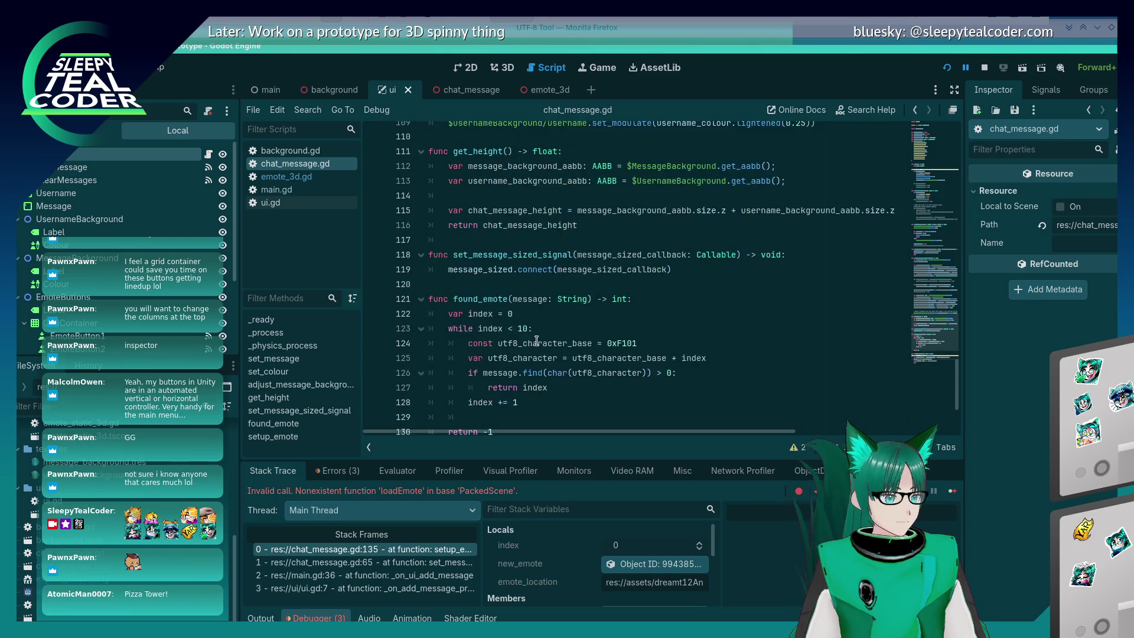
# Dismiss the Spectacle screenshot tool and switch back to the running game window
pyautogui.press('Print')
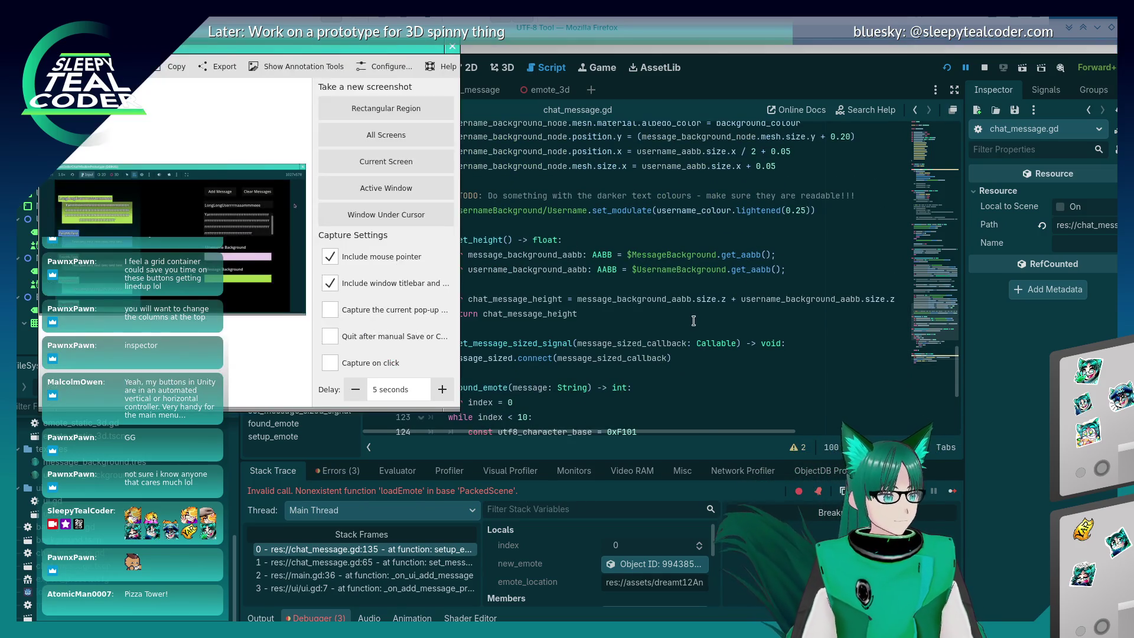
pyautogui.press('Escape')
pyautogui.hotkey('alt', 'Tab')
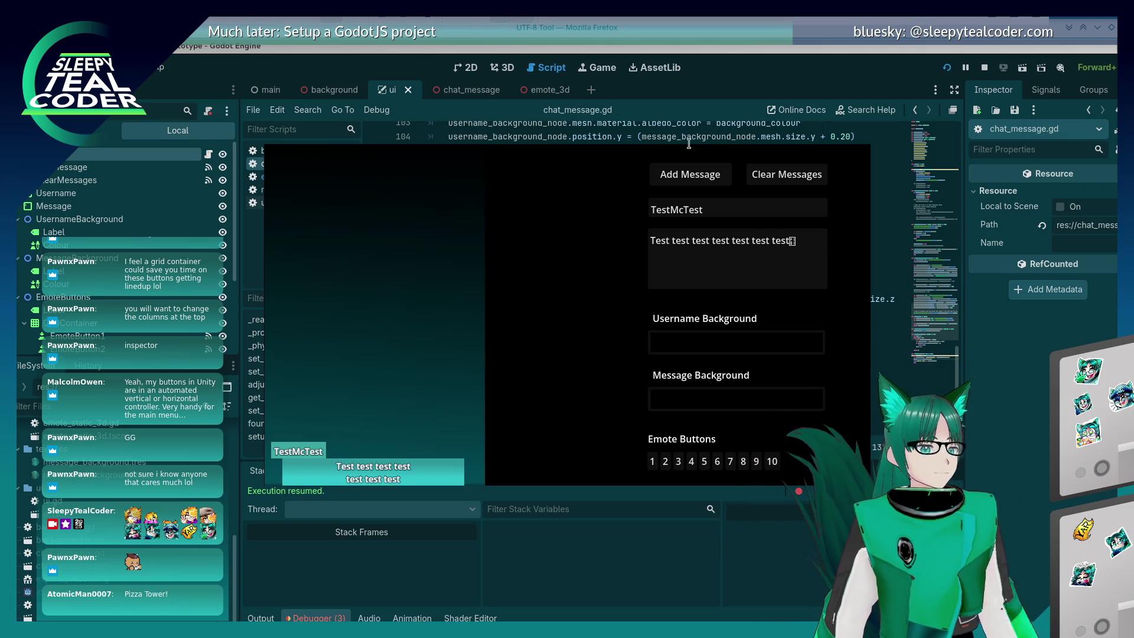
# Bring the script editor forward and scroll up to set_message's message-text line 68
pyautogui.click(753, 63)
pyautogui.scroll(-10, 514, 393)
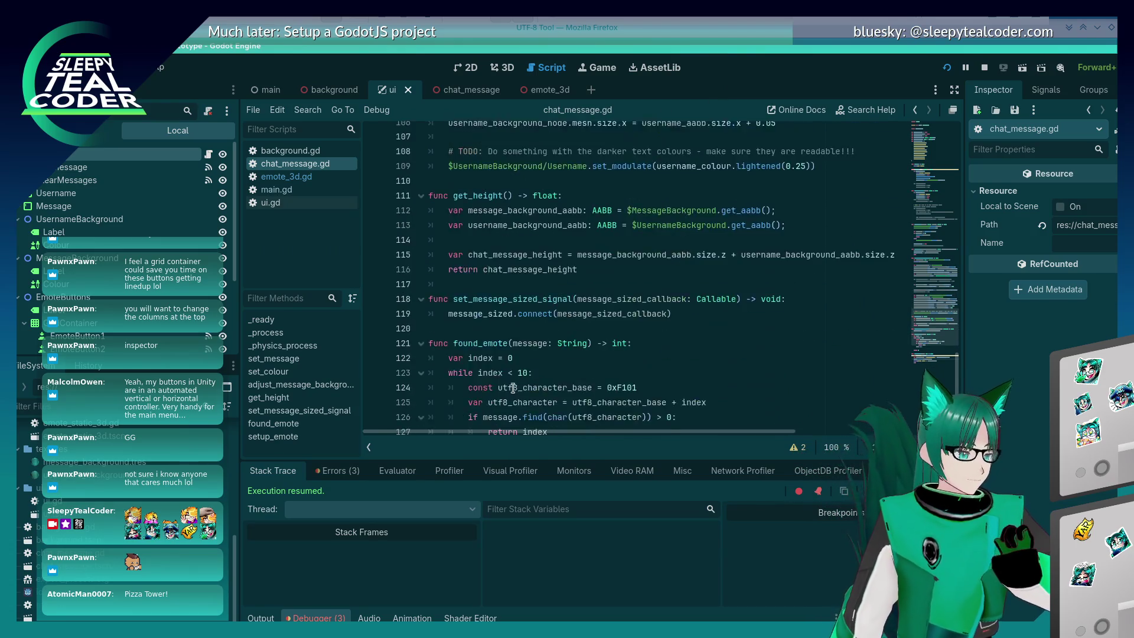
pyautogui.scroll(10, 512, 376)
pyautogui.scroll(12, 512, 376)
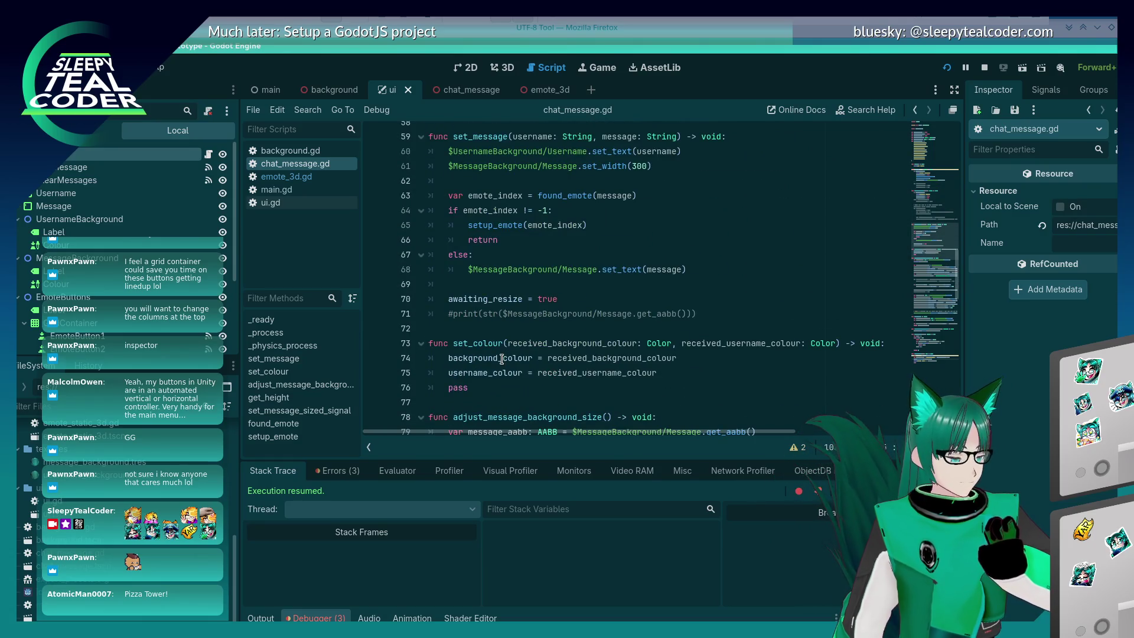
pyautogui.scroll(1, 608, 334)
pyautogui.click(715, 307)
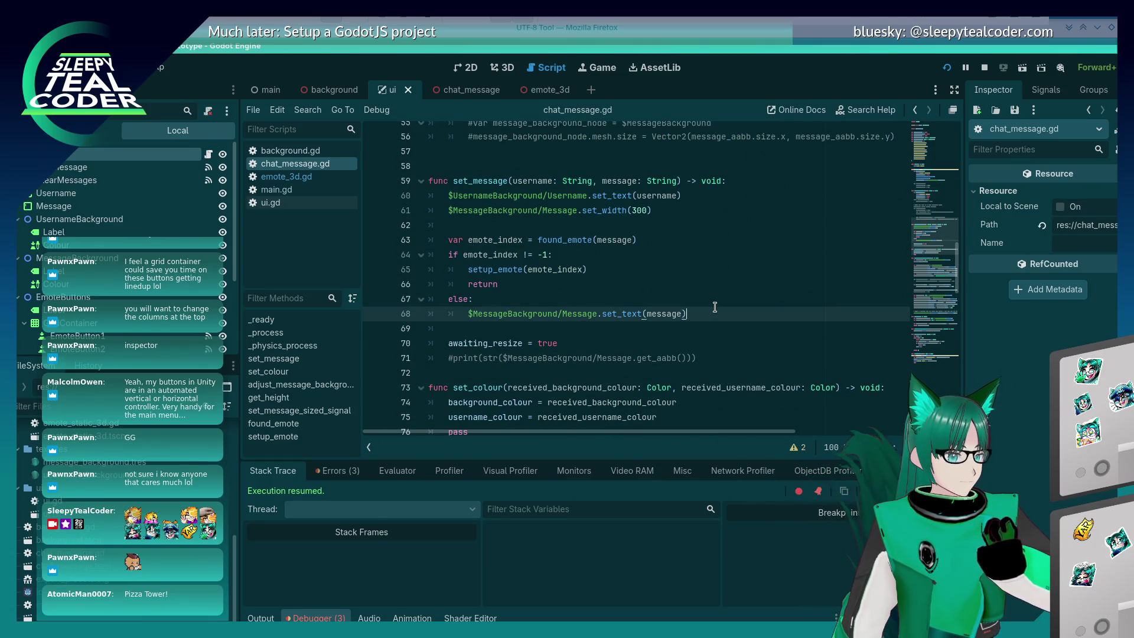
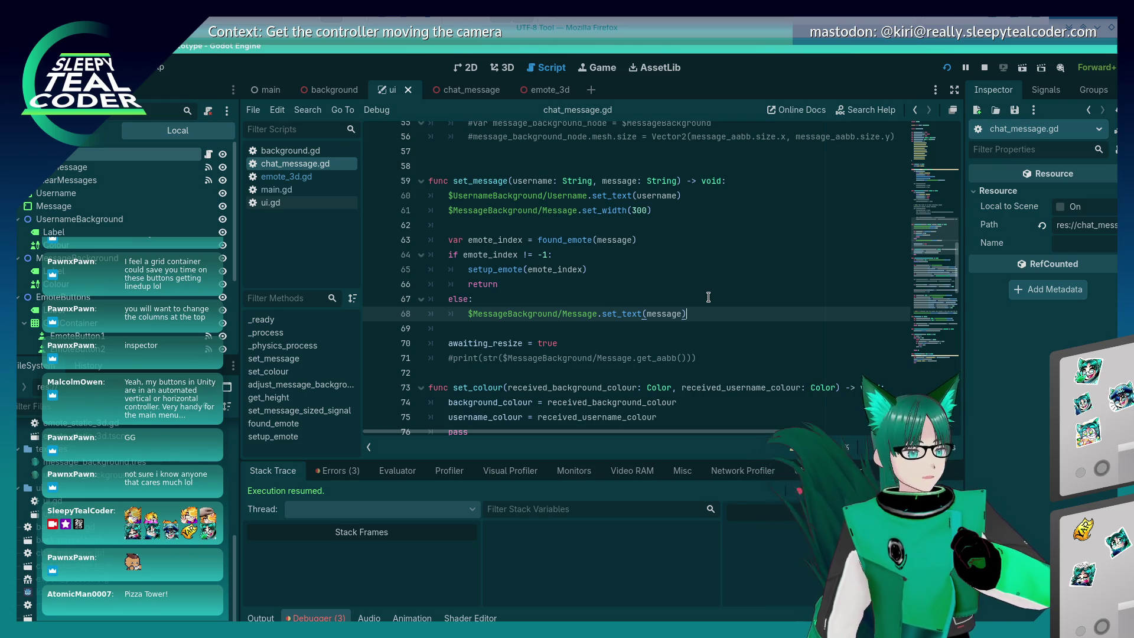
# Try moving the set_width(300) line below the else branch, then undo the move
pyautogui.press('Up')
pyautogui.press('Up')
pyautogui.press('Up')
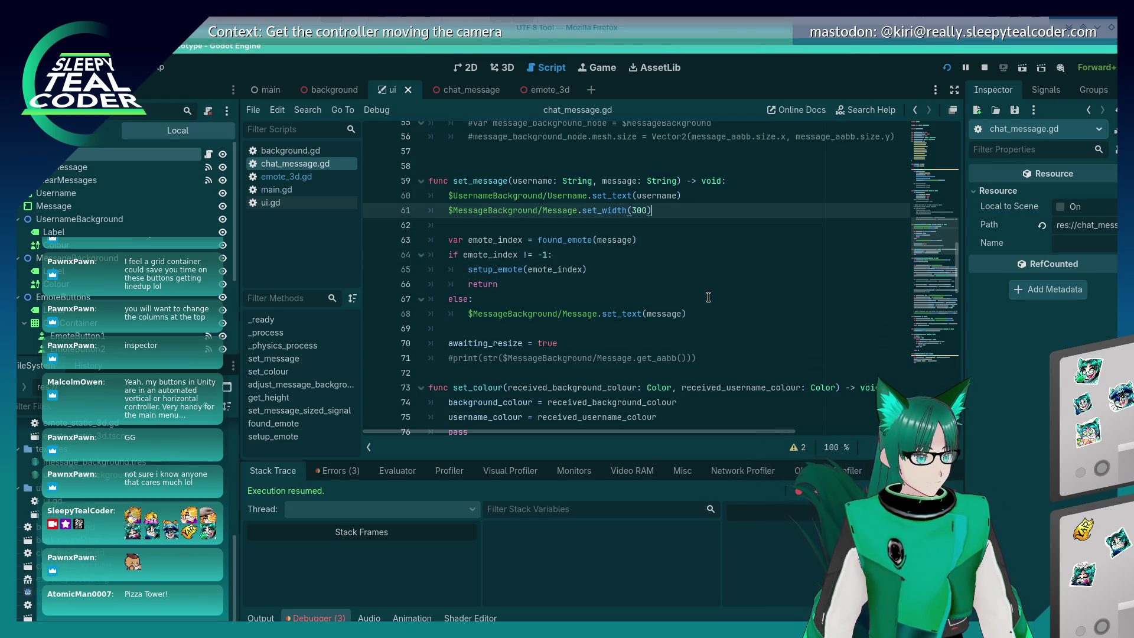
pyautogui.hotkey('shift', 'Home')
pyautogui.hotkey('alt', 'Down')
pyautogui.hotkey('alt', 'Down')
pyautogui.hotkey('alt', 'Down')
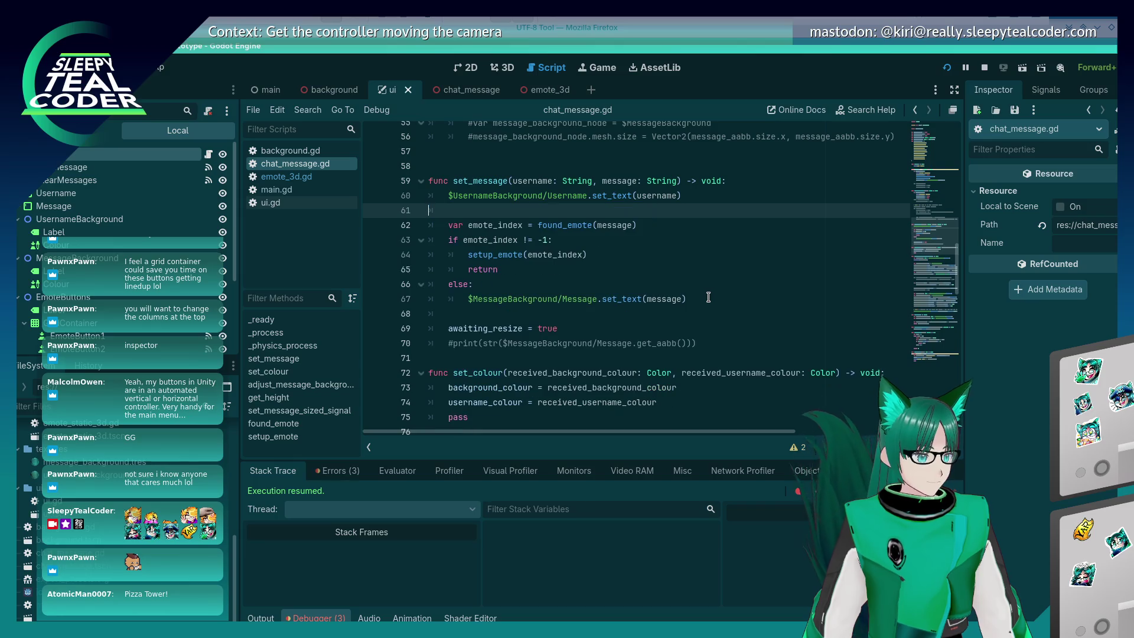
pyautogui.hotkey('ctrl', 'z')
pyautogui.hotkey('ctrl', 'z')
pyautogui.hotkey('ctrl', 'z')
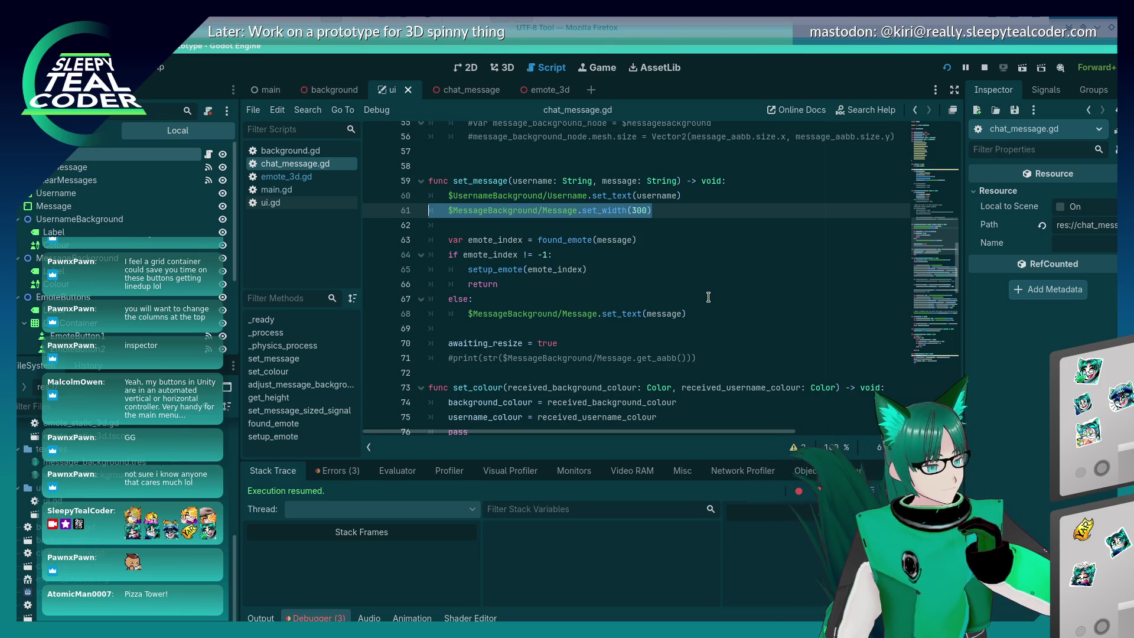
# Change line 135 in setup_emote to call new_emote.loadEmote and run the game
pyautogui.scroll(-15, 708, 297)
pyautogui.click(592, 338)
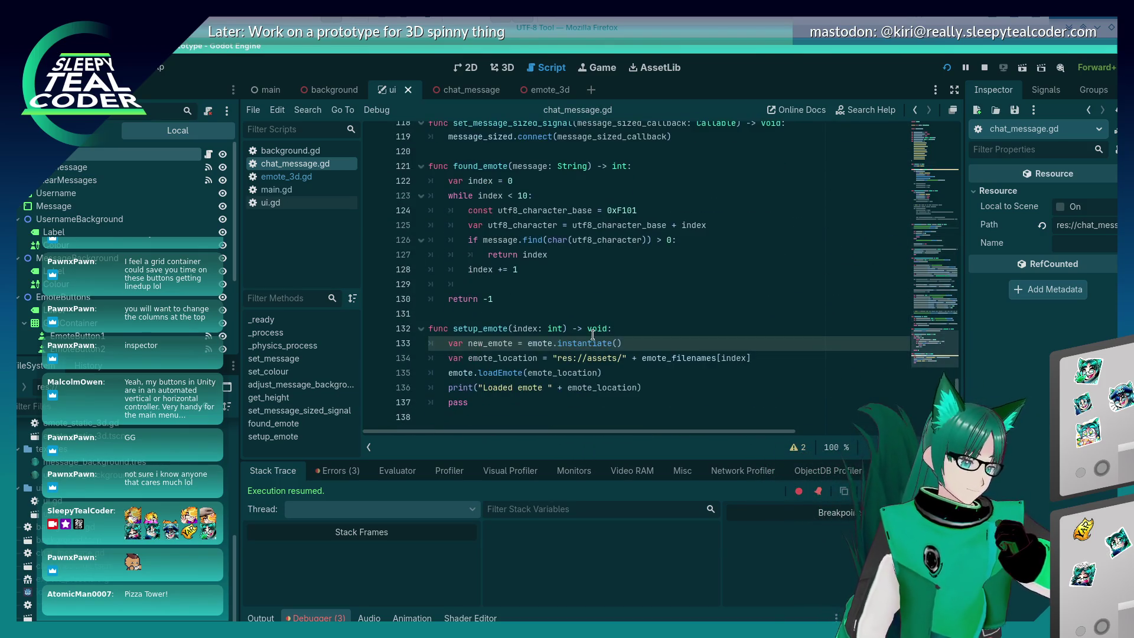
pyautogui.click(715, 357)
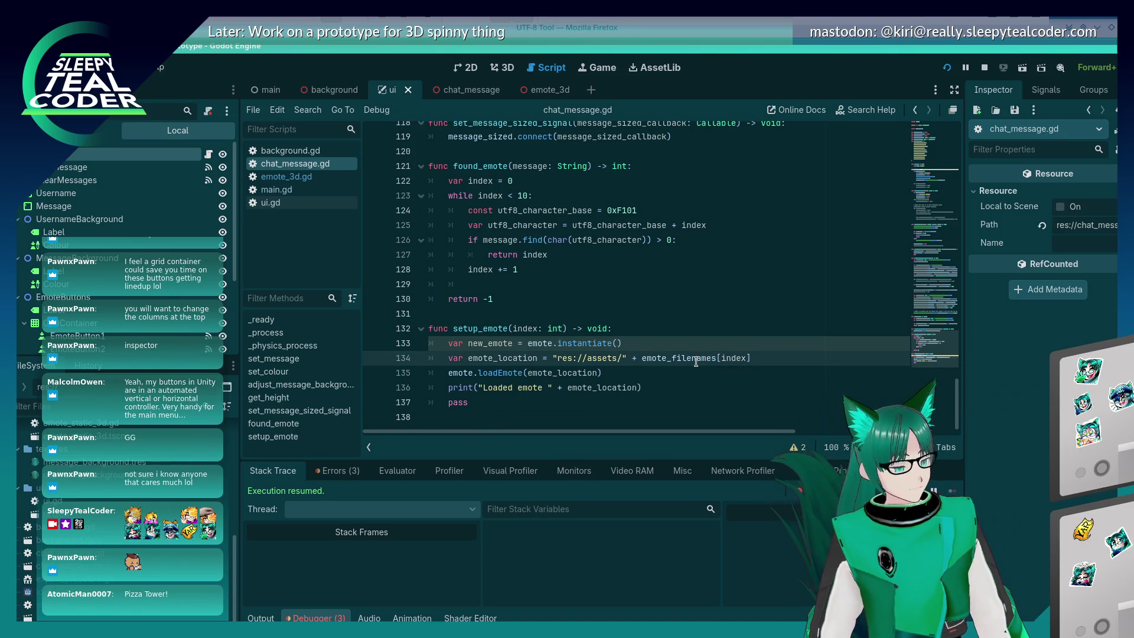
pyautogui.moveTo(696, 362)
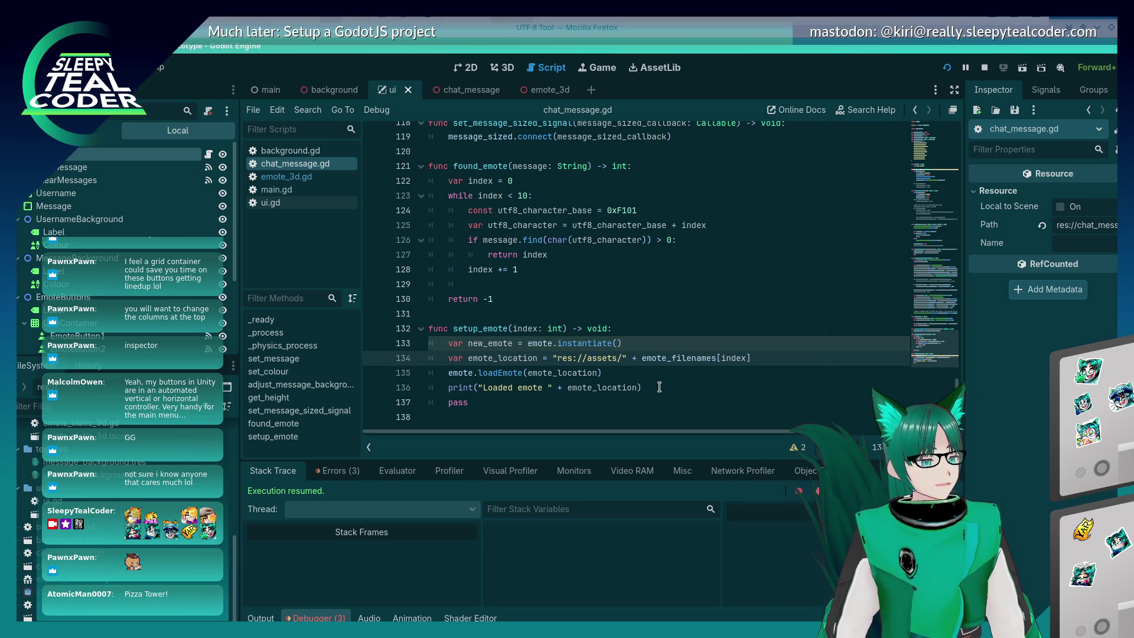
pyautogui.click(444, 367)
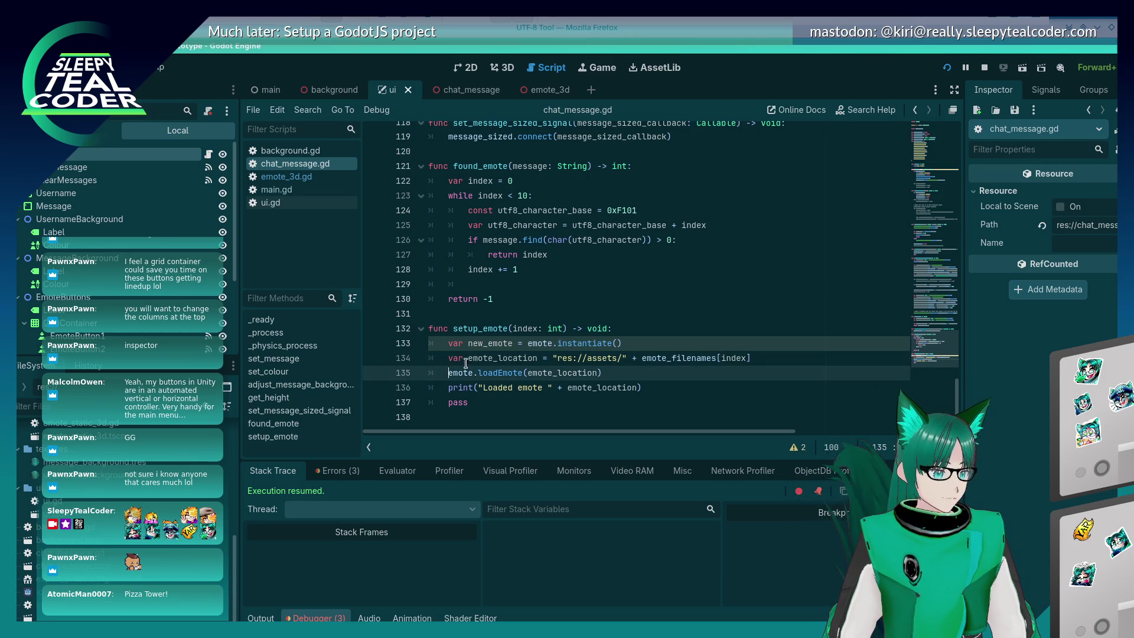
pyautogui.write('new_')
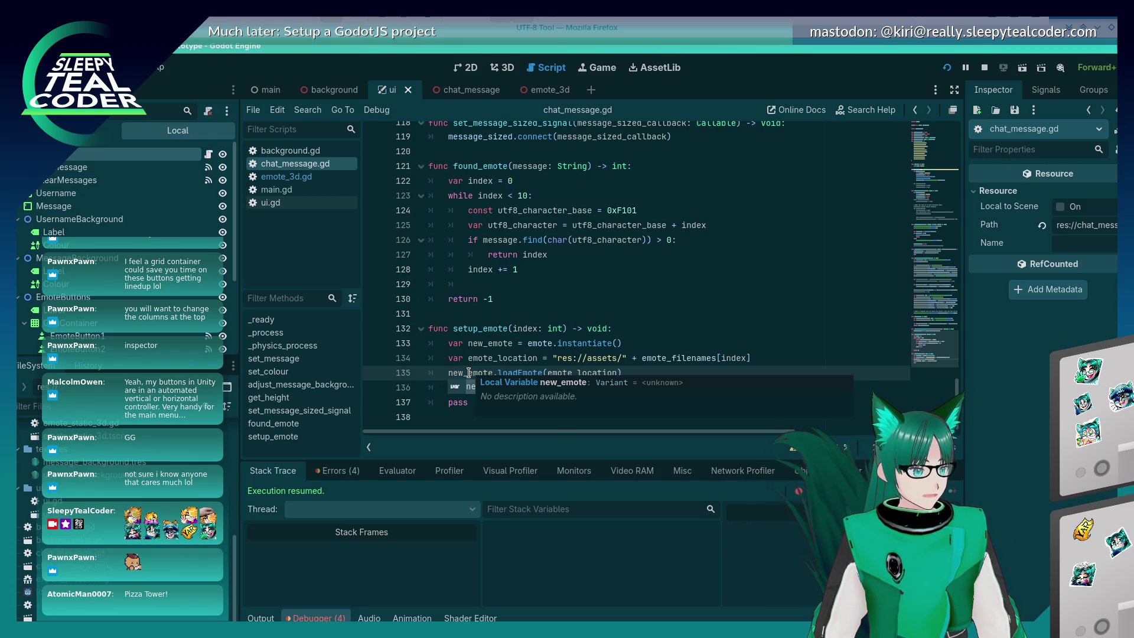
pyautogui.press('F5')
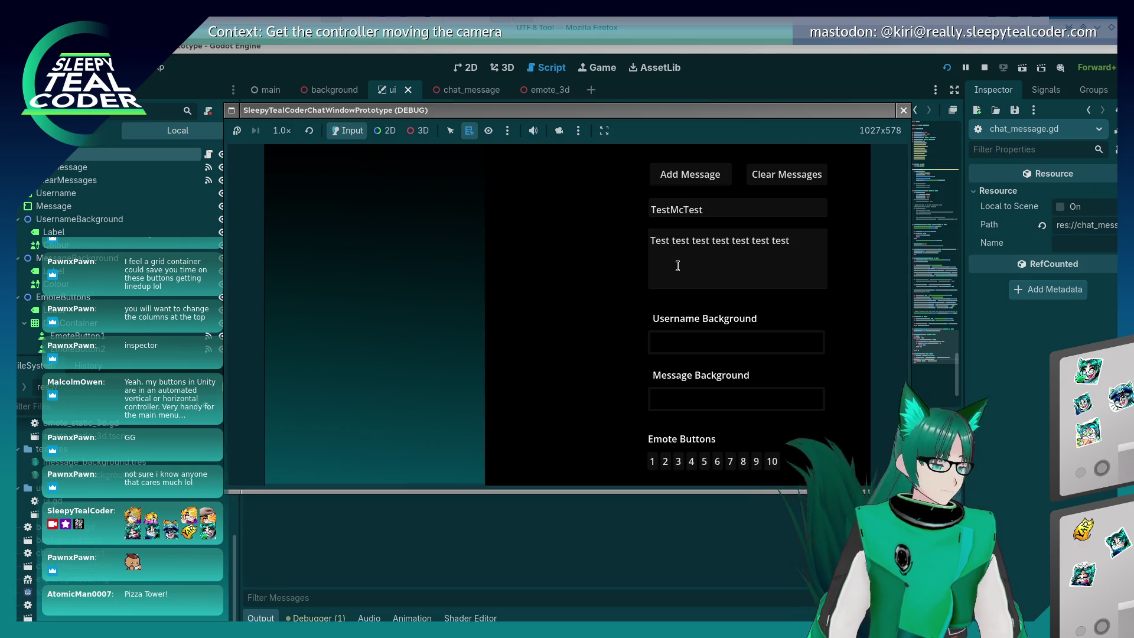
# Add the TestMcTest message in the running game, then hide and restore the game window
pyautogui.click(795, 255)
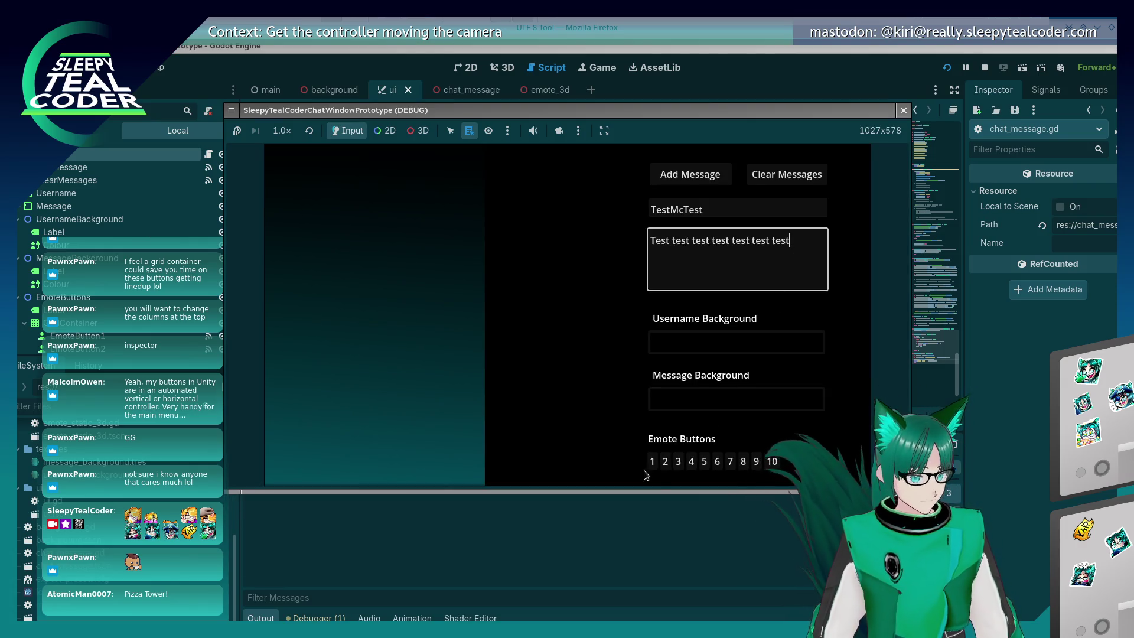
pyautogui.click(673, 173)
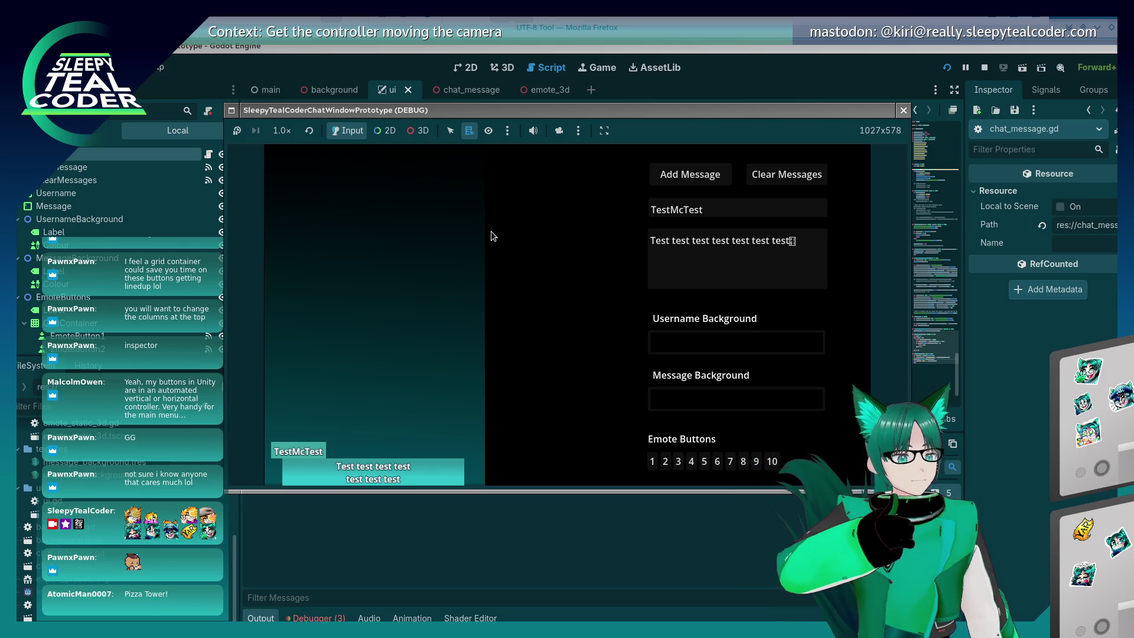
pyautogui.press('F8')
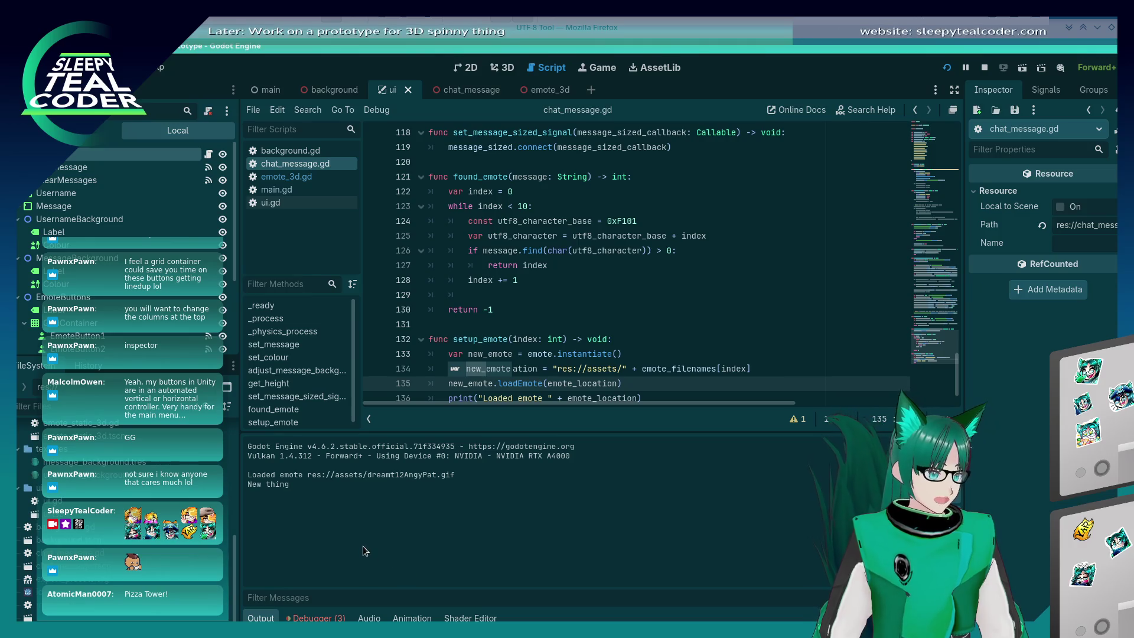
pyautogui.scroll(-1, 543, 291)
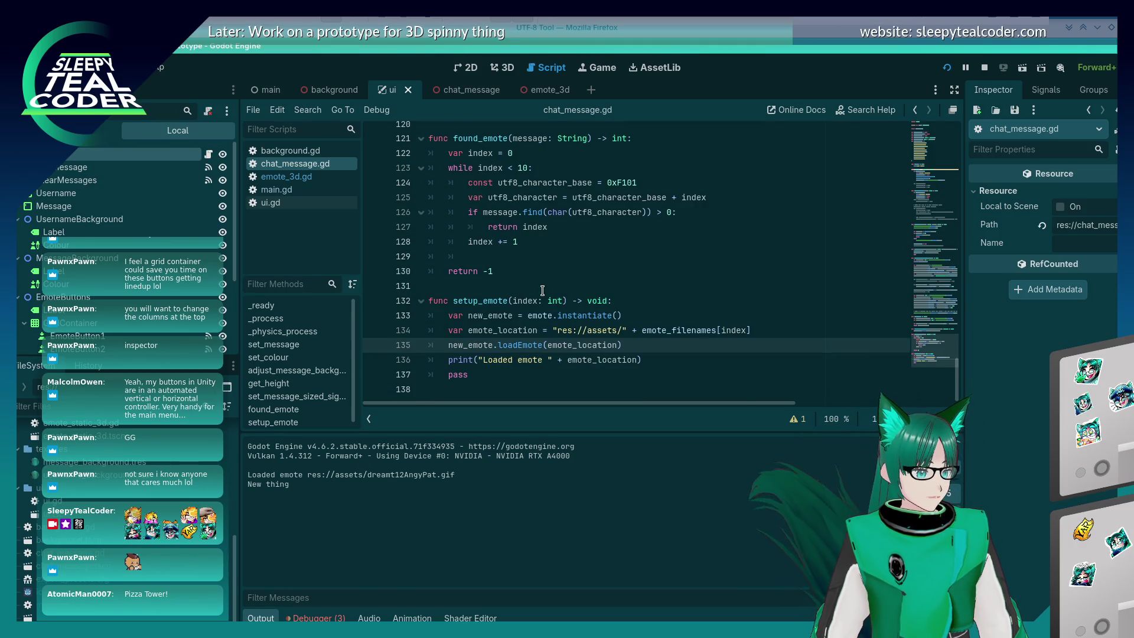
pyautogui.press('F5')
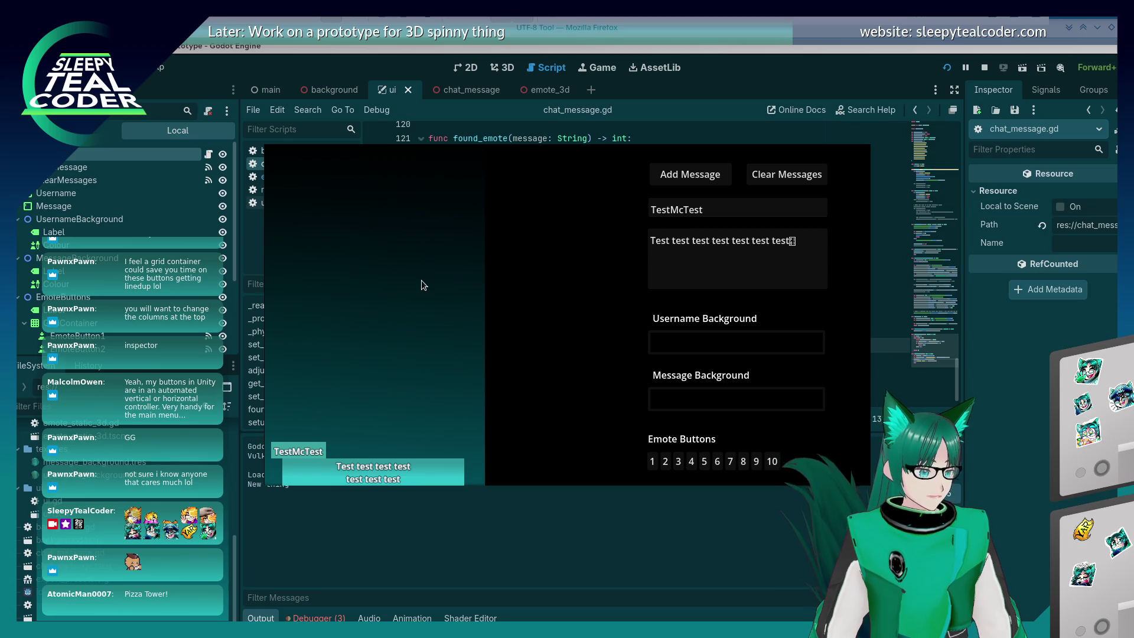
pyautogui.hotkey('alt', 'Tab')
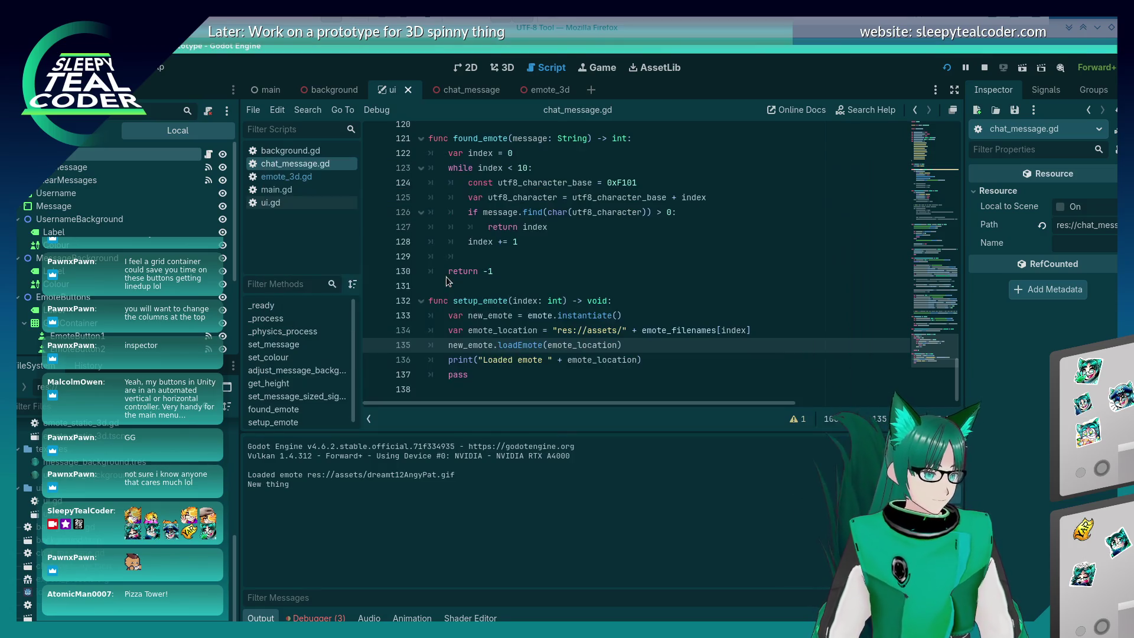
pyautogui.hotkey('alt', 'Tab')
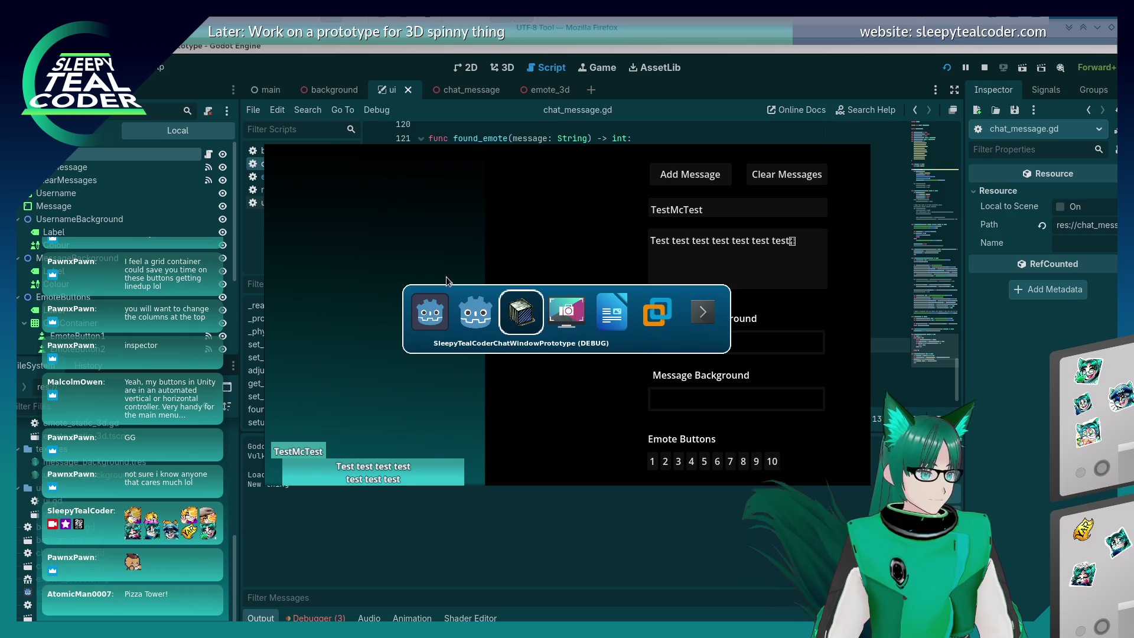
# Turn on the 3D camera override, zoom and orbit around the chat panel, then close the game
pyautogui.click(558, 130)
pyautogui.click(418, 131)
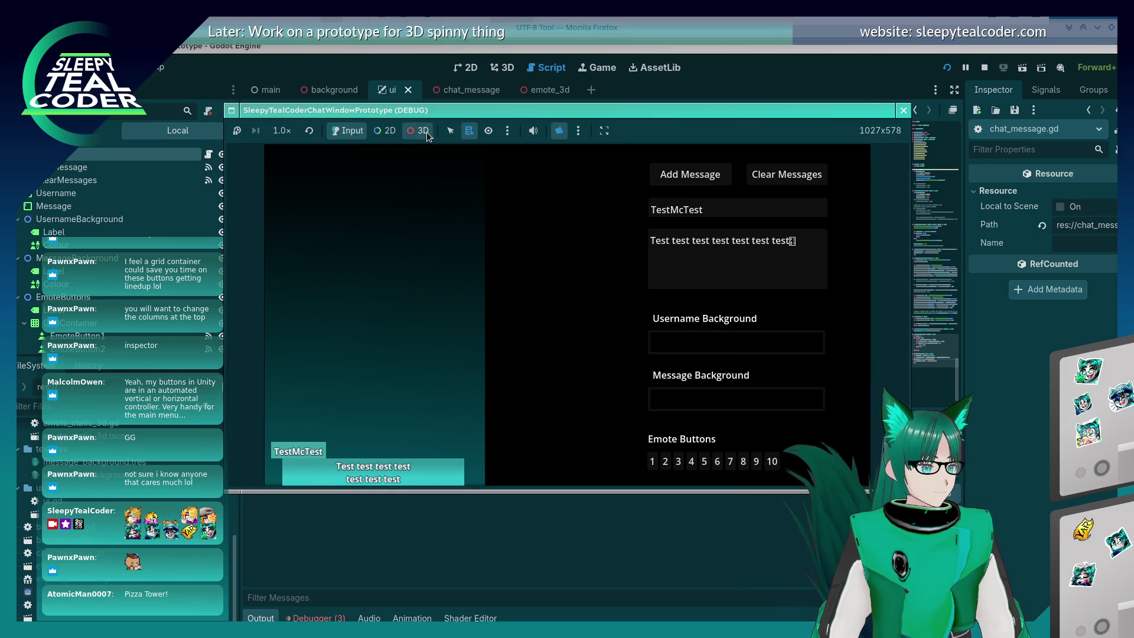
pyautogui.scroll(5, 427, 307)
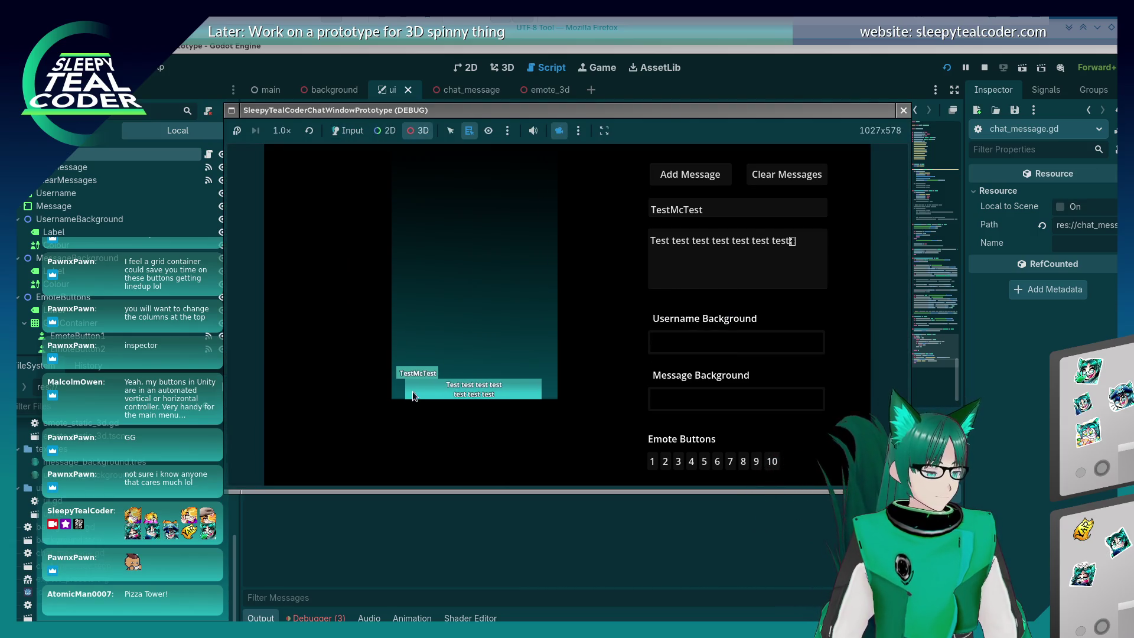
pyautogui.moveTo(499, 370)
pyautogui.mouseDown()
pyautogui.moveTo(580, 364)
pyautogui.moveTo(470, 354)
pyautogui.moveTo(622, 370)
pyautogui.moveTo(427, 366)
pyautogui.moveTo(519, 398)
pyautogui.moveTo(431, 424)
pyautogui.moveTo(489, 338)
pyautogui.mouseUp()
pyautogui.scroll(5, 522, 337)
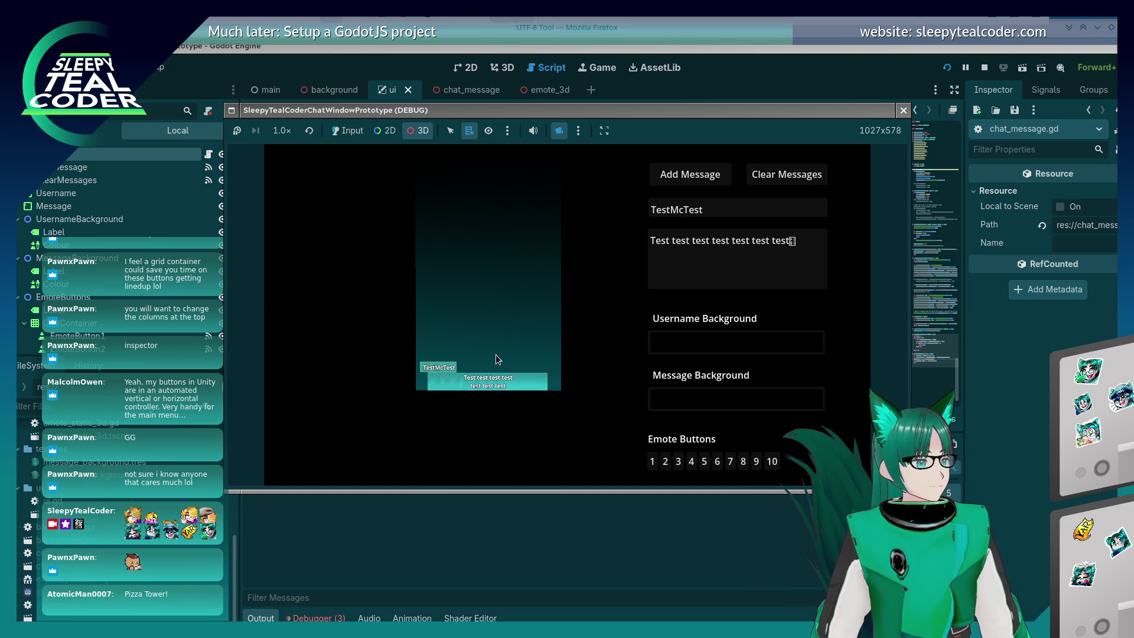
pyautogui.moveTo(472, 405); pyautogui.dragTo(518, 412)
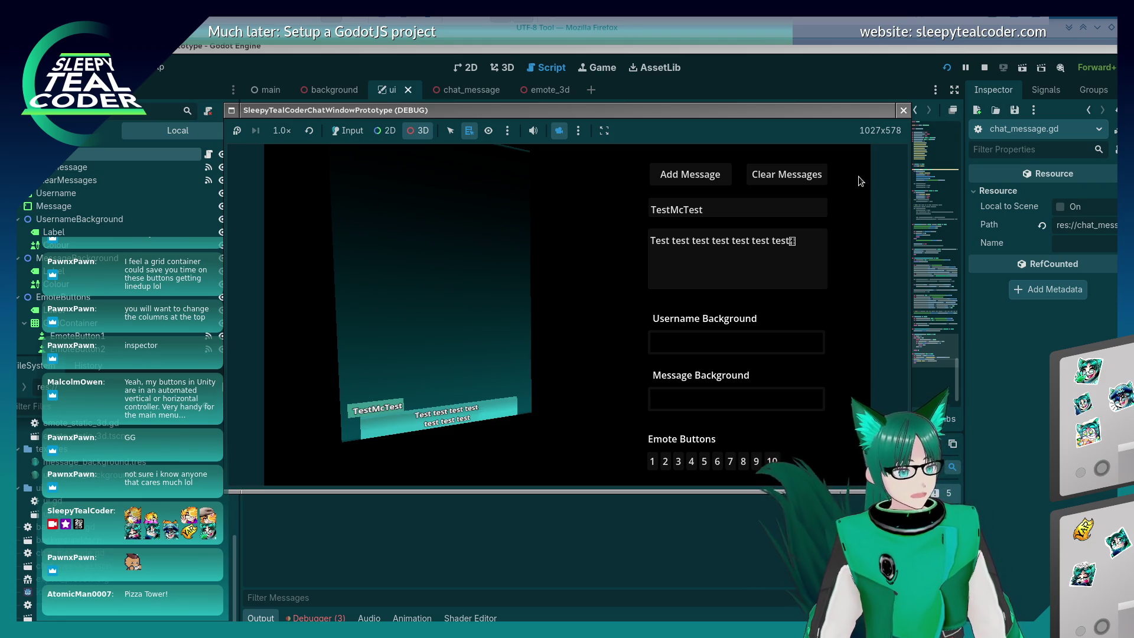
pyautogui.click(903, 110)
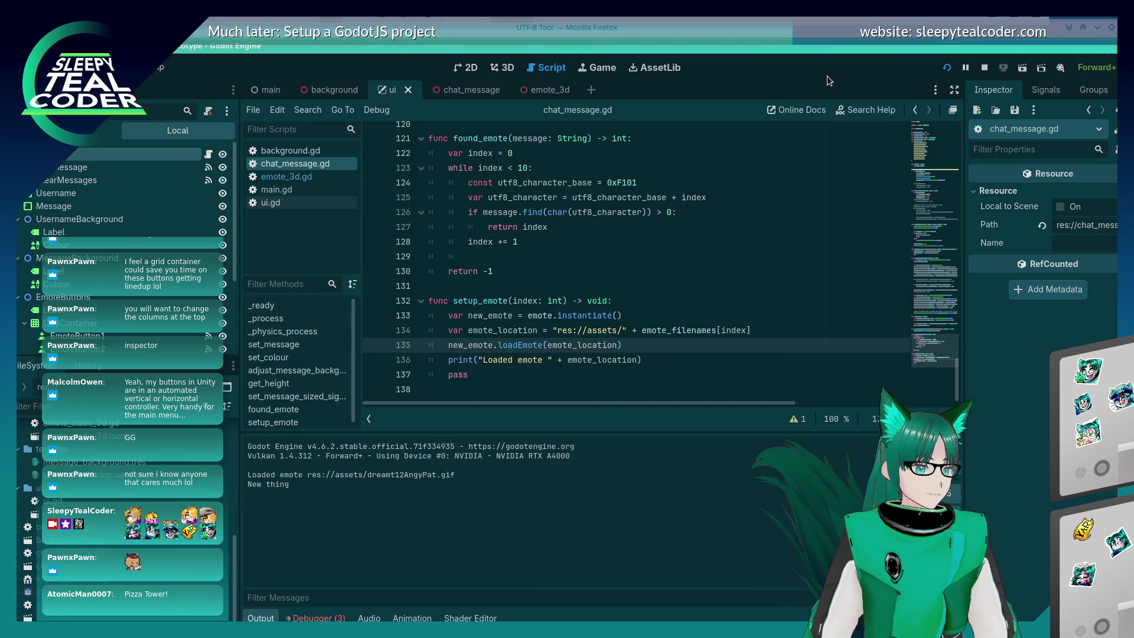
# Back in chat_message.gd, restart the chat prototype with Run Project
pyautogui.click(532, 376)
pyautogui.click(622, 347)
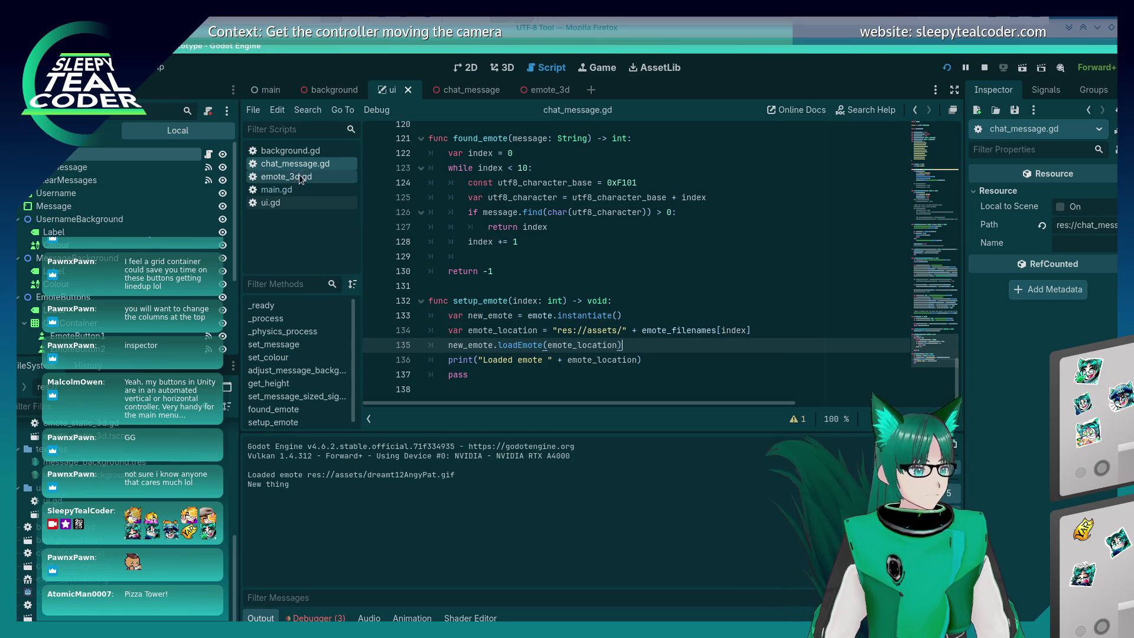
pyautogui.click(947, 67)
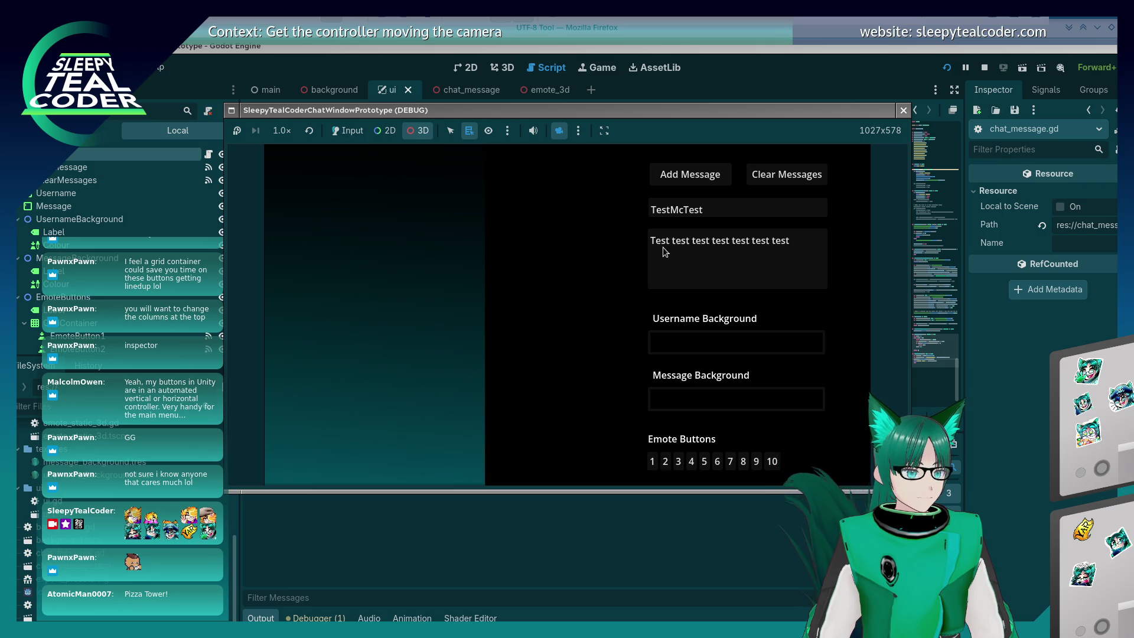
# Replace the message text with emote 1 and post it to the chat
pyautogui.click(347, 131)
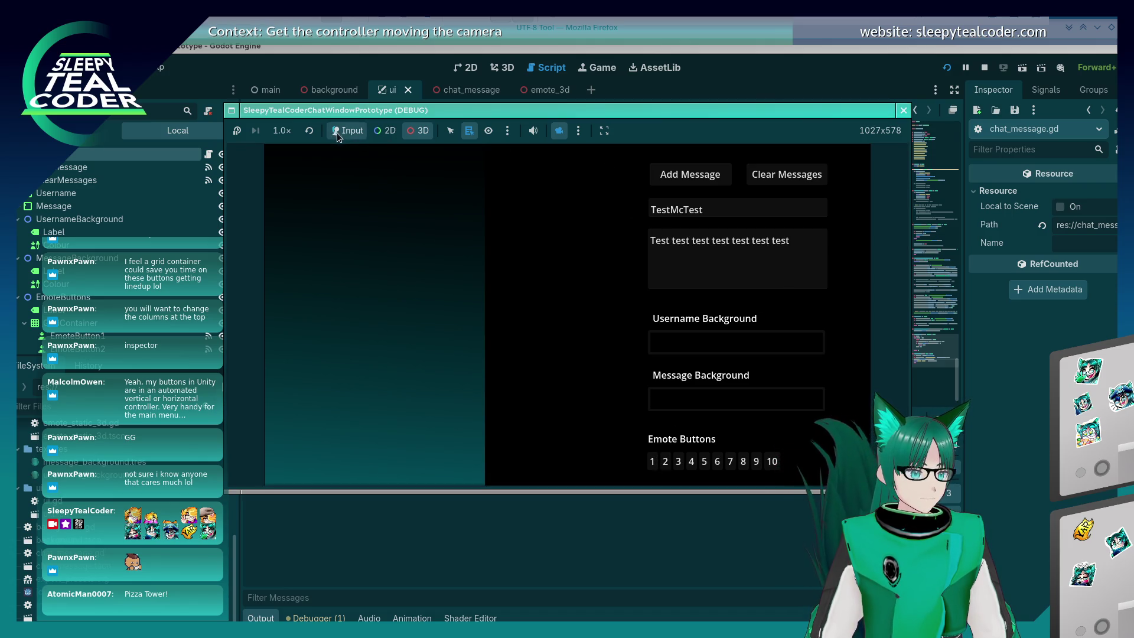
pyautogui.tripleClick(755, 237)
pyautogui.press('BackSpace')
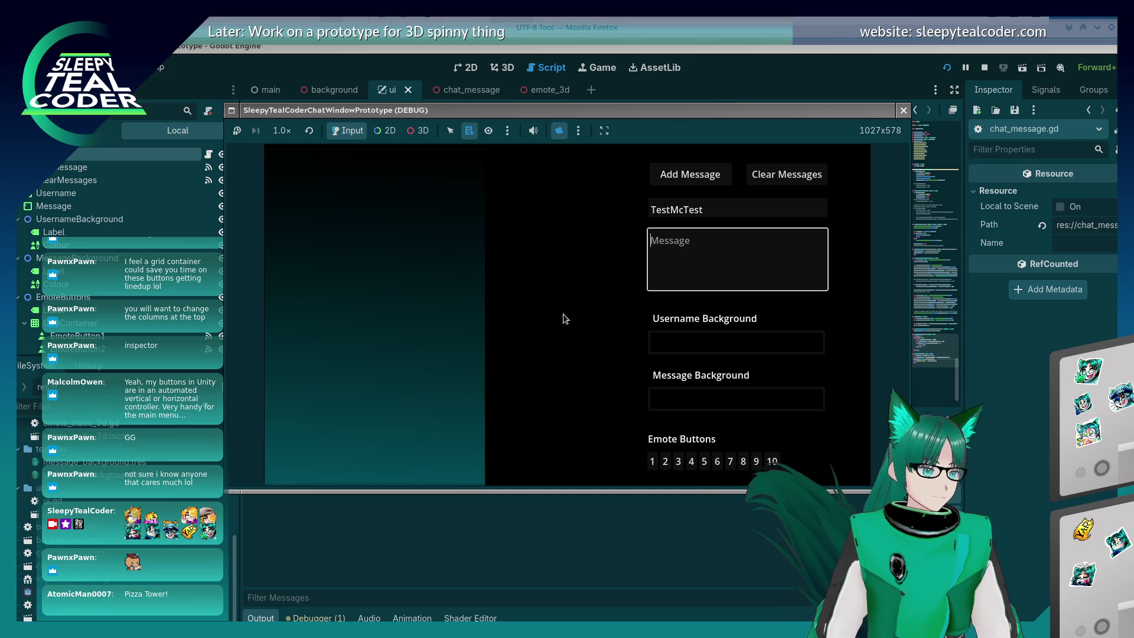
pyautogui.click(651, 464)
pyautogui.click(652, 466)
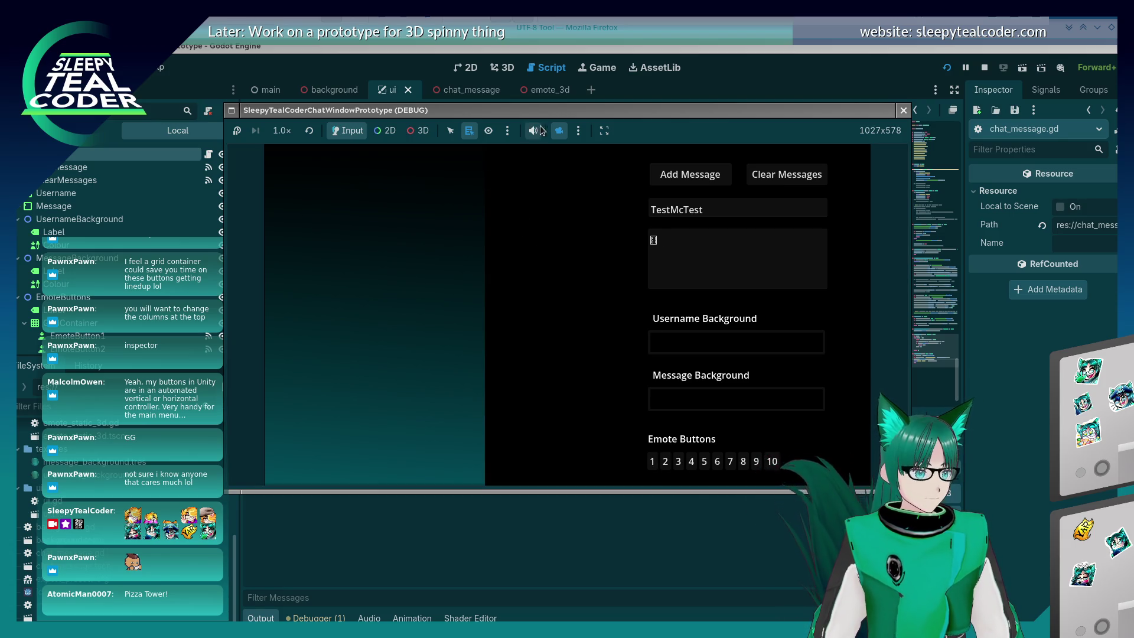
pyautogui.click(691, 175)
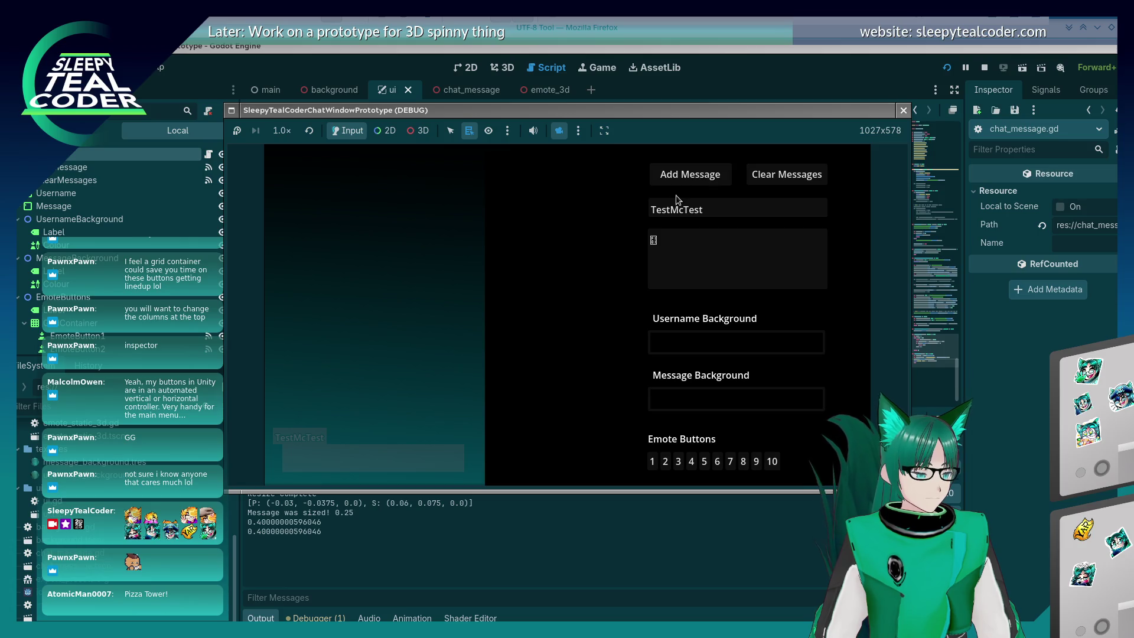
# Switch the game view to 3D with camera override, tilt the panel, and check camera options
pyautogui.click(450, 130)
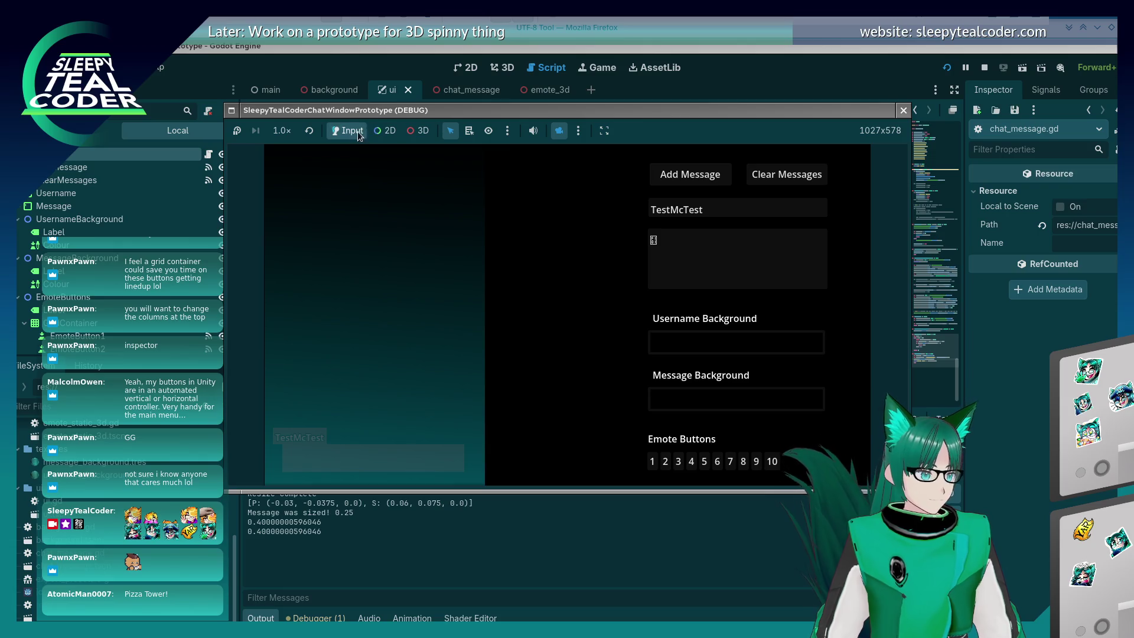
pyautogui.click(420, 130)
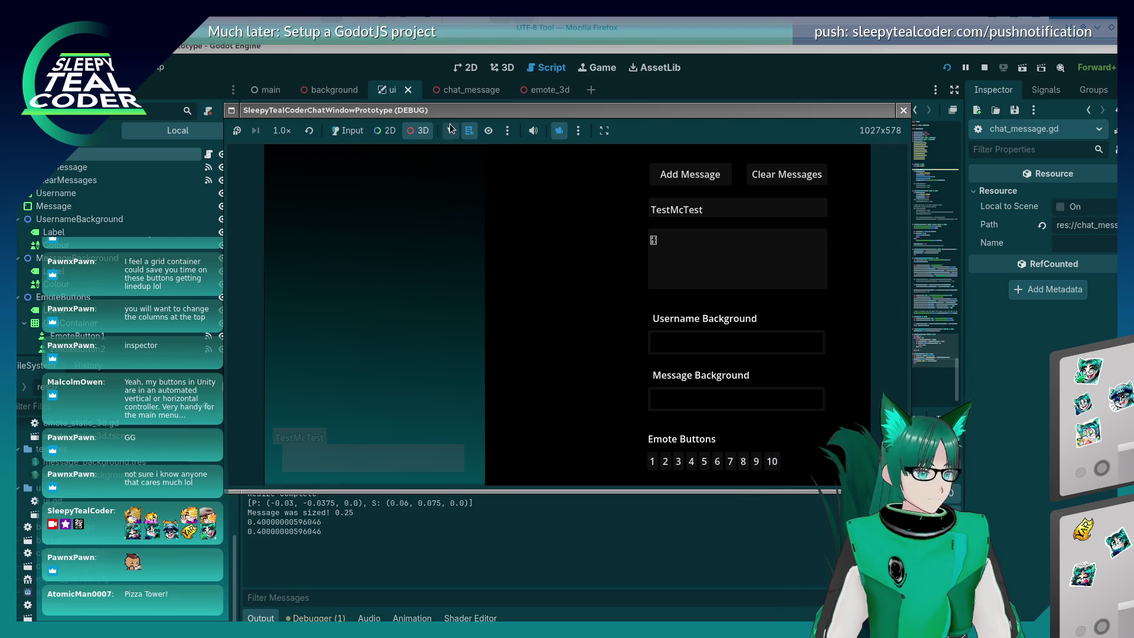
pyautogui.click(450, 127)
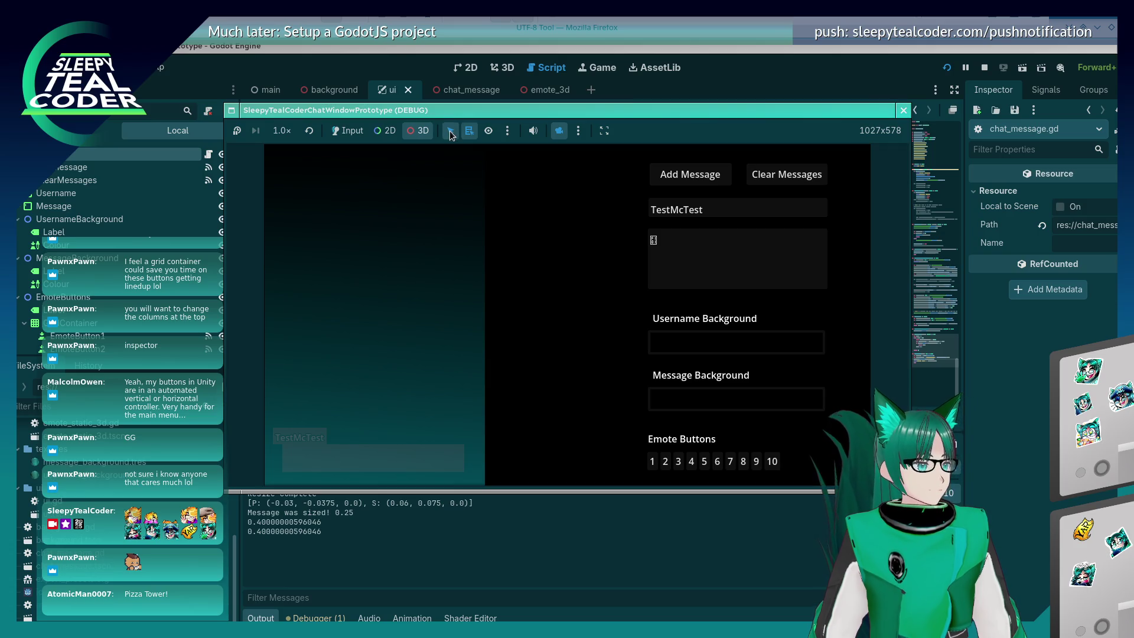
pyautogui.click(351, 135)
pyautogui.click(414, 134)
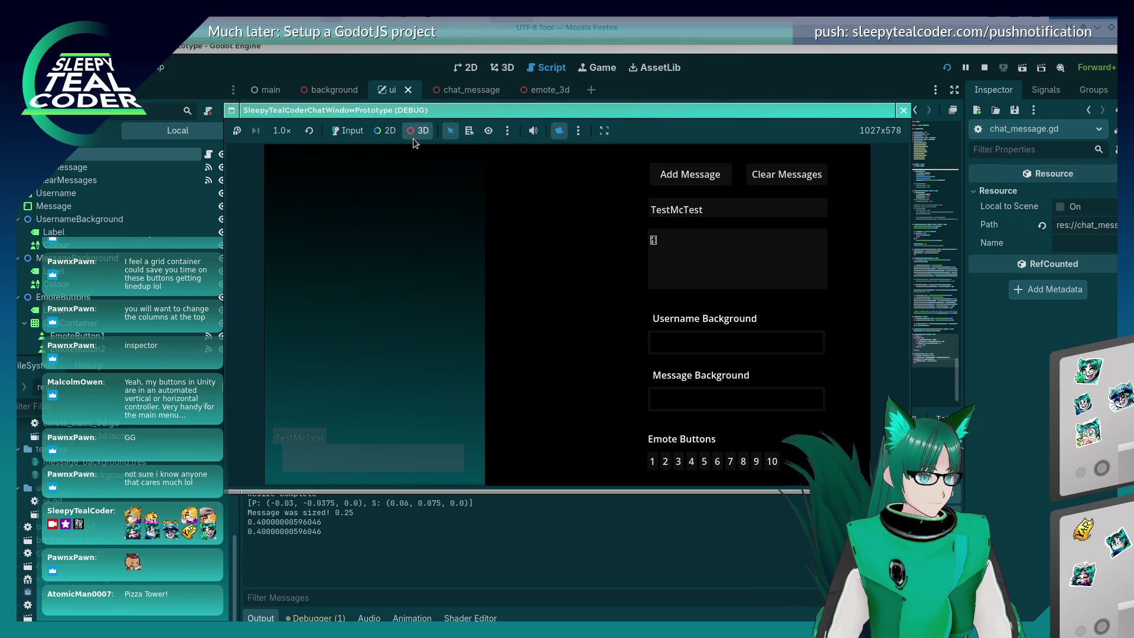
pyautogui.click(559, 130)
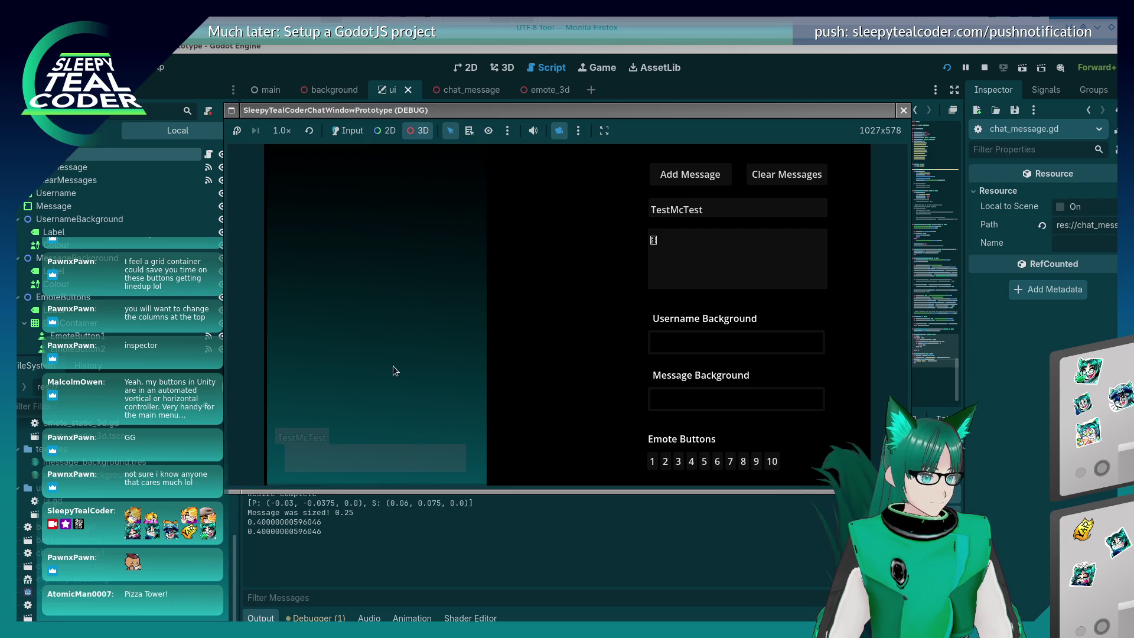
pyautogui.moveTo(393, 366)
pyautogui.mouseDown()
pyautogui.moveTo(455, 303)
pyautogui.moveTo(438, 349)
pyautogui.moveTo(477, 334)
pyautogui.moveTo(667, 346)
pyautogui.moveTo(367, 338)
pyautogui.moveTo(779, 336)
pyautogui.moveTo(534, 383)
pyautogui.mouseUp()
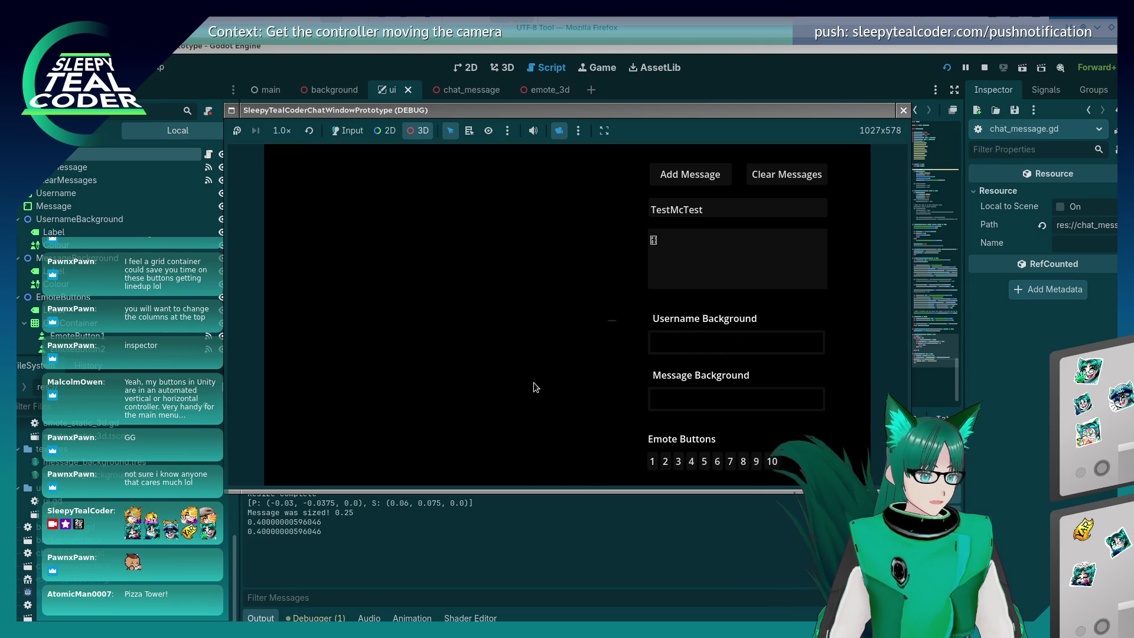
pyautogui.click(508, 132)
pyautogui.click(508, 133)
pyautogui.click(578, 130)
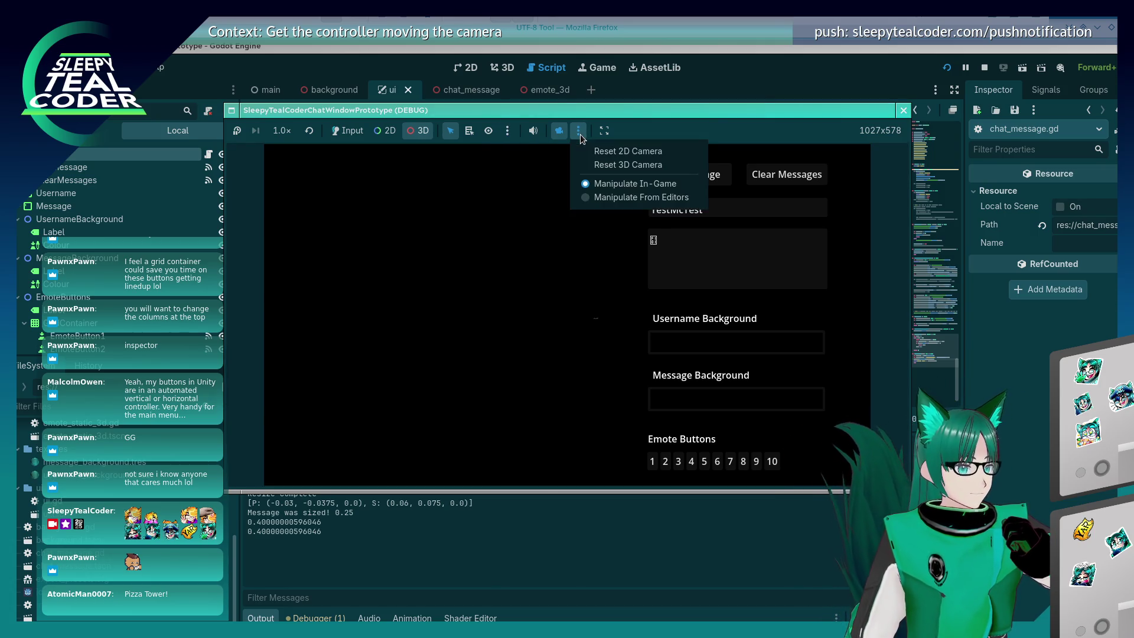
pyautogui.click(499, 183)
# Open the debugger's Video RAM list and scroll through its resources, about 4.92 MiB total
pyautogui.click(319, 618)
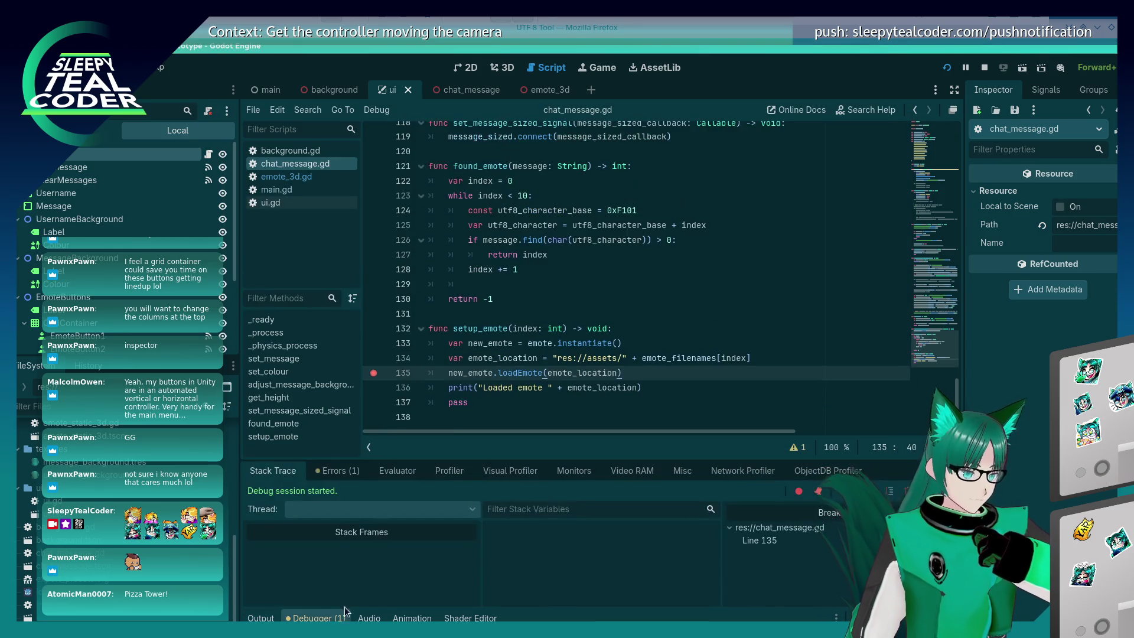
pyautogui.click(631, 471)
pyautogui.scroll(-2, 289, 565)
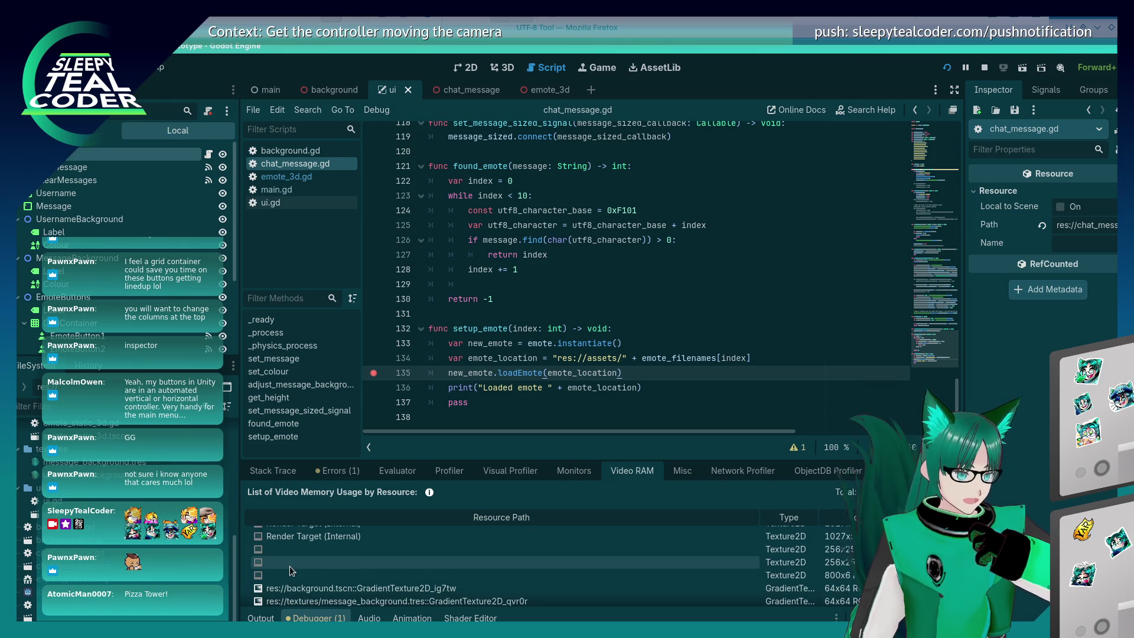
pyautogui.scroll(-4, 287, 568)
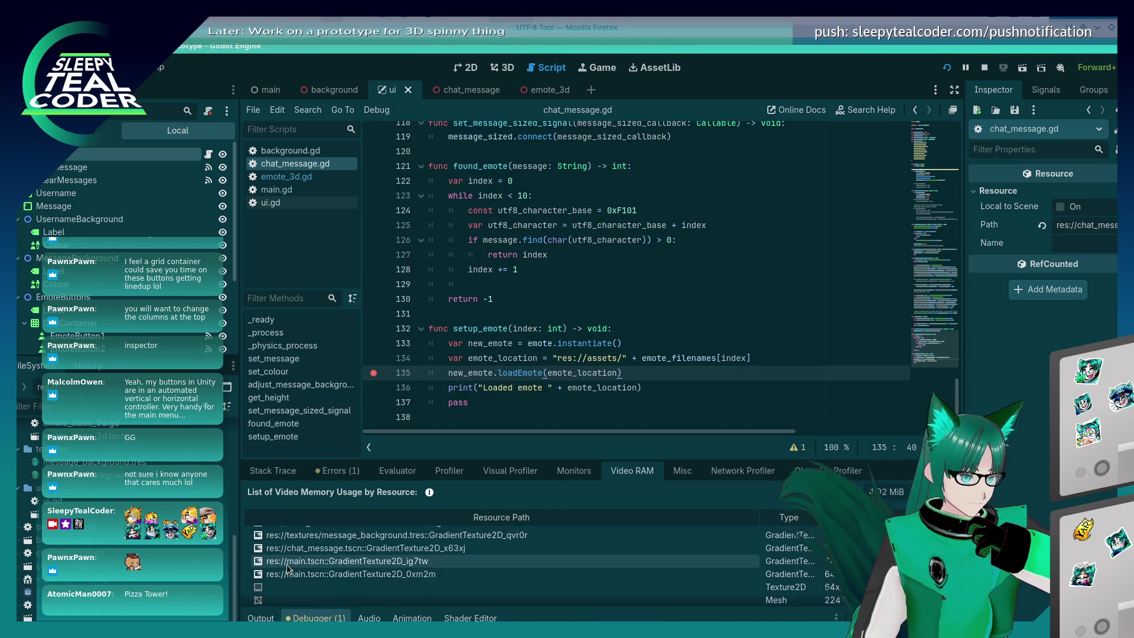
pyautogui.scroll(1, 287, 568)
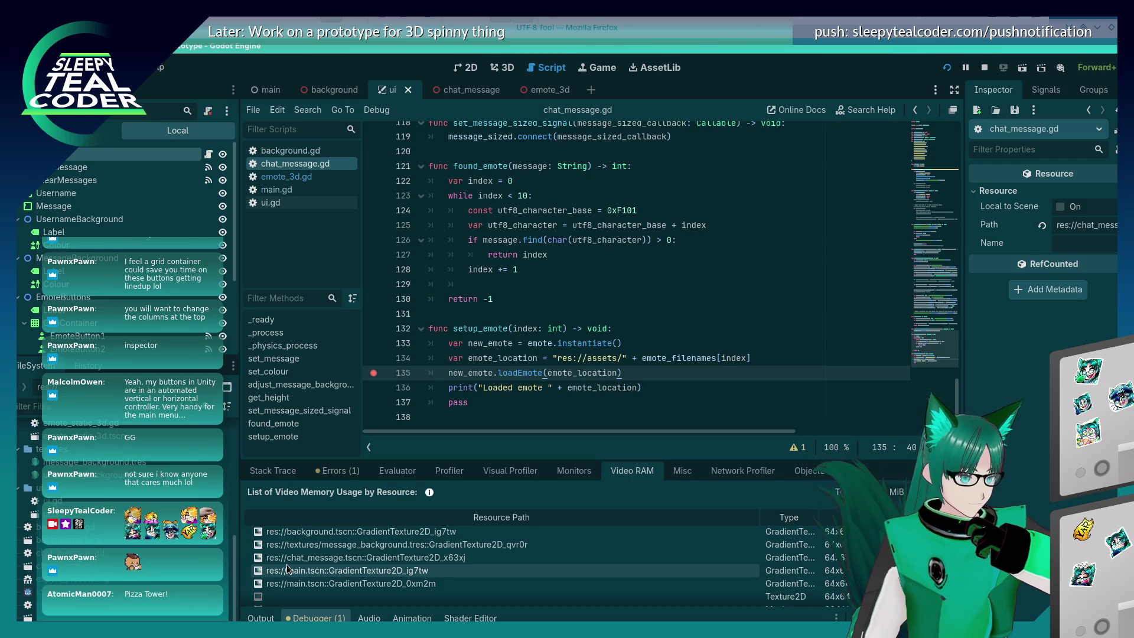
pyautogui.scroll(1, 289, 569)
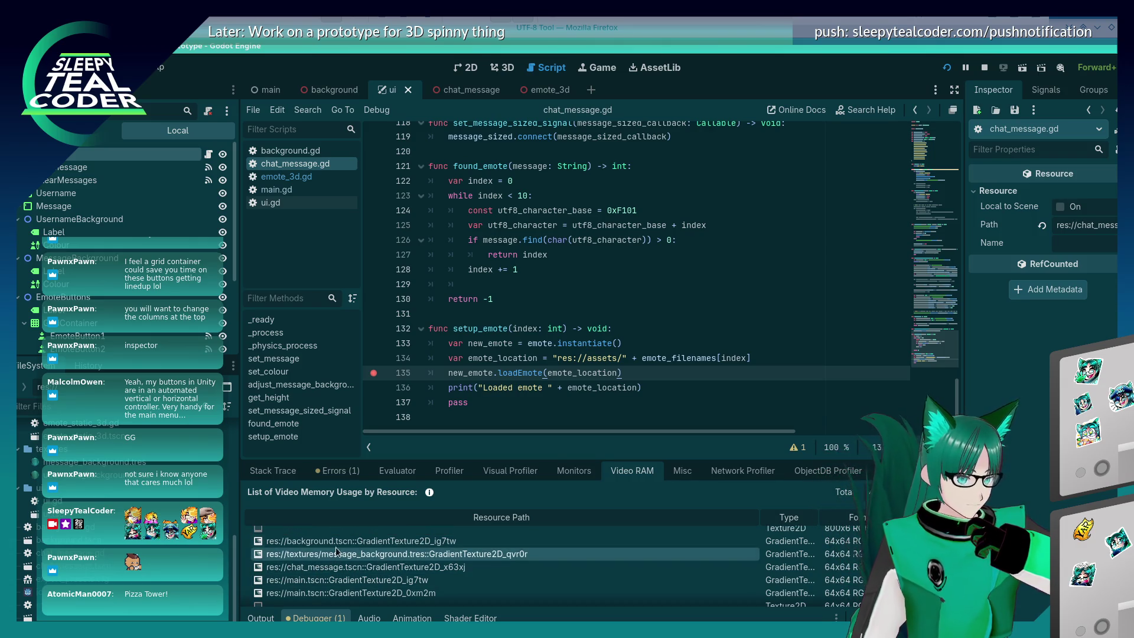
pyautogui.scroll(2, 337, 550)
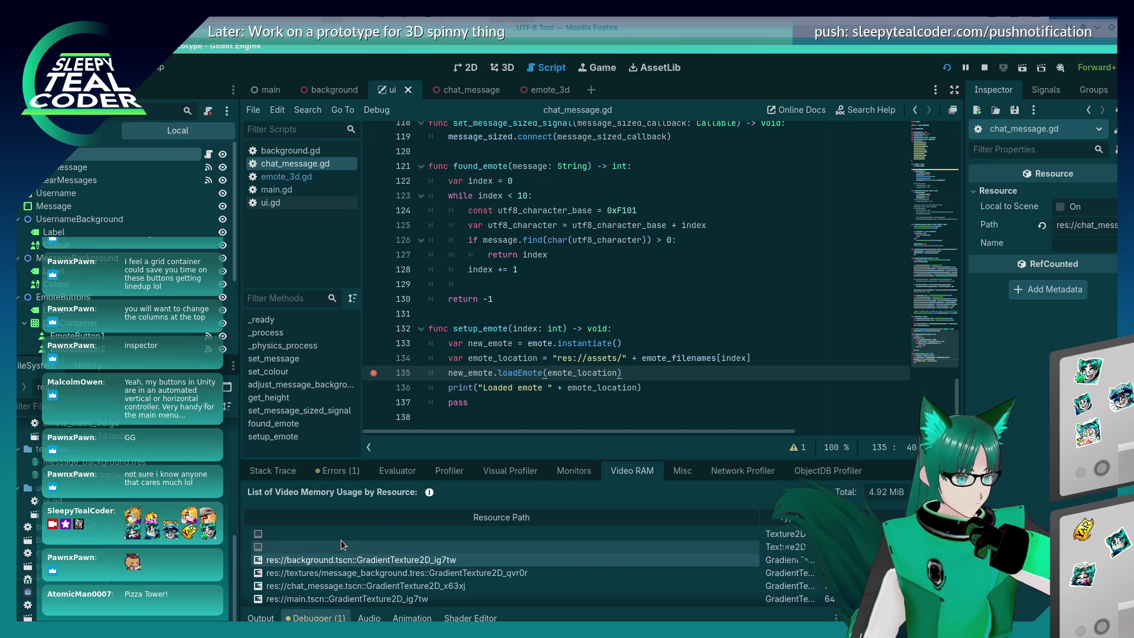
pyautogui.scroll(5, 342, 544)
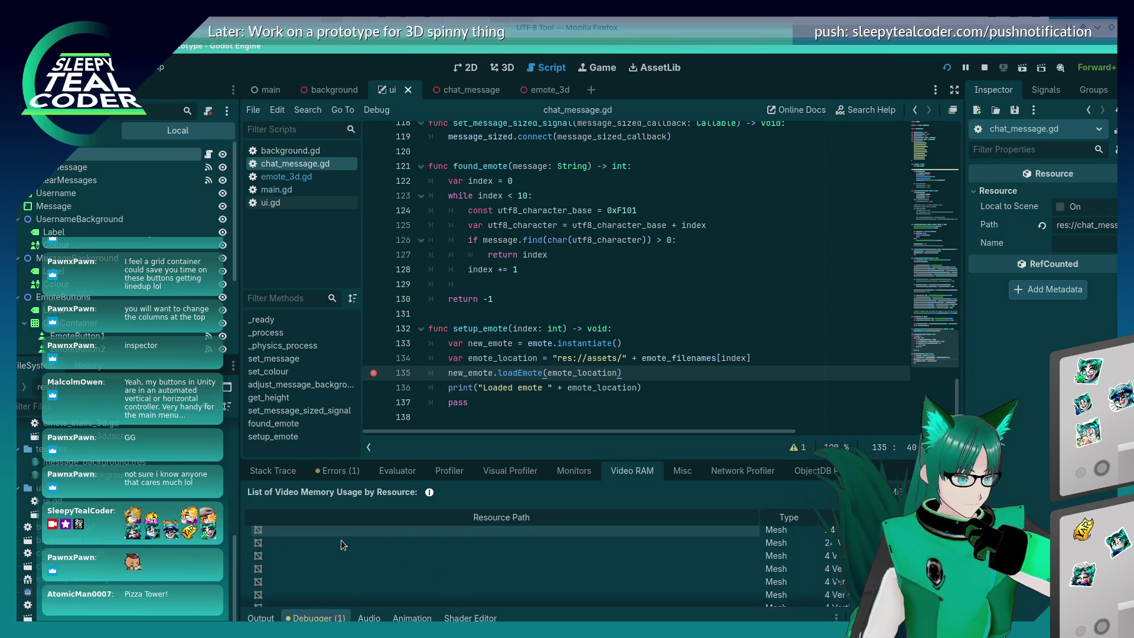
pyautogui.scroll(-1, 341, 540)
pyautogui.scroll(2, 342, 540)
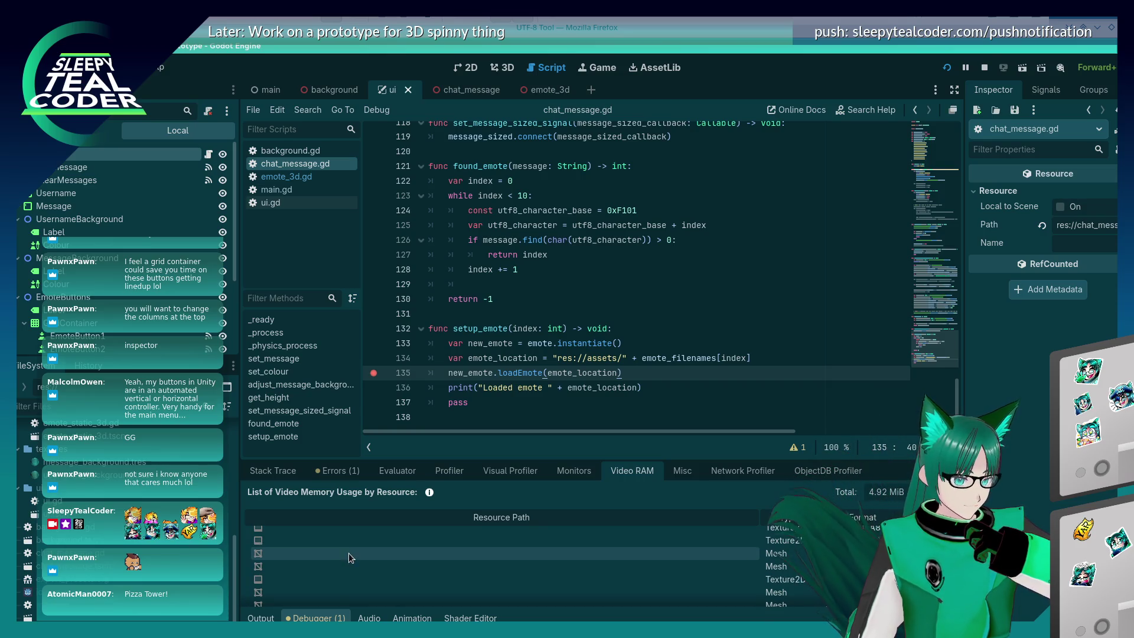
pyautogui.scroll(5, 349, 553)
pyautogui.scroll(-5, 349, 557)
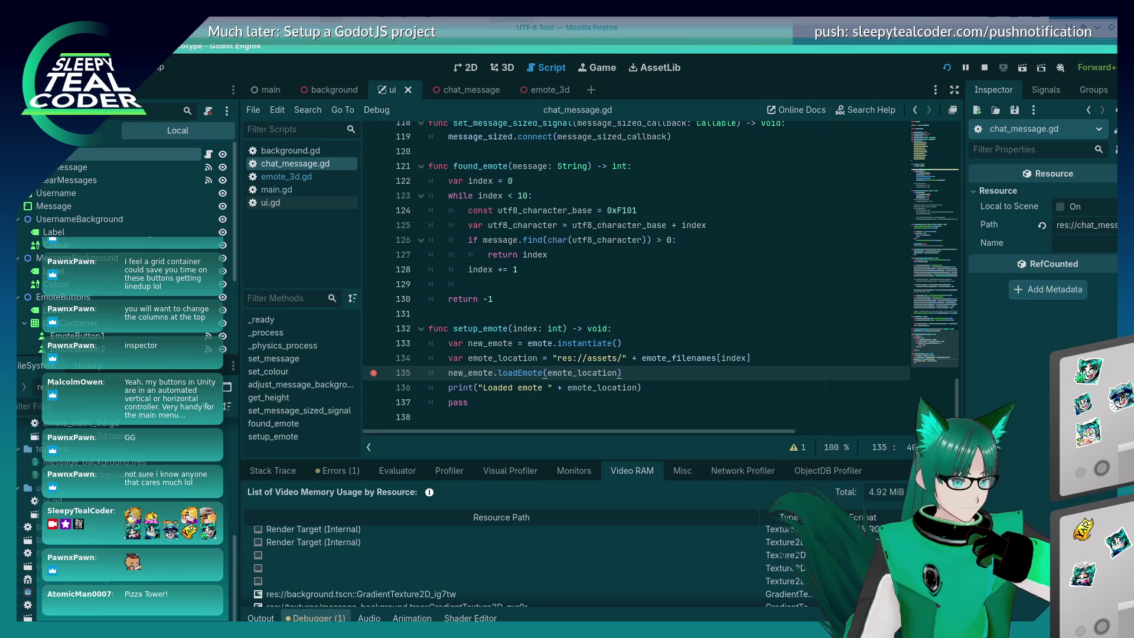
pyautogui.scroll(-2, 443, 585)
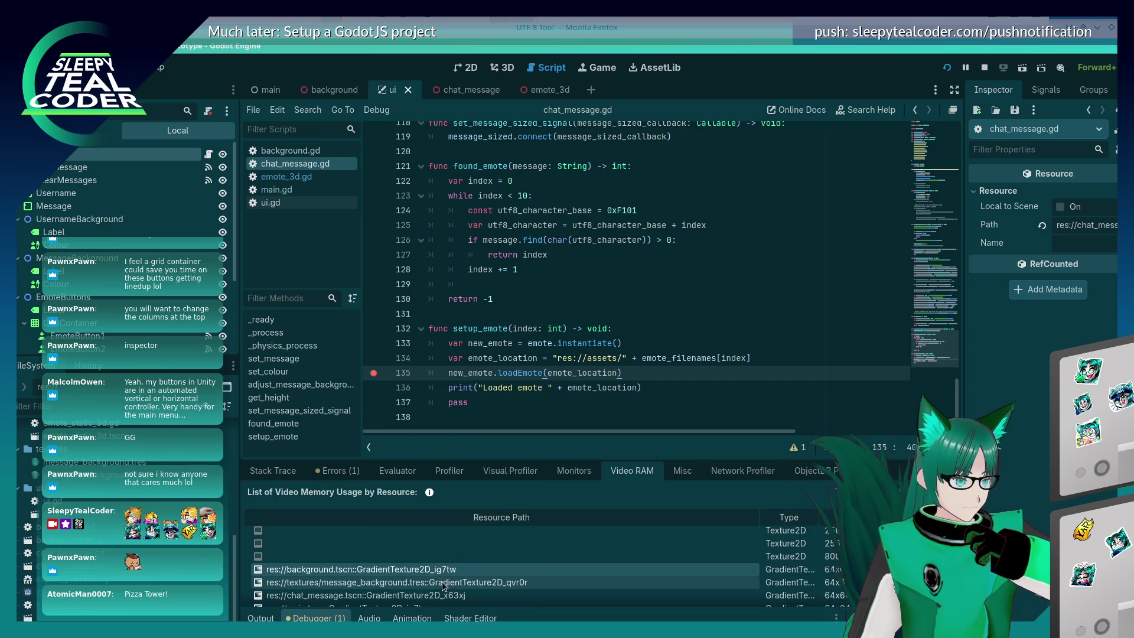
pyautogui.scroll(-3, 441, 582)
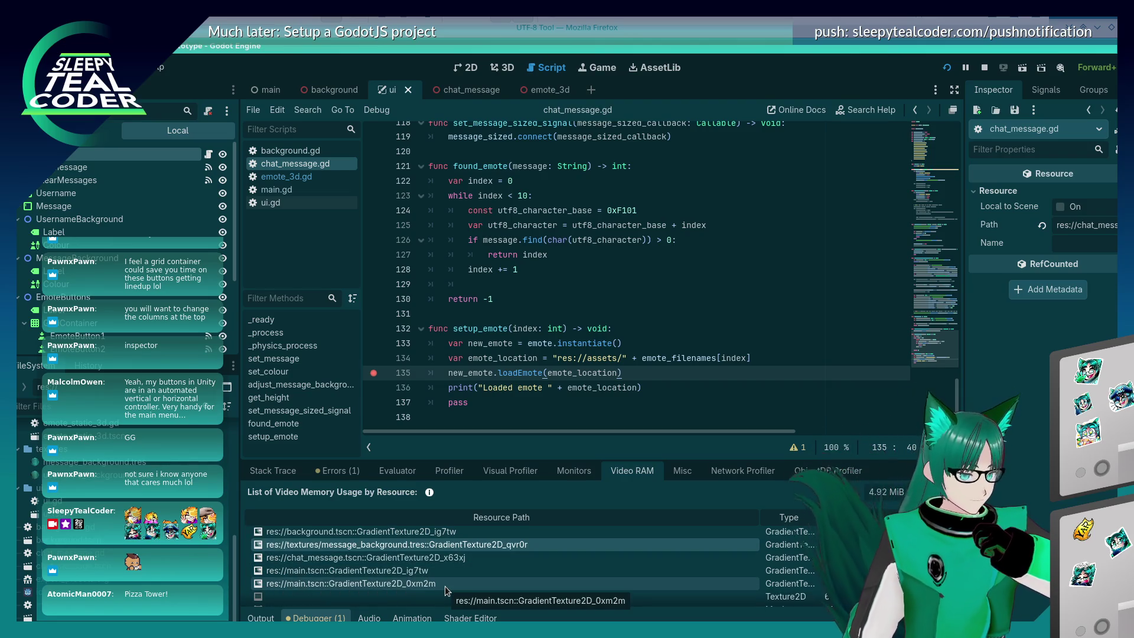
pyautogui.scroll(-2, 445, 562)
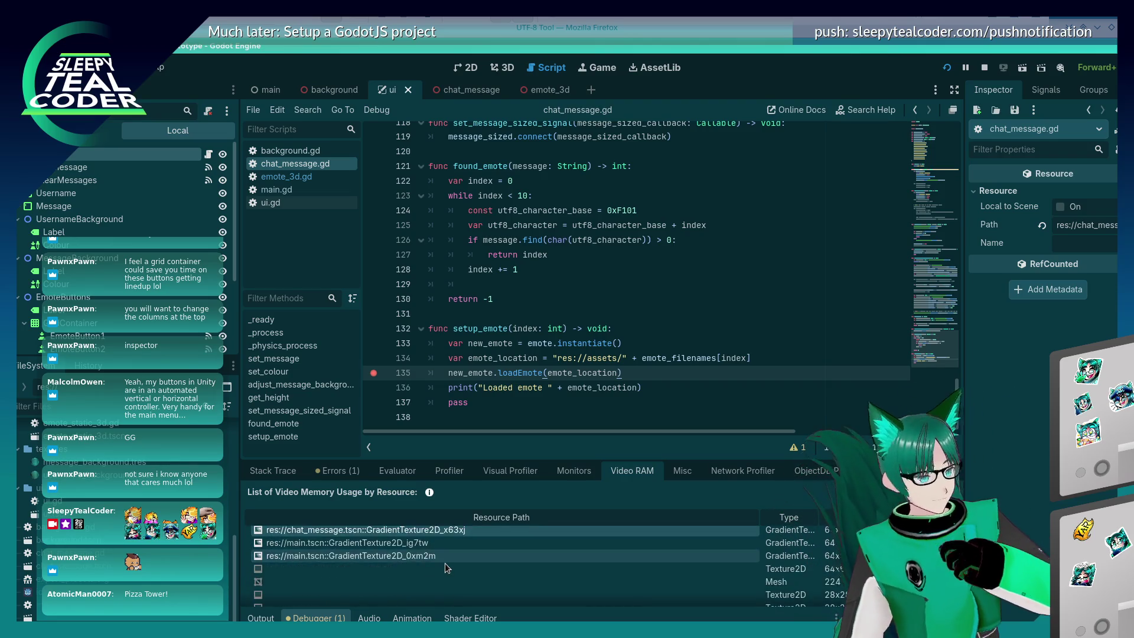
pyautogui.scroll(-5, 444, 565)
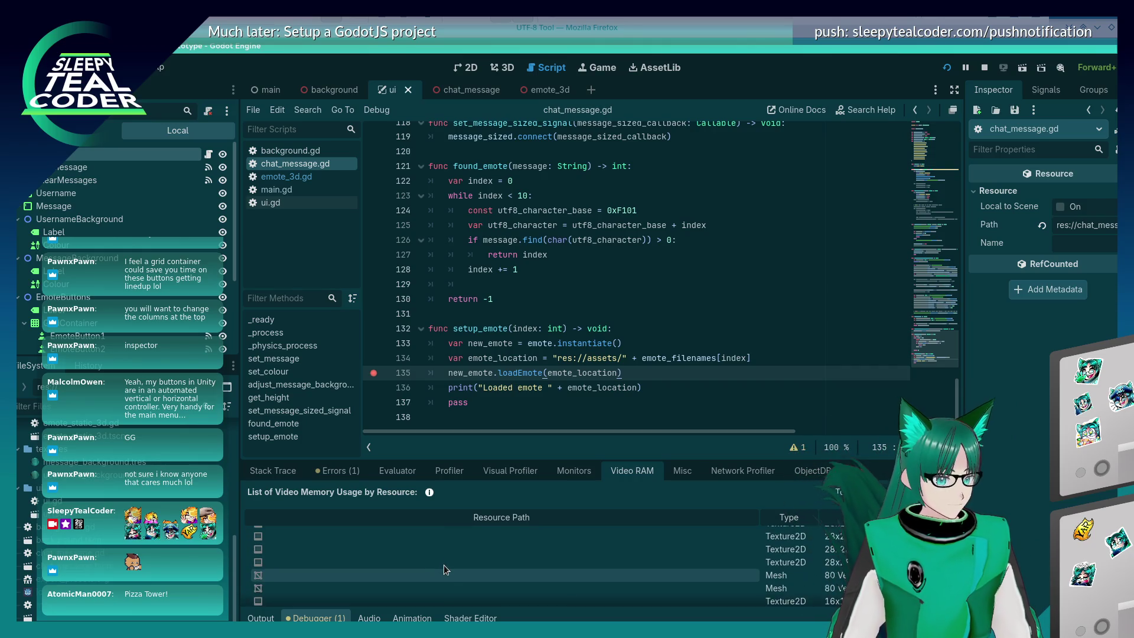
pyautogui.scroll(6, 444, 564)
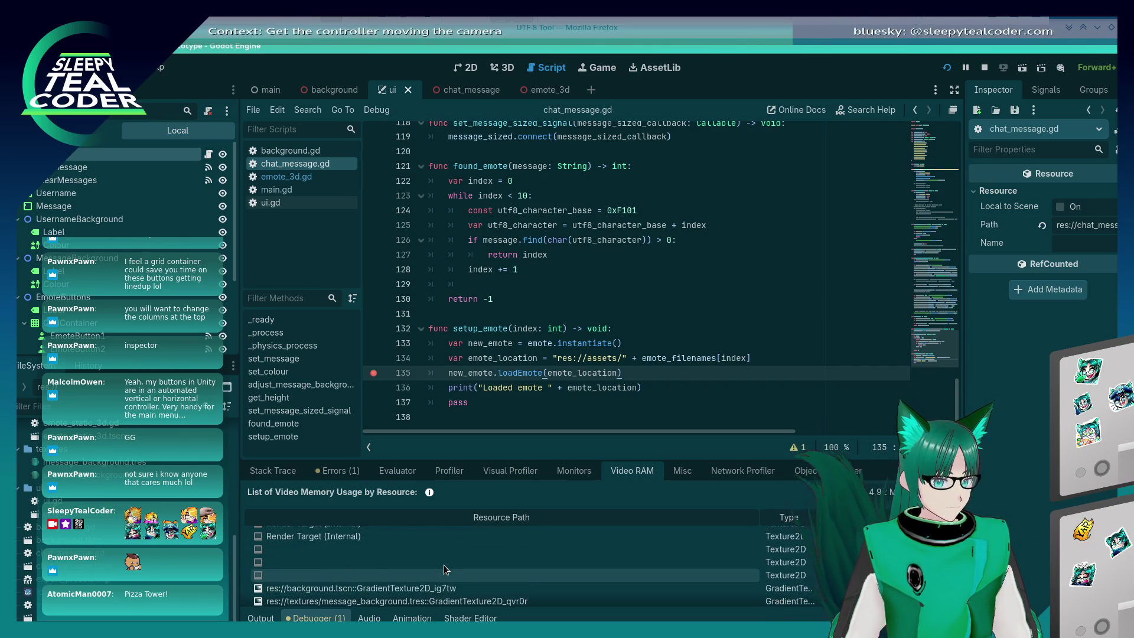
pyautogui.scroll(-3, 445, 565)
# Switch to the running game and add a test chat message
pyautogui.click(464, 387)
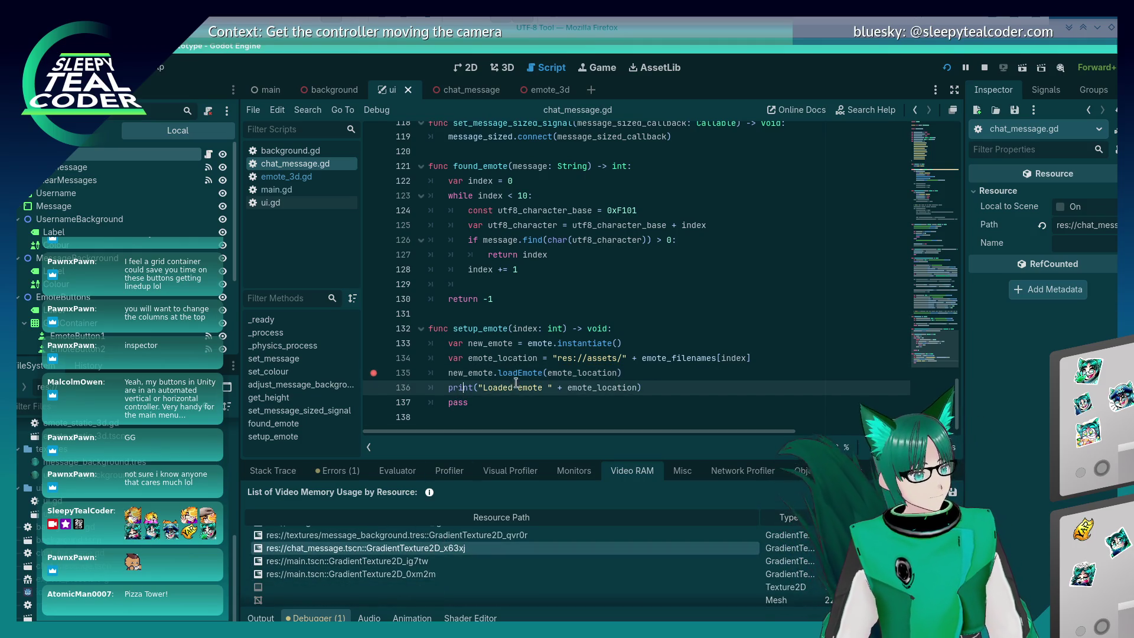
pyautogui.press('F5')
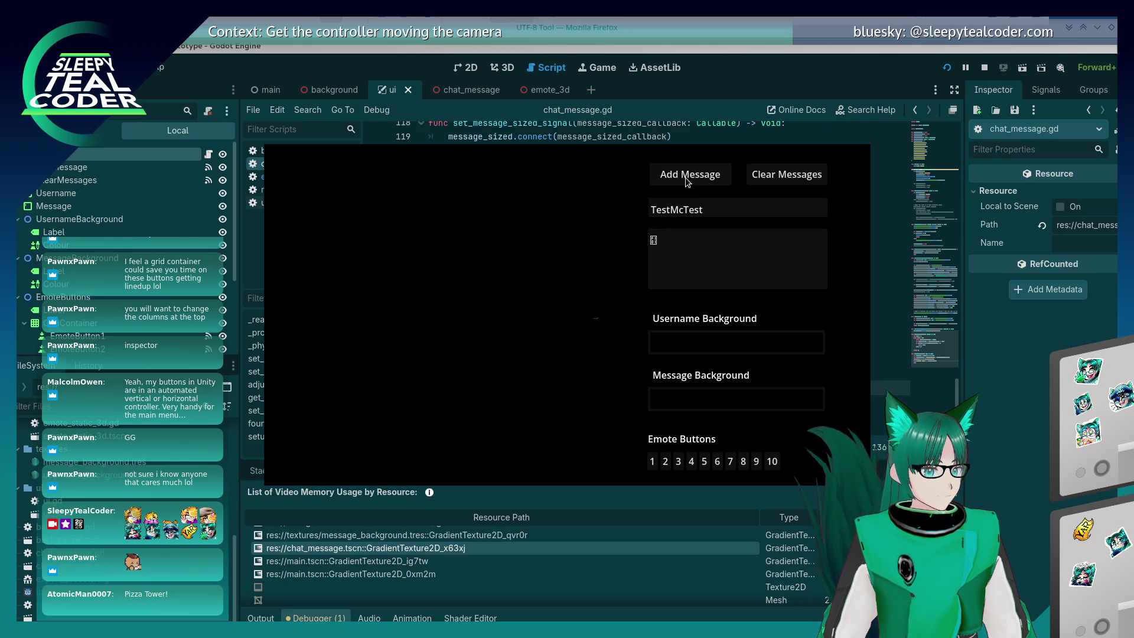
pyautogui.press('F8')
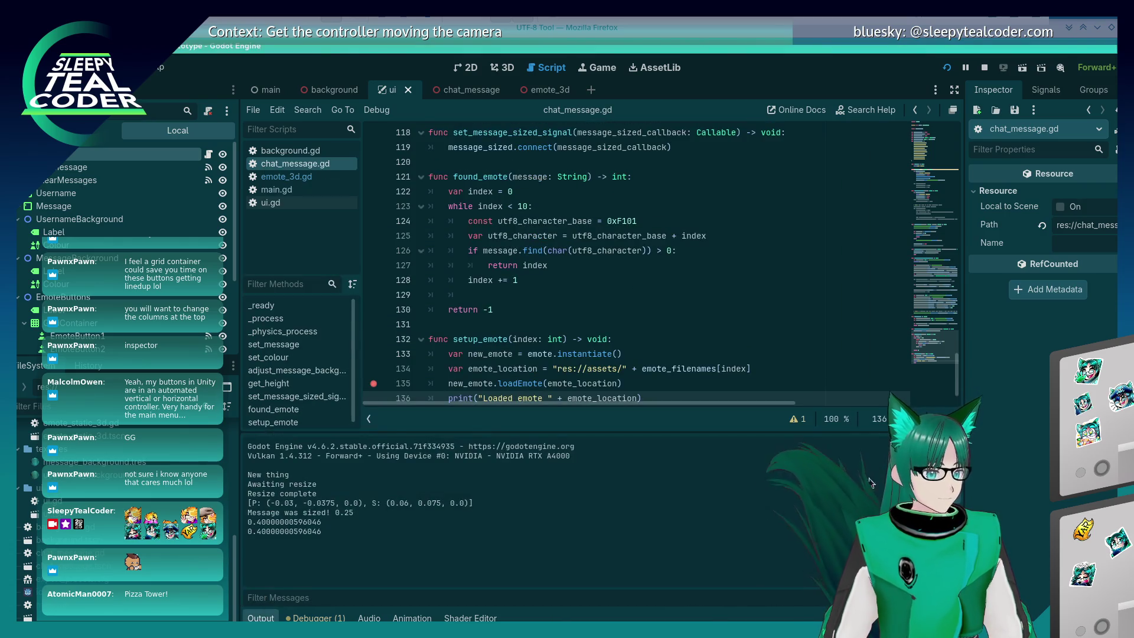
pyautogui.press('F5')
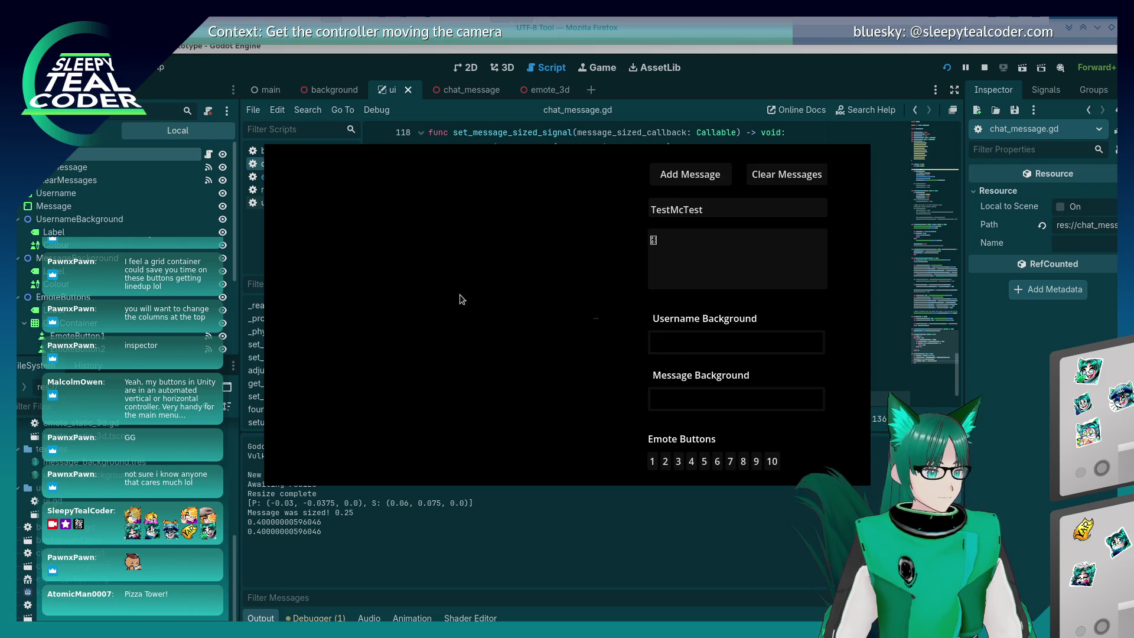
pyautogui.hotkey('alt', 'Tab')
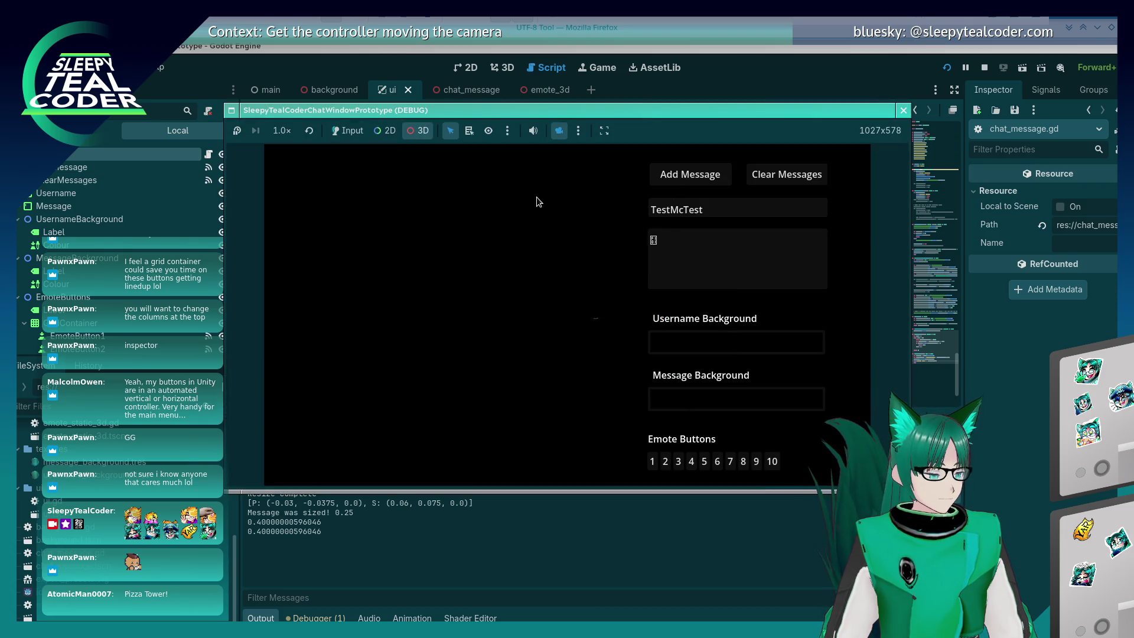
pyautogui.click(700, 177)
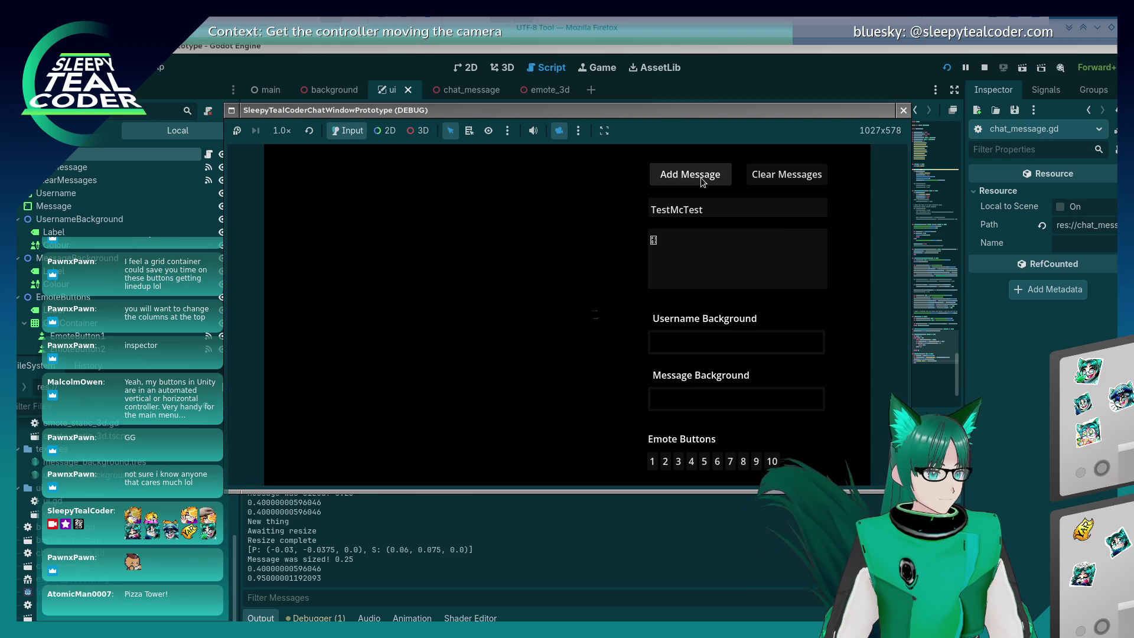
# Add the test message again so execution pauses in found_emote at line 122
pyautogui.click(769, 67)
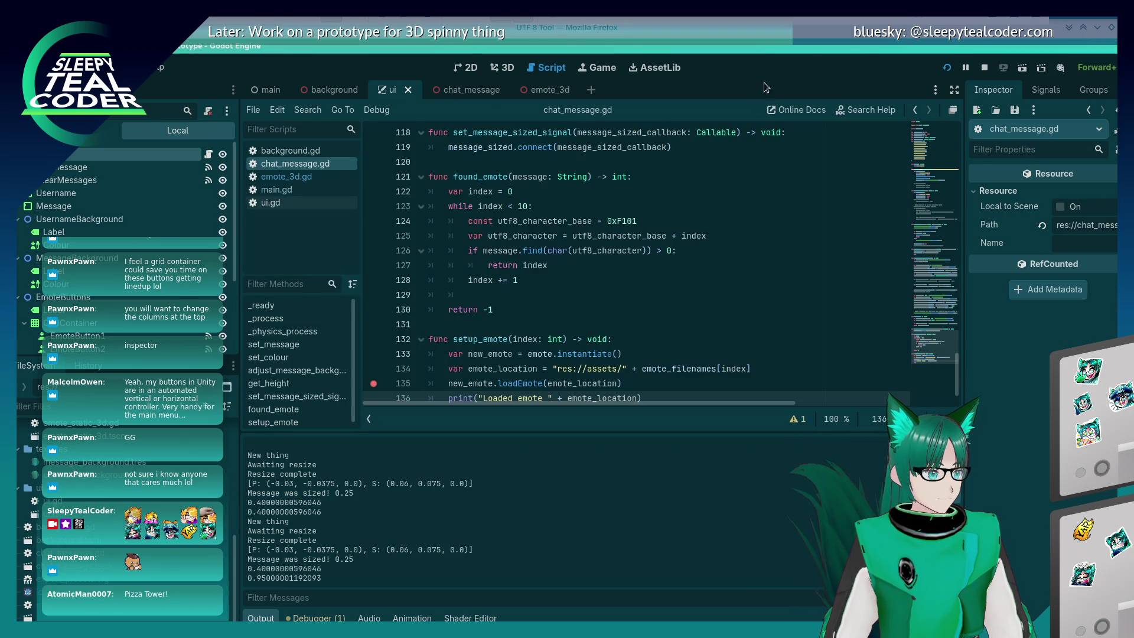
pyautogui.scroll(-1, 611, 300)
pyautogui.hotkey('alt', 'Tab')
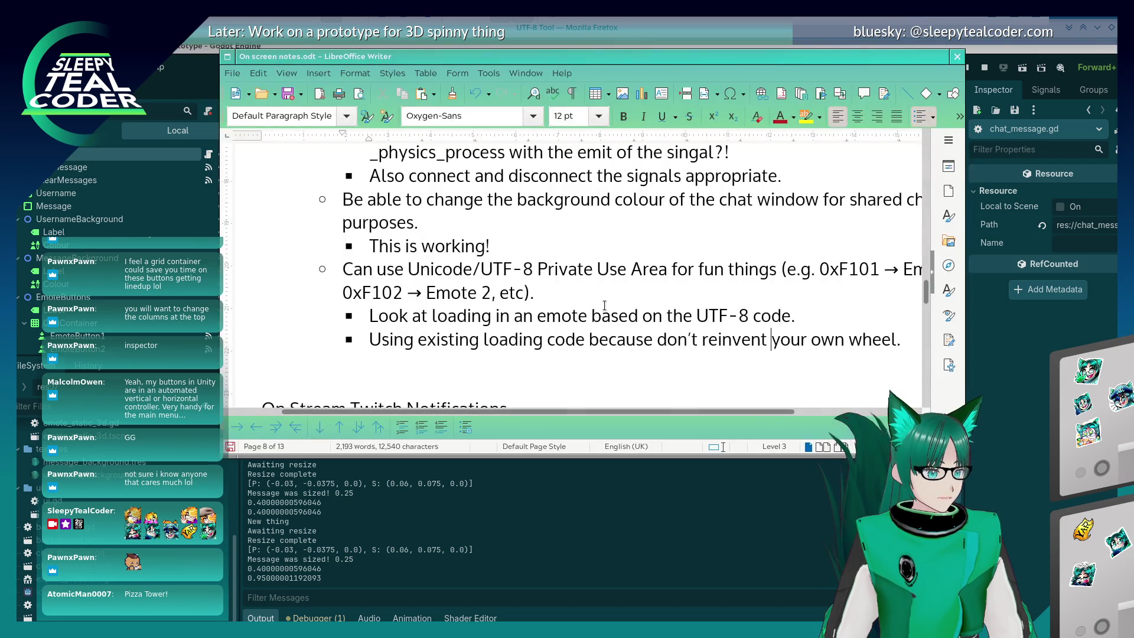
pyautogui.hotkey('alt', 'Tab')
pyautogui.hotkey('alt', 'Tab')
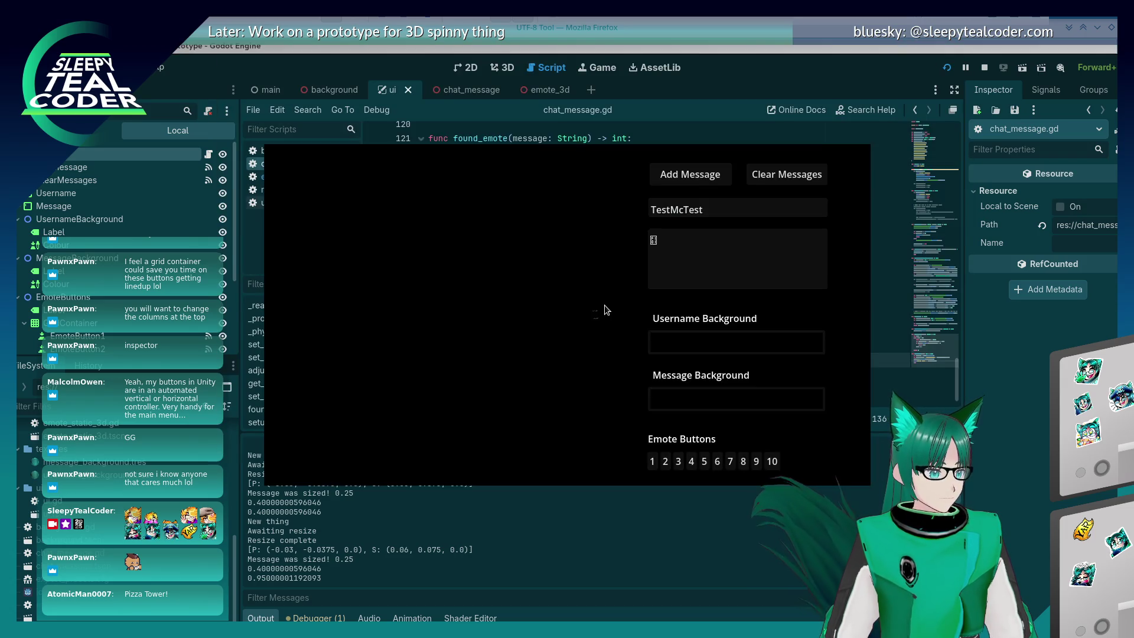
pyautogui.hotkey('alt', 'Tab')
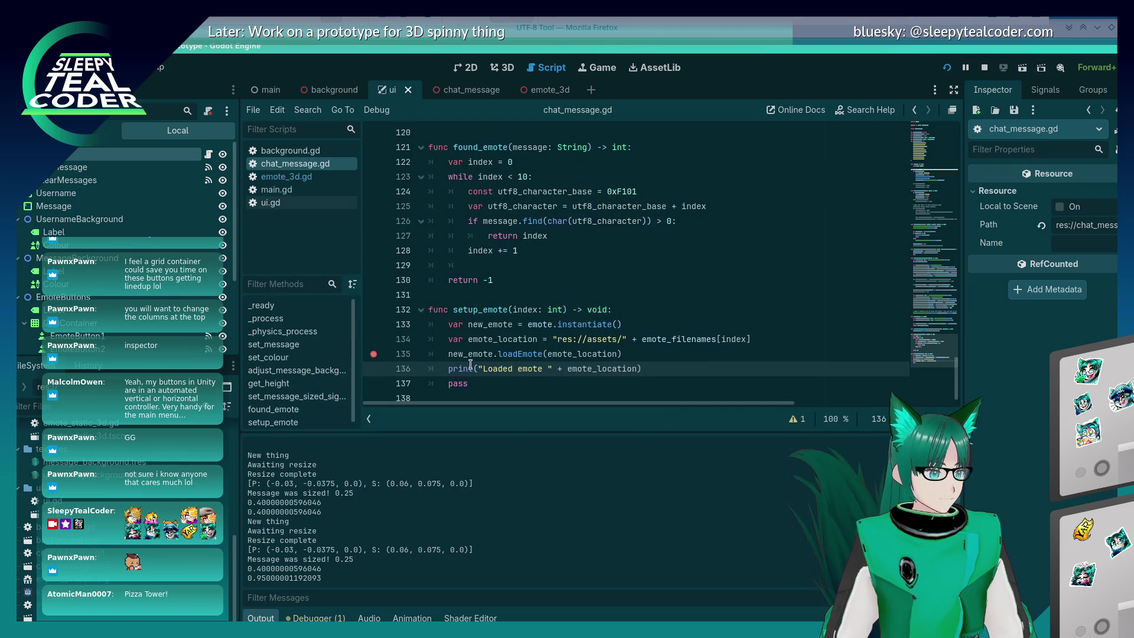
pyautogui.hotkey('alt', 'Tab')
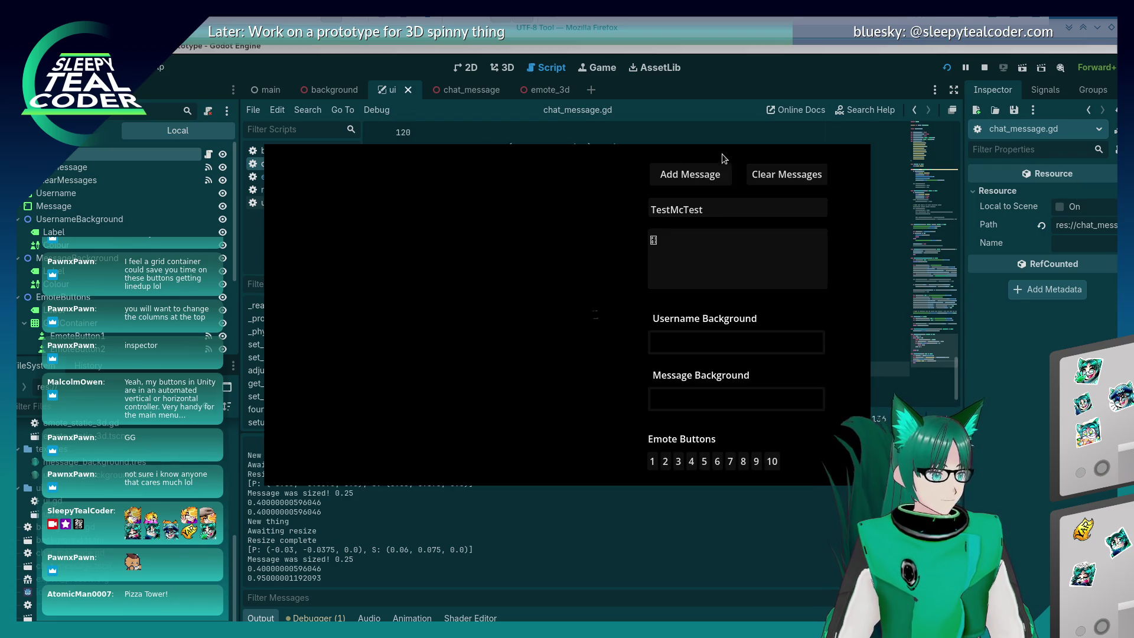
pyautogui.click(692, 176)
pyautogui.hotkey('alt', 'Tab')
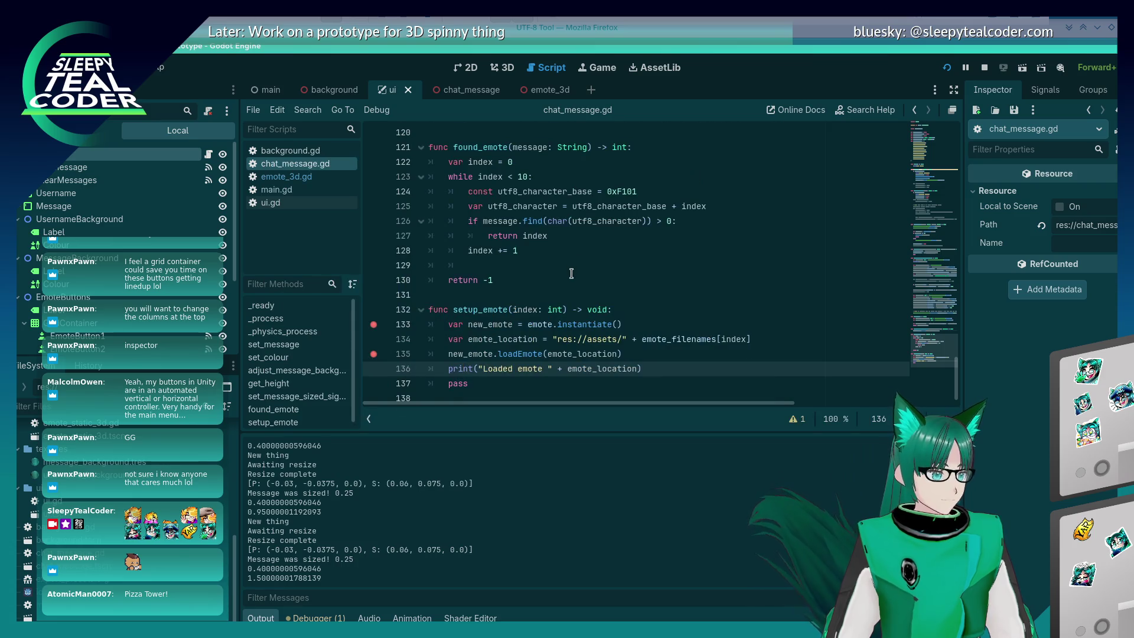
pyautogui.scroll(5, 577, 252)
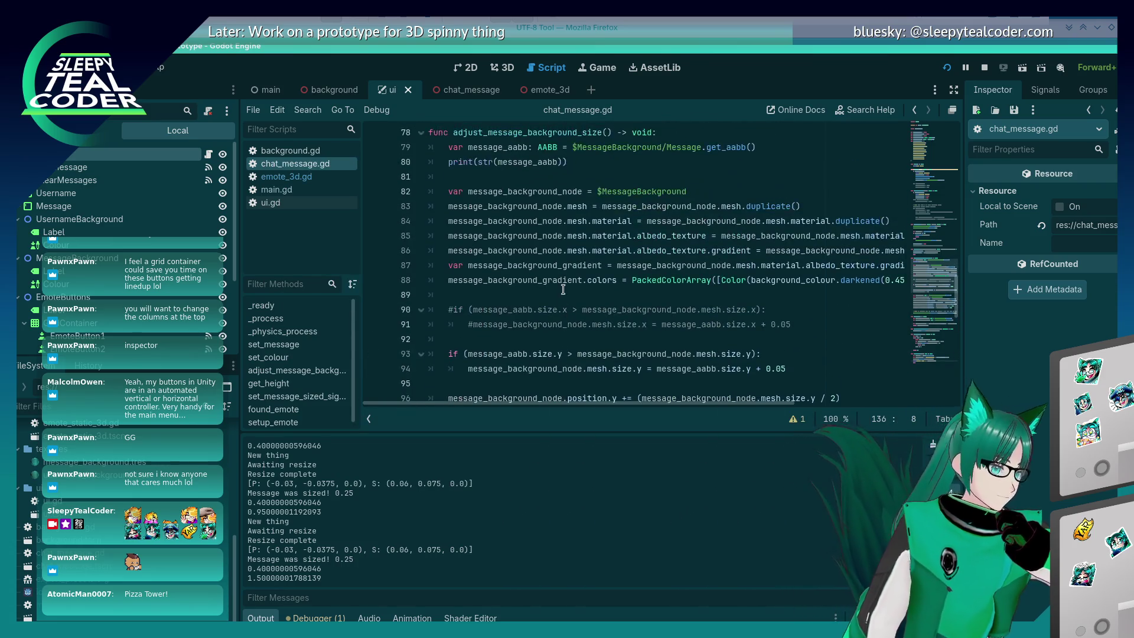
pyautogui.scroll(8, 564, 295)
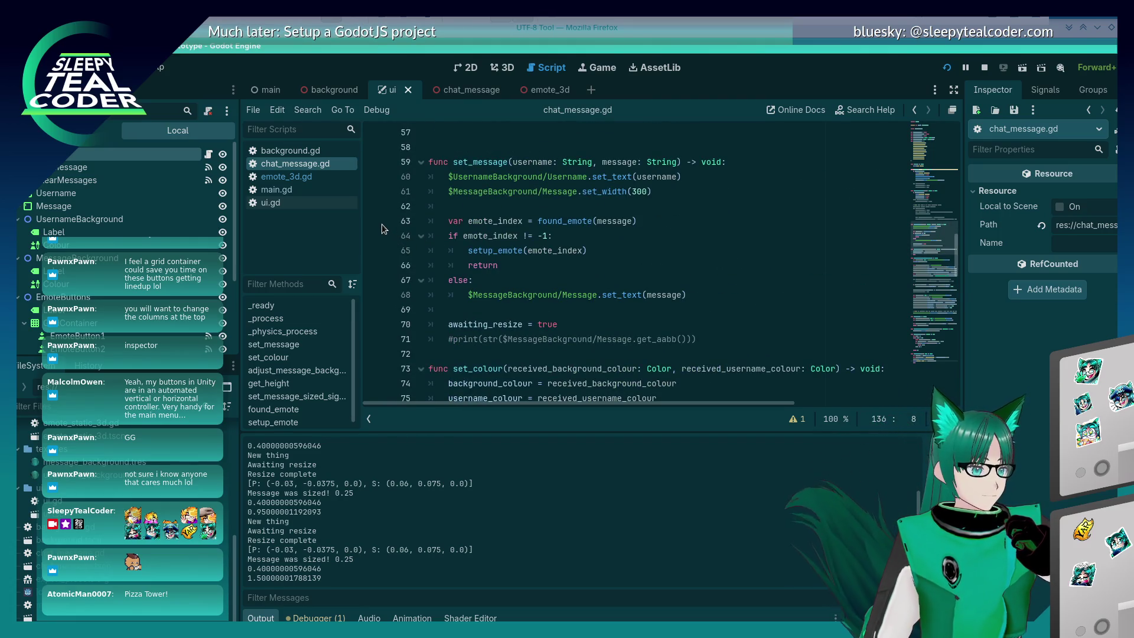
pyautogui.hotkey('alt', 'Tab')
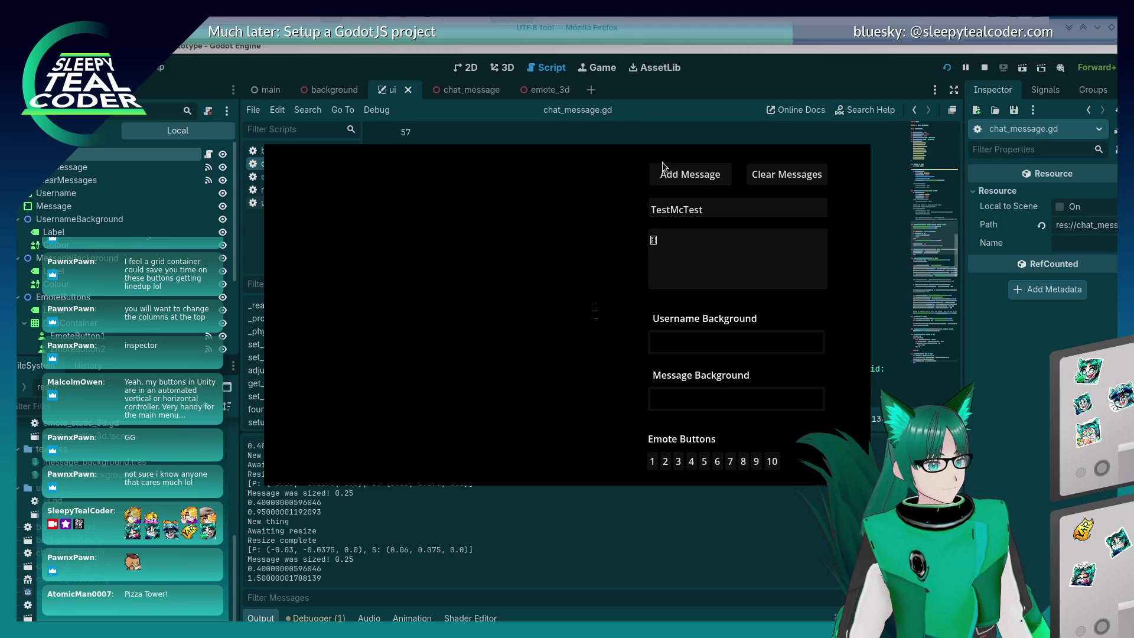
pyautogui.click(675, 176)
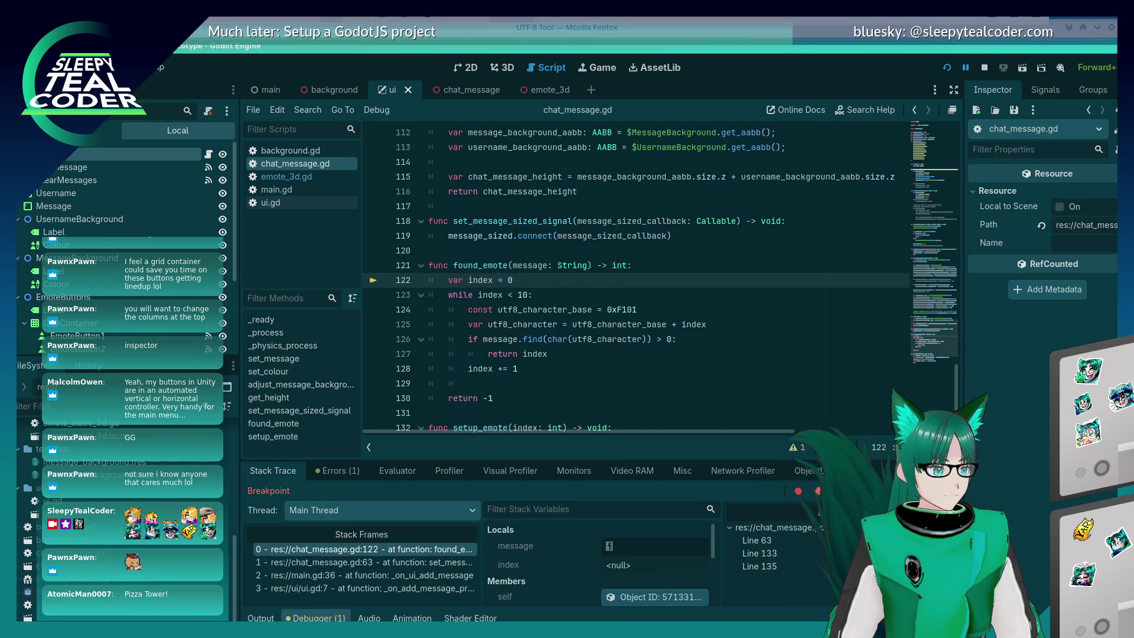
# Step over found_emote from line 122 to 126 and read utf8_character's value, 61697
pyautogui.click(888, 492)
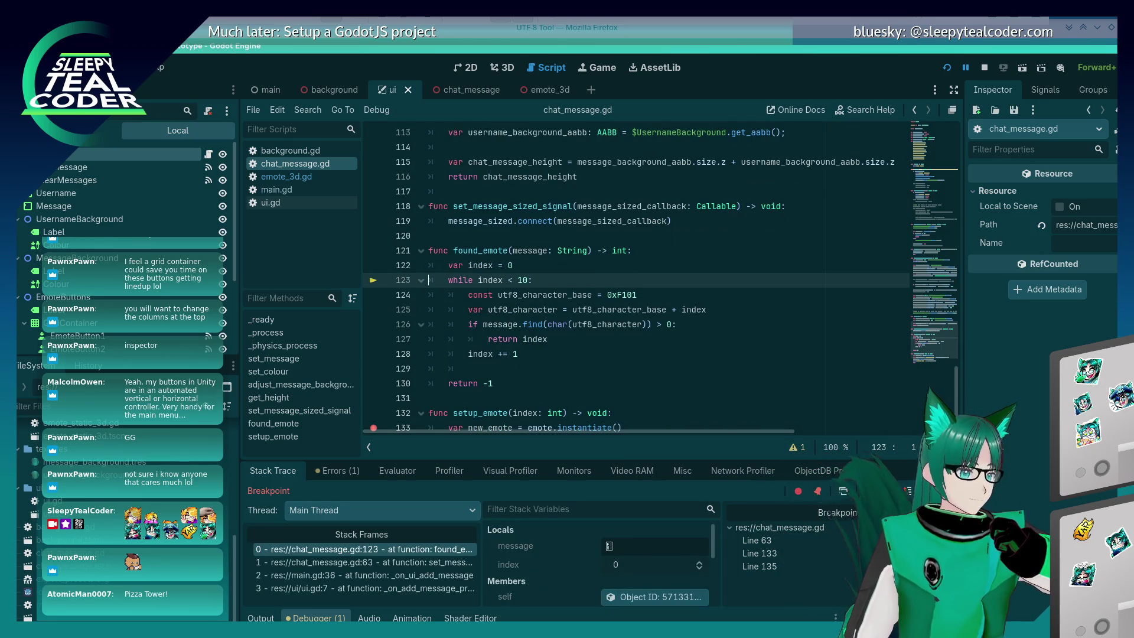
pyautogui.click(889, 491)
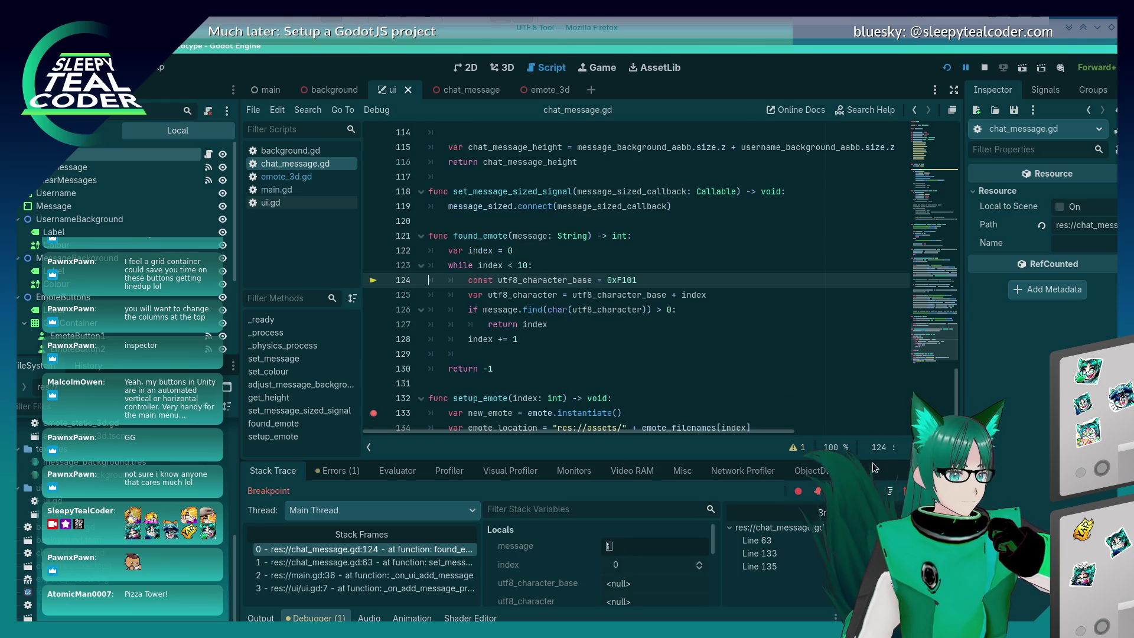
pyautogui.click(889, 491)
pyautogui.click(889, 491)
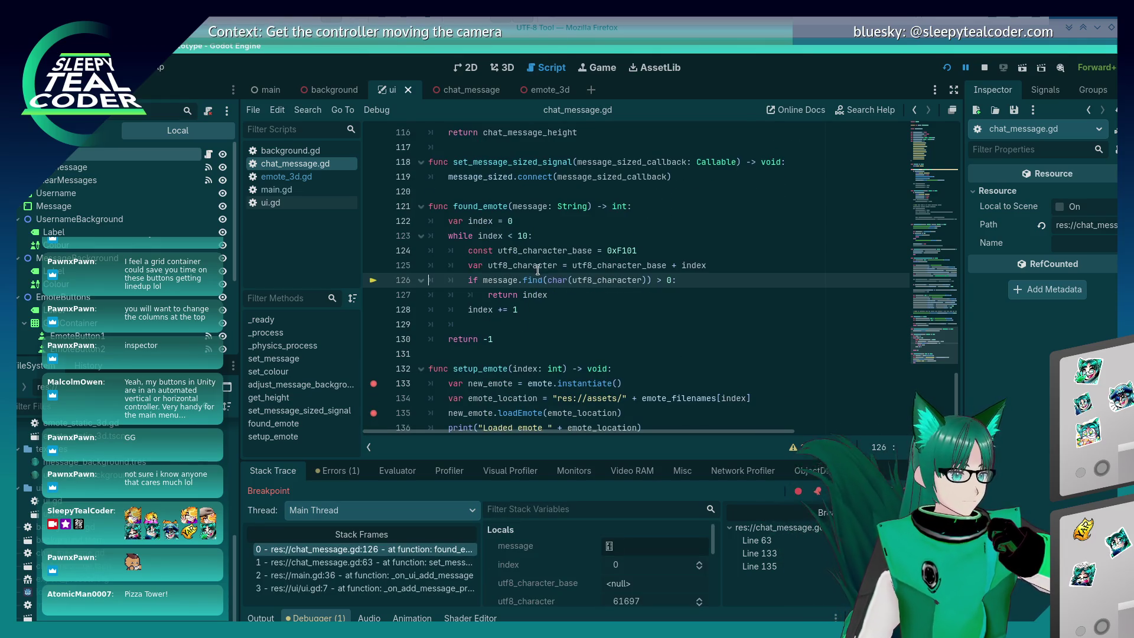
pyautogui.moveTo(535, 268)
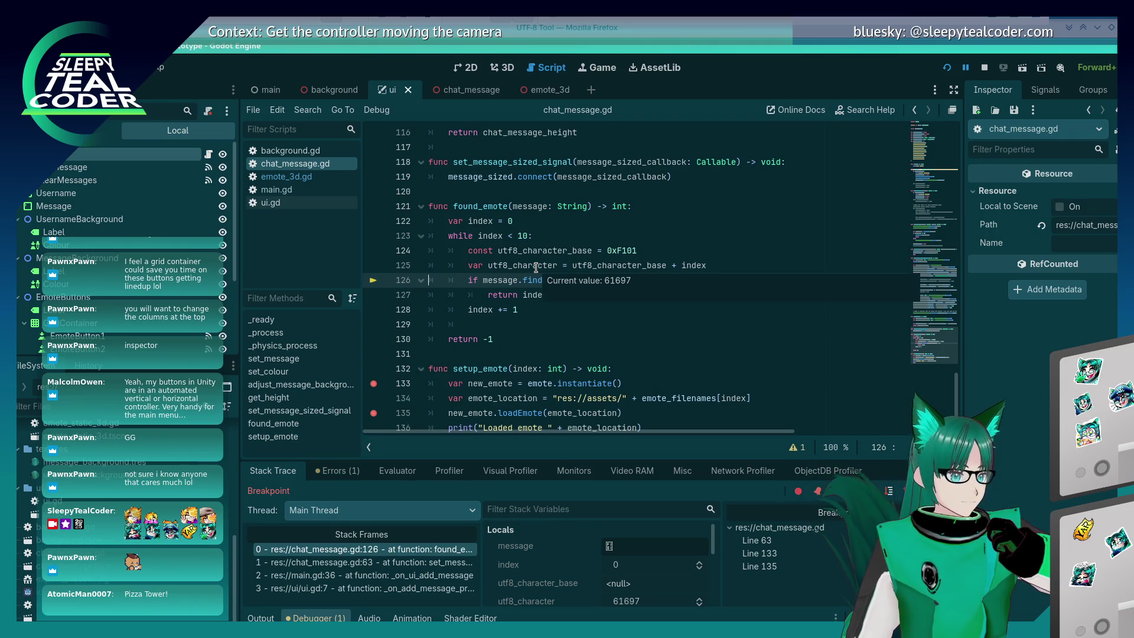
pyautogui.hotkey('alt', 'Tab')
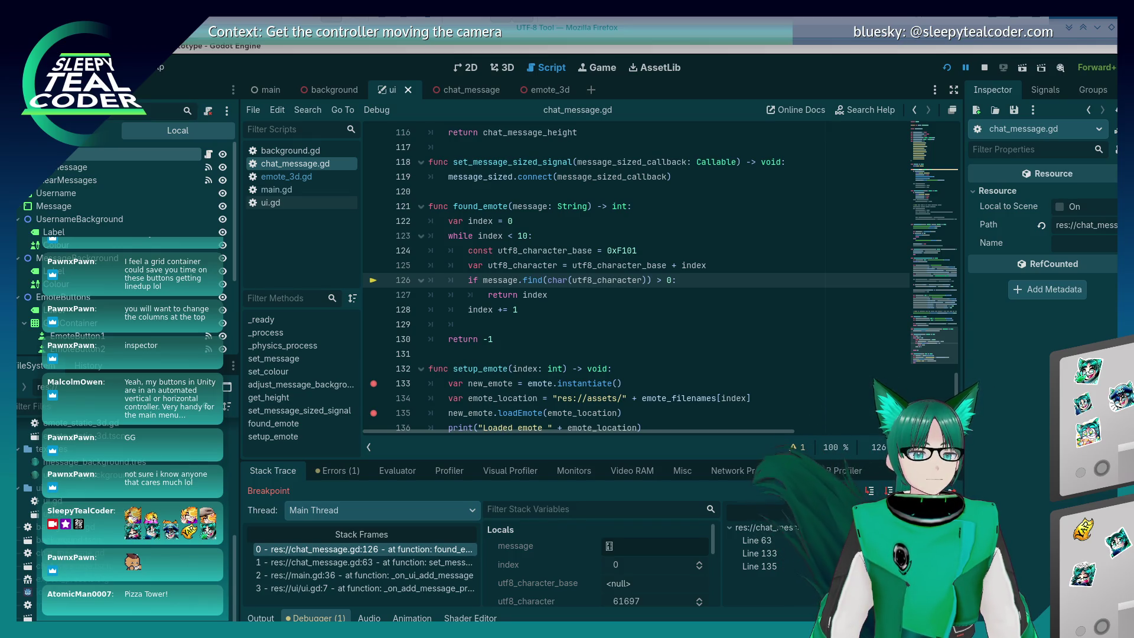
# Convert 61697 to hexadecimal F101 in KCalc, then return to Godot
pyautogui.press('XF86Calculator')
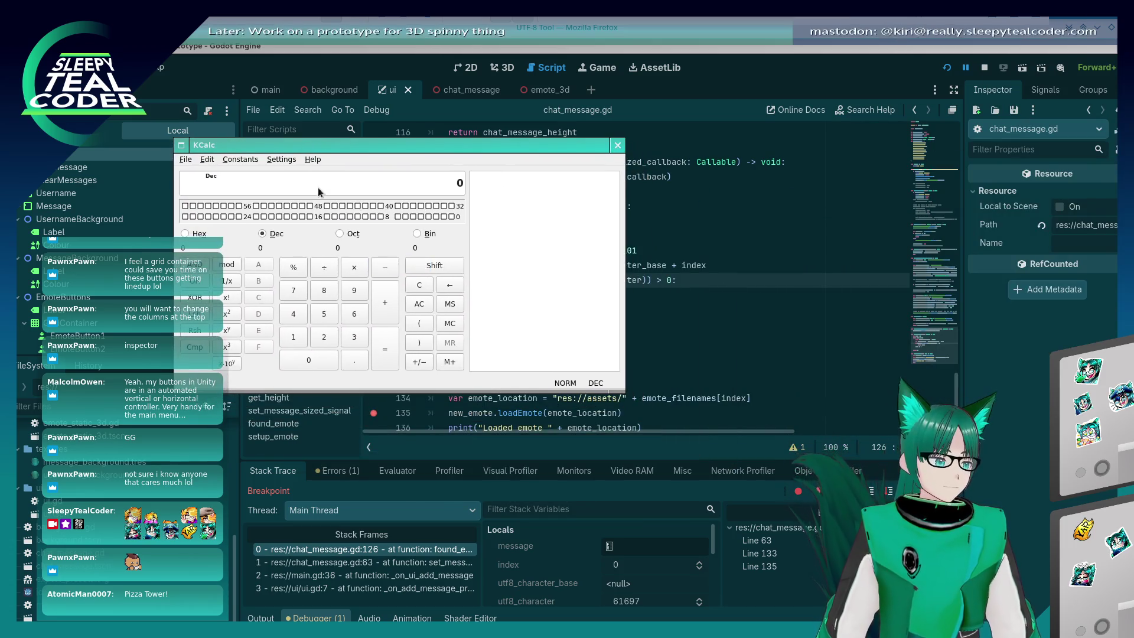
pyautogui.write('61,6')
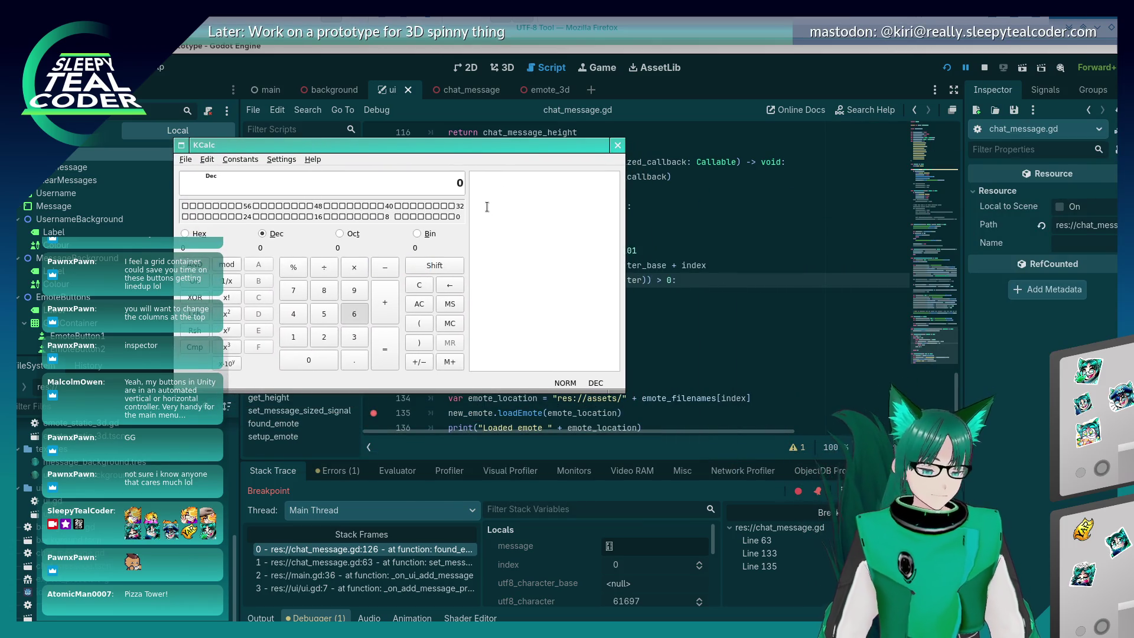
pyautogui.write('97')
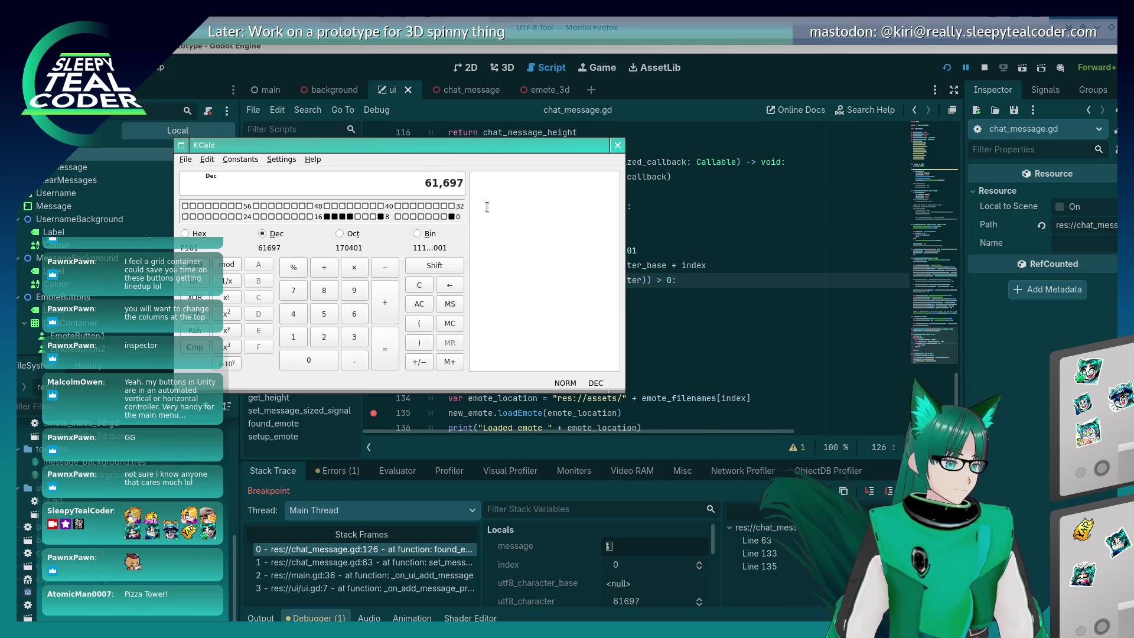
pyautogui.moveTo(404, 154); pyautogui.dragTo(548, 127)
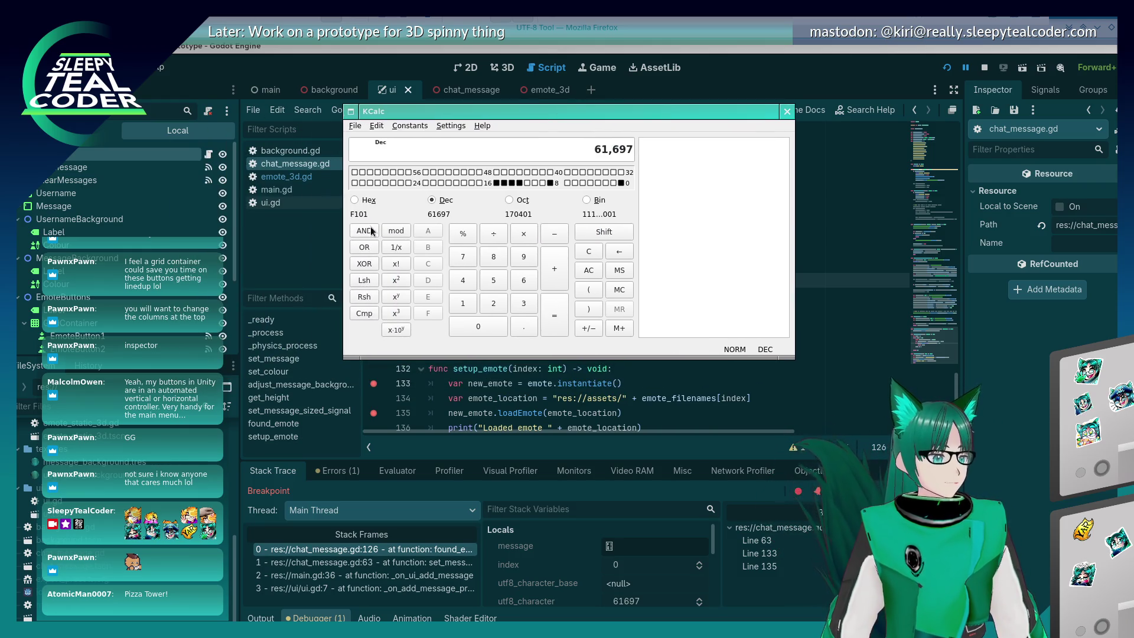
pyautogui.click(745, 55)
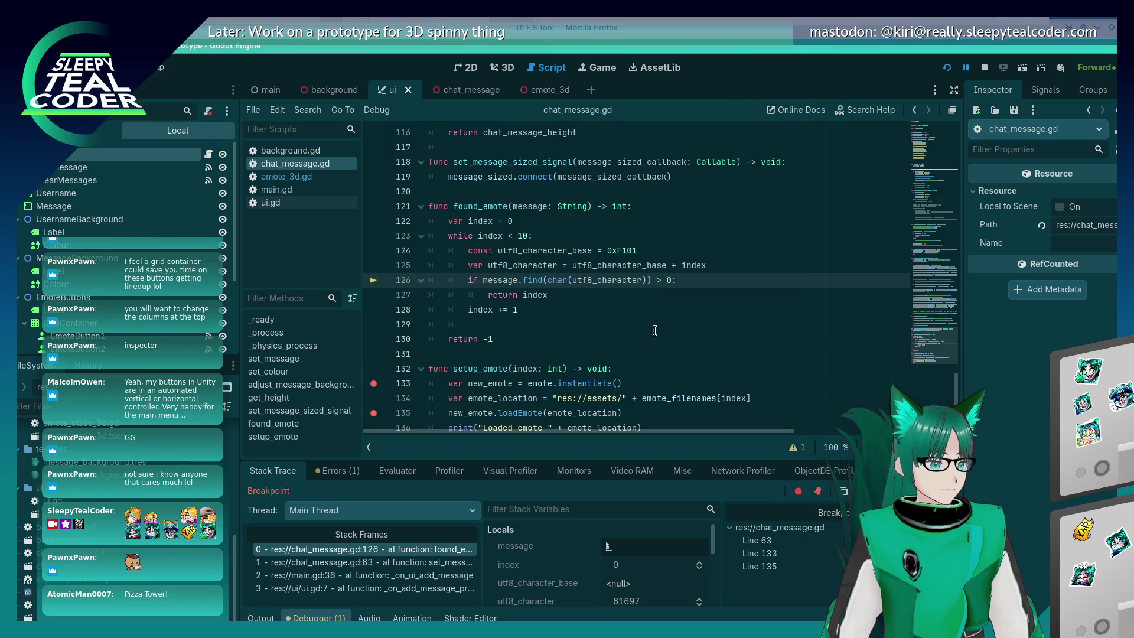
# Step over from line 126 to line 128, the index increment, with F10
pyautogui.click(646, 311)
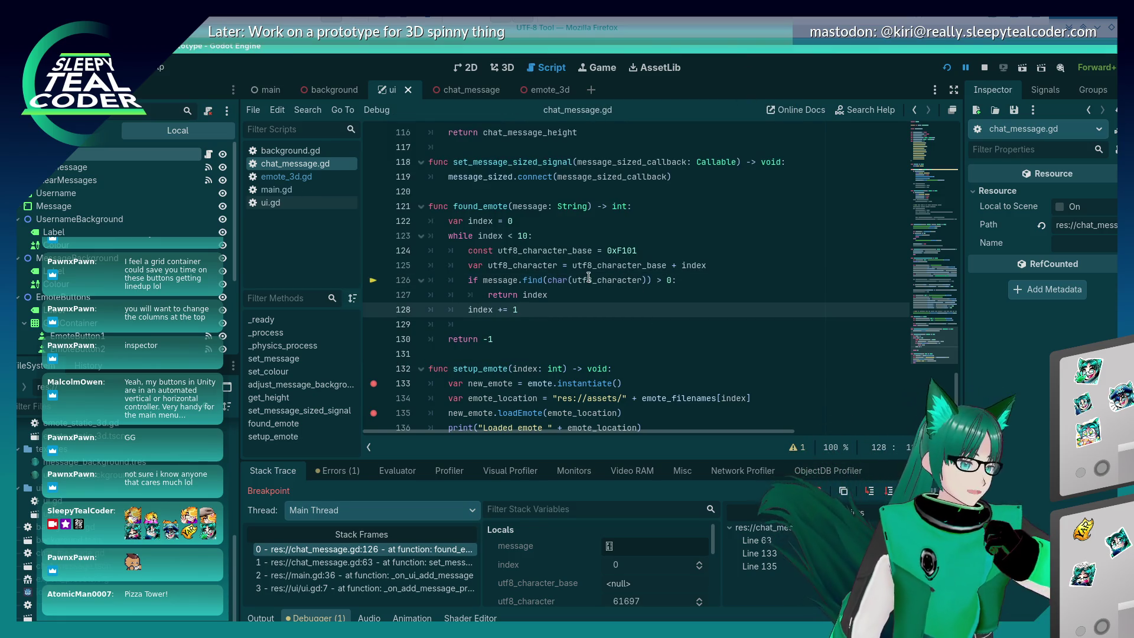
pyautogui.moveTo(589, 277)
pyautogui.moveTo(492, 284)
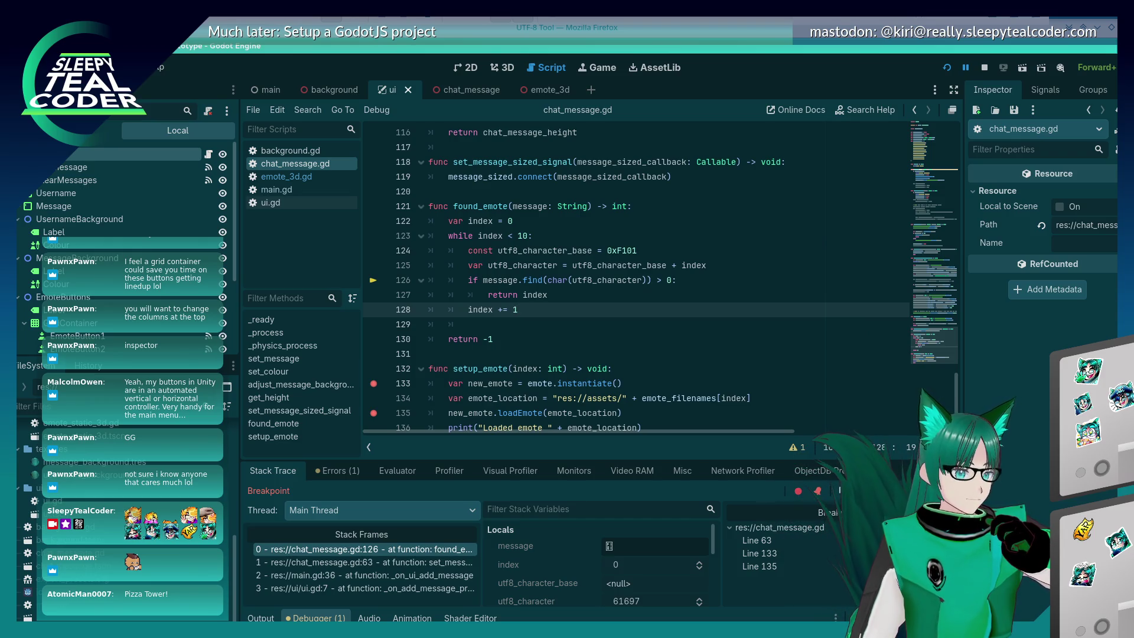
pyautogui.press('F10')
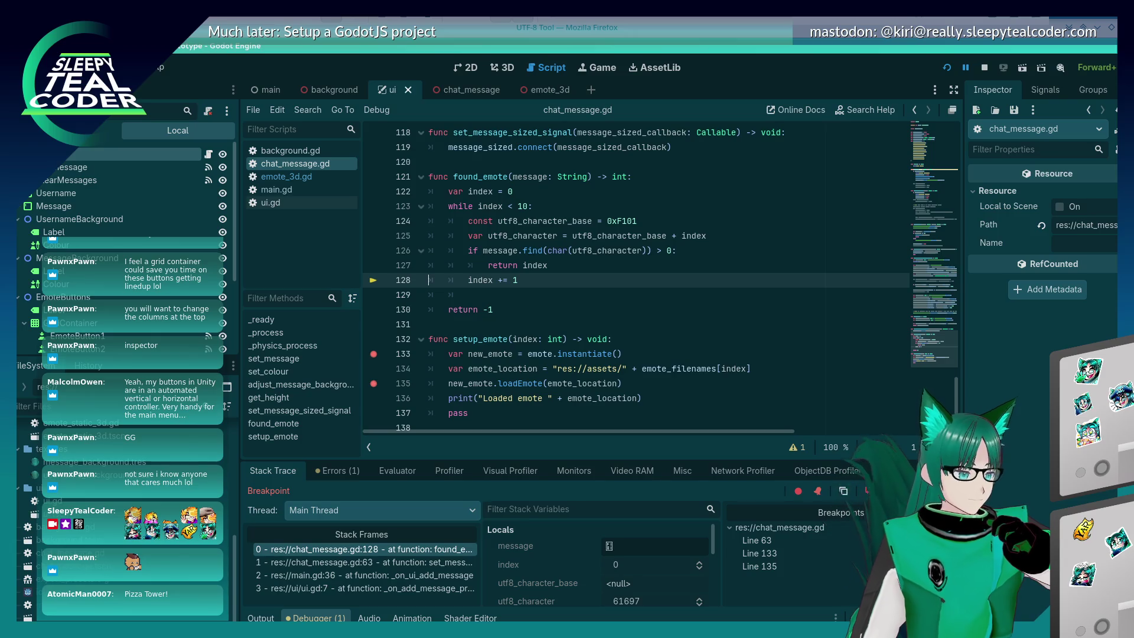
pyautogui.moveTo(504, 245)
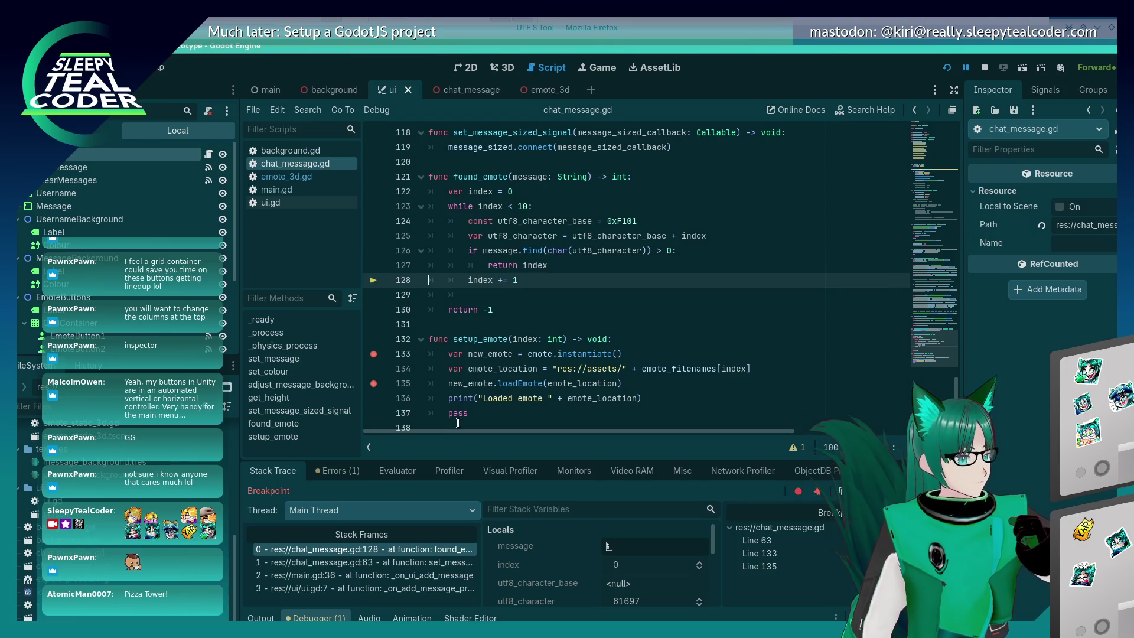
# Evaluate message in the debugger's Evaluator to reveal its single emote character, then start a message.find(char( expression
pyautogui.click(399, 476)
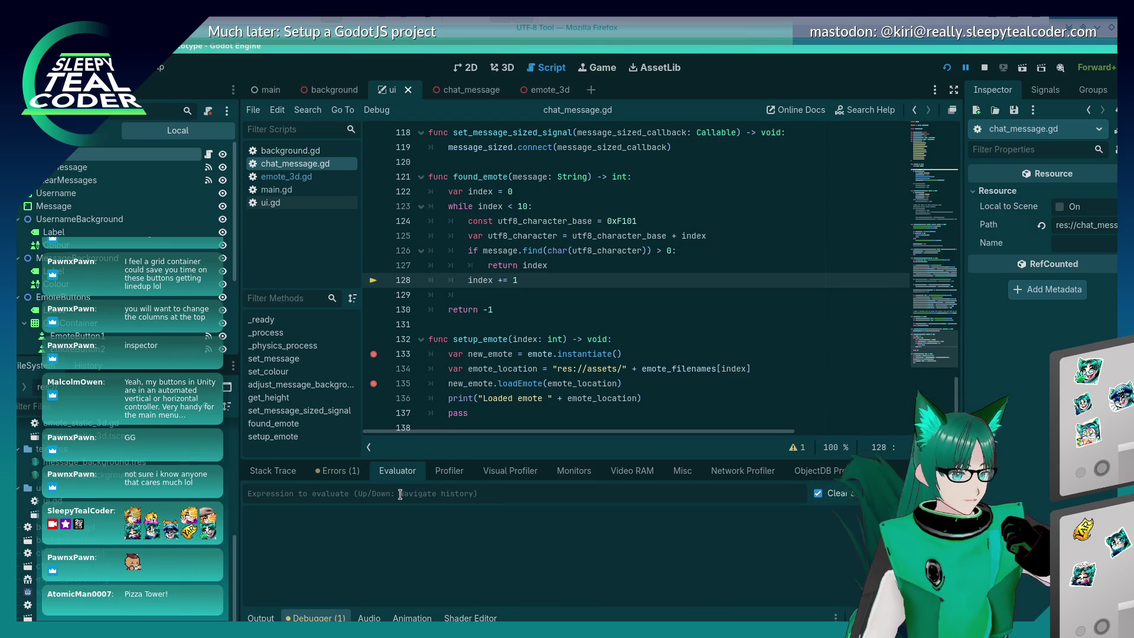
pyautogui.write('message')
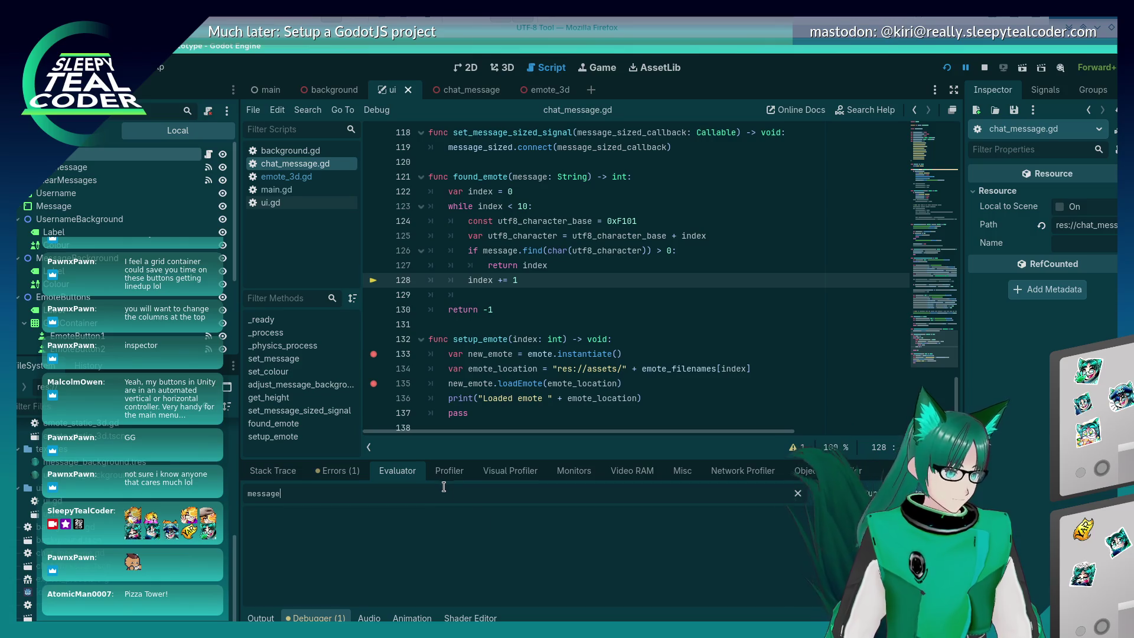
pyautogui.press('Return')
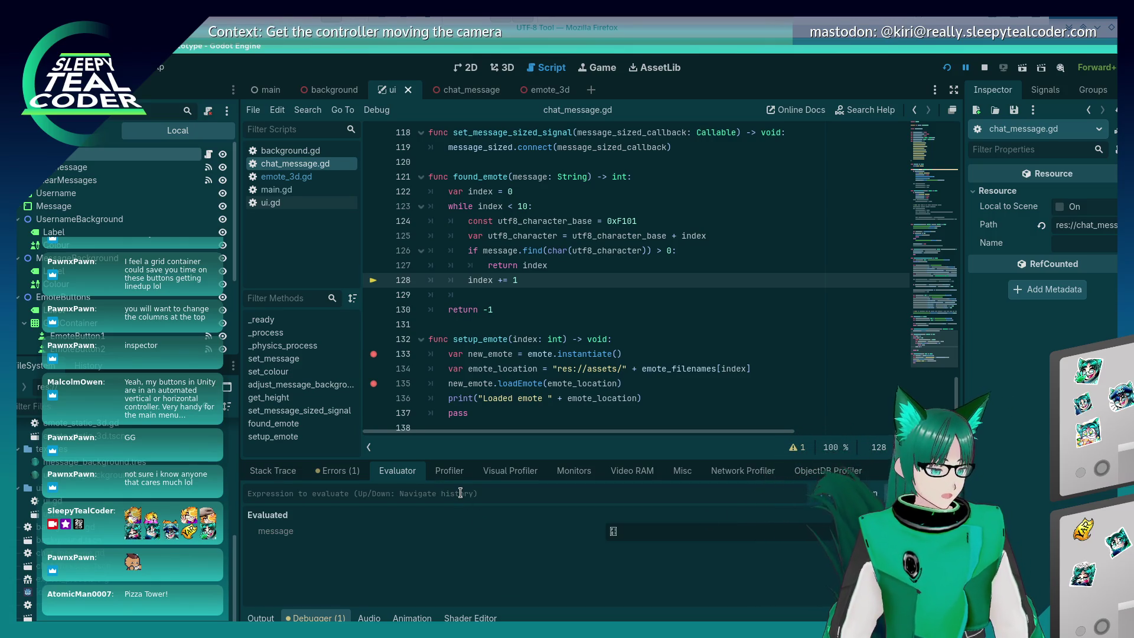
pyautogui.write('message')
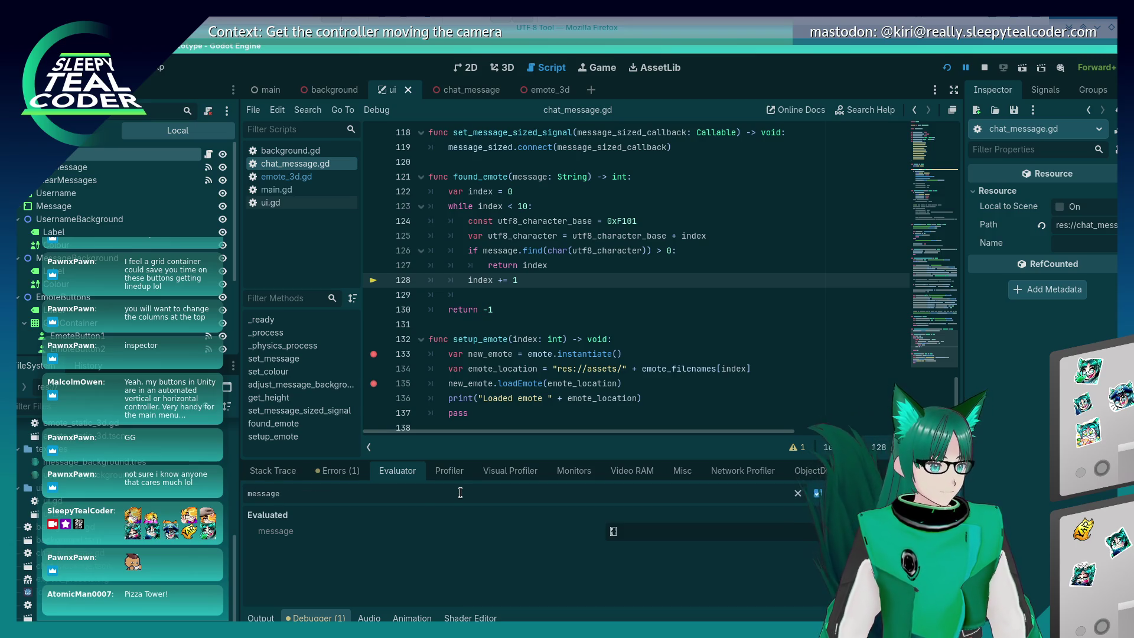
pyautogui.write('.find')
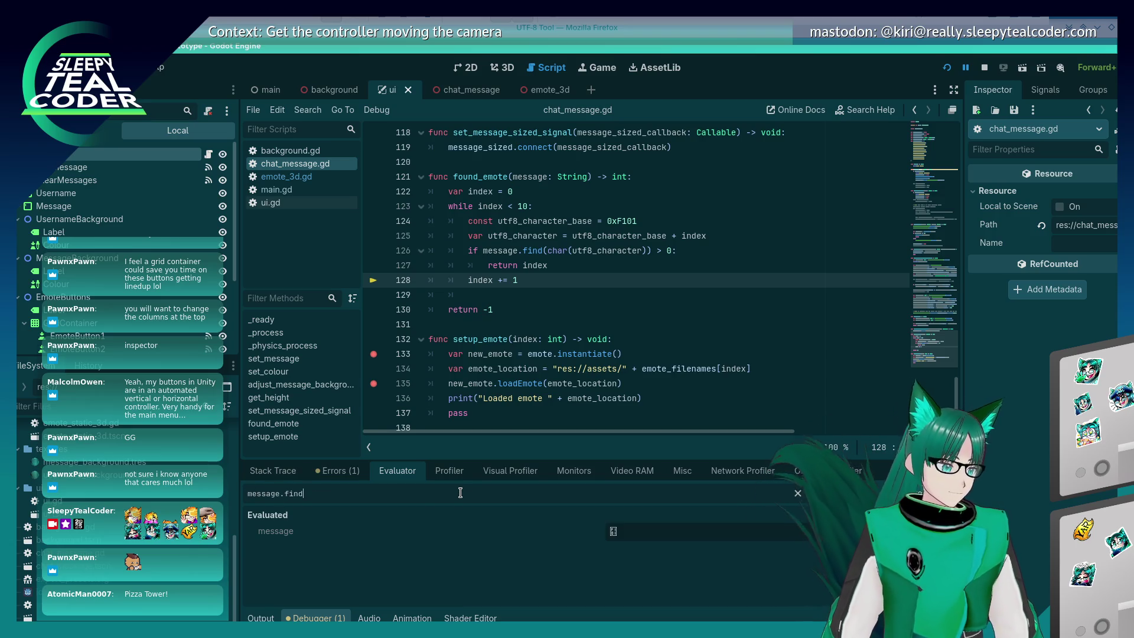
pyautogui.write('(char(')
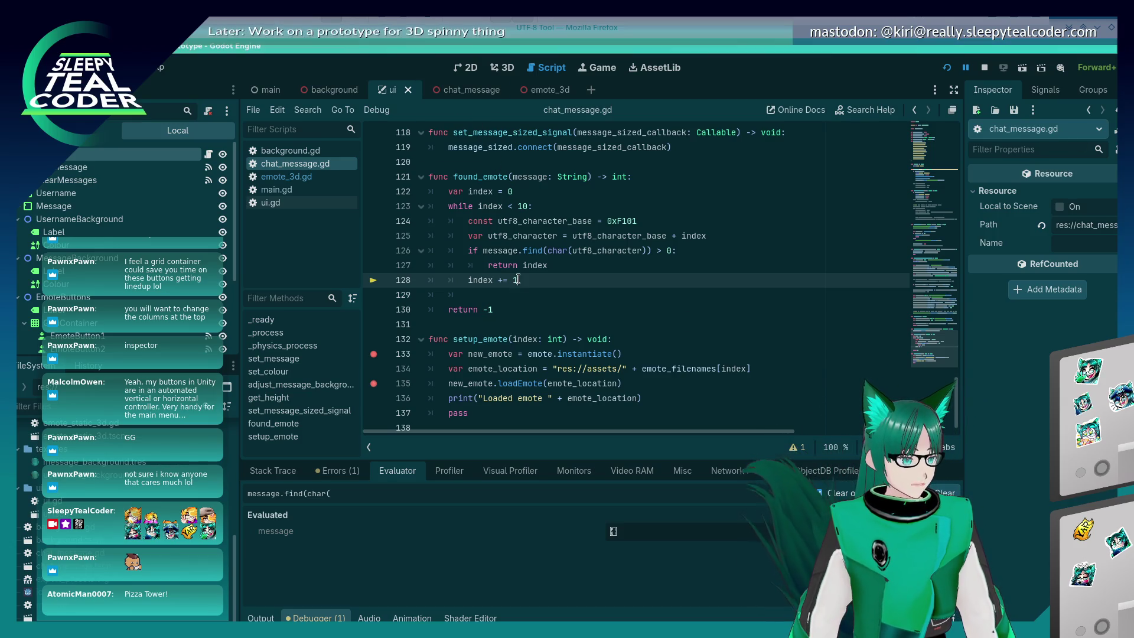
# Evaluate message.find(char(0xF101)), then re-evaluate the find with the pasted emote character
pyautogui.click(326, 486)
pyautogui.write('0xF101')
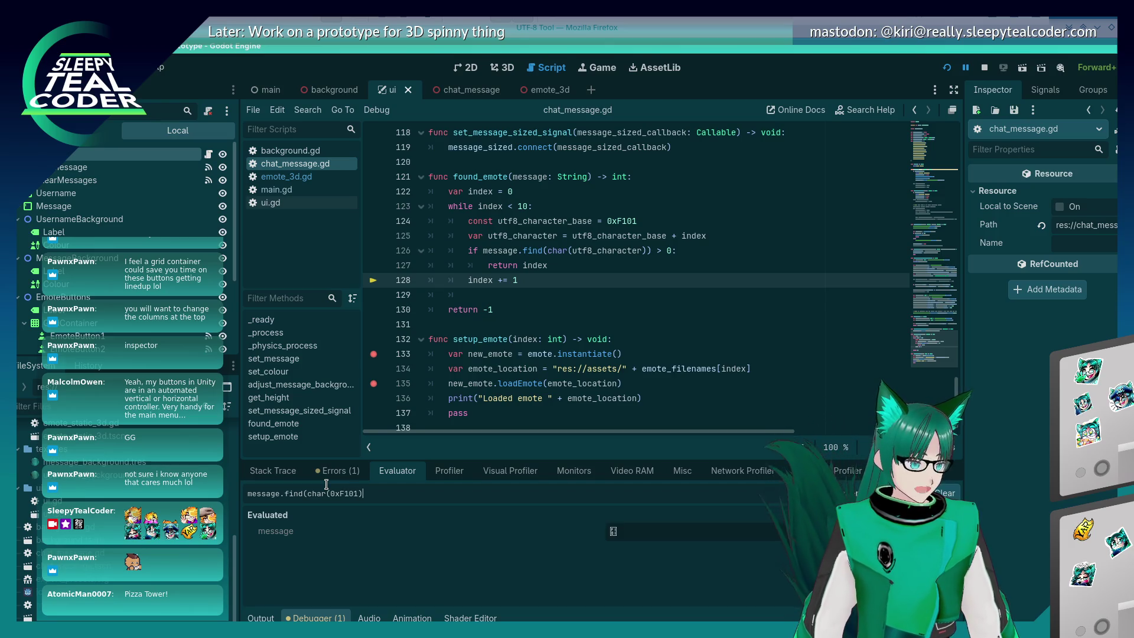
pyautogui.write('))')
pyautogui.press('Return')
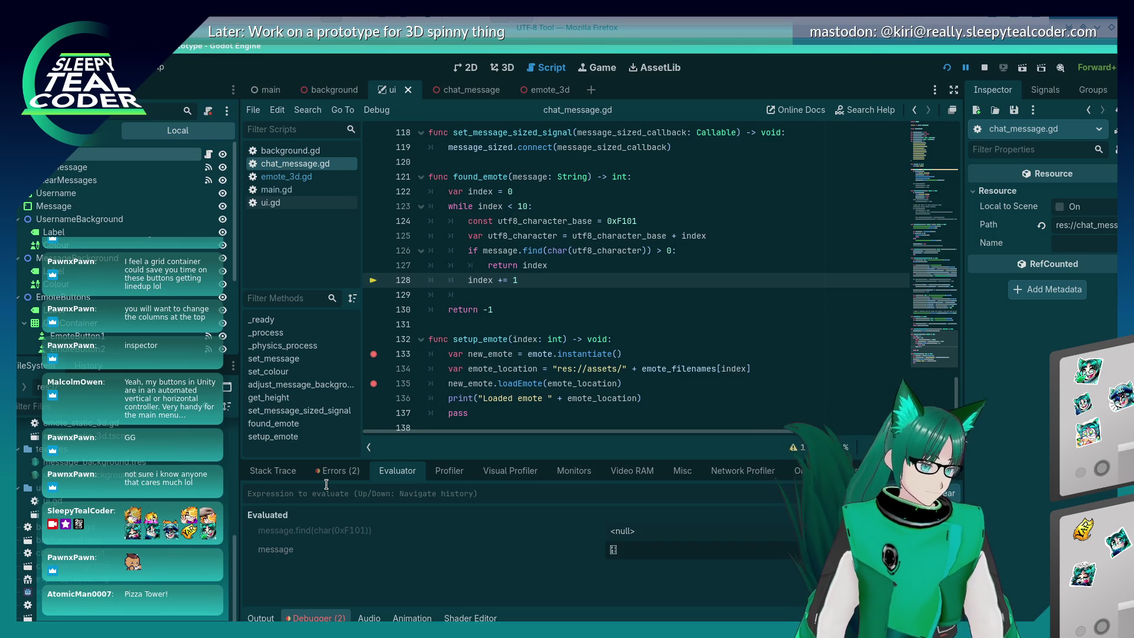
pyautogui.press('Up')
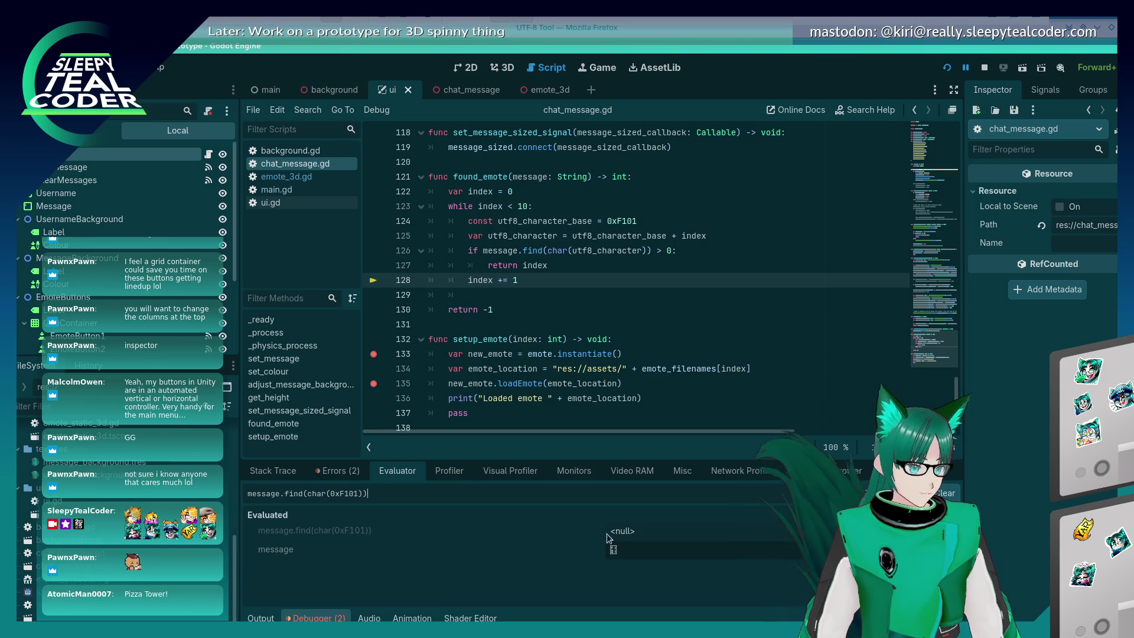
pyautogui.click(601, 549)
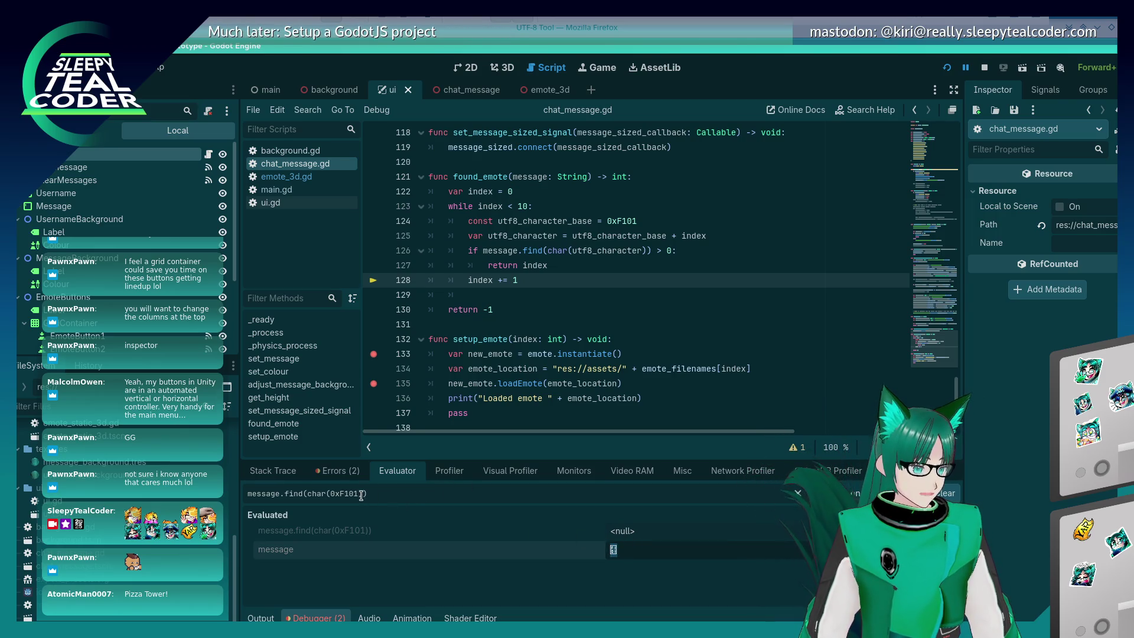
pyautogui.press('BackSpace')
pyautogui.press('BackSpace')
pyautogui.press('BackSpace')
pyautogui.hotkey('ctrl', 'v')
pyautogui.press('Return')
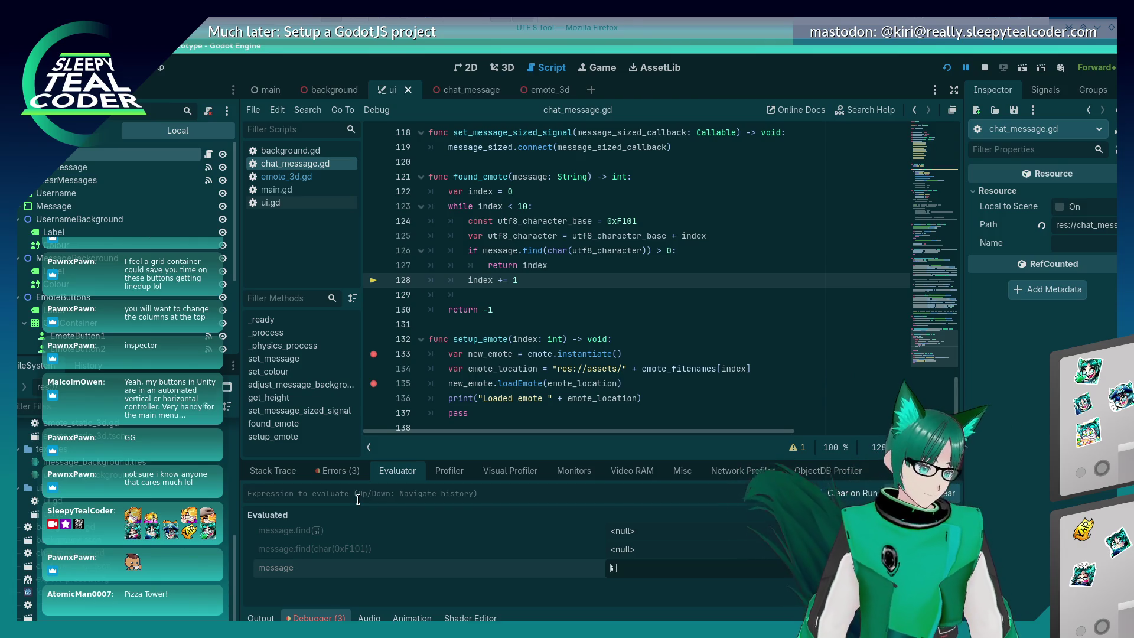
# Try the findn variant and message.set_text("A"), then clear the expression field
pyautogui.press('Up')
pyautogui.write('n')
pyautogui.press('Return')
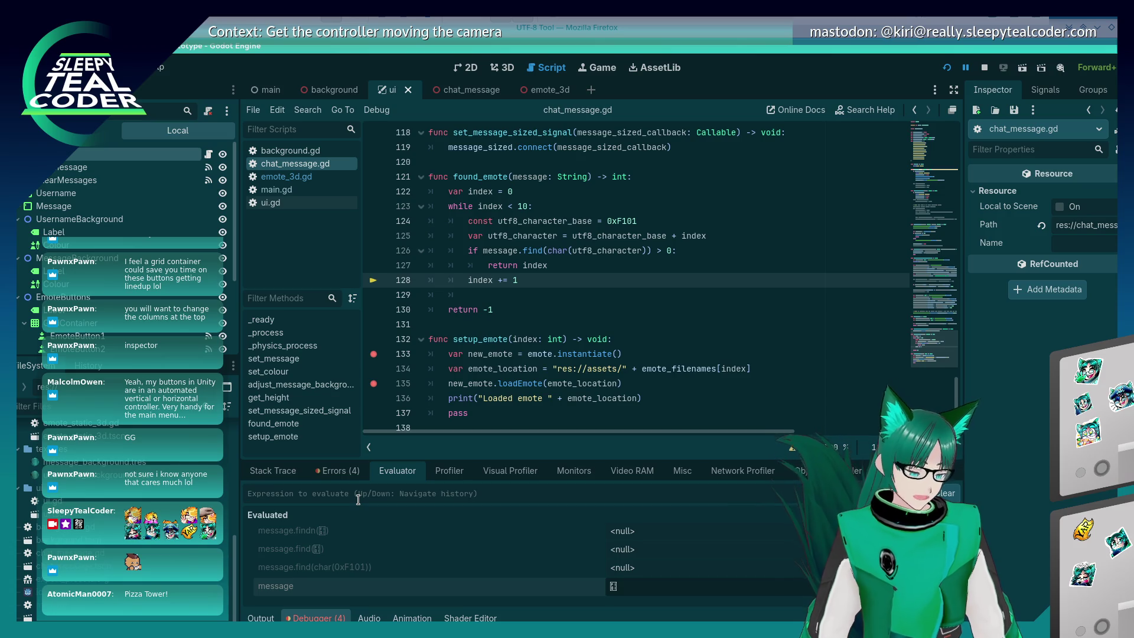
pyautogui.write('message.')
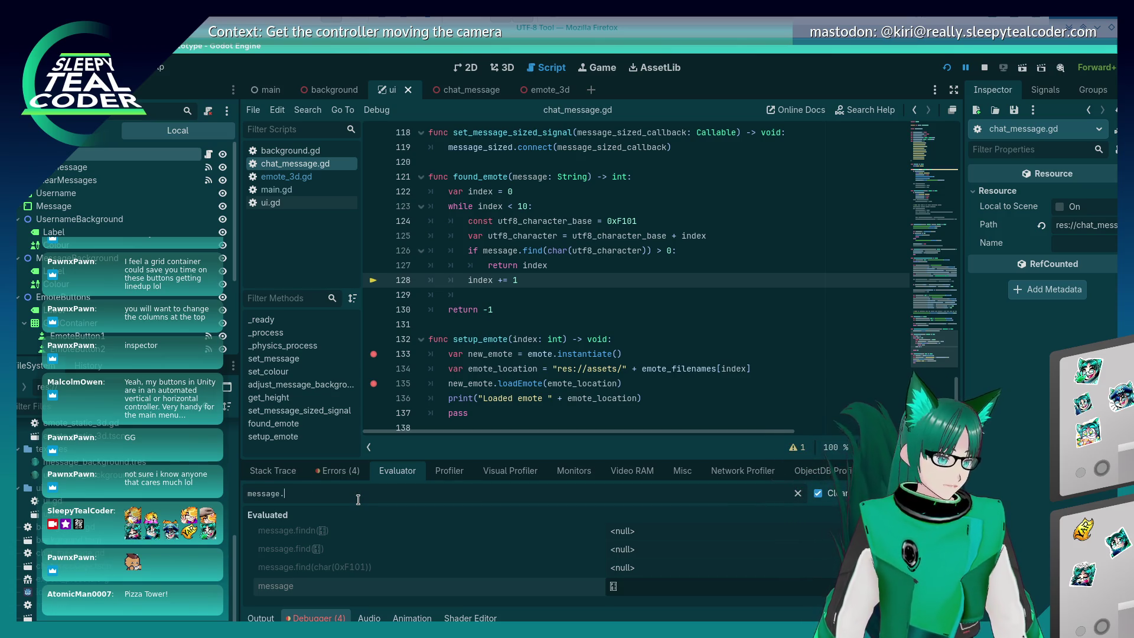
pyautogui.write('set_tex')
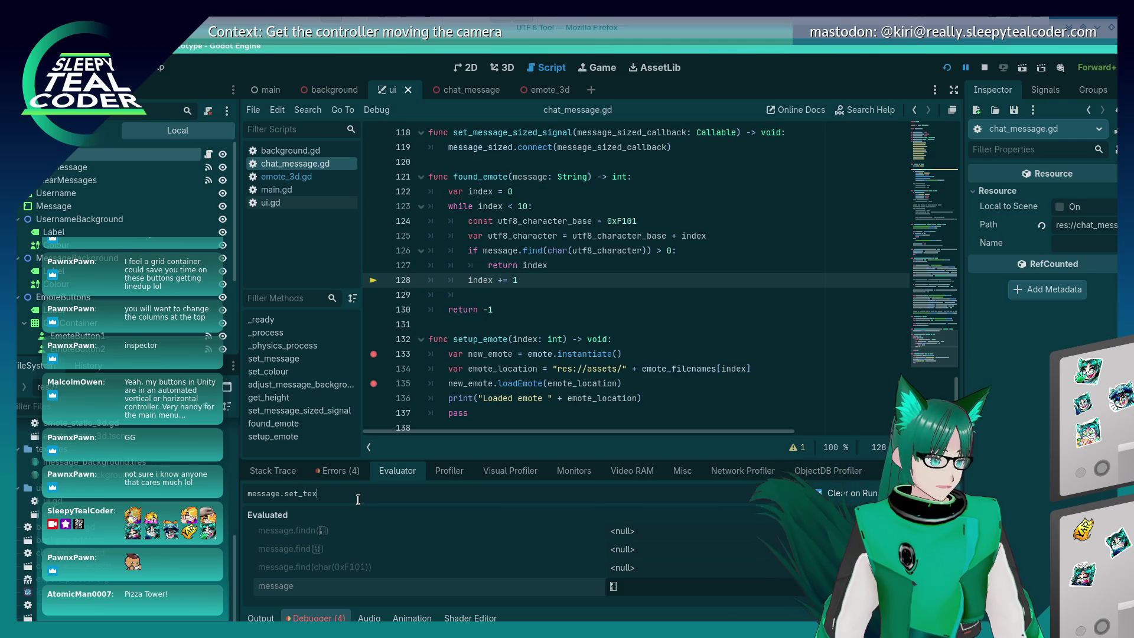
pyautogui.write('t("A")')
pyautogui.press('Return')
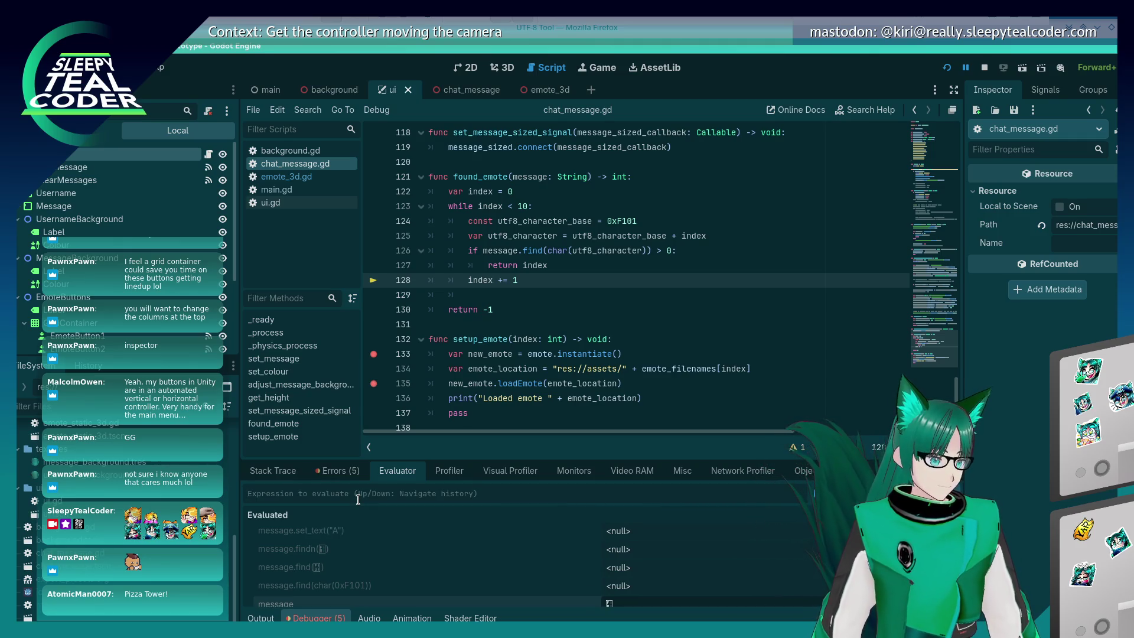
pyautogui.write('message.')
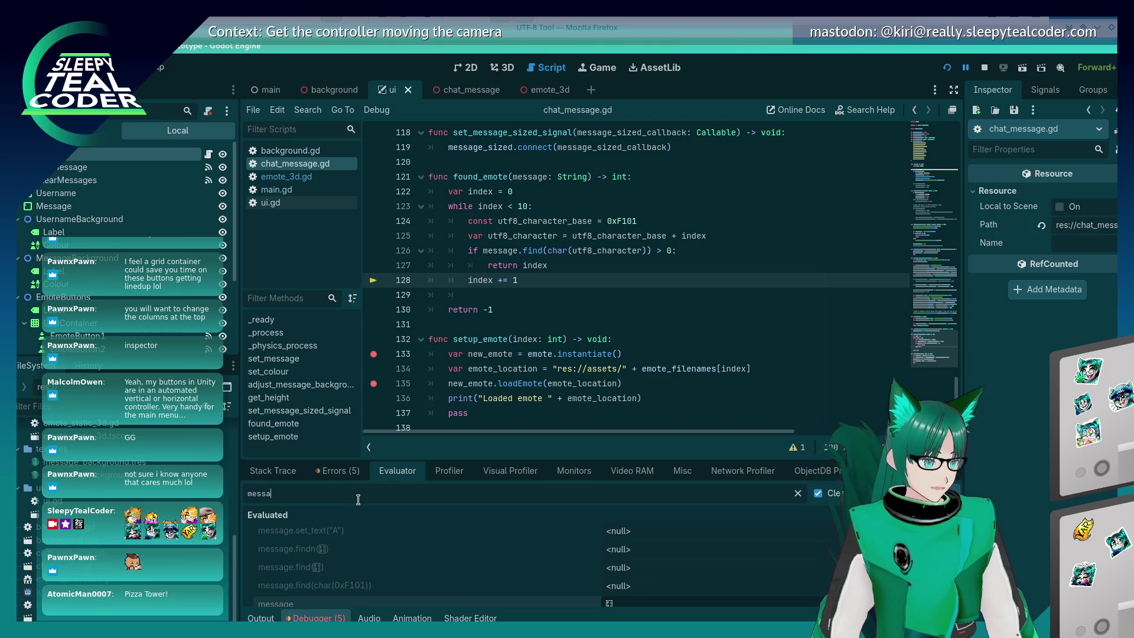
pyautogui.hotkey('ctrl', 'a')
pyautogui.press('BackSpace')
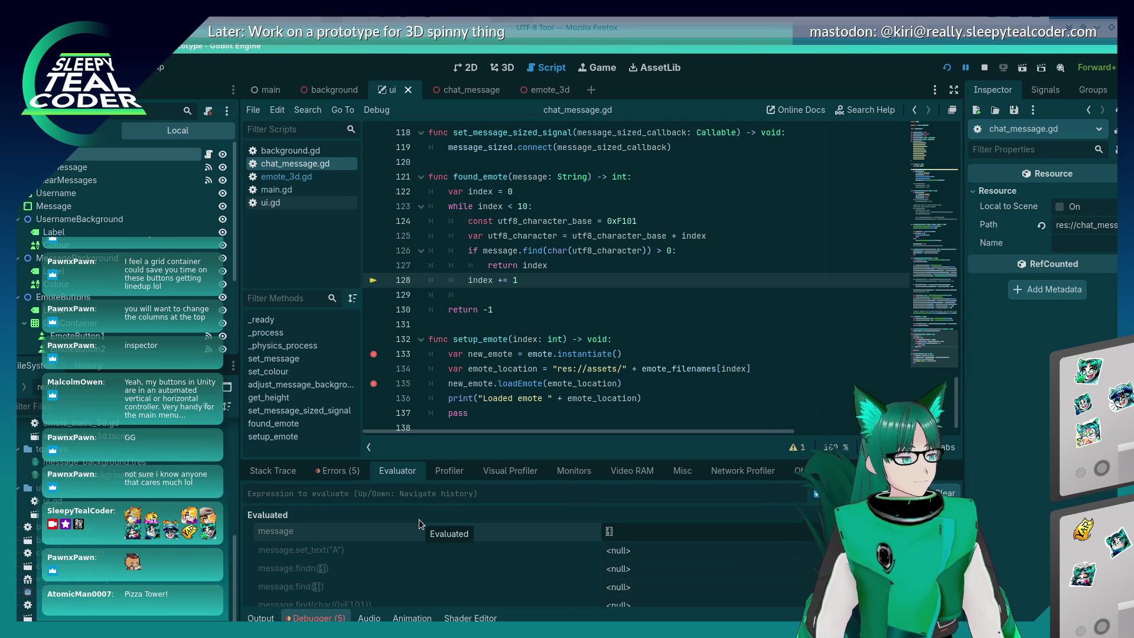
# Read the found_emote error stack traces from chat_message.gd line 128 in the Errors list
pyautogui.click(337, 472)
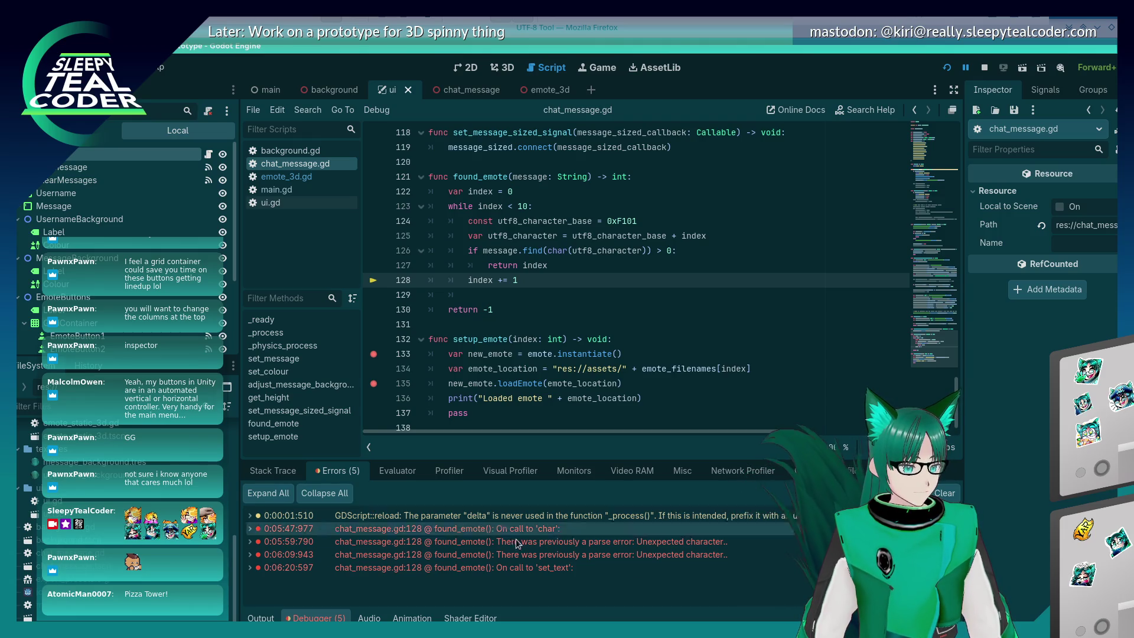
pyautogui.moveTo(703, 554)
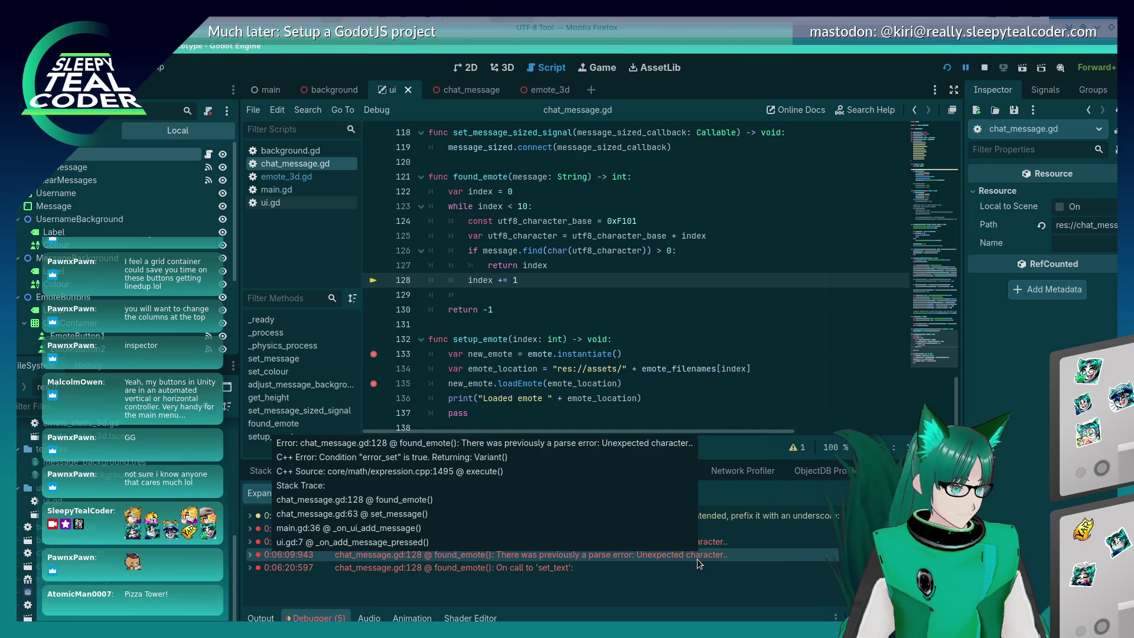
pyautogui.click(393, 470)
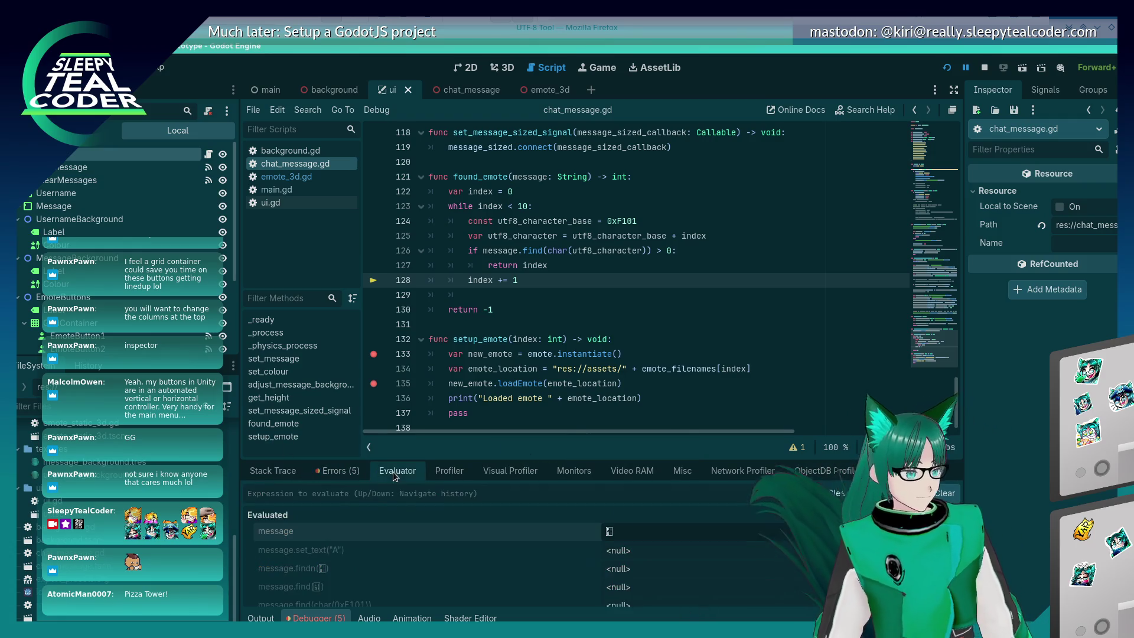
# Evaluate message.find(String(char(0xF101))), which returns <null>
pyautogui.click(395, 496)
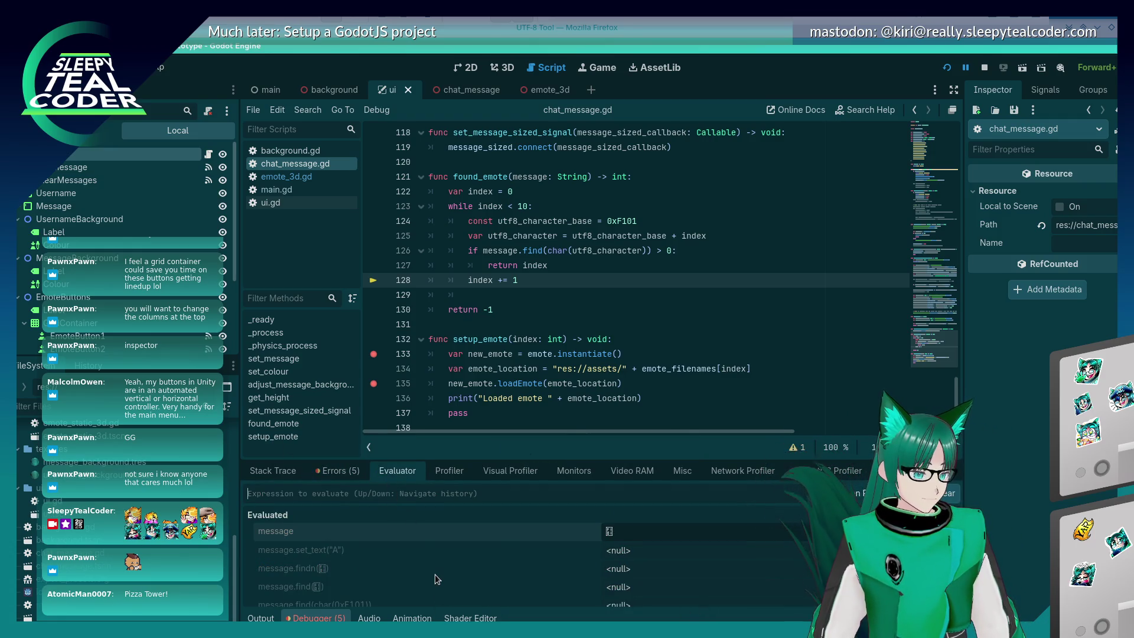
pyautogui.write('mes')
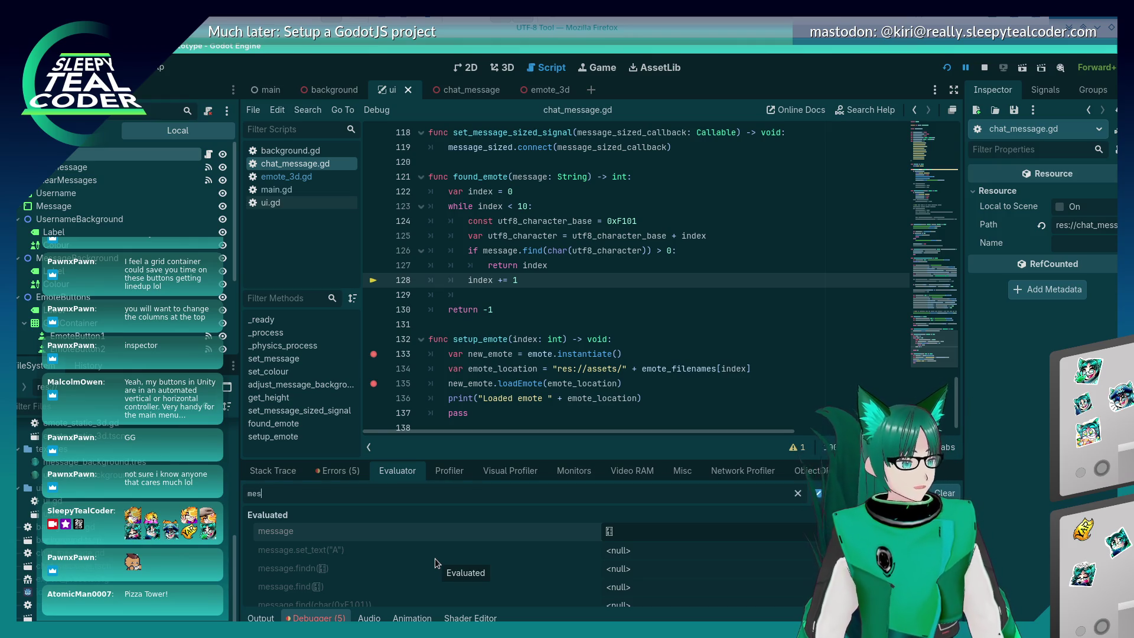
pyautogui.write('sage.find(')
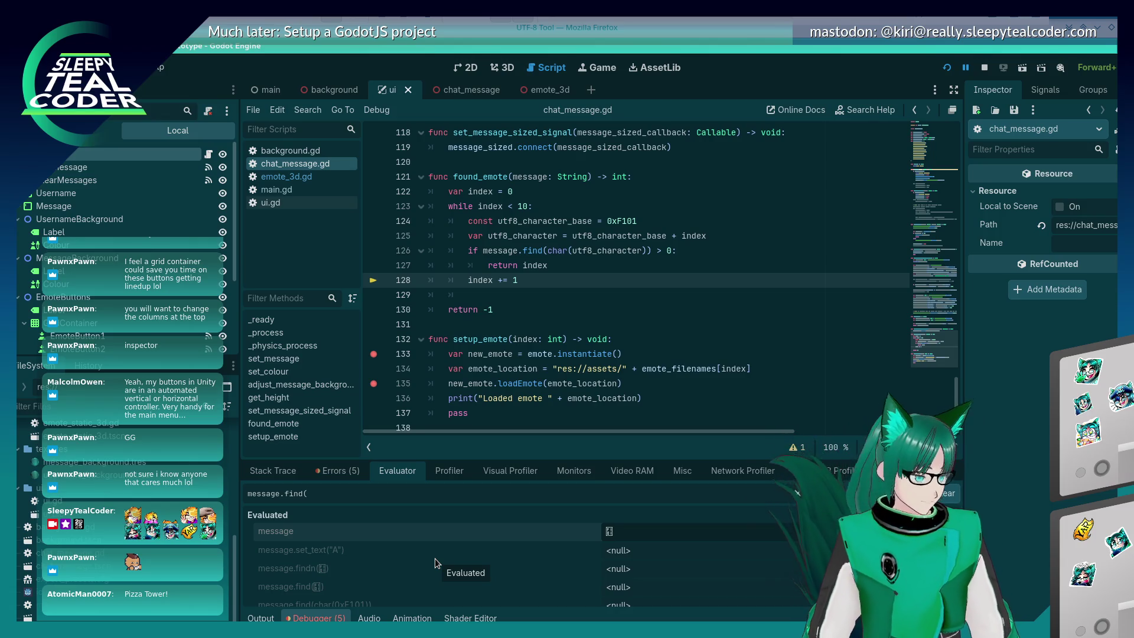
pyautogui.write('S')
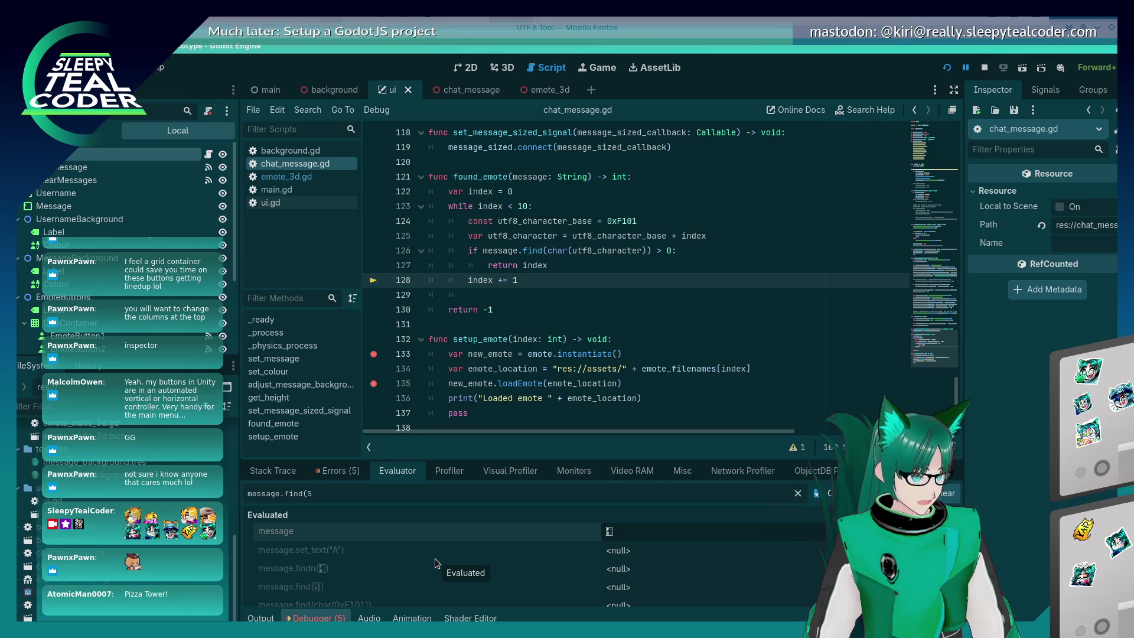
pyautogui.write('t')
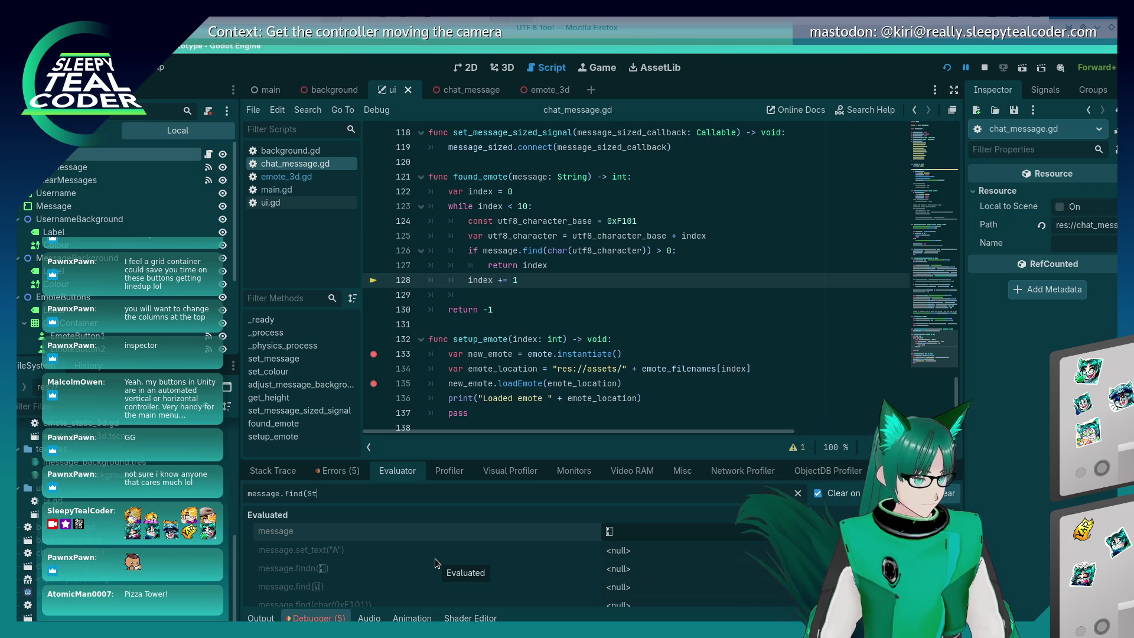
pyautogui.write('ring(char((')
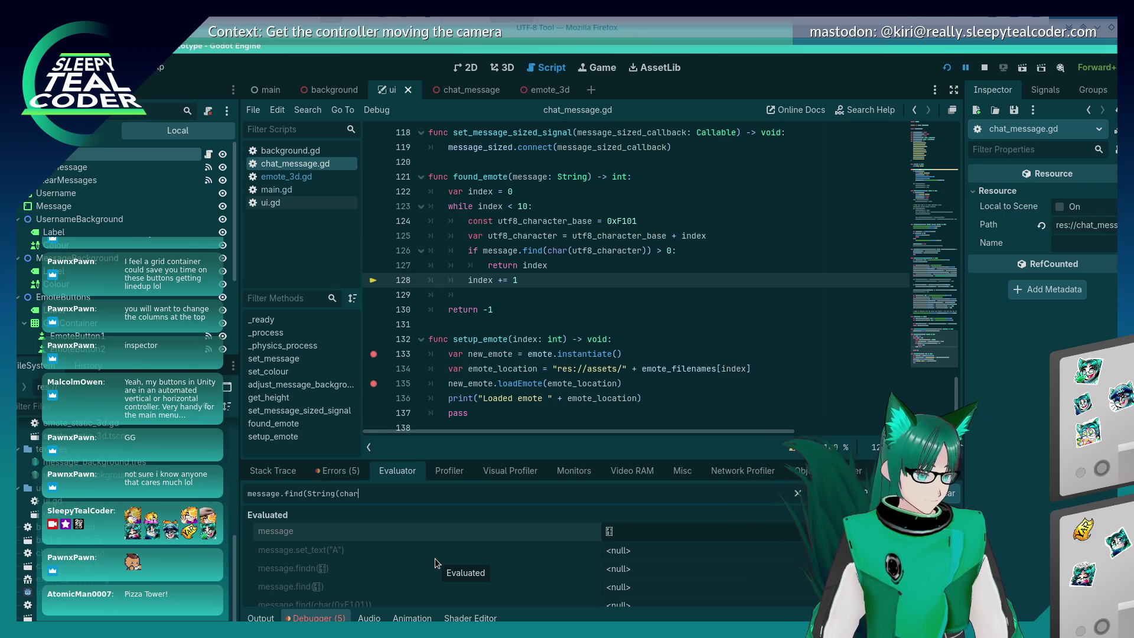
pyautogui.press('BackSpace')
pyautogui.write('0x')
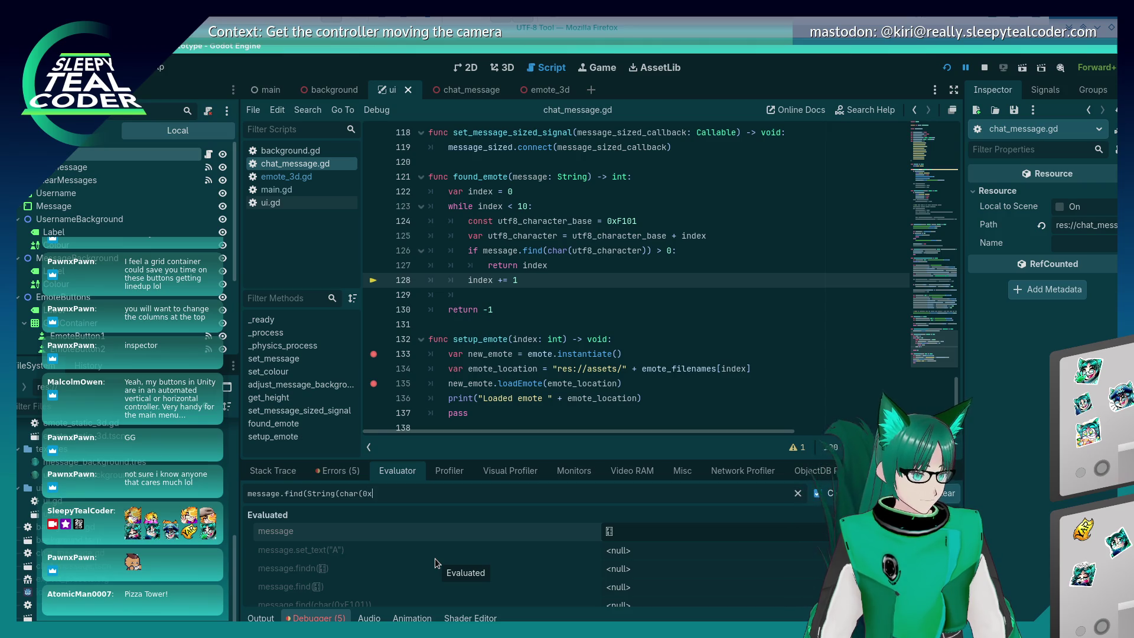
pyautogui.write('F101)))')
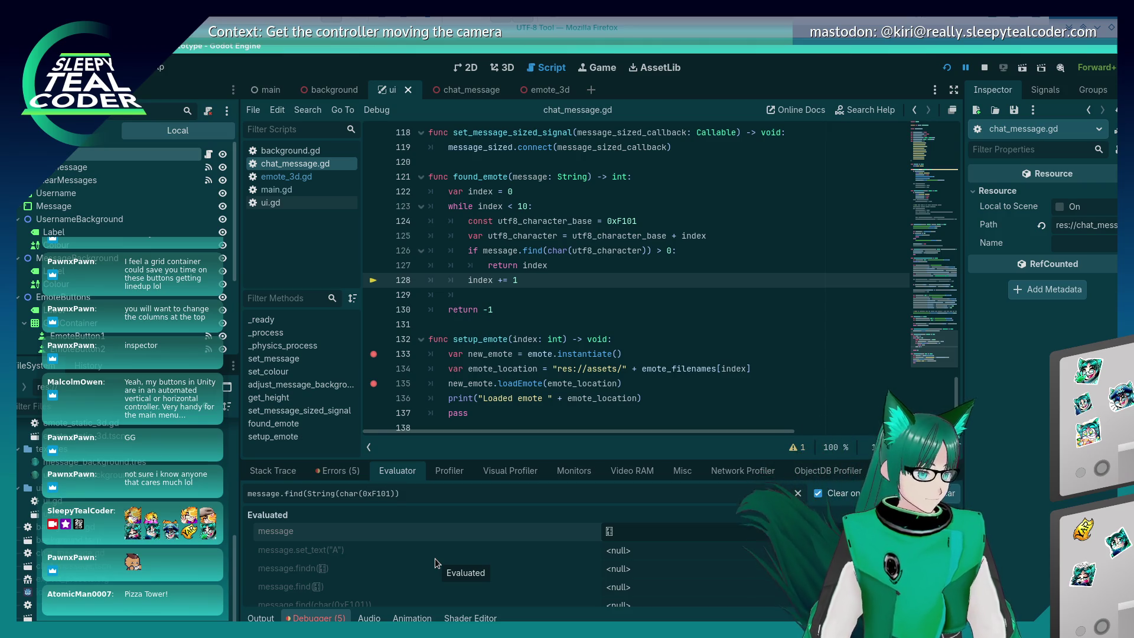
pyautogui.press('Return')
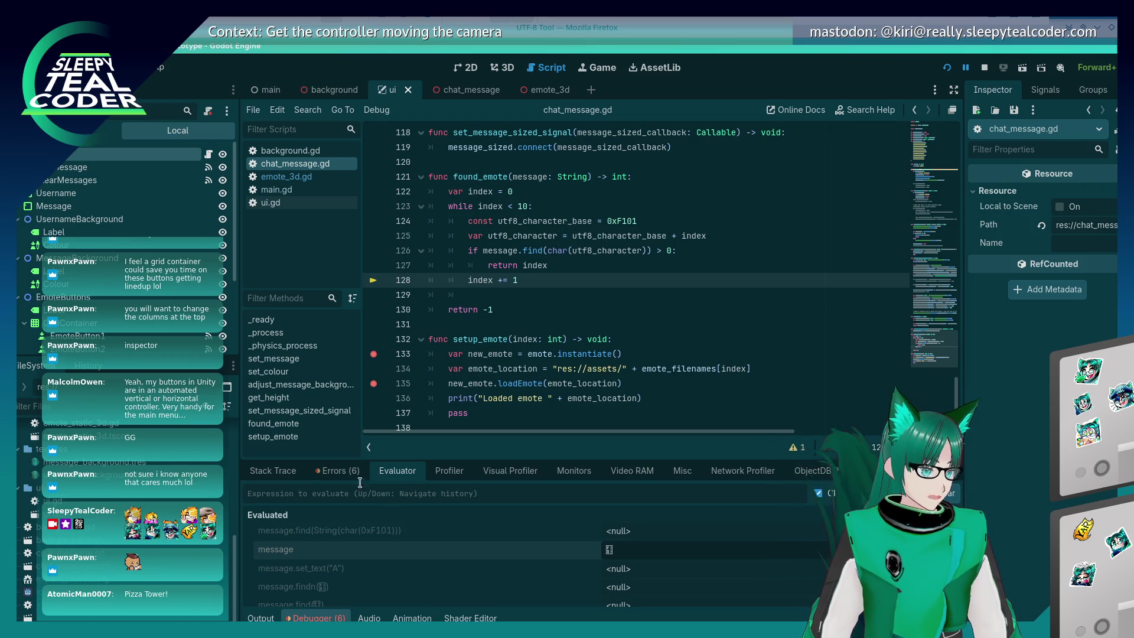
# Read the new sixth error about calling char in the Errors list
pyautogui.click(353, 471)
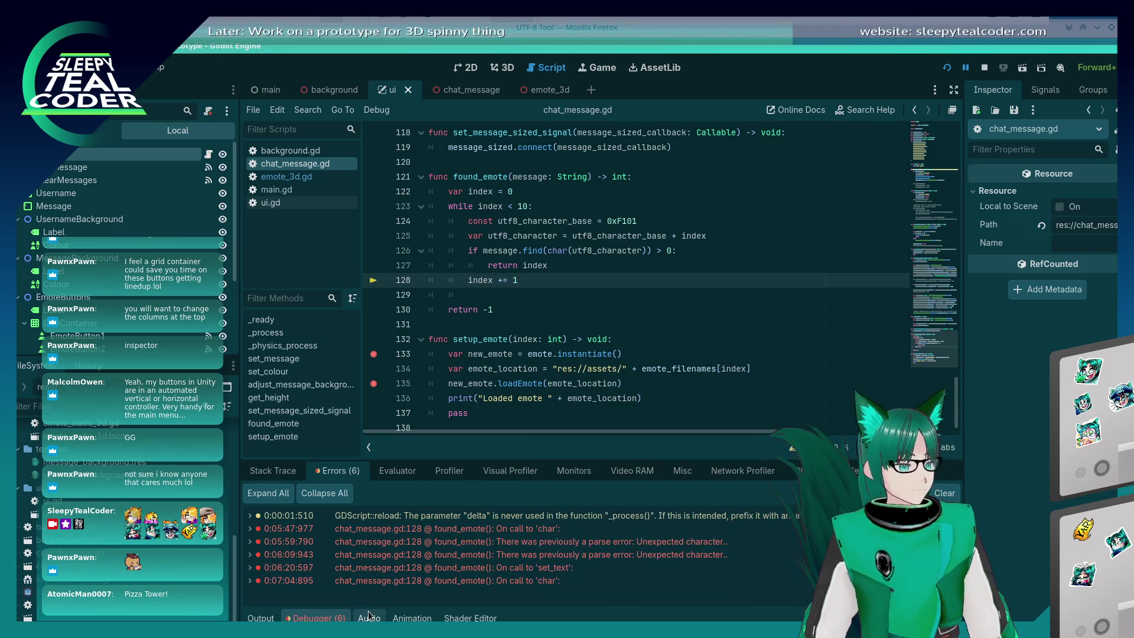
pyautogui.moveTo(421, 584)
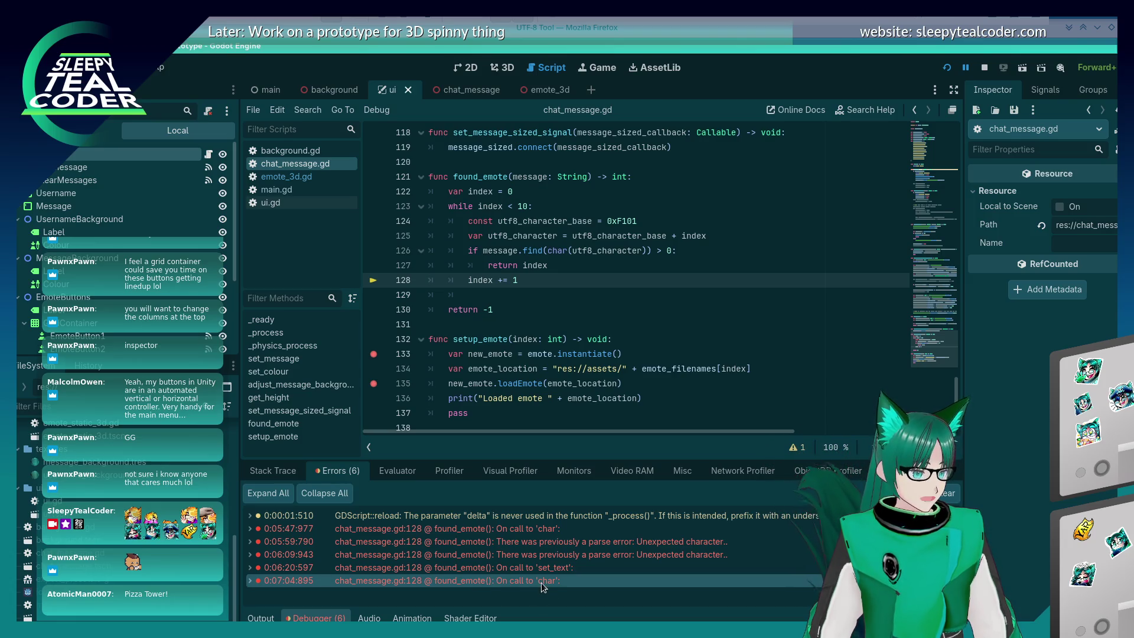
pyautogui.moveTo(543, 585)
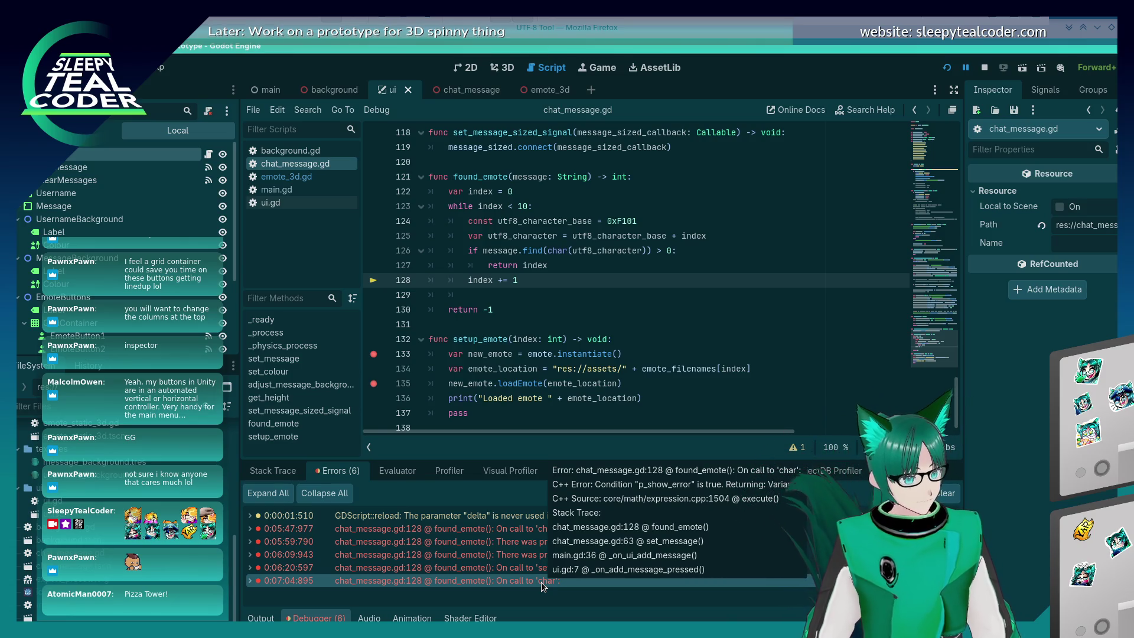
pyautogui.click(383, 466)
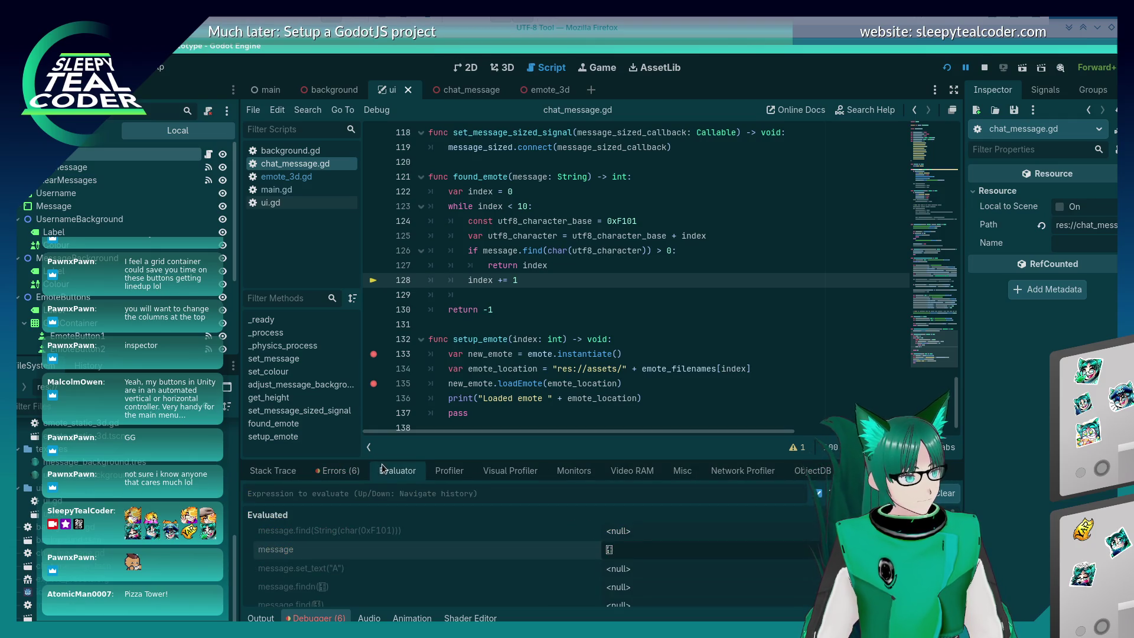
# Evaluate message.find with the pasted emote character in quotes, which returns 0
pyautogui.click(346, 492)
pyautogui.press('Up')
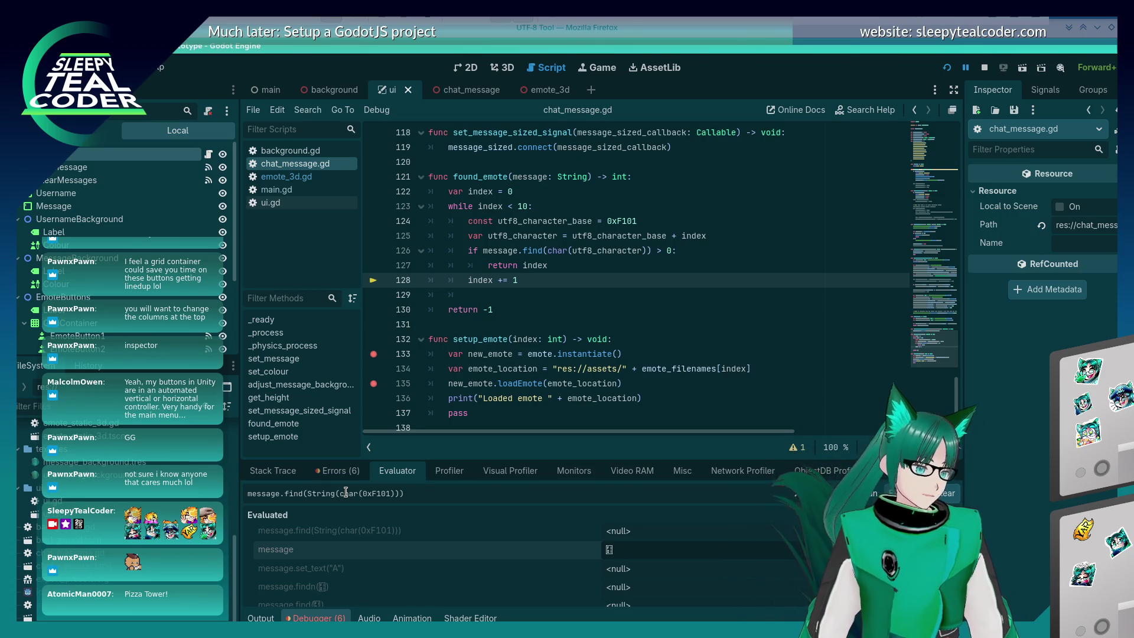
pyautogui.press('Down')
pyautogui.press('Up')
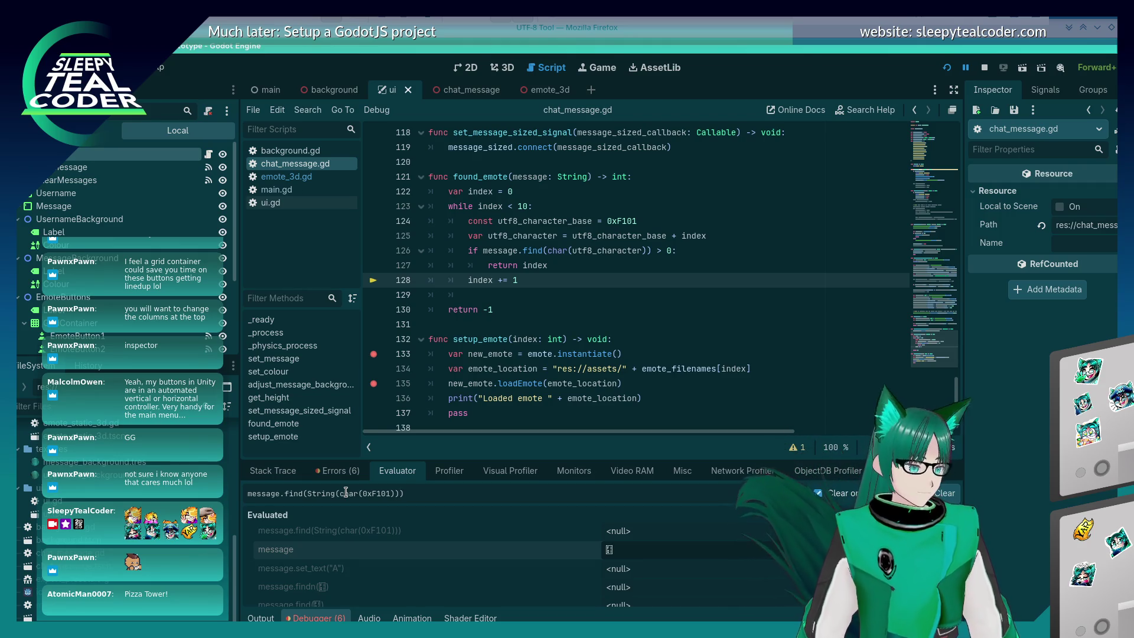
pyautogui.press('BackSpace')
pyautogui.press('BackSpace')
pyautogui.press('BackSpace')
pyautogui.press('BackSpace')
pyautogui.write('""')
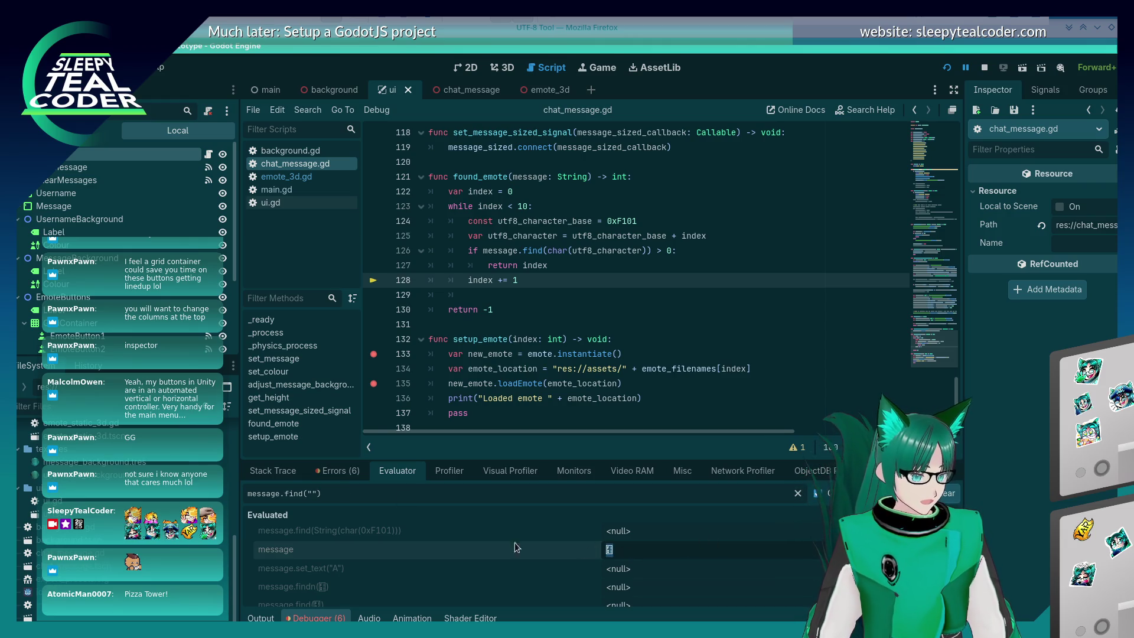
pyautogui.press('Left')
pyautogui.hotkey('ctrl', 'v')
pyautogui.press('Return')
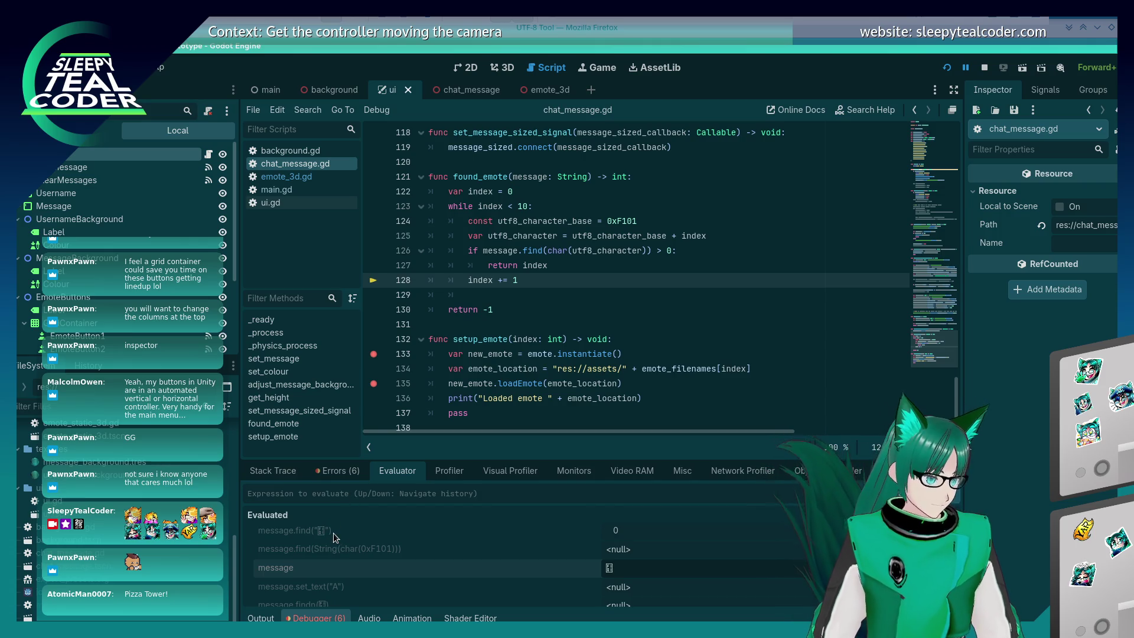
pyautogui.click(615, 530)
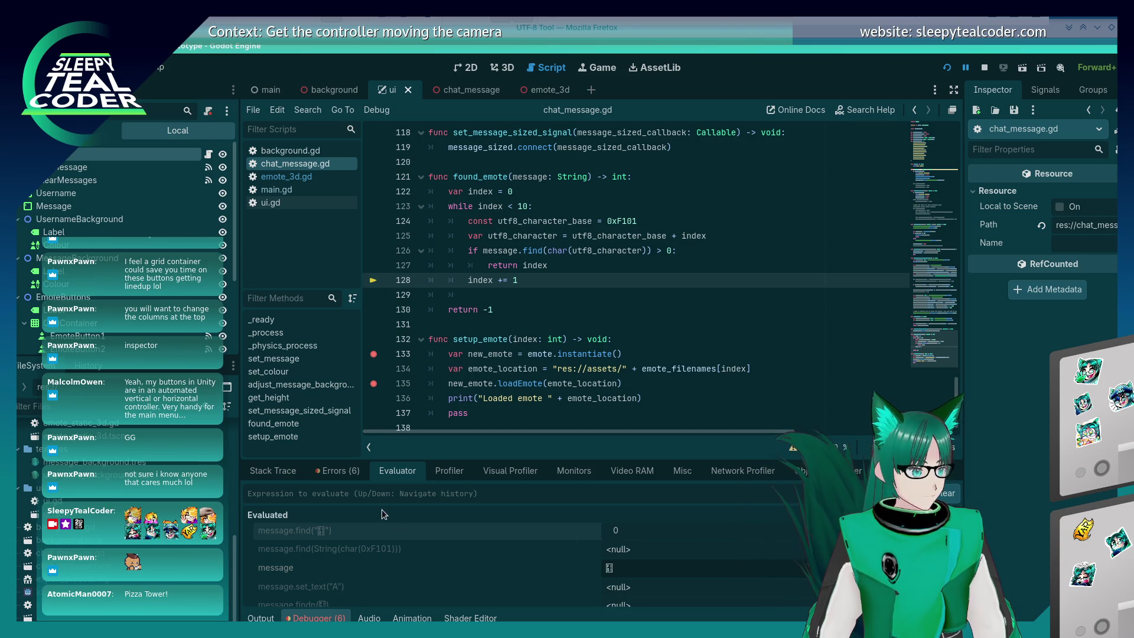
# Evaluate the findn version of the emote-character search twice
pyautogui.click(389, 494)
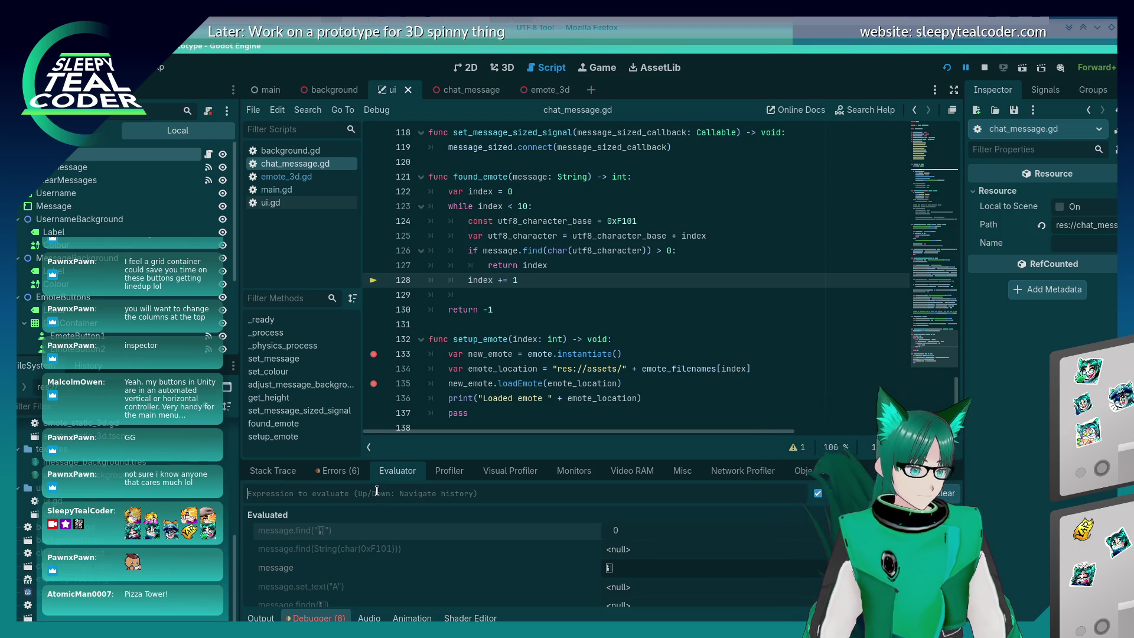
pyautogui.press('Up')
pyautogui.write('n')
pyautogui.press('Return')
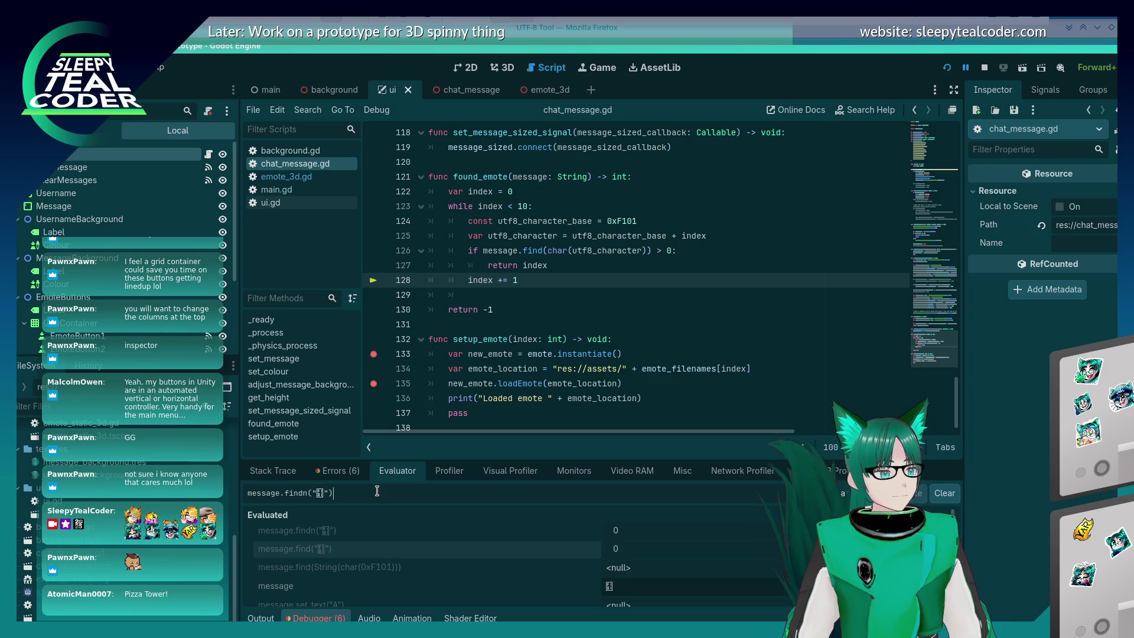
pyautogui.press('Return')
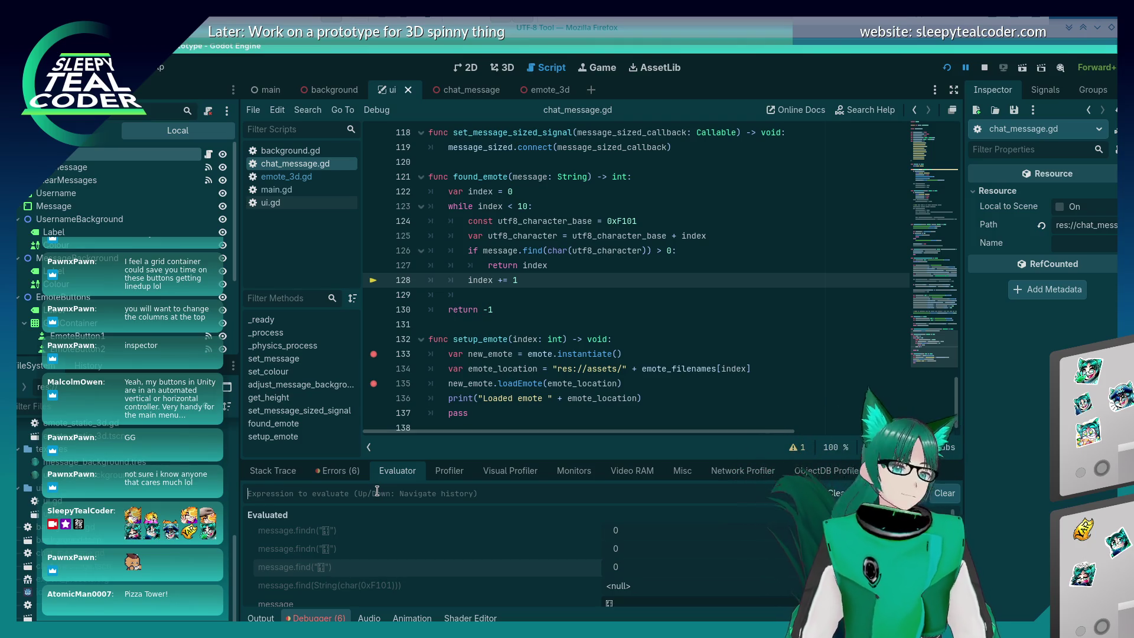
# Evaluate message alone, then message.find(char(0xF101)), which returns <null>
pyautogui.press('Up')
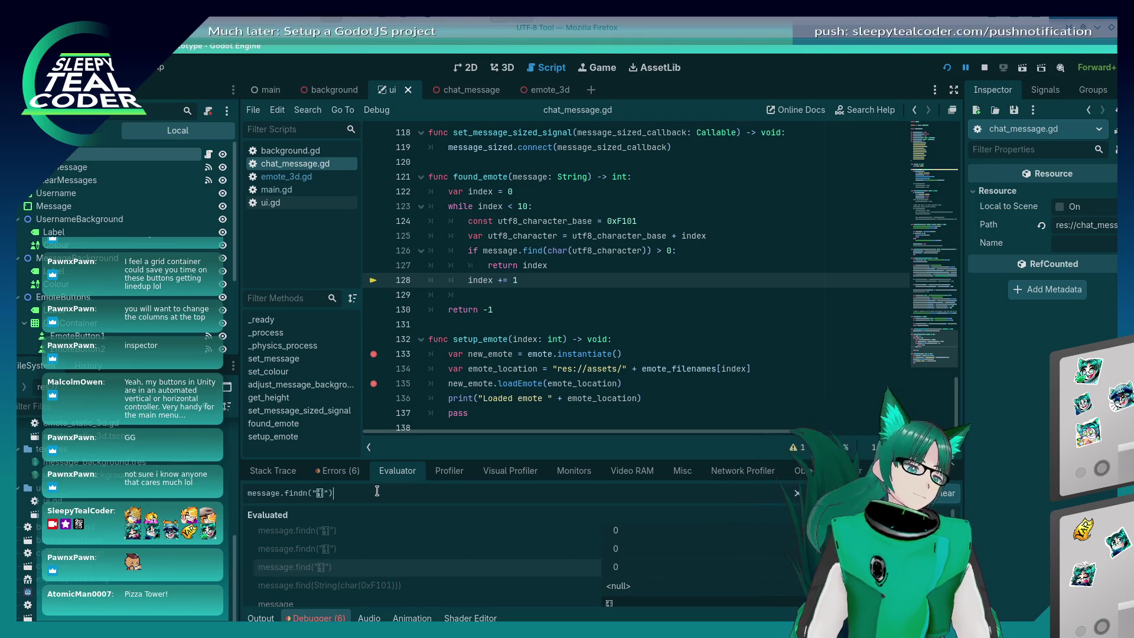
pyautogui.press('Left')
pyautogui.press('Left')
pyautogui.press('Left')
pyautogui.press('BackSpace')
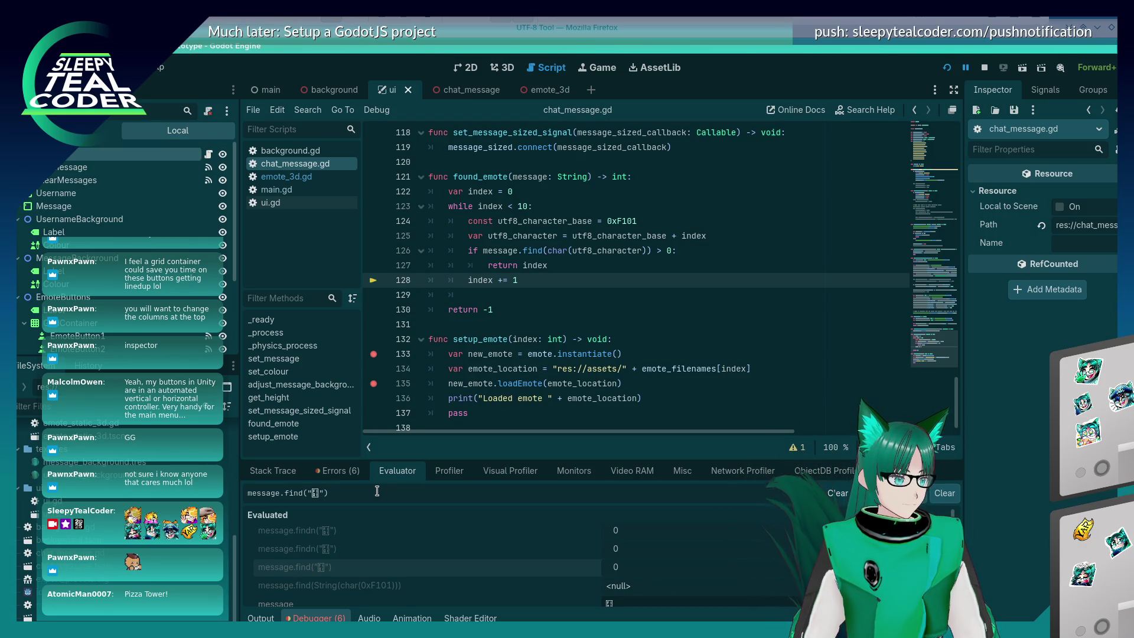
pyautogui.press('BackSpace')
pyautogui.press('BackSpace')
pyautogui.press('BackSpace')
pyautogui.press('Return')
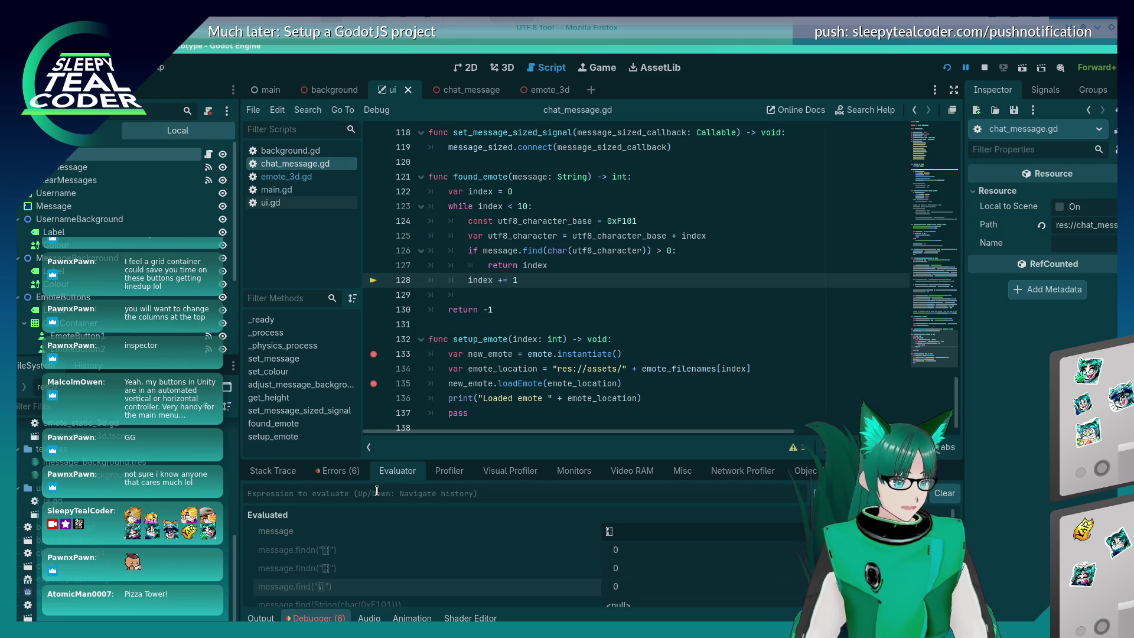
pyautogui.press('Up')
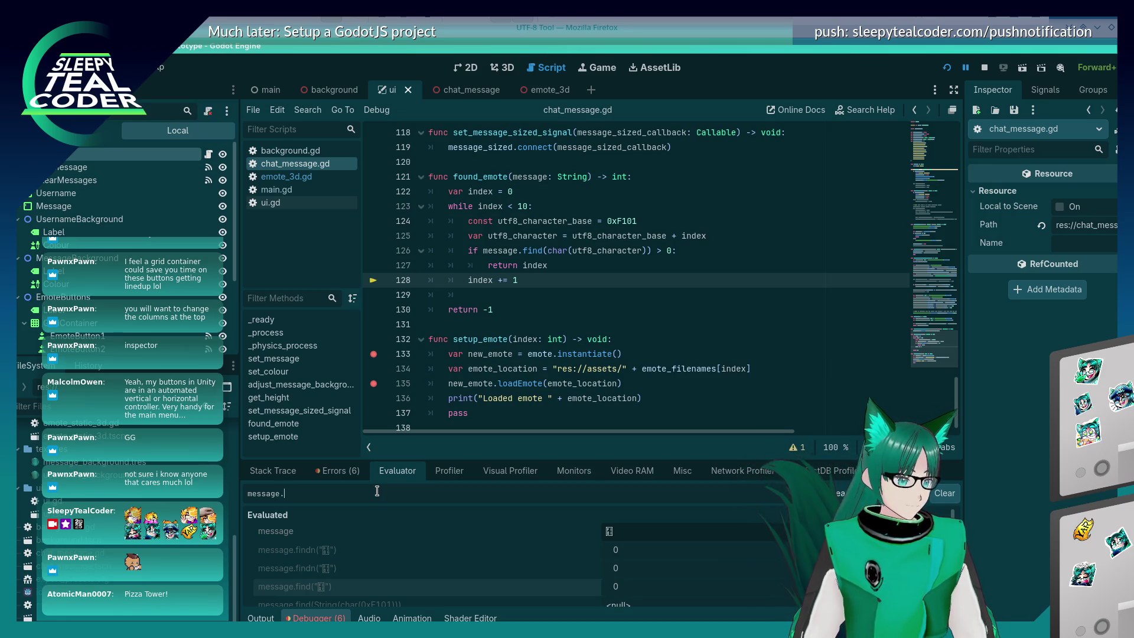
pyautogui.write('find(ch')
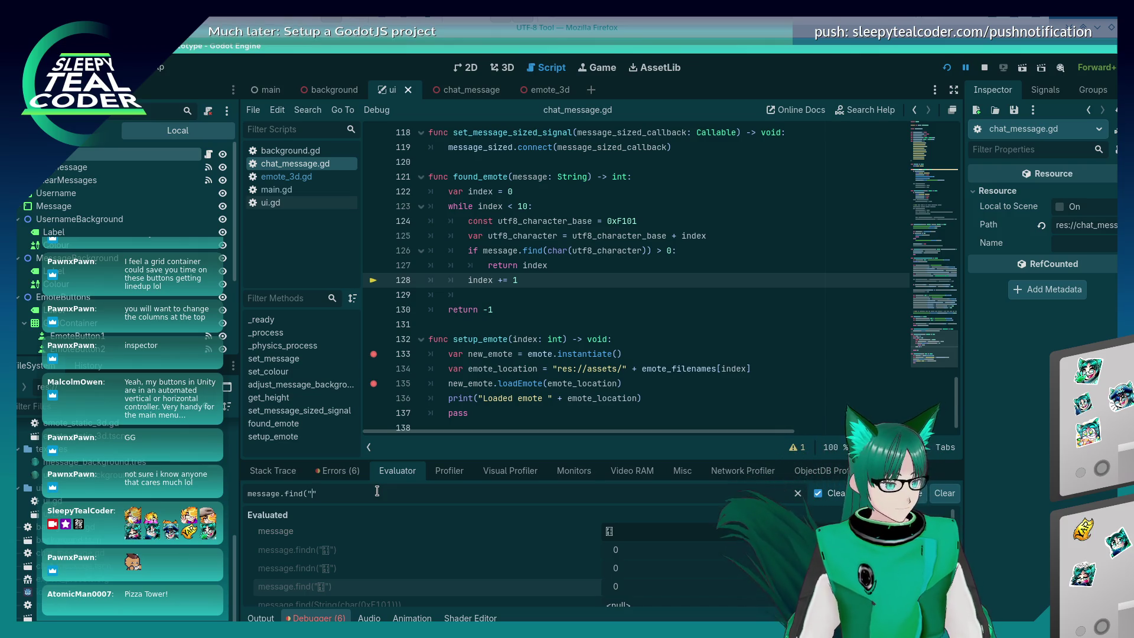
pyautogui.write('ar(0xF101))')
pyautogui.press('Return')
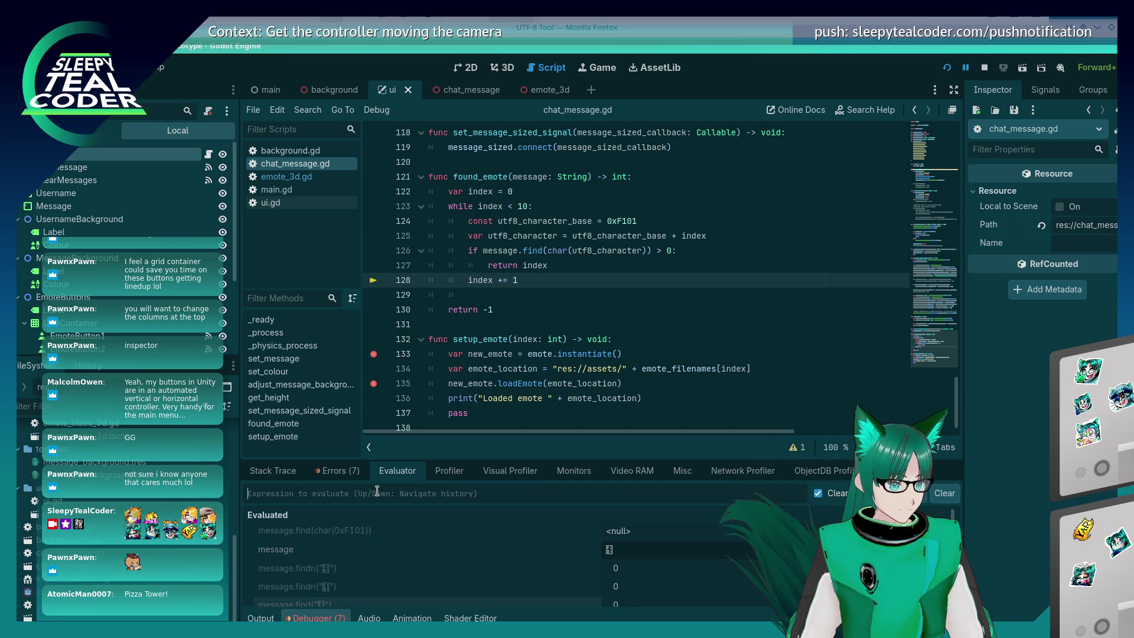
# Evaluate the find expression with char(0xF101) wrapped in str()
pyautogui.press('Up')
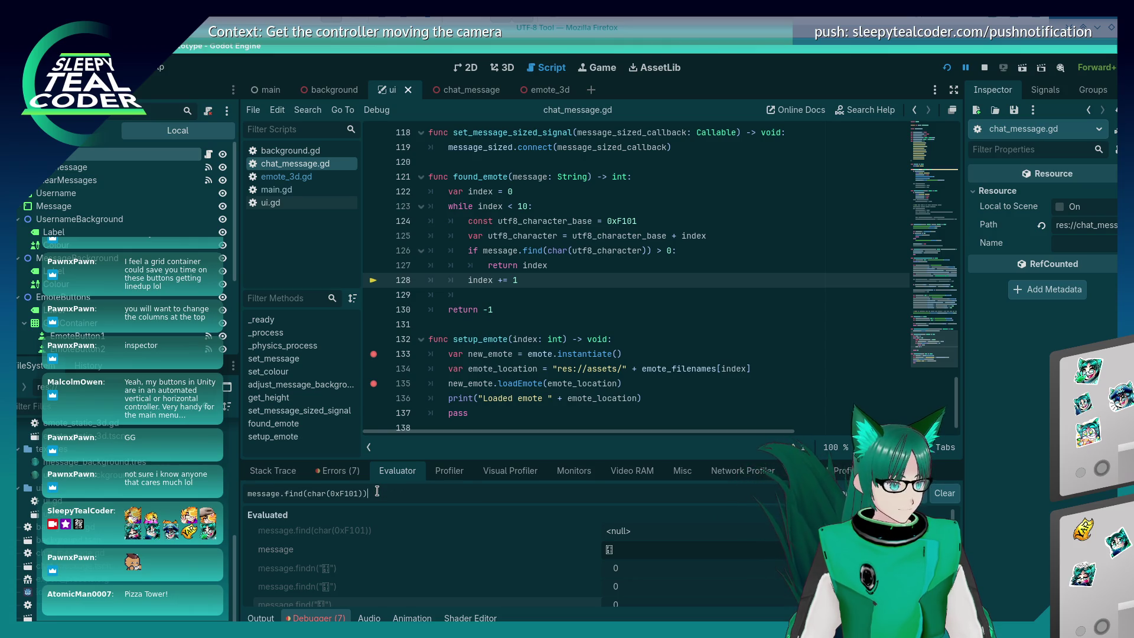
pyautogui.write(',')
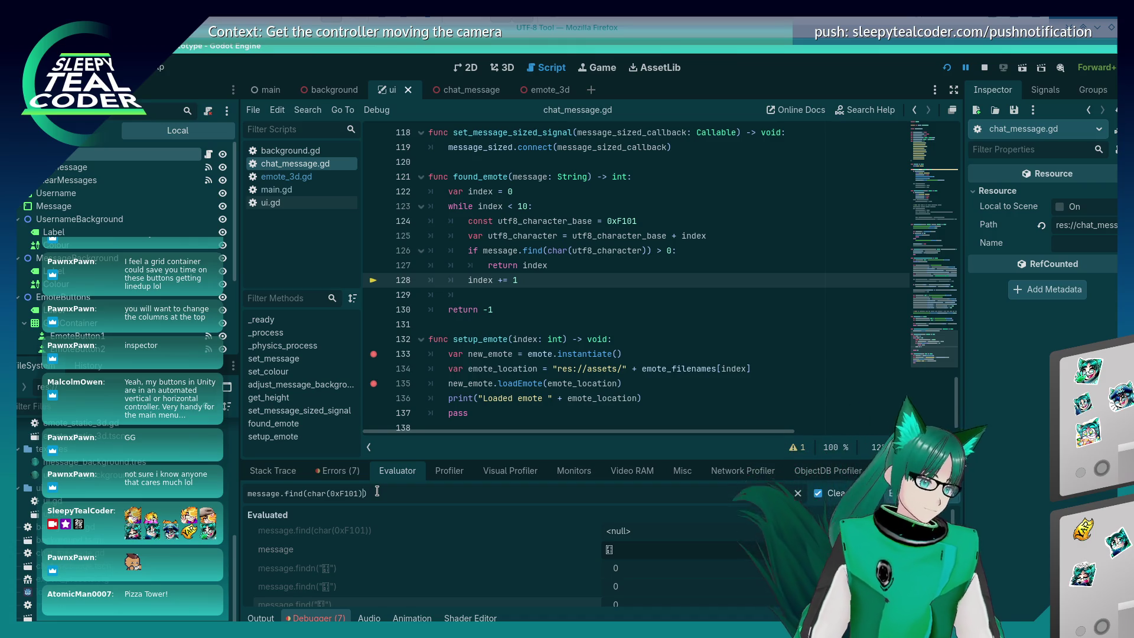
pyautogui.click(647, 252)
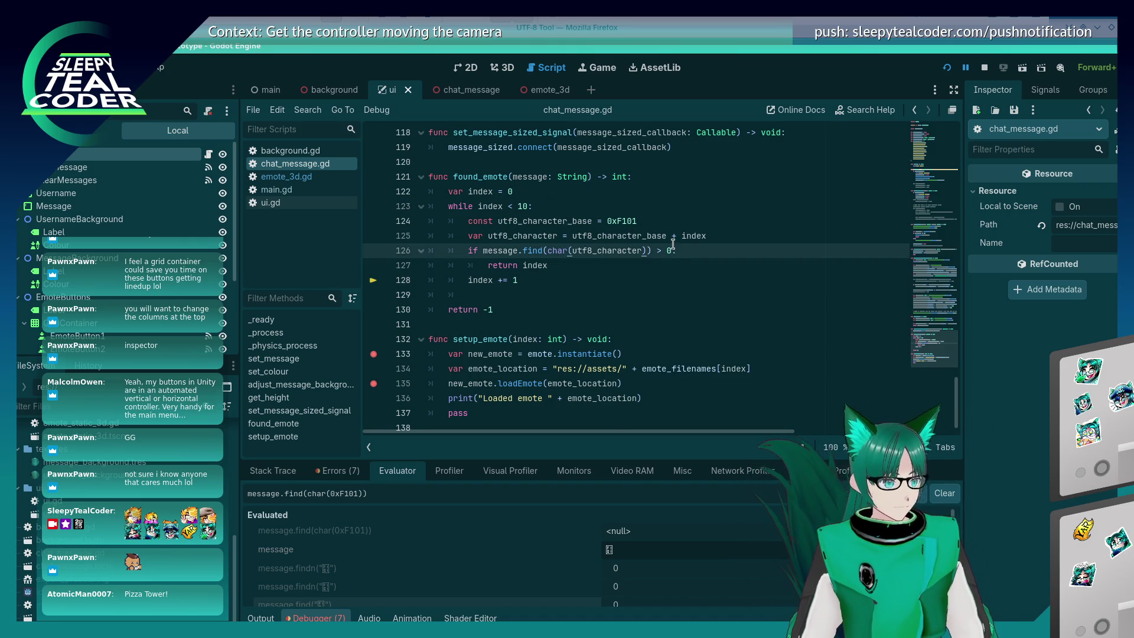
pyautogui.write(',')
pyautogui.press('BackSpace')
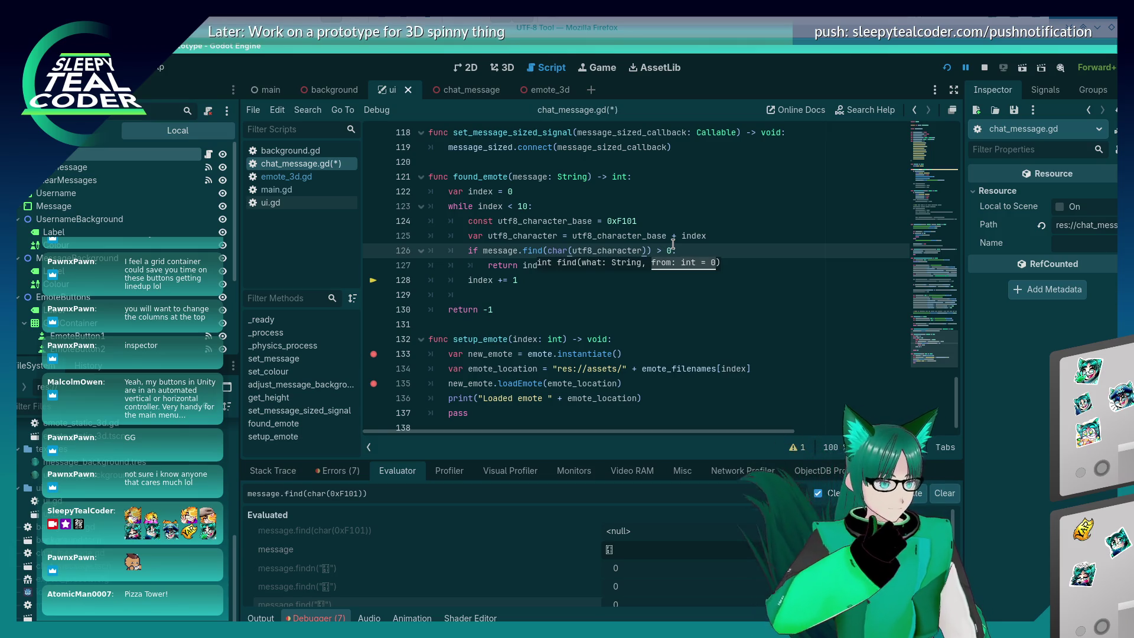
pyautogui.click(305, 493)
pyautogui.write('str(')
pyautogui.write(')')
pyautogui.press('Return')
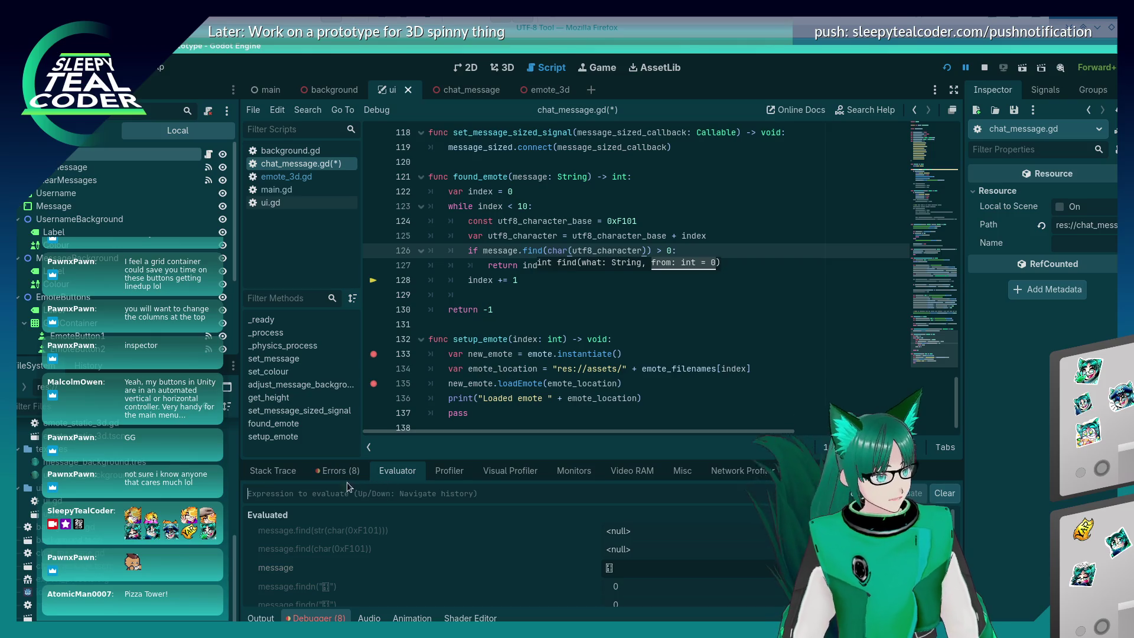
# Read the details of the latest char error in the Errors list
pyautogui.click(328, 473)
pyautogui.click(547, 597)
pyautogui.moveTo(547, 598)
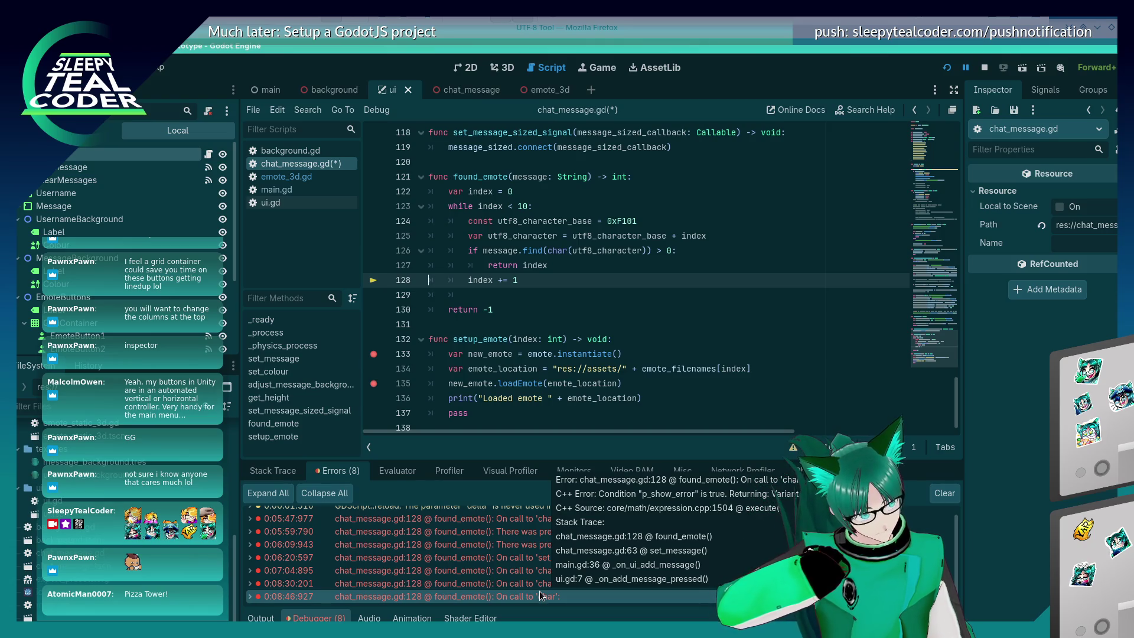
pyautogui.click(398, 469)
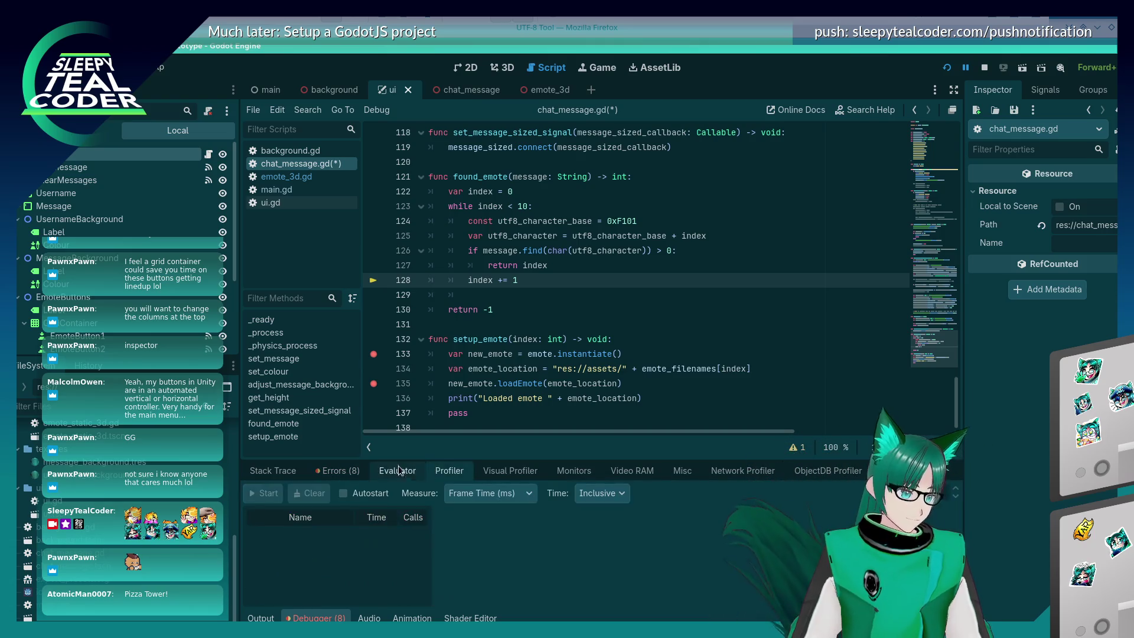
# Evaluate char(0XF101), char(0xF101) and char(int(0xF101)), all returning <null>
pyautogui.click(409, 496)
pyautogui.write('char(0XF1')
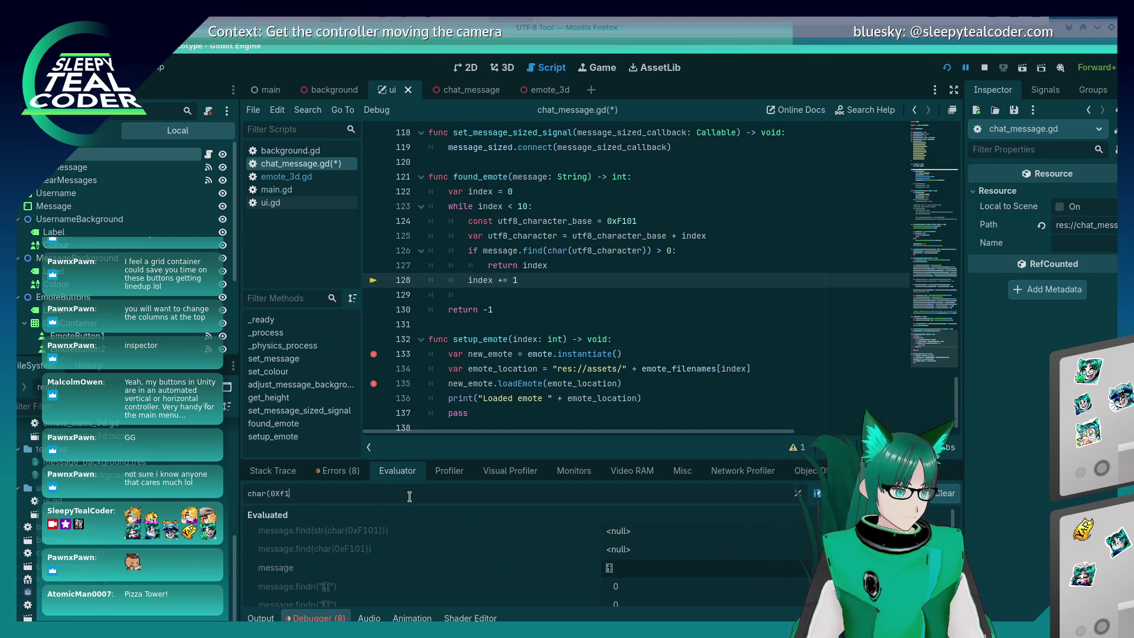
pyautogui.write('01)')
pyautogui.press('Return')
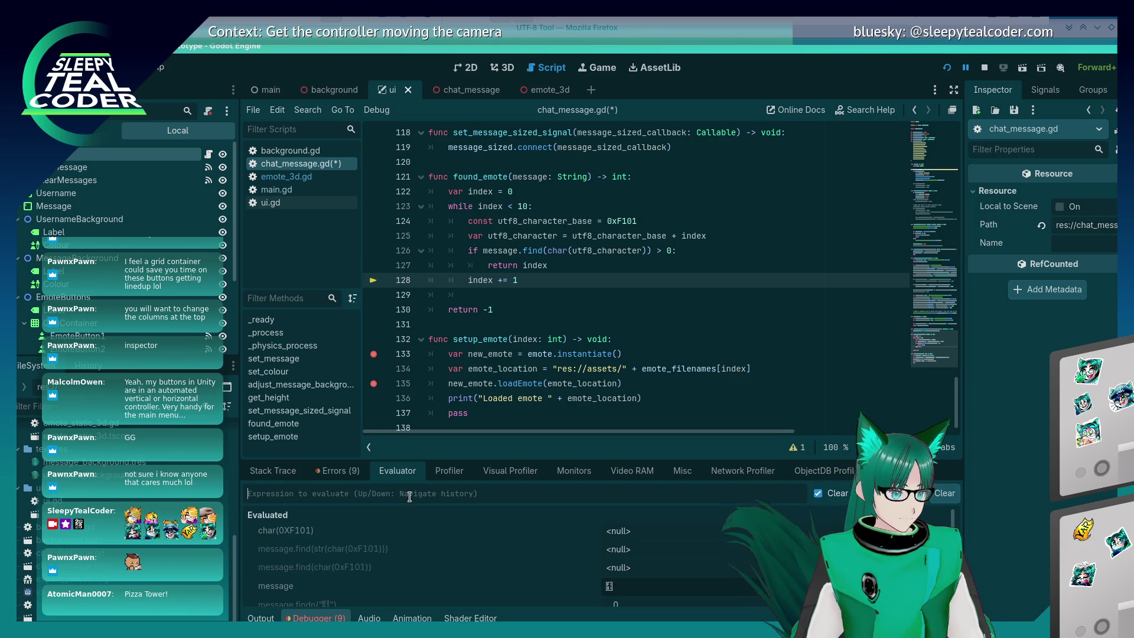
pyautogui.press('Up')
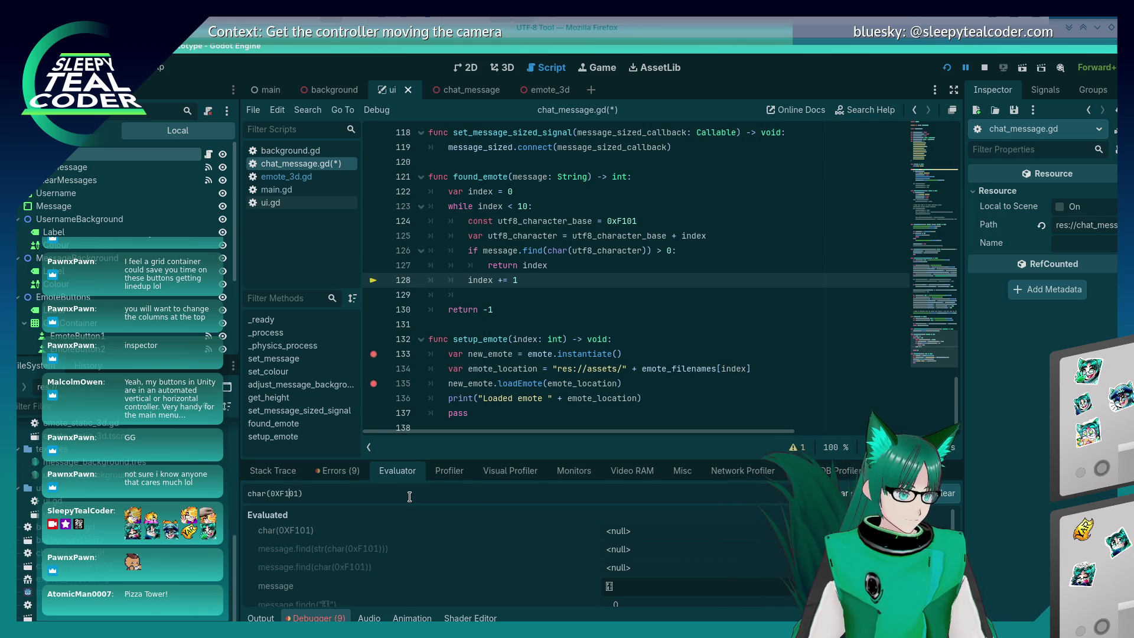
pyautogui.press('BackSpace')
pyautogui.write('x')
pyautogui.press('Return')
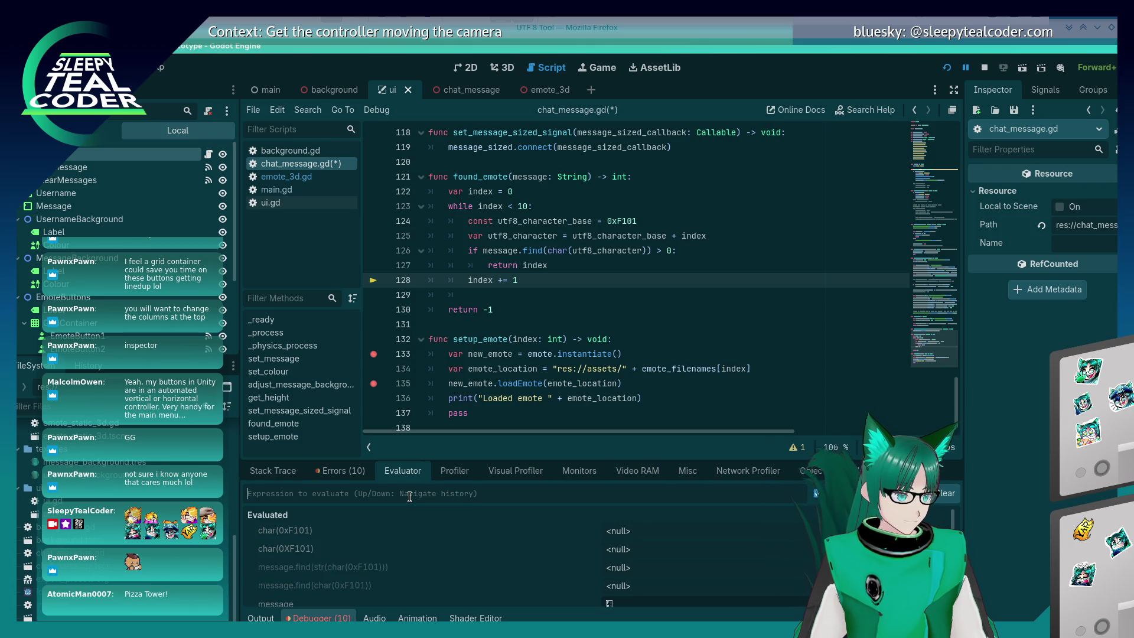
pyautogui.press('Up')
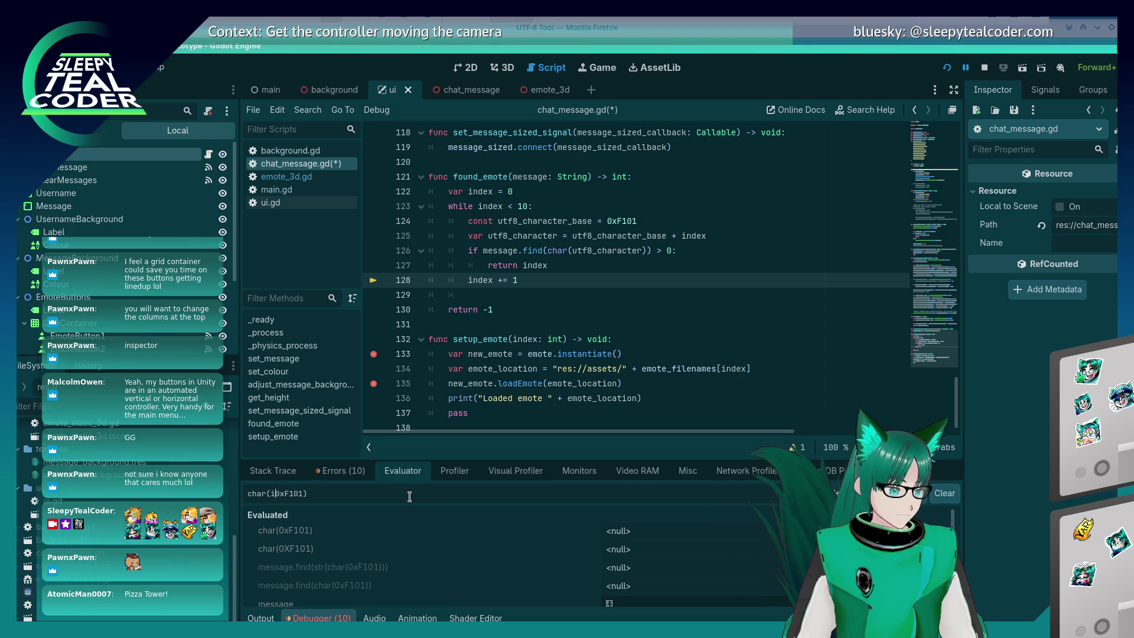
pyautogui.write('int(')
pyautogui.press('Return')
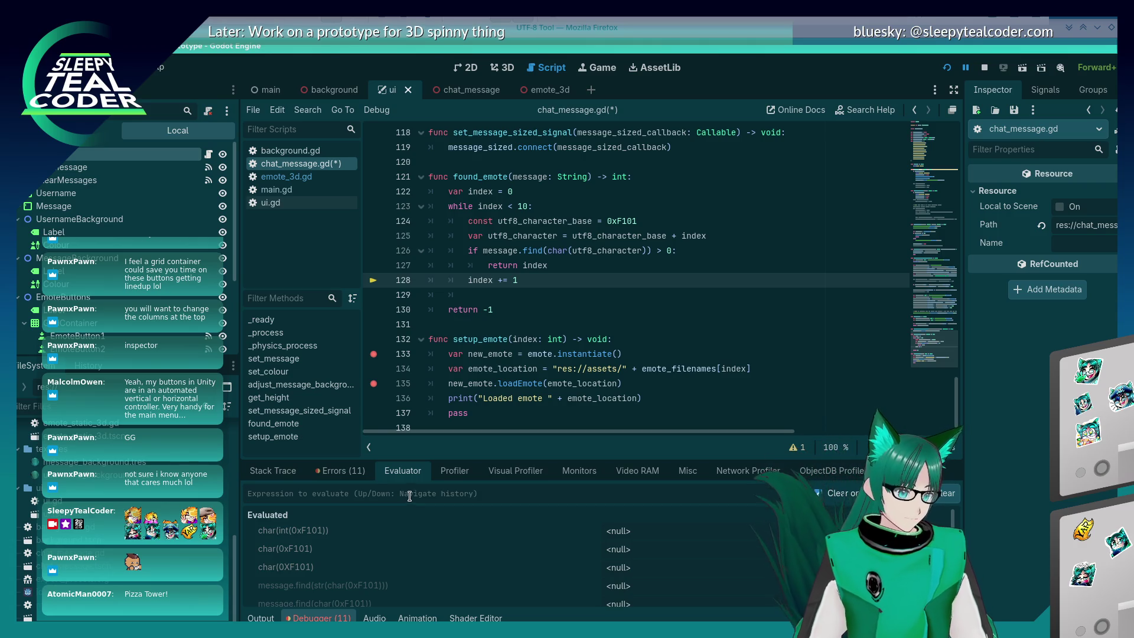
# Recheck the errors, scroll through chat_message.gd, and open ui.gd
pyautogui.click(342, 470)
pyautogui.click(399, 474)
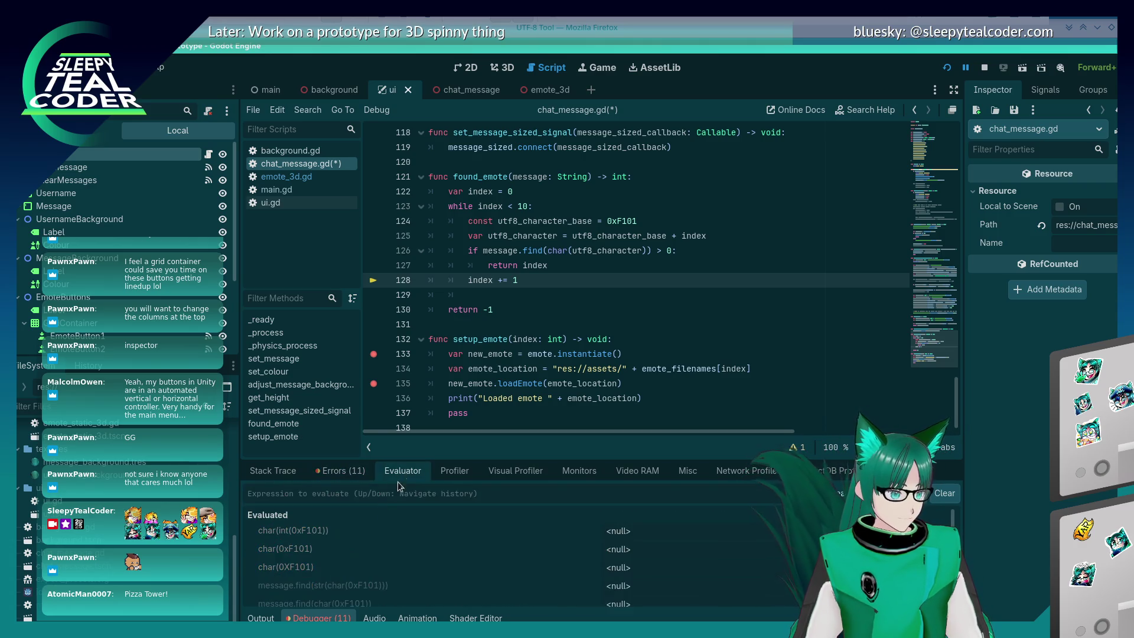
pyautogui.scroll(5, 567, 292)
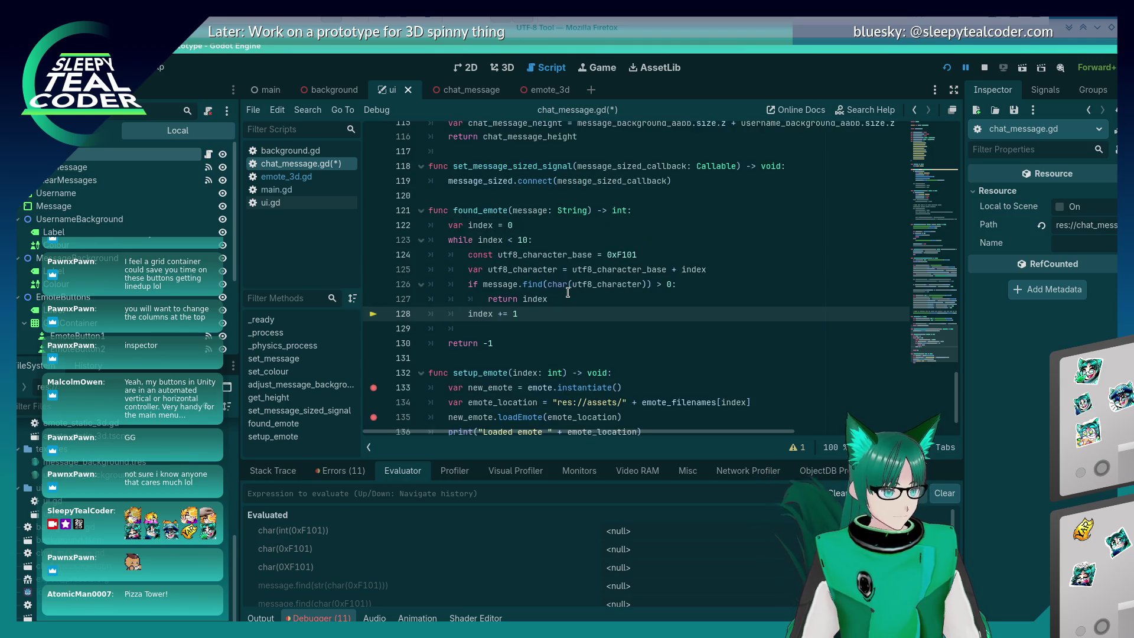
pyautogui.scroll(-5, 568, 292)
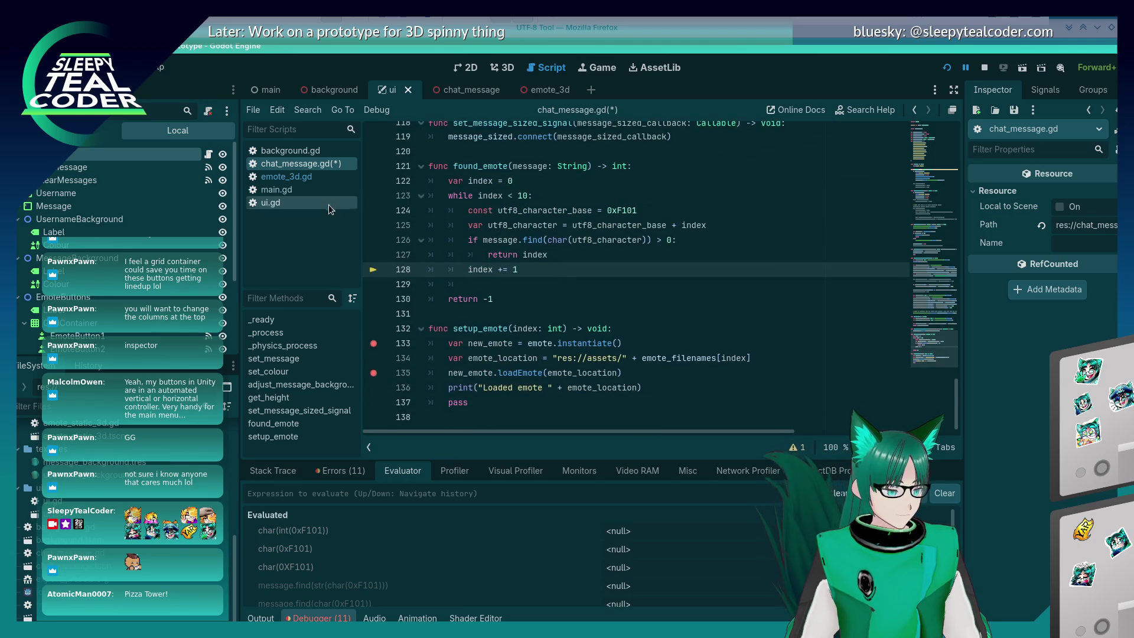
pyautogui.scroll(7, 690, 366)
pyautogui.scroll(-7, 690, 366)
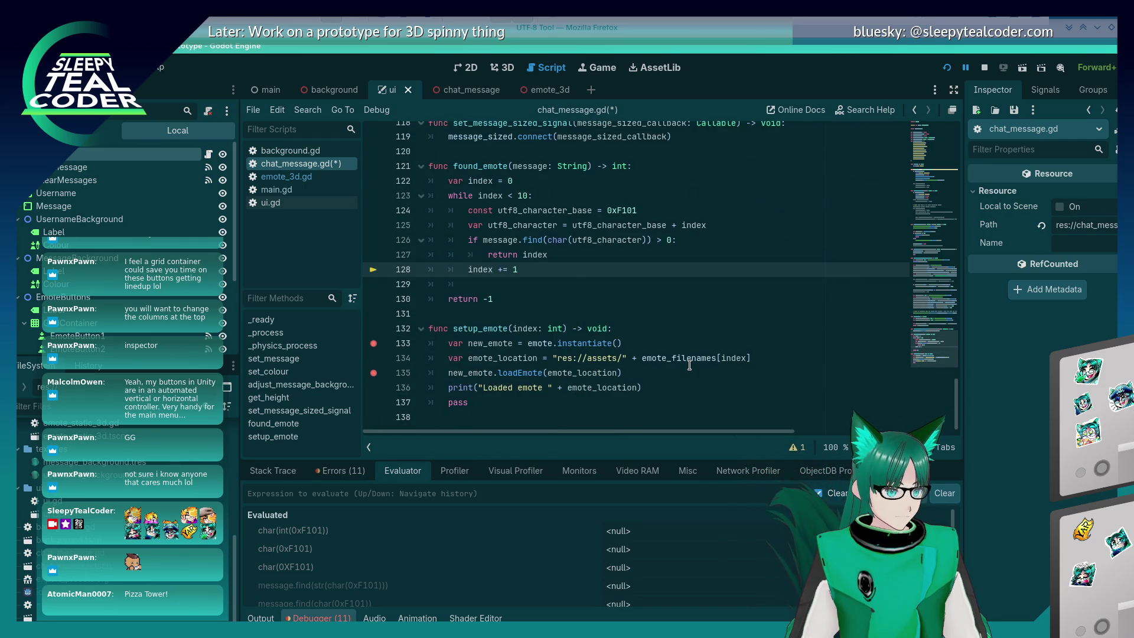
pyautogui.scroll(17, 689, 365)
pyautogui.scroll(1, 689, 366)
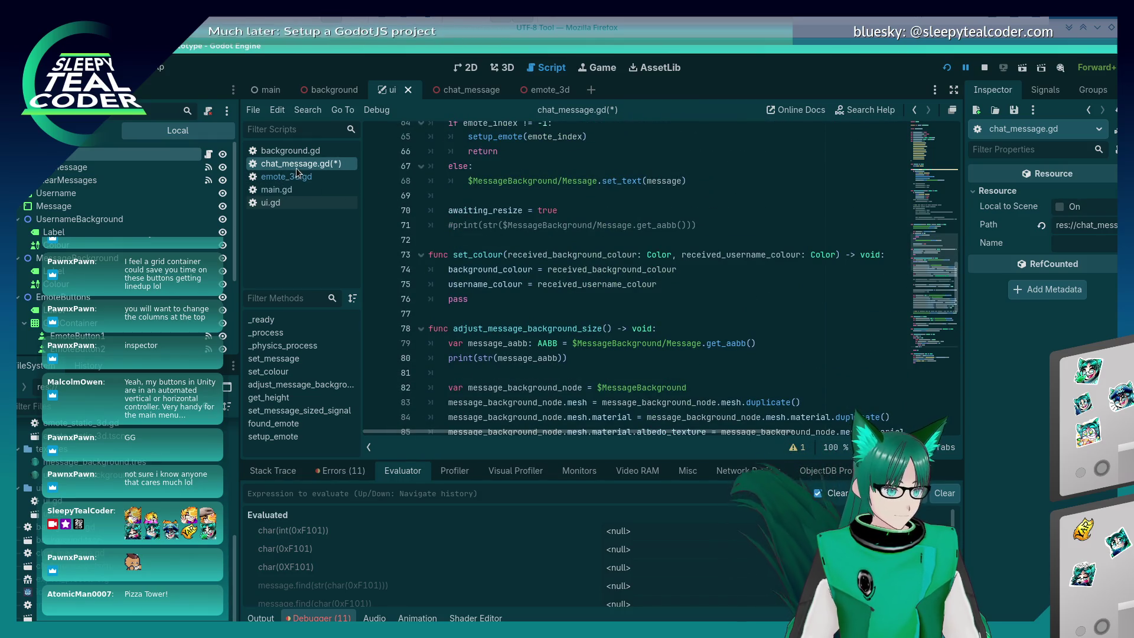
pyautogui.scroll(-10, 580, 320)
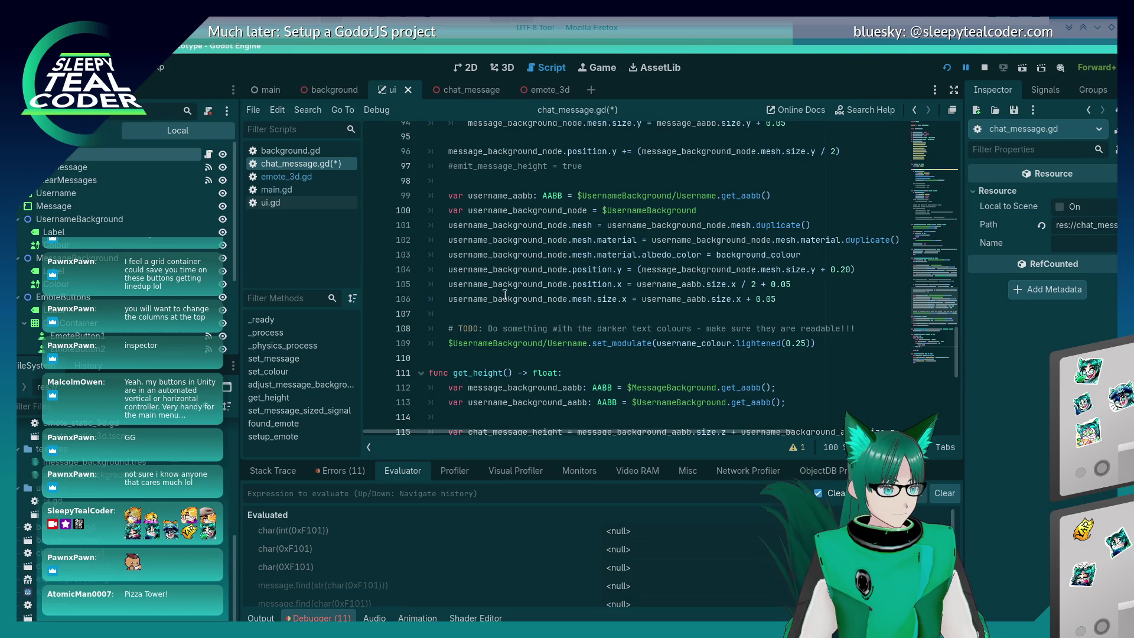
pyautogui.click(271, 203)
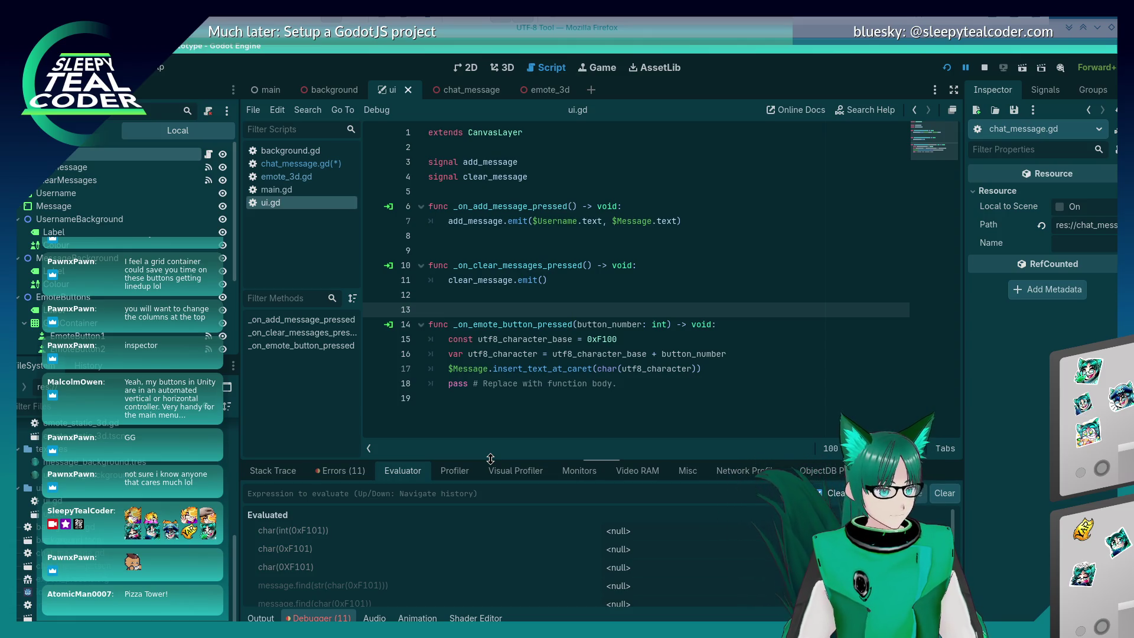
# Evaluate char(61697), the decimal value of F101 read from KCalc
pyautogui.click(333, 492)
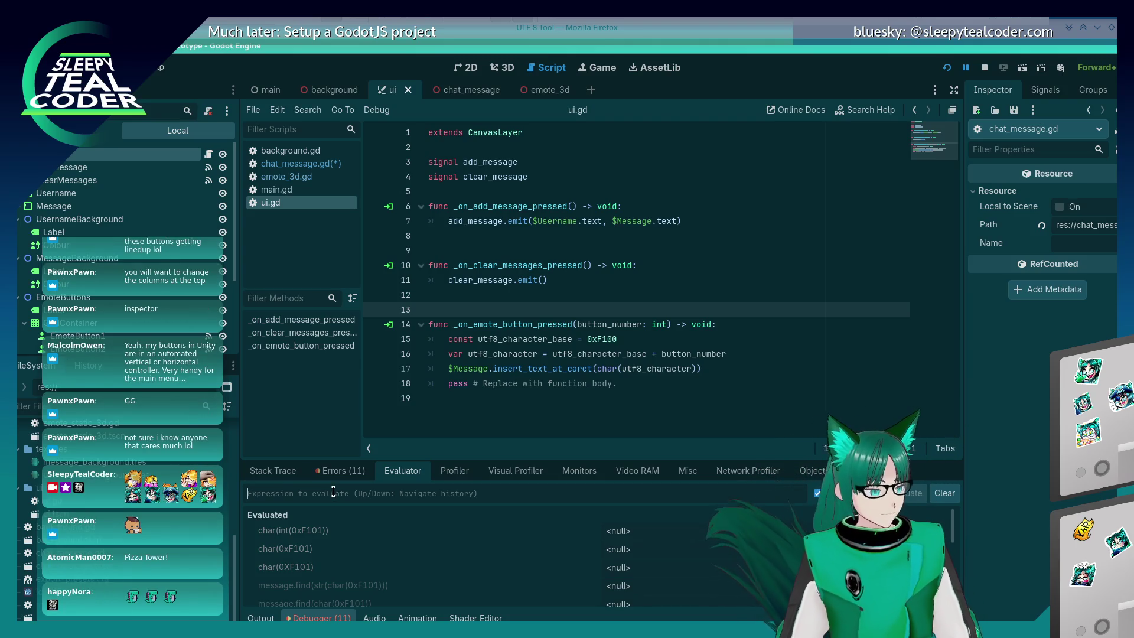
pyautogui.write('char(')
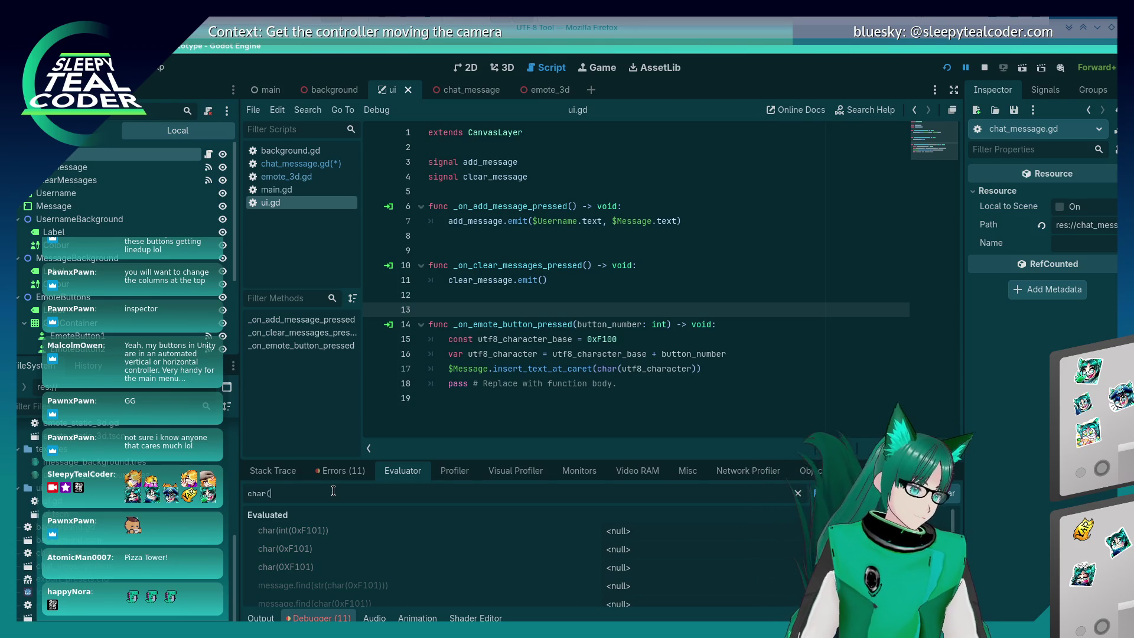
pyautogui.hotkey('alt', 'Tab')
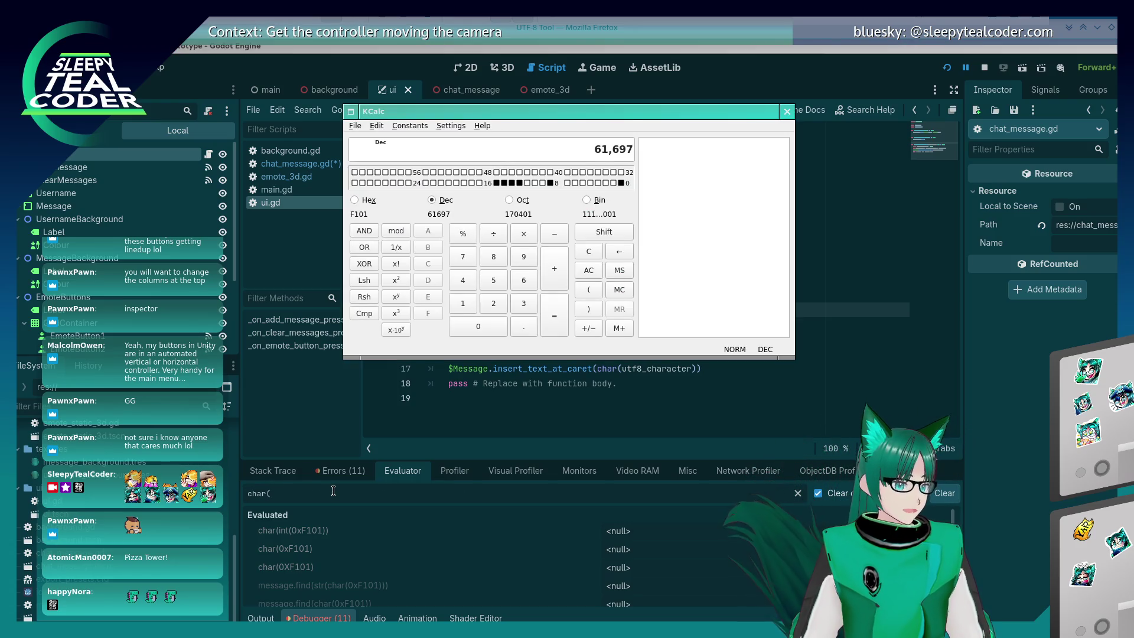
pyautogui.click(333, 491)
pyautogui.write('61697')
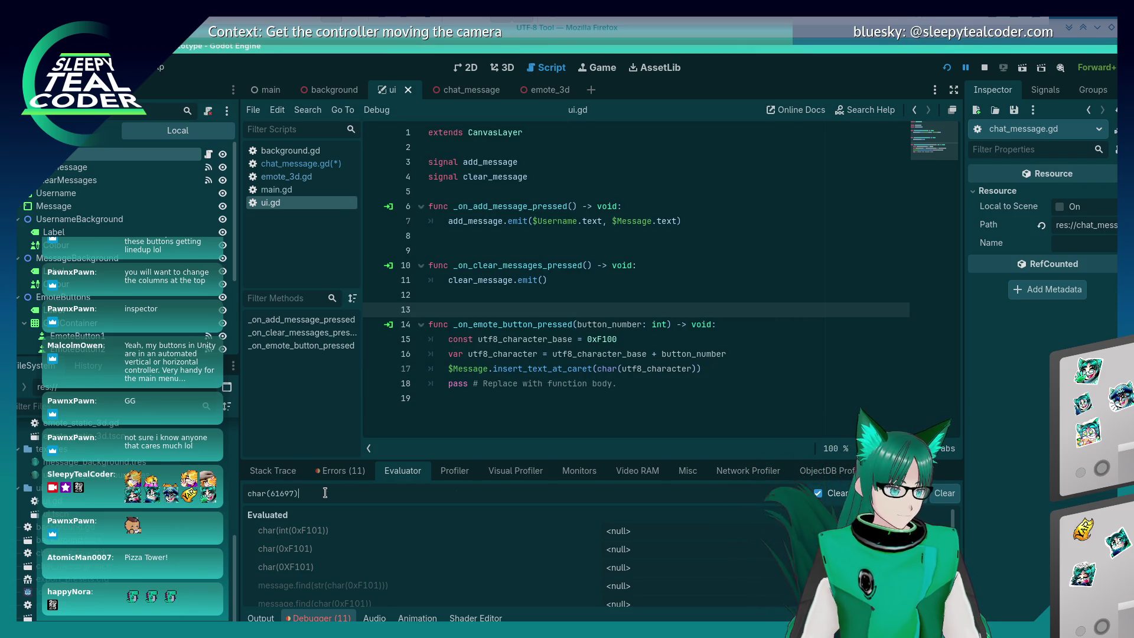
pyautogui.press('Return')
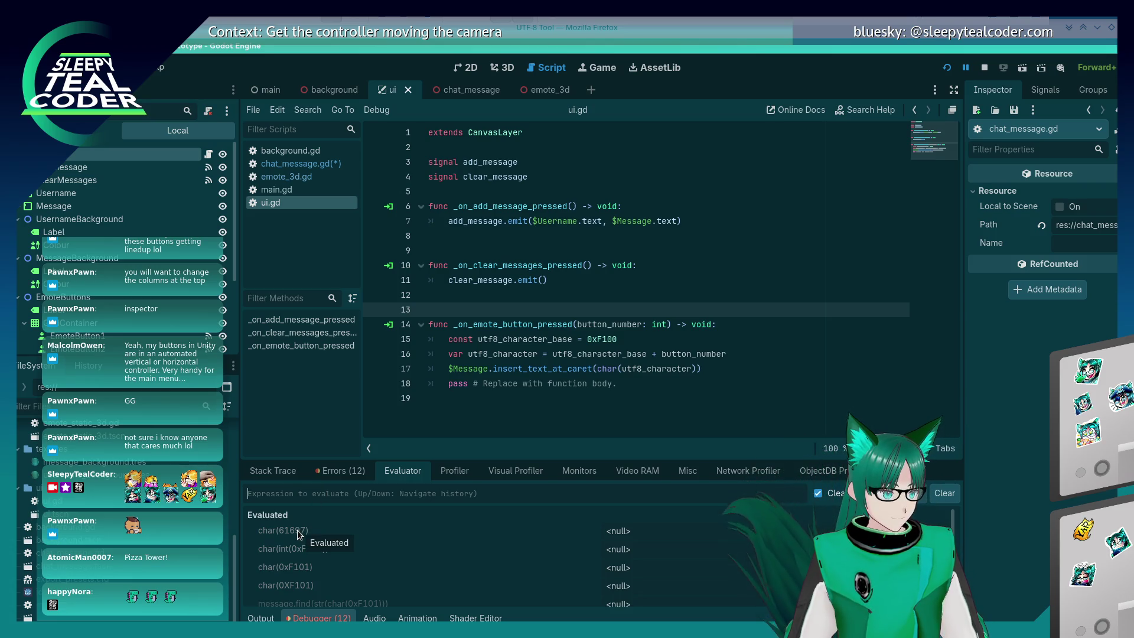
# Check the new error in the Errors list, then bring the UTF-8 Tool browser window forward
pyautogui.click(331, 476)
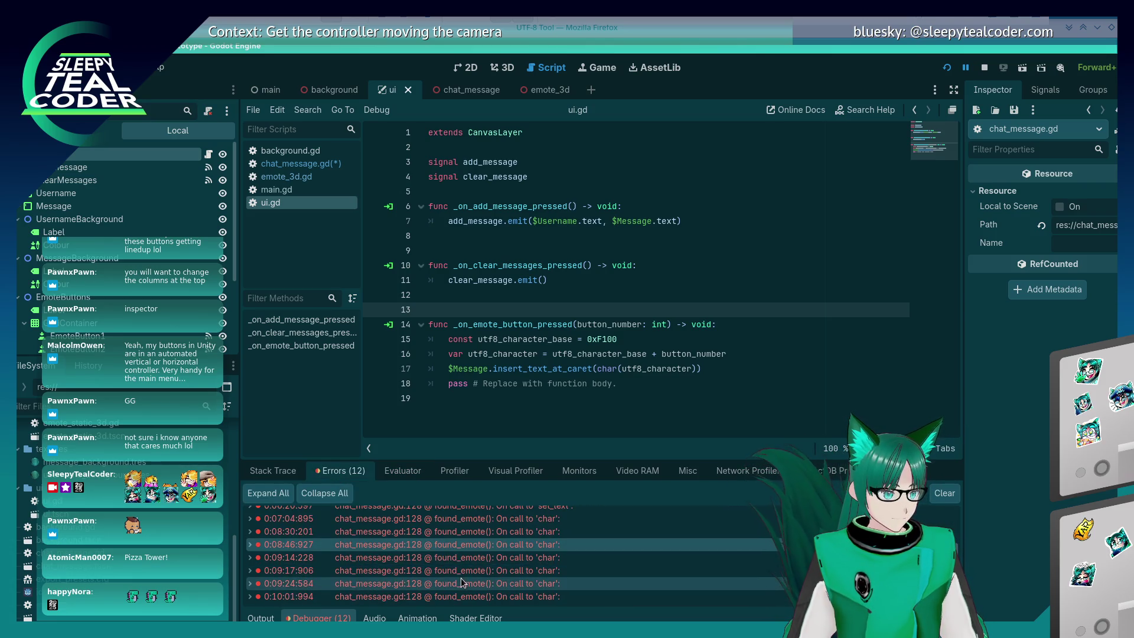
pyautogui.moveTo(468, 593)
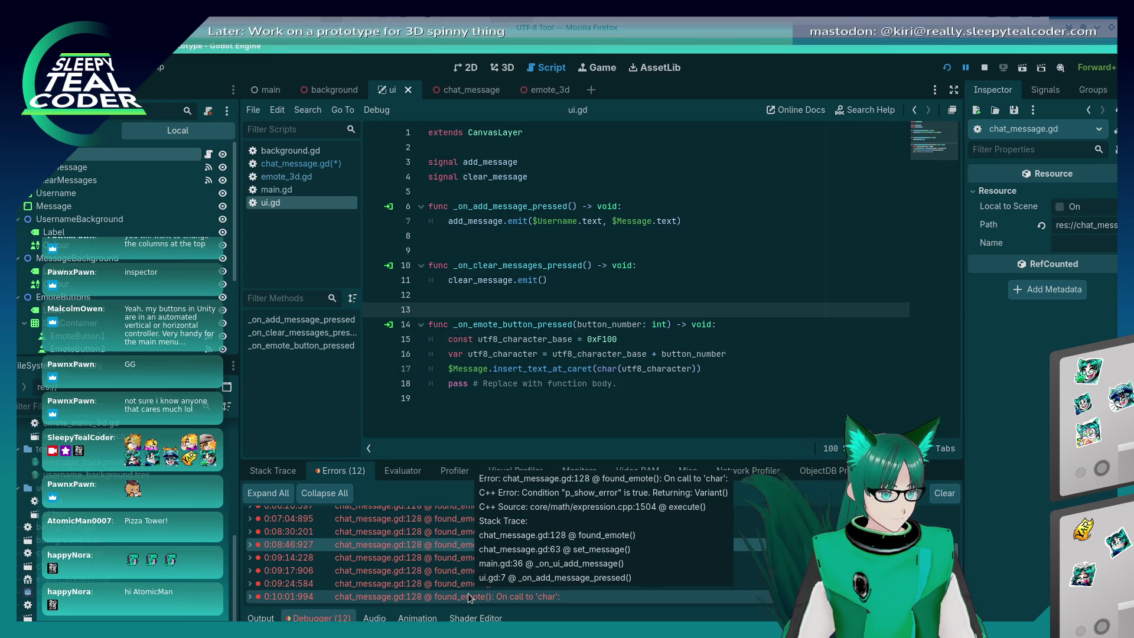
pyautogui.click(399, 473)
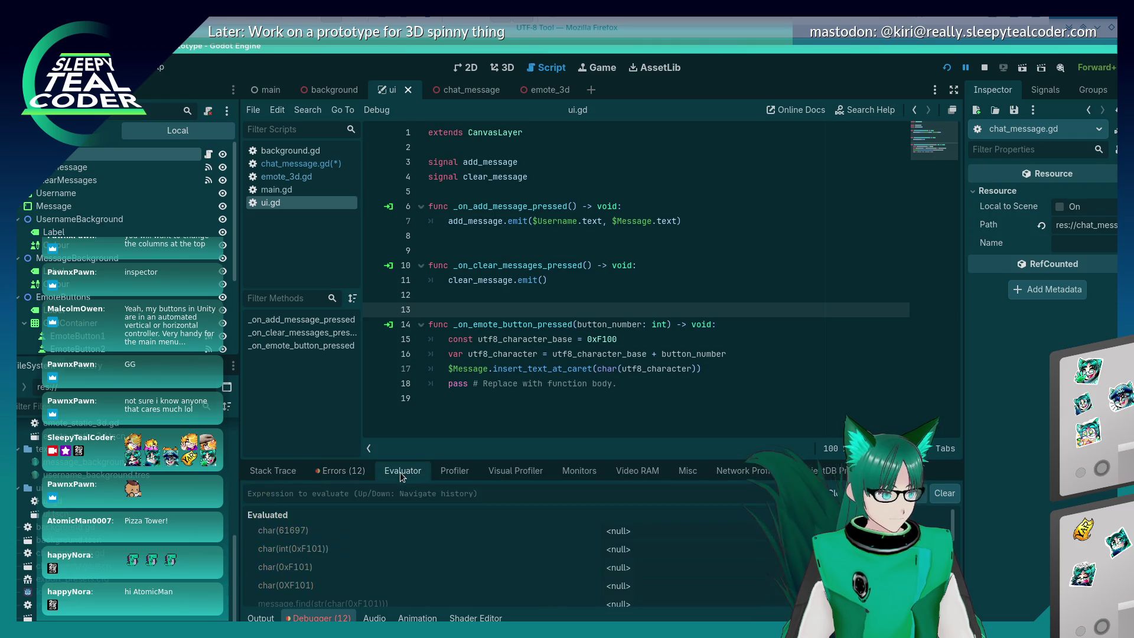
pyautogui.click(660, 30)
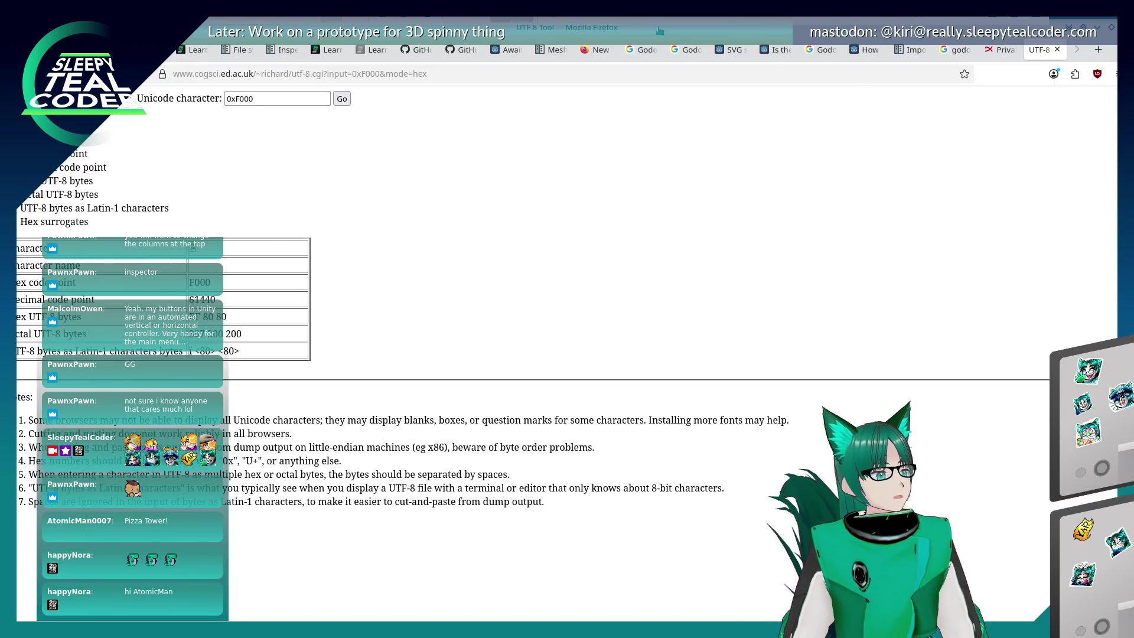
# Search the Godot docs for 'char' and find its occurrences on the 'Format a string' page
pyautogui.click(913, 49)
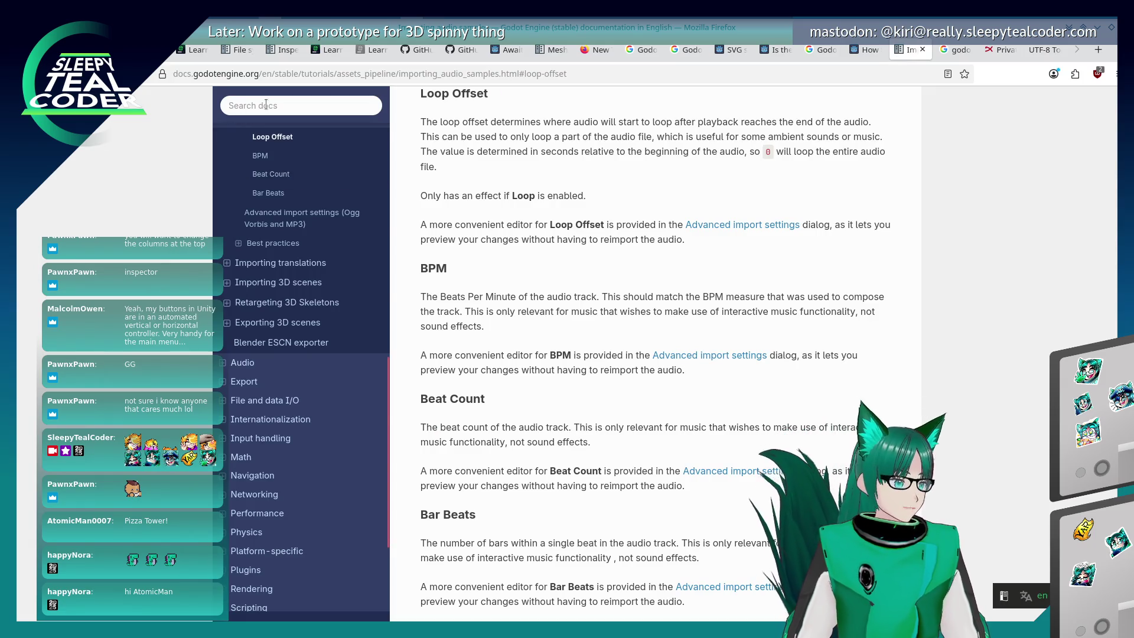
pyautogui.click(273, 100)
pyautogui.write('char loop')
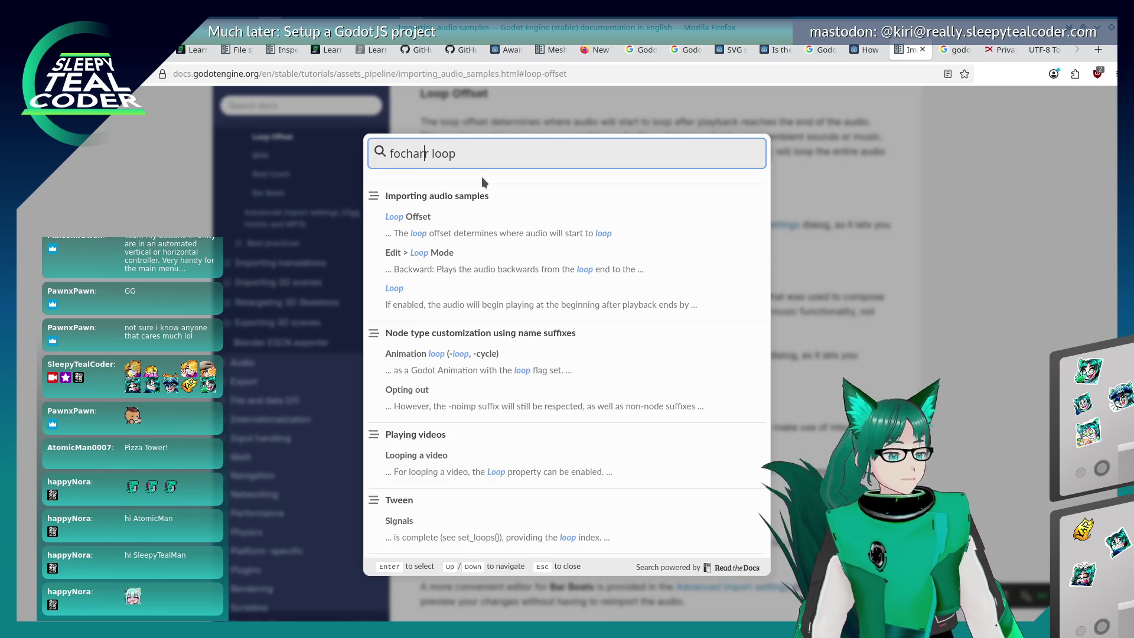
pyautogui.press('BackSpace')
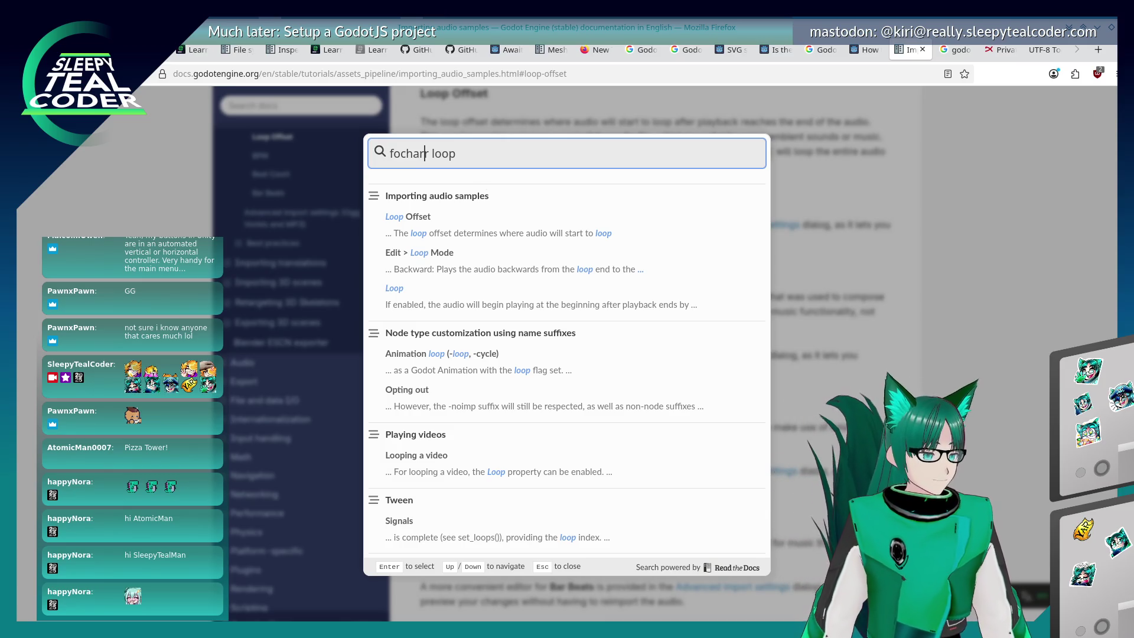
pyautogui.press('BackSpace')
pyautogui.press('BackSpace')
pyautogui.press('BackSpace')
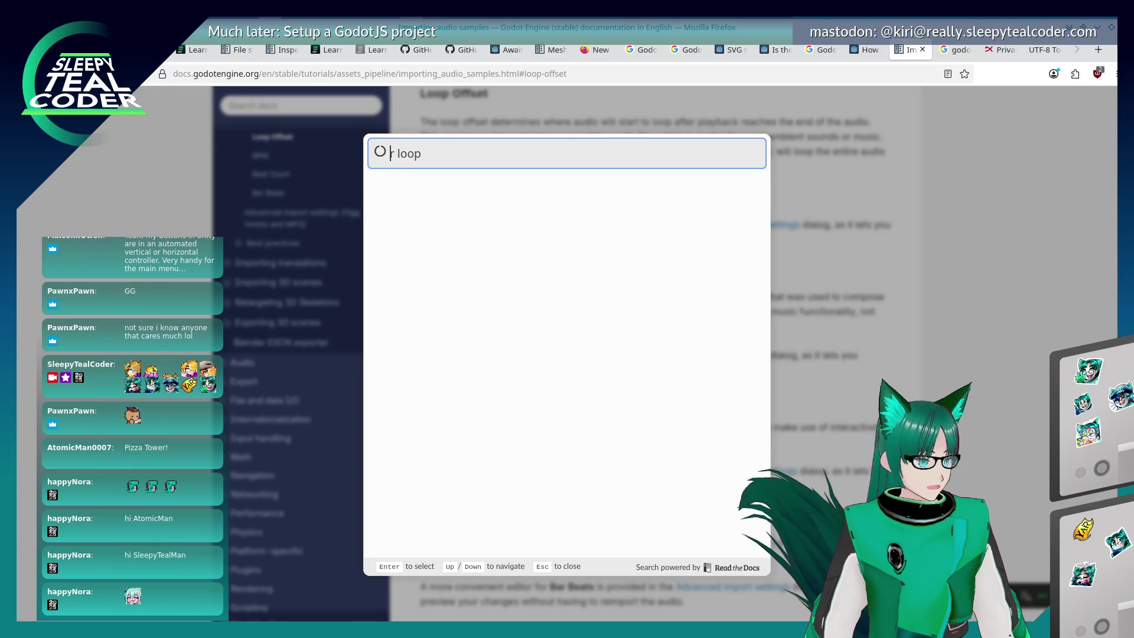
pyautogui.press('BackSpace')
pyautogui.press('BackSpace')
pyautogui.press('BackSpace')
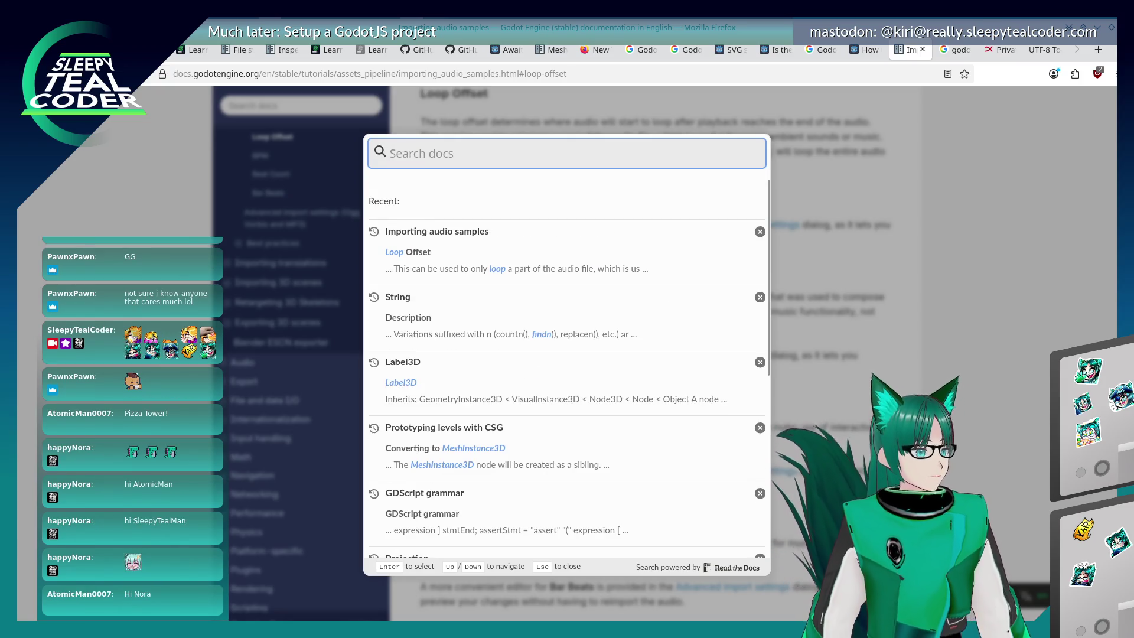
pyautogui.write('char')
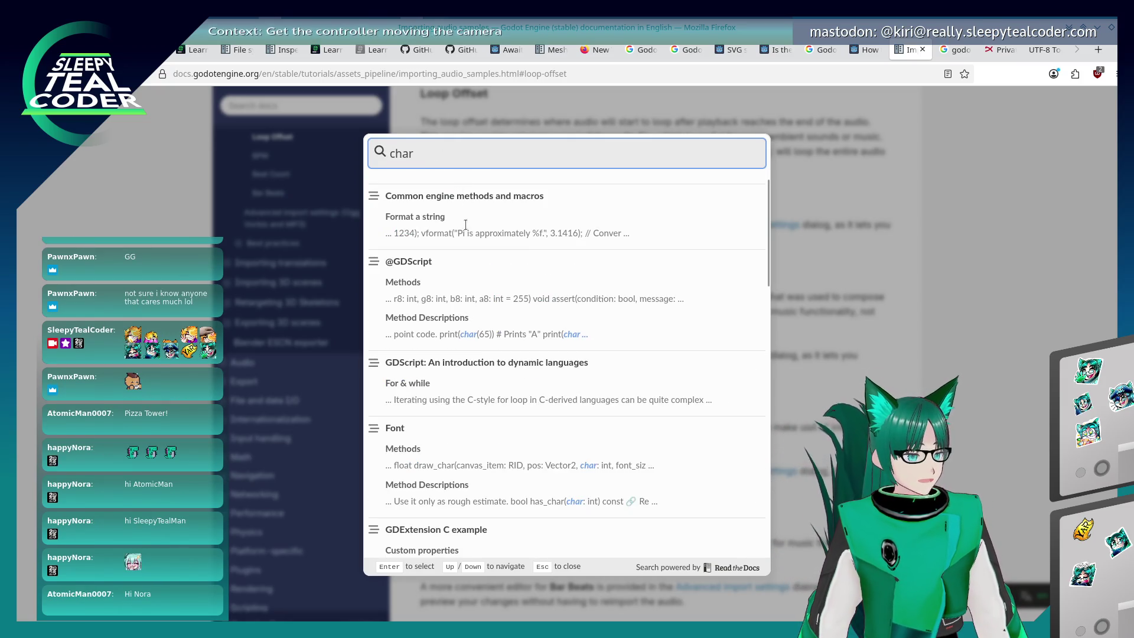
pyautogui.click(586, 212)
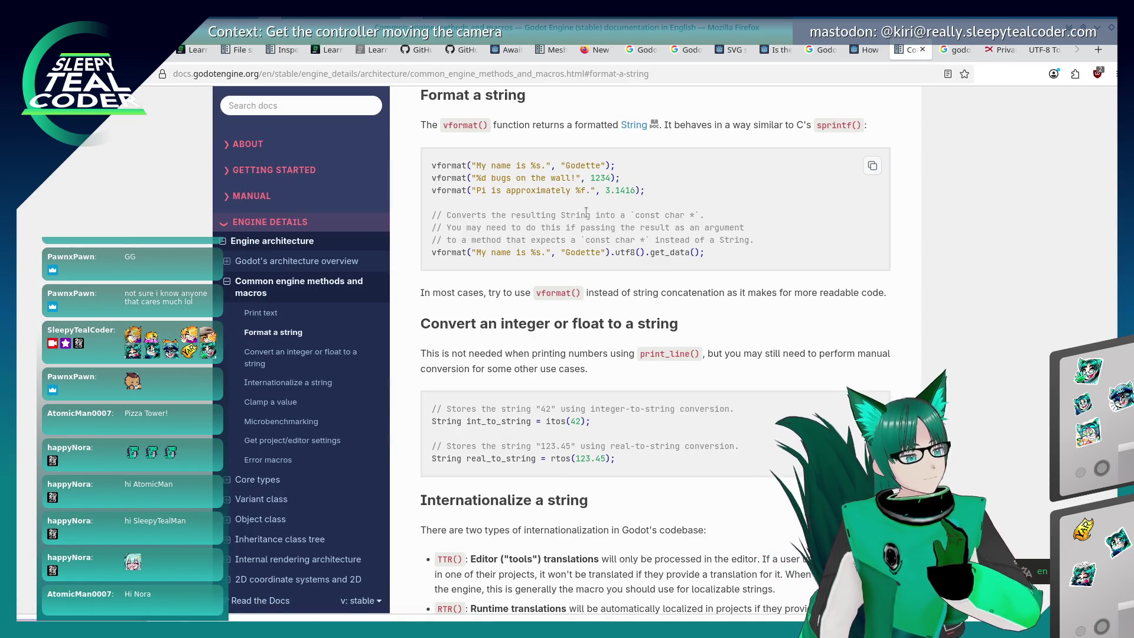
pyautogui.press('Return')
pyautogui.press('Return')
pyautogui.press('Return')
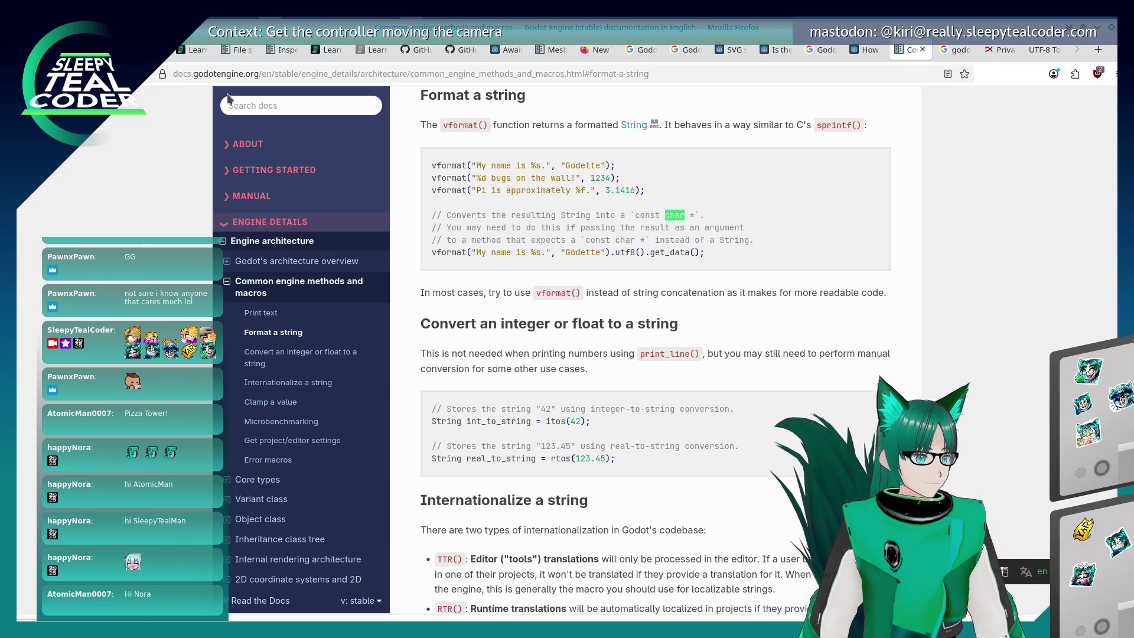
# Go back to the audio import docs page and return to the Godot editor
pyautogui.hotkey('alt', 'Left')
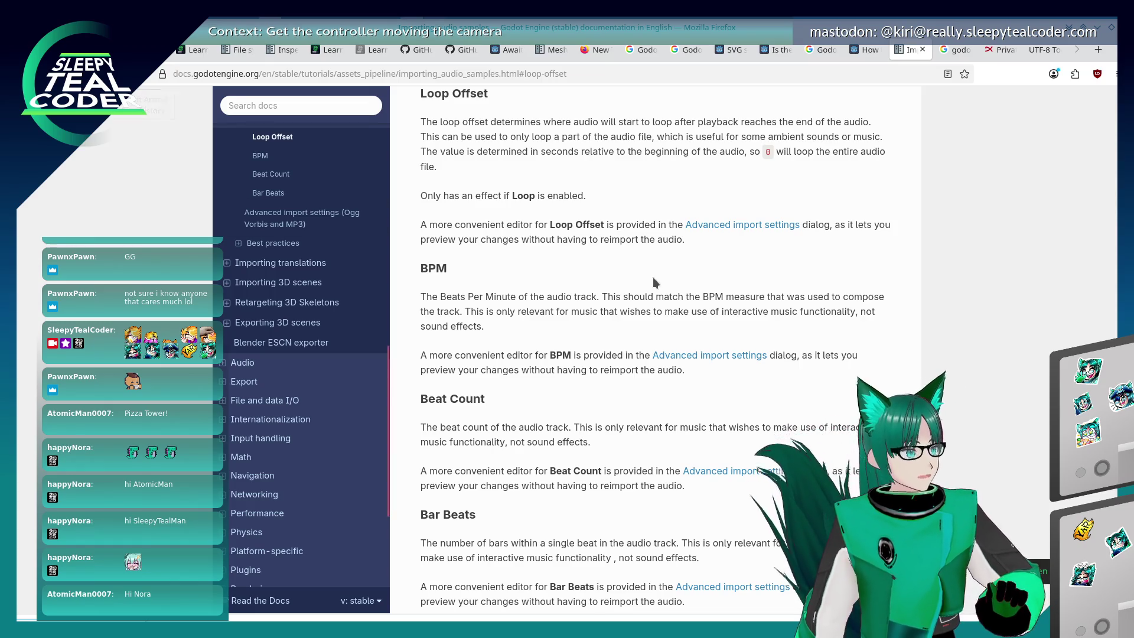
pyautogui.hotkey('alt', 'Tab')
pyautogui.press('Escape')
pyautogui.hotkey('alt', 'Tab')
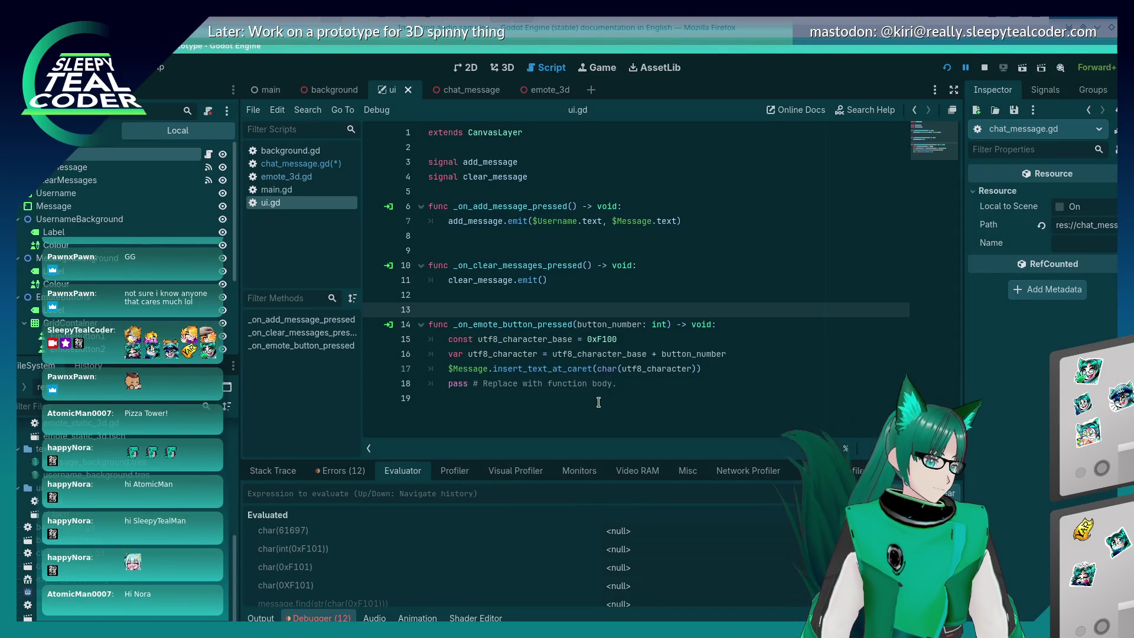
# Evaluate message.find("A") and message.find("B"), both returning -1
pyautogui.click(442, 492)
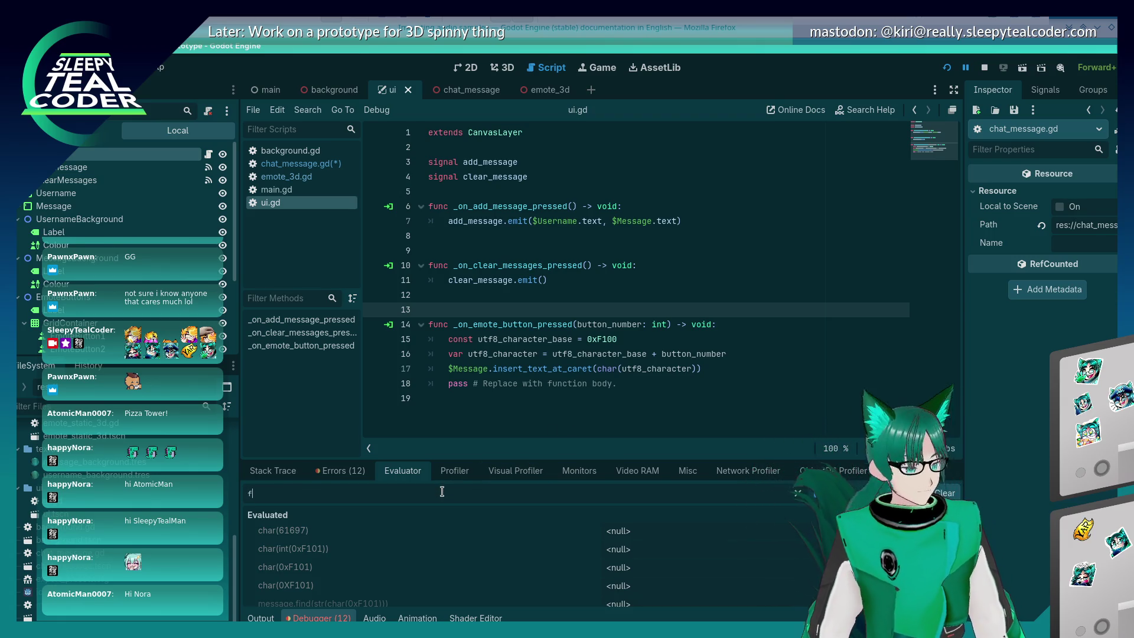
pyautogui.write('message.find("A')
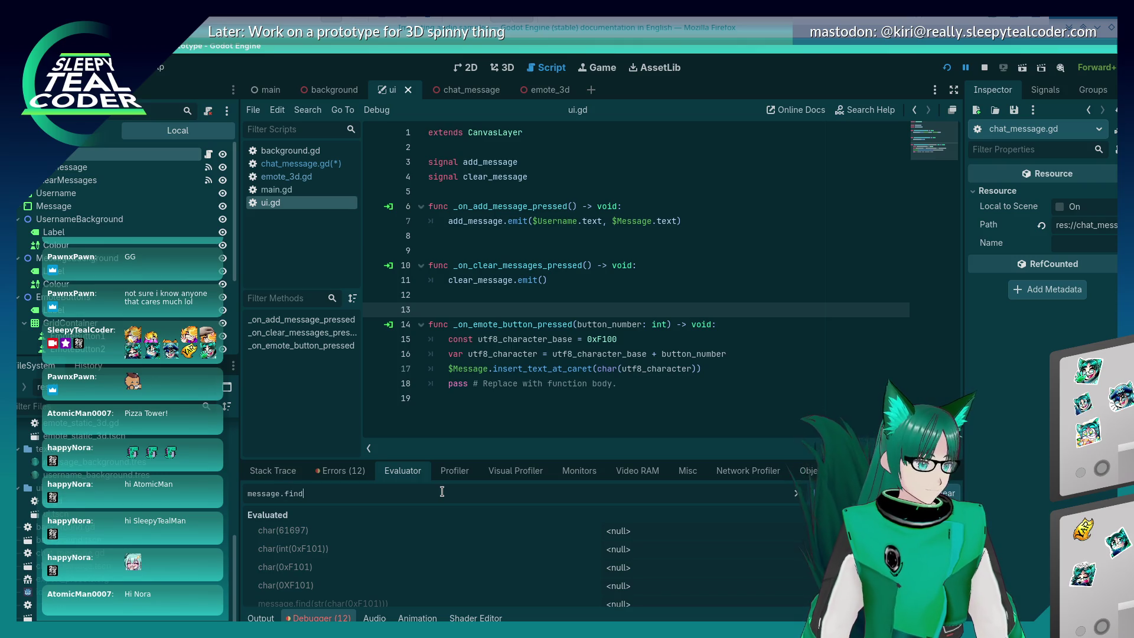
pyautogui.press('Return')
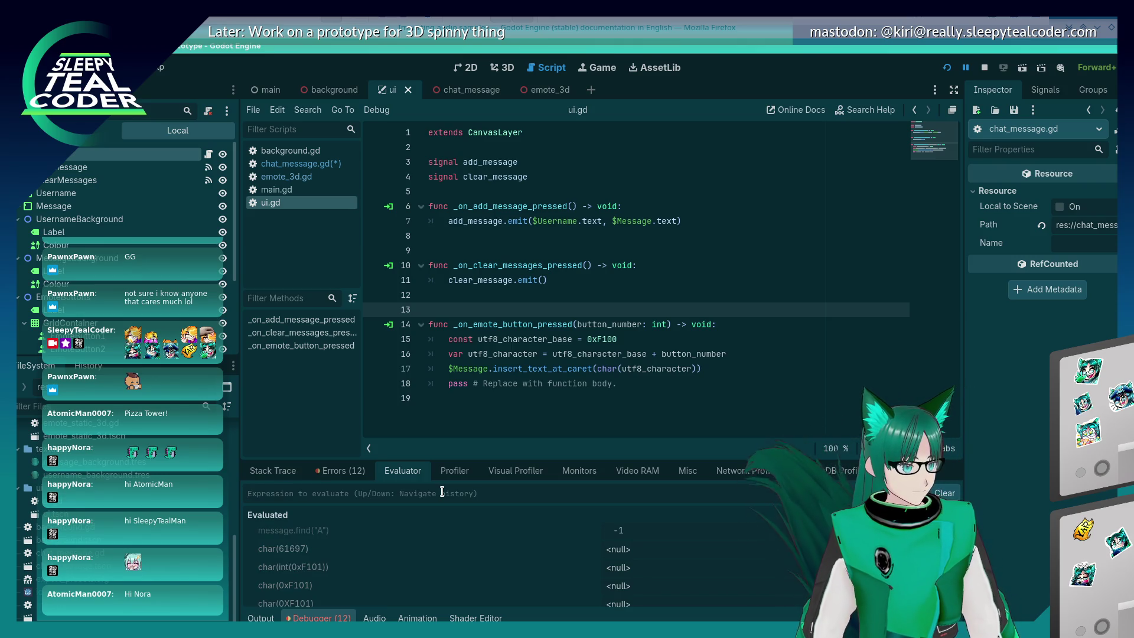
pyautogui.press('Left')
pyautogui.press('Left')
pyautogui.press('BackSpace')
pyautogui.write('B')
pyautogui.press('Return')
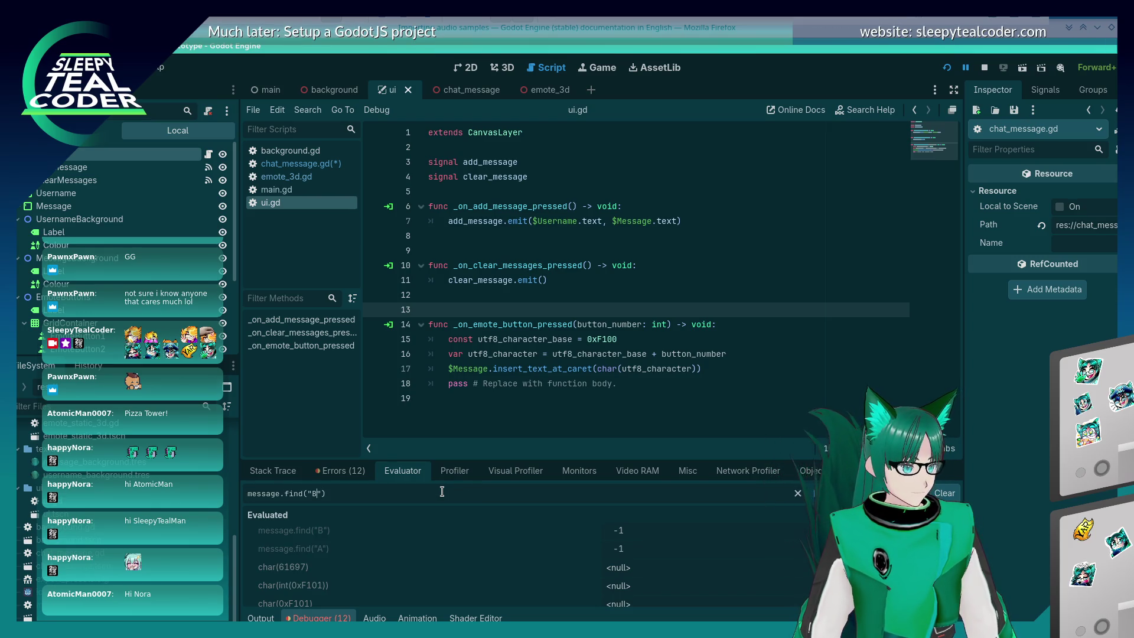
pyautogui.press('BackSpace')
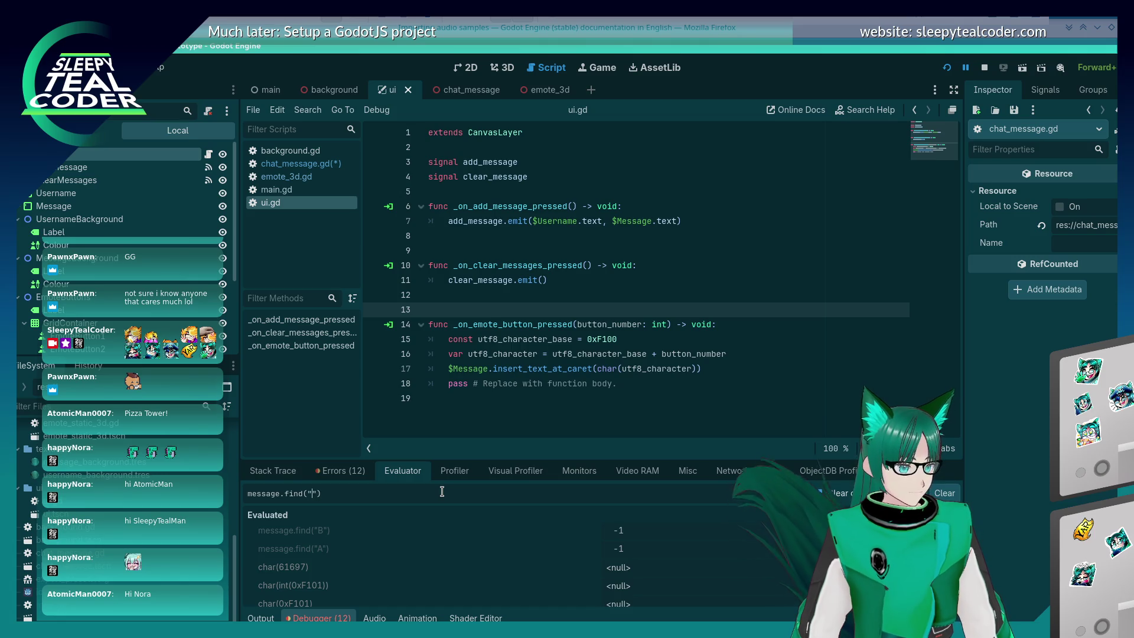
# Cycle through the open windows and switch to the Godot docs in Firefox
pyautogui.hotkey('alt', 'Tab')
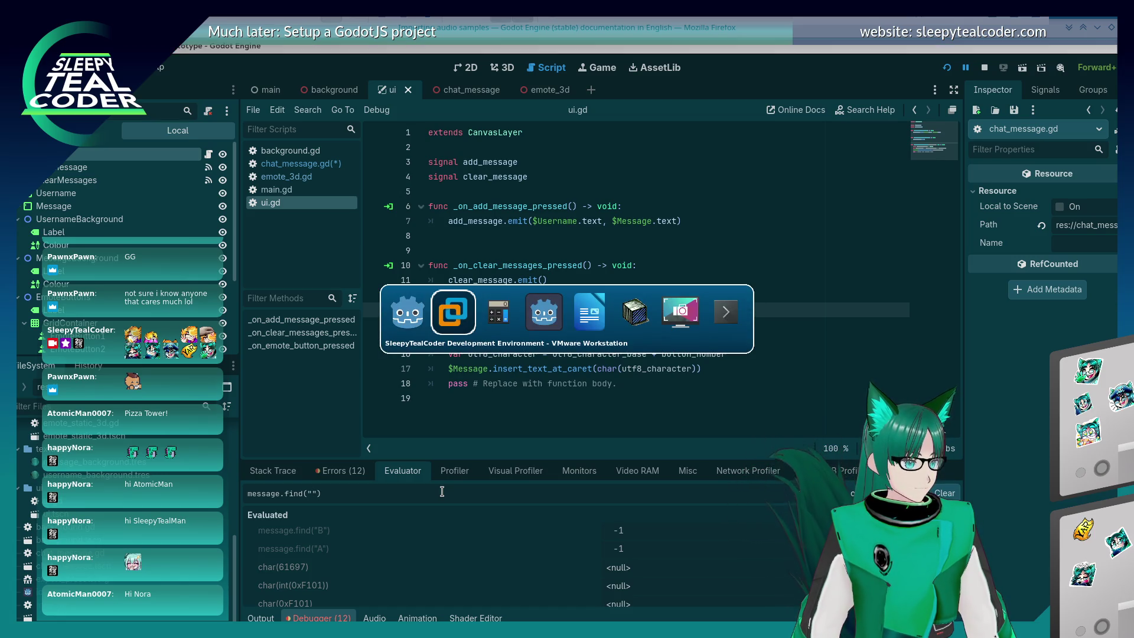
pyautogui.press('Tab')
pyautogui.press('Tab')
pyautogui.hotkey('alt', 'Tab')
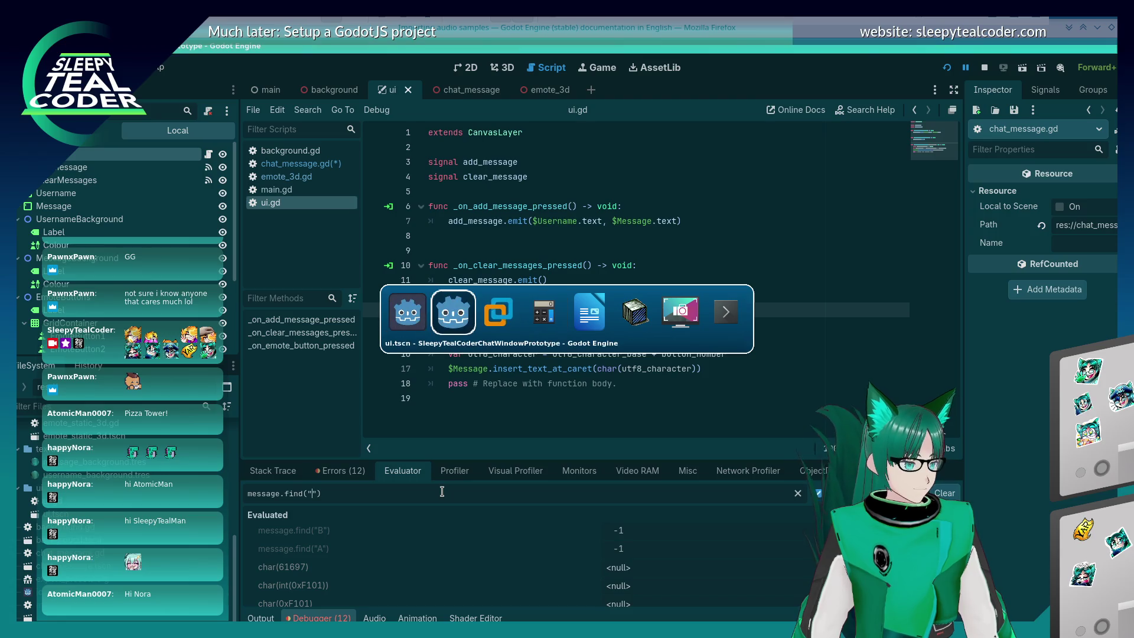
pyautogui.hotkey('shift', 'Tab')
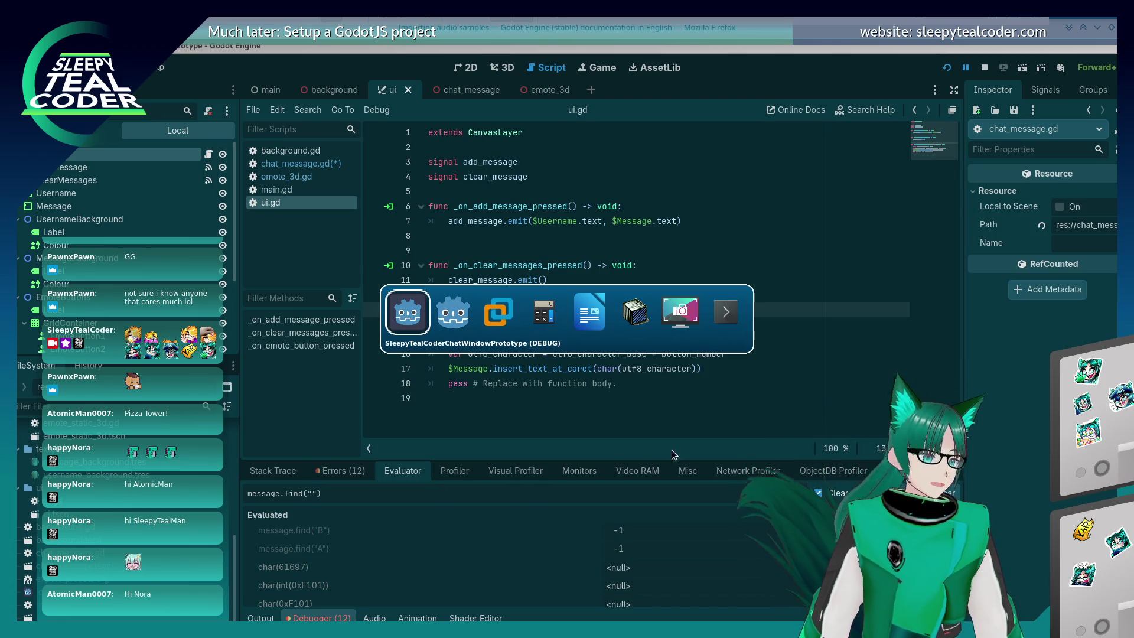
pyautogui.press('Tab')
pyautogui.press('Escape')
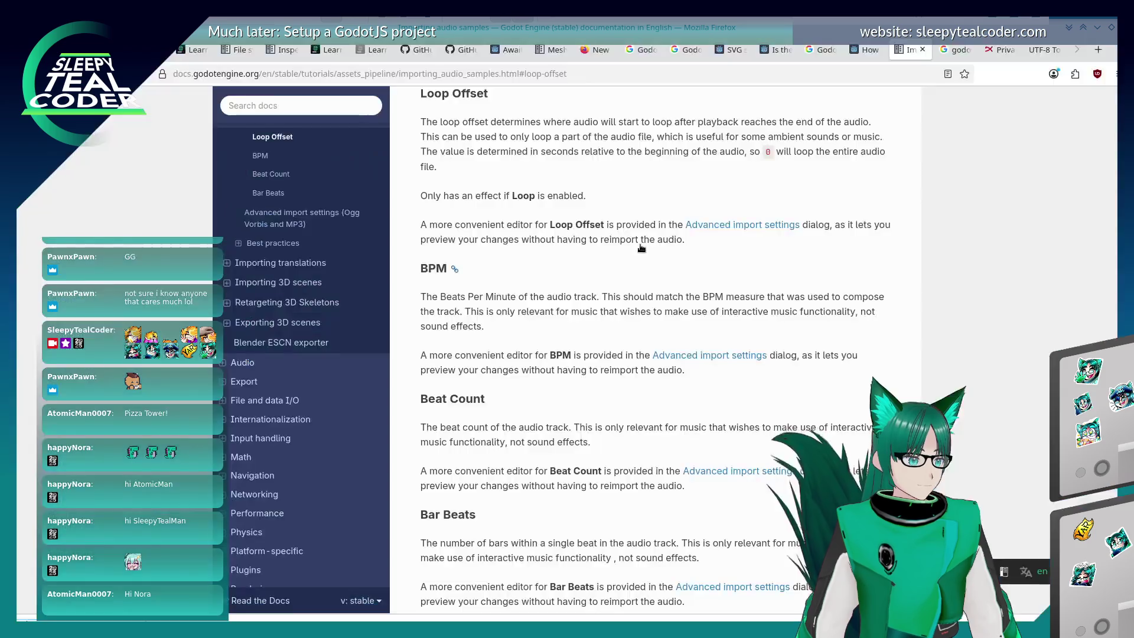
pyautogui.hotkey('alt', 'Tab')
pyautogui.press('Tab')
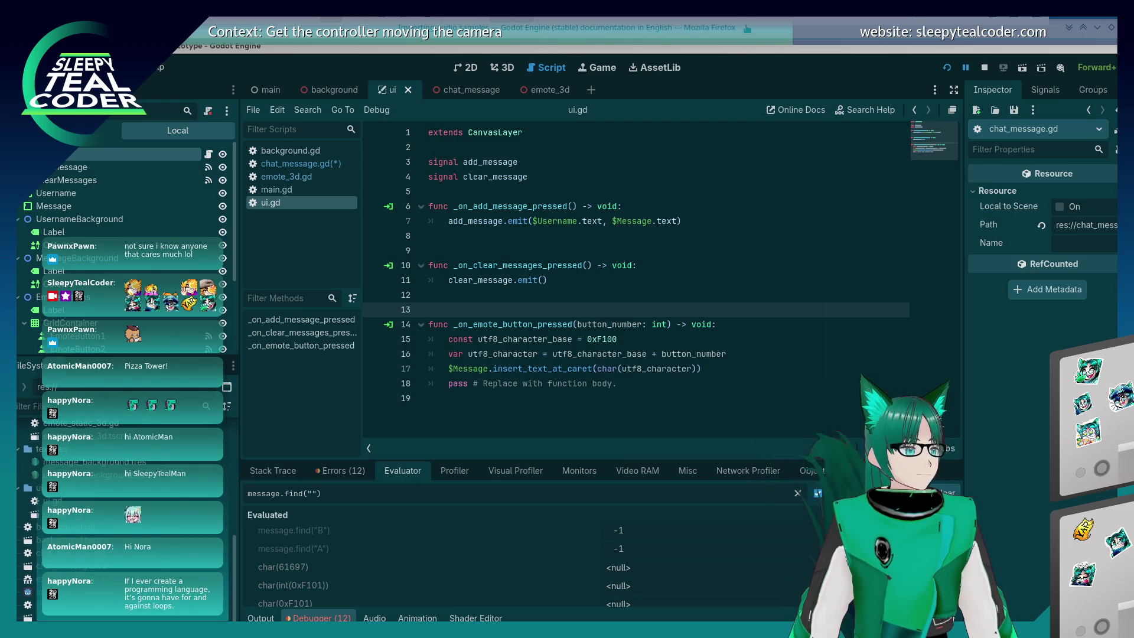
pyautogui.hotkey('alt', 'Tab')
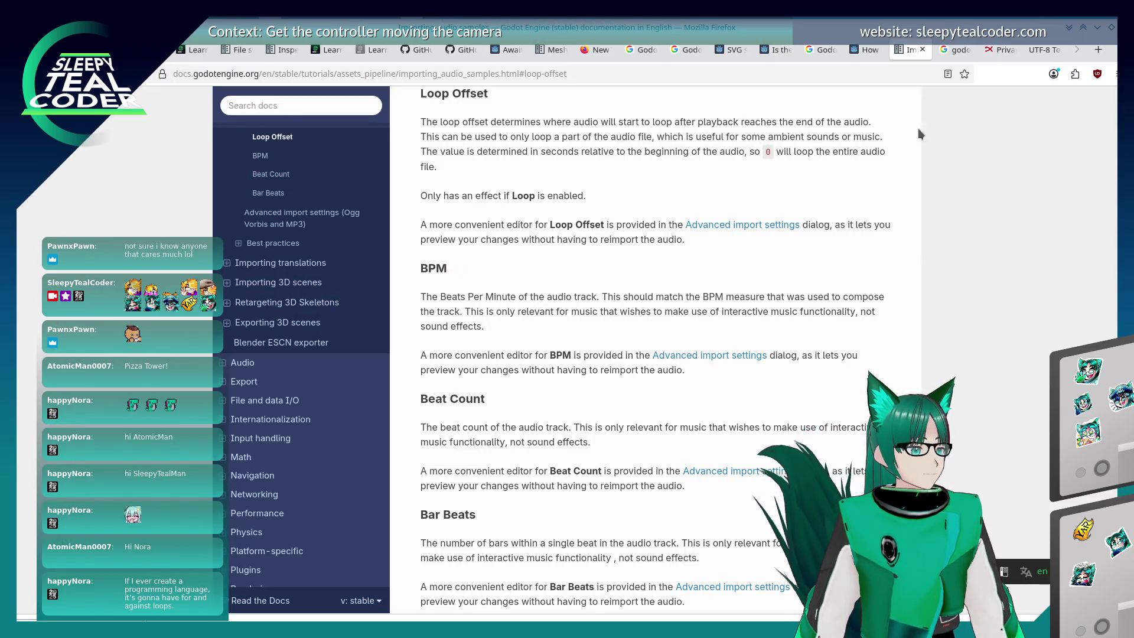
# Copy the 0xF000 character from the UTF-8 Tool page and switch back to Godot
pyautogui.click(1031, 51)
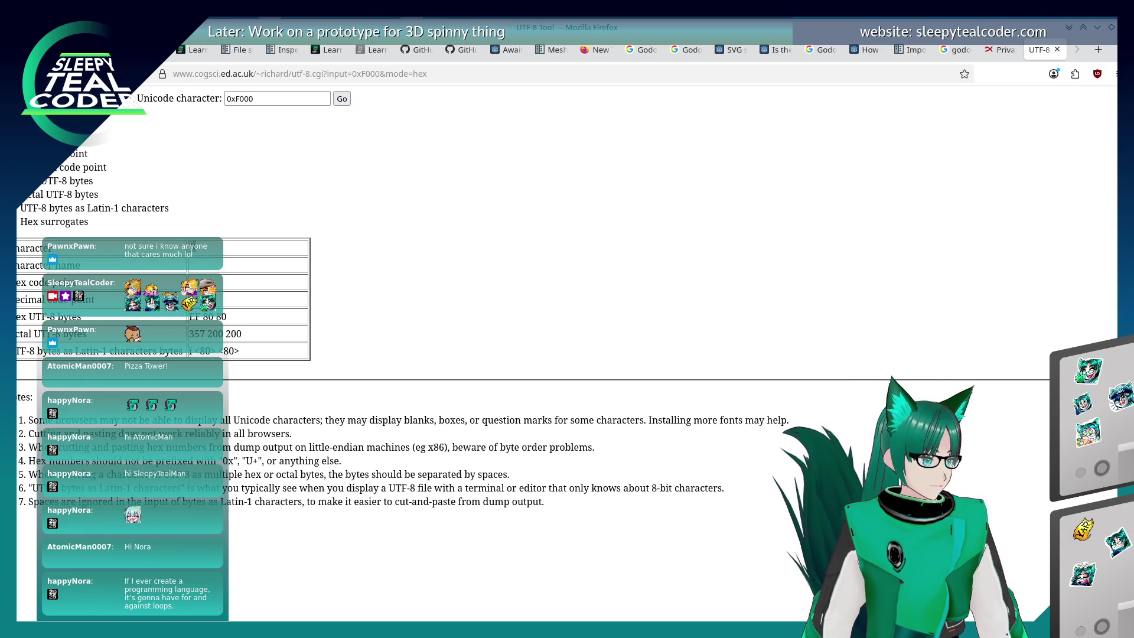
pyautogui.rightClick(194, 248)
pyautogui.click(225, 266)
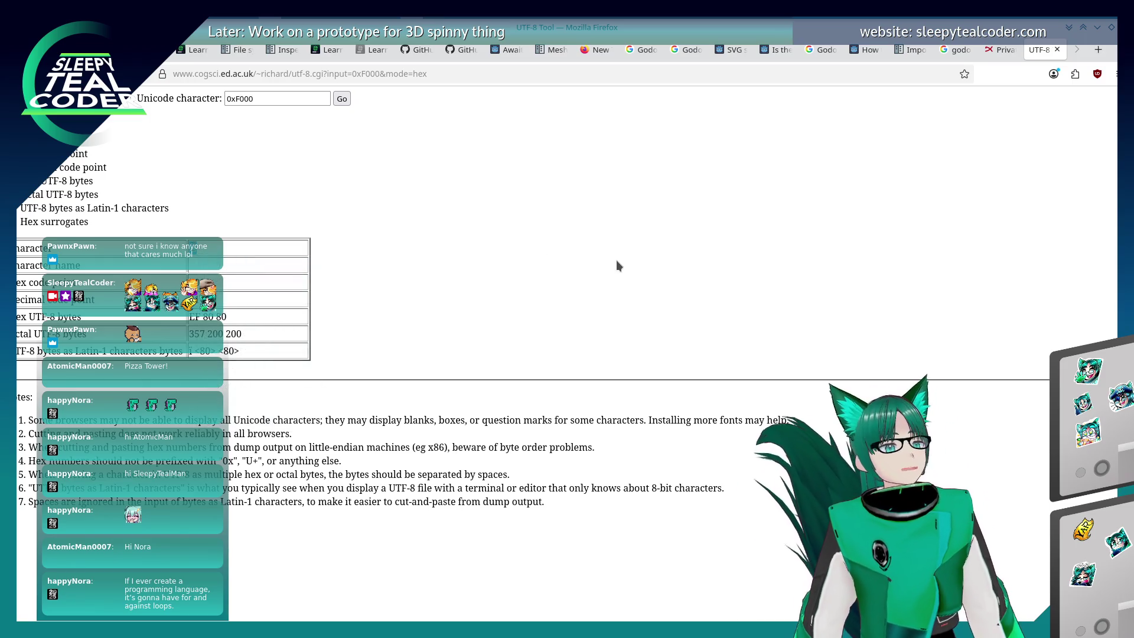
pyautogui.hotkey('alt', 'Tab')
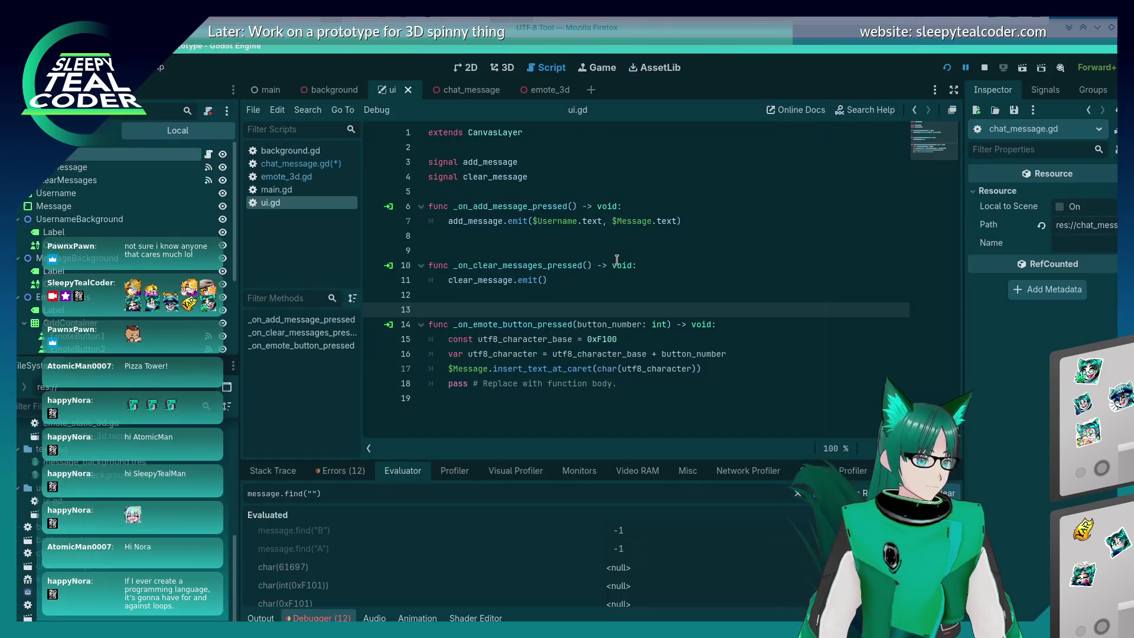
# Evaluate message.find with the pasted emote glyph in the Evaluator; it returns 0
pyautogui.hotkey('alt', 'Tab')
pyautogui.hotkey('alt', 'Tab')
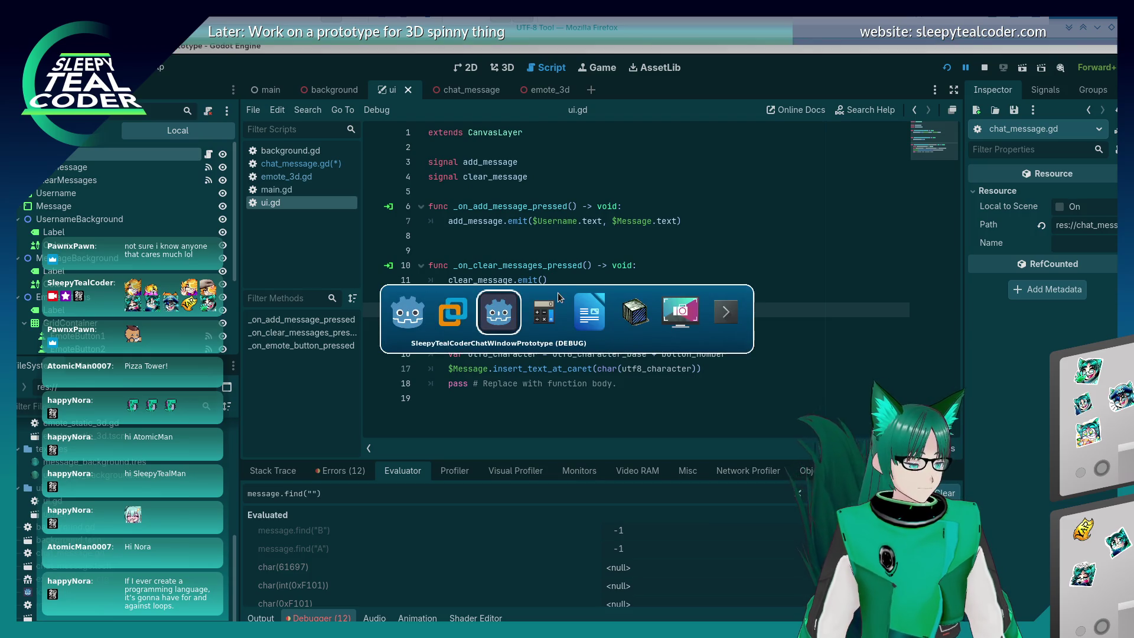
pyautogui.click(557, 293)
pyautogui.hotkey('alt', 'Tab')
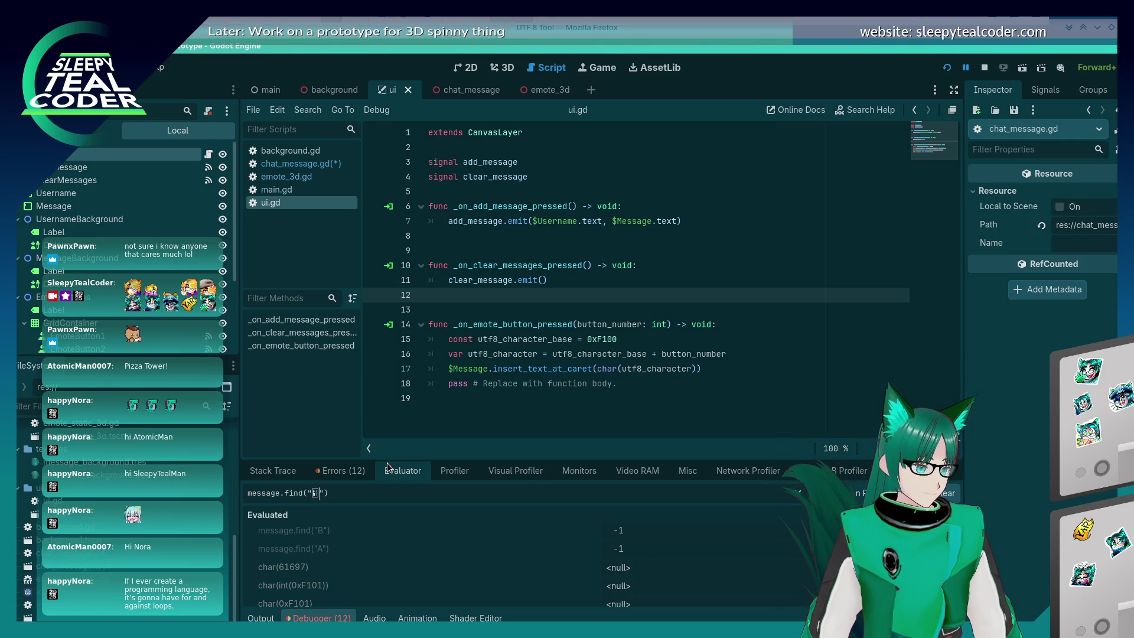
pyautogui.press('Return')
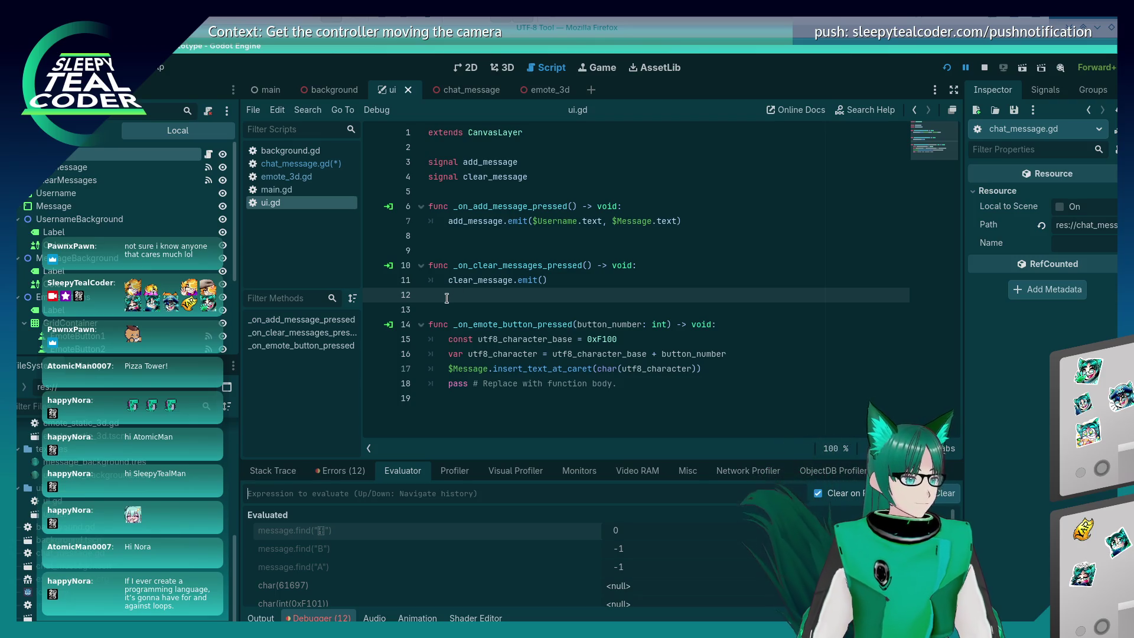
# Remove the stray comma from the find call in chat_message.gd and begin a new message.find expression
pyautogui.click(322, 167)
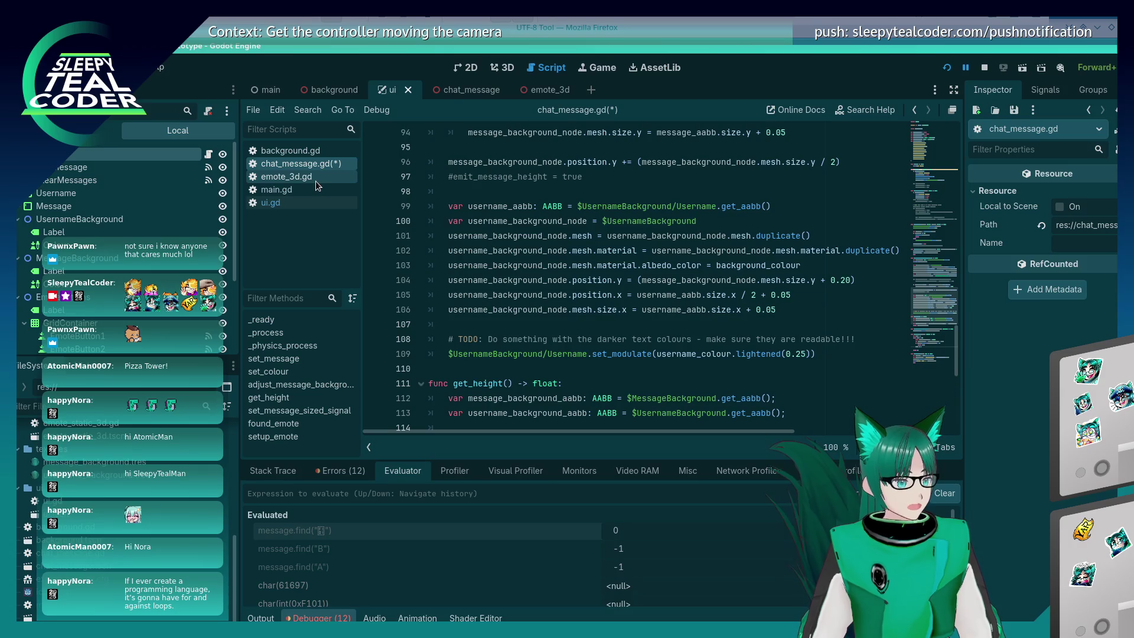
pyautogui.scroll(-4, 553, 210)
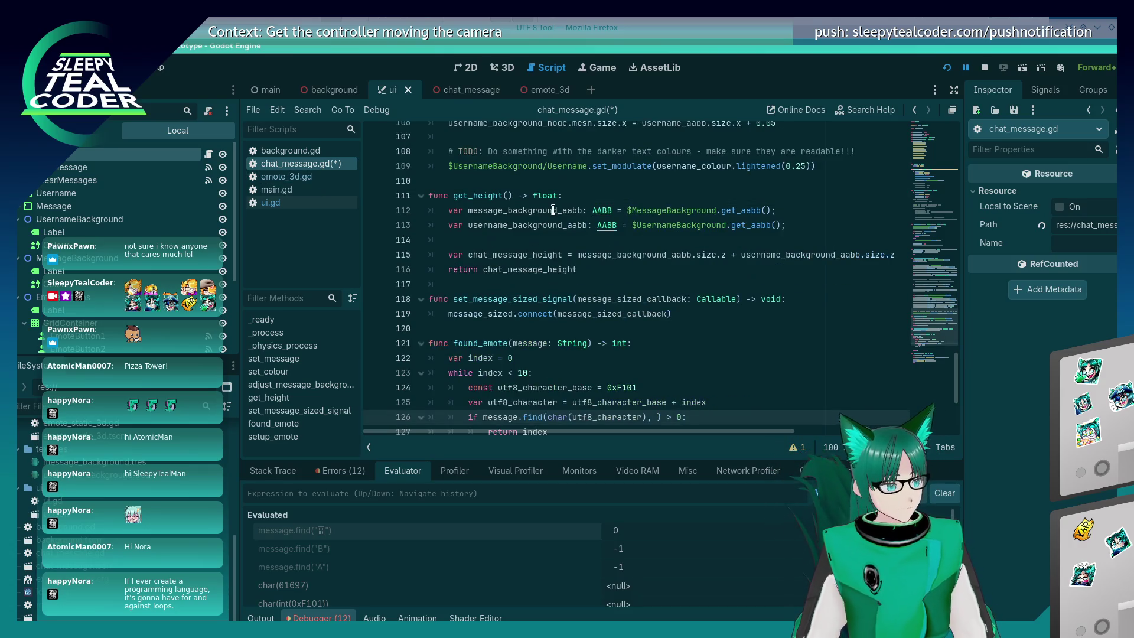
pyautogui.press('BackSpace')
pyautogui.press('BackSpace')
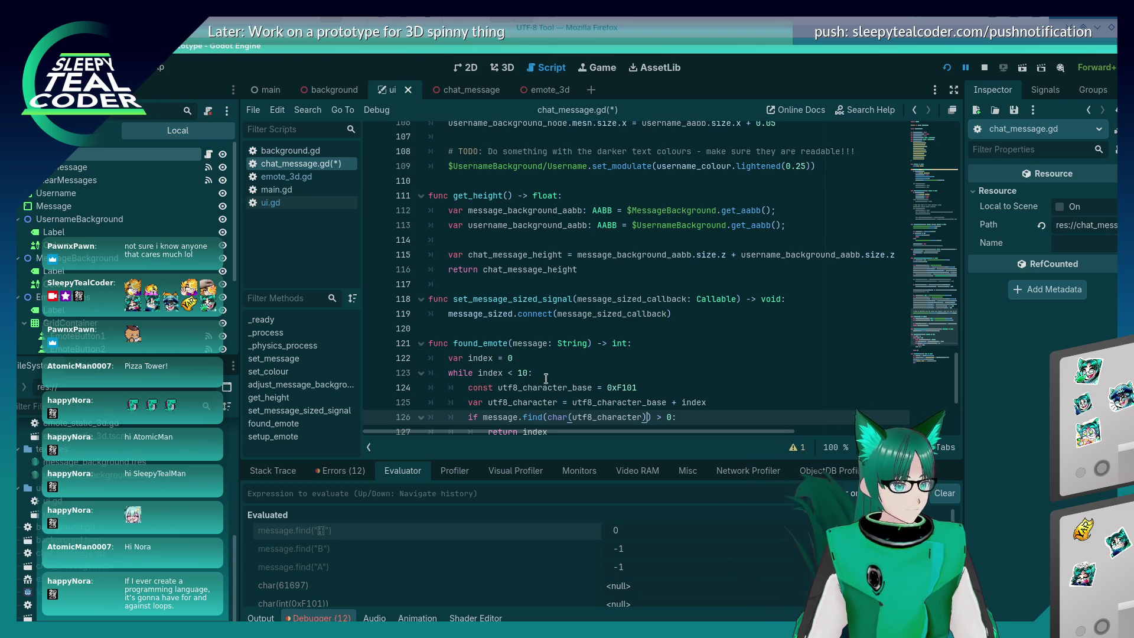
pyautogui.scroll(-3, 555, 371)
pyautogui.moveTo(609, 287)
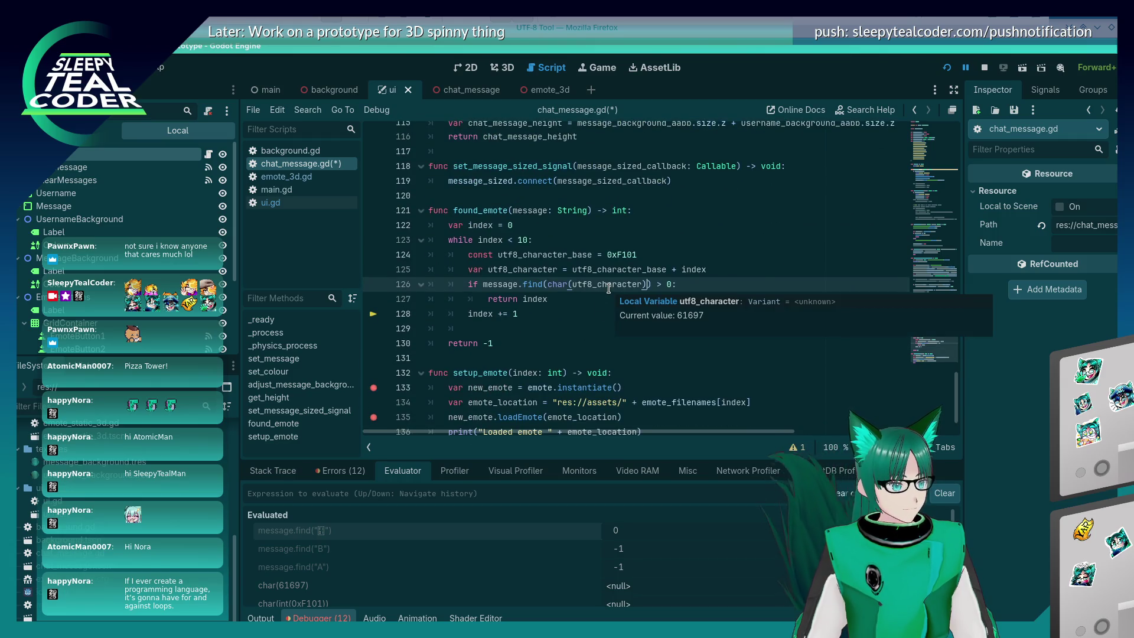
pyautogui.moveTo(531, 286)
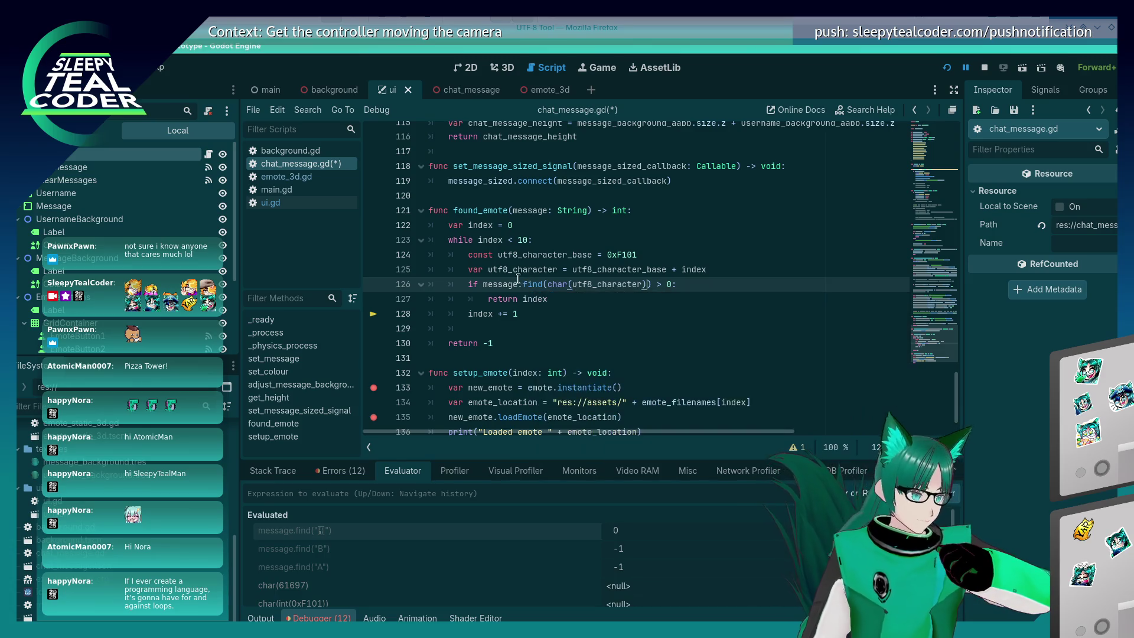
pyautogui.click(334, 496)
pyautogui.write('message.find("')
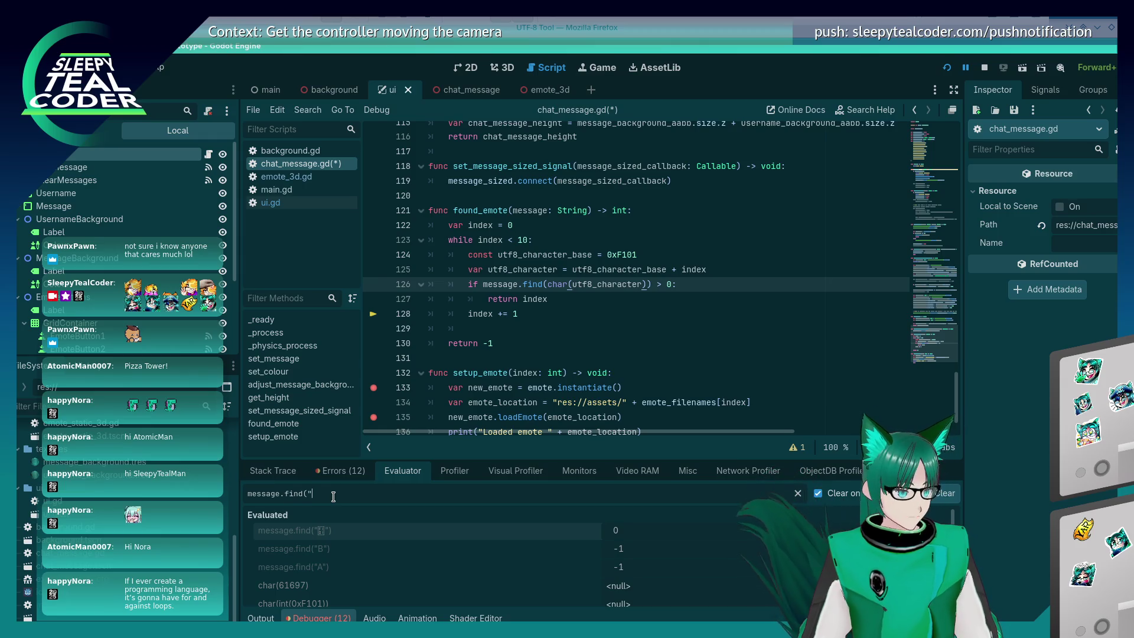
# Convert 61,698 to hex F102 in KCalc, then focus the UTF-8 tool's code point field
pyautogui.hotkey('alt', 'Tab')
pyautogui.hotkey('alt', 'Tab')
pyautogui.hotkey('alt', 'Tab')
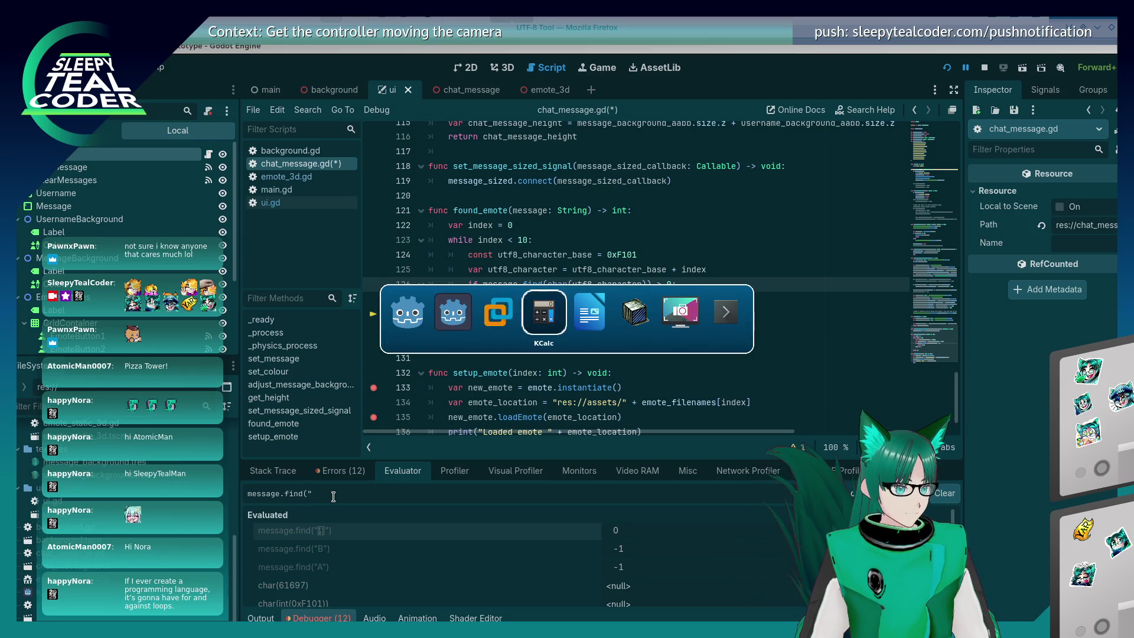
pyautogui.hotkey('alt', 'Tab')
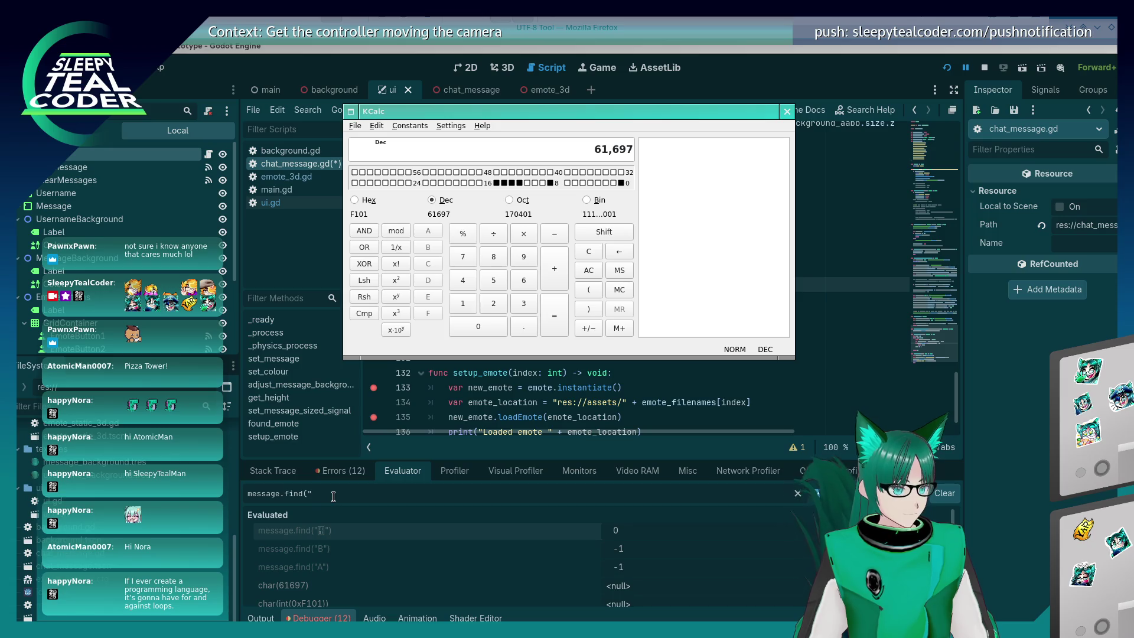
pyautogui.press('Escape')
pyautogui.write('61')
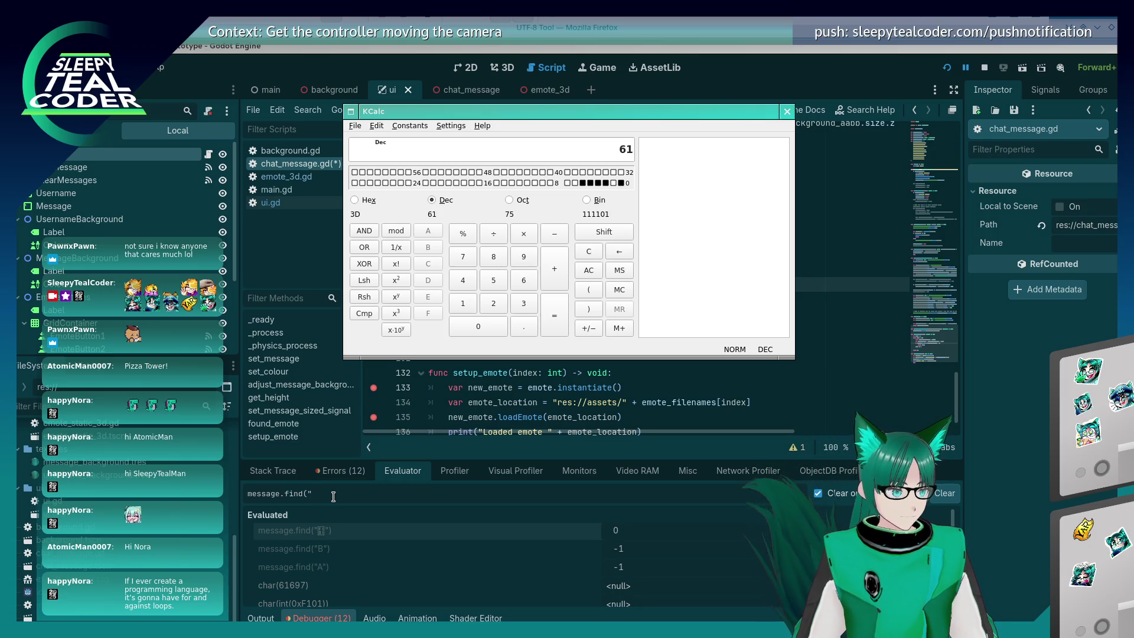
pyautogui.write(',698')
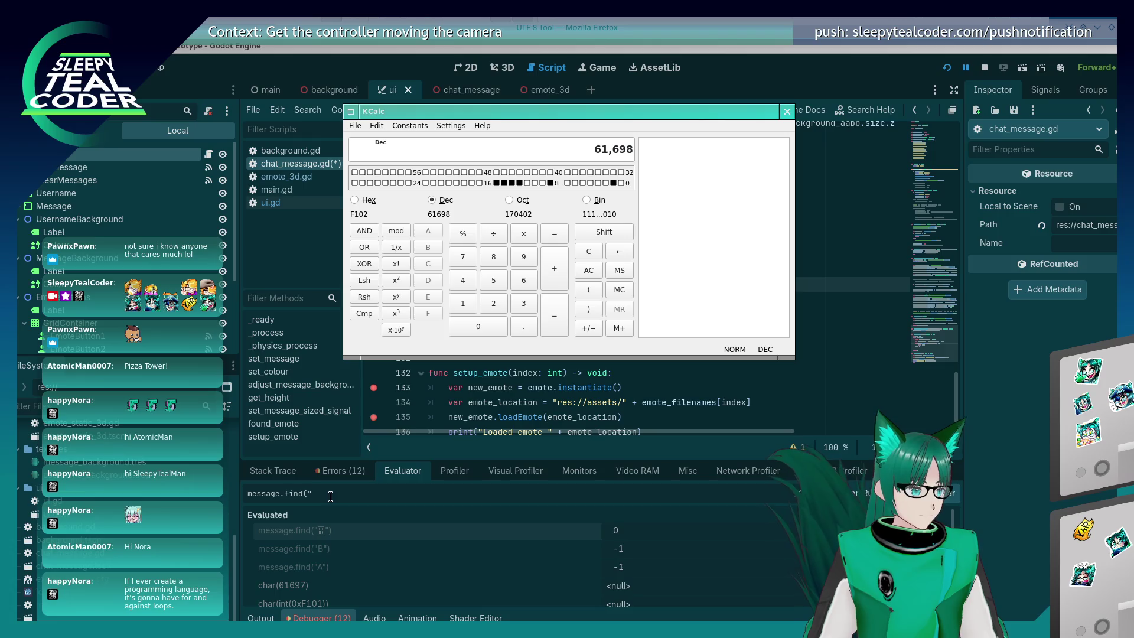
pyautogui.hotkey('alt', 'Tab')
pyautogui.click(266, 96)
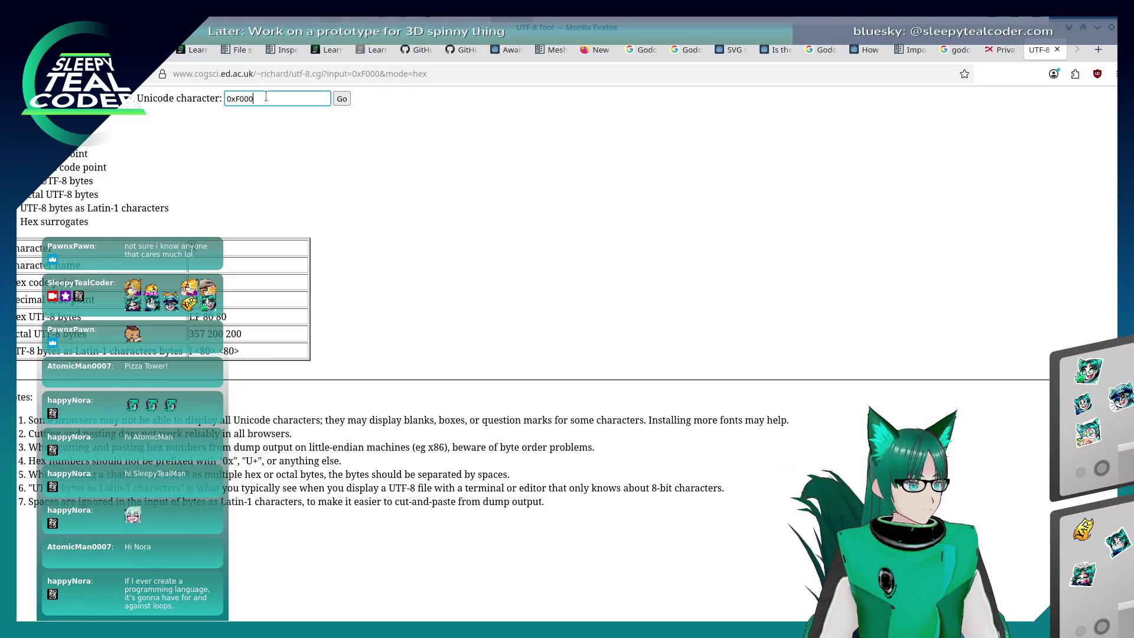
# Look up 0xF101 in the UTF-8 tool (bytes EF 84 81) and copy its character
pyautogui.press('BackSpace')
pyautogui.press('BackSpace')
pyautogui.press('BackSpace')
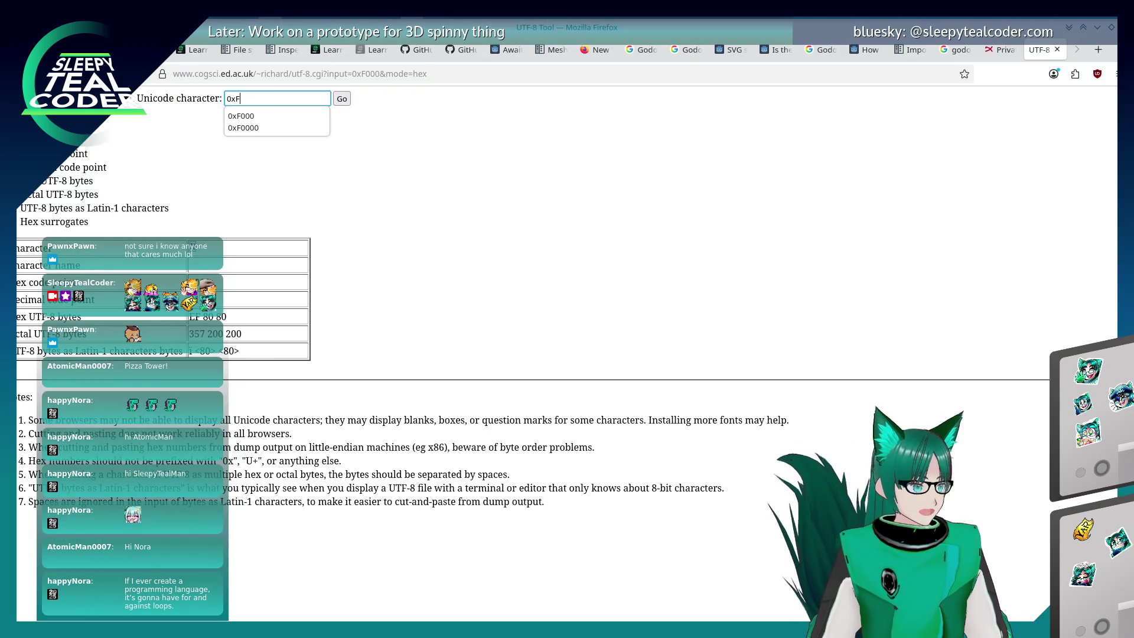
pyautogui.hotkey('alt', 'Tab')
pyautogui.hotkey('alt', 'Tab')
pyautogui.write('01')
pyautogui.click(343, 99)
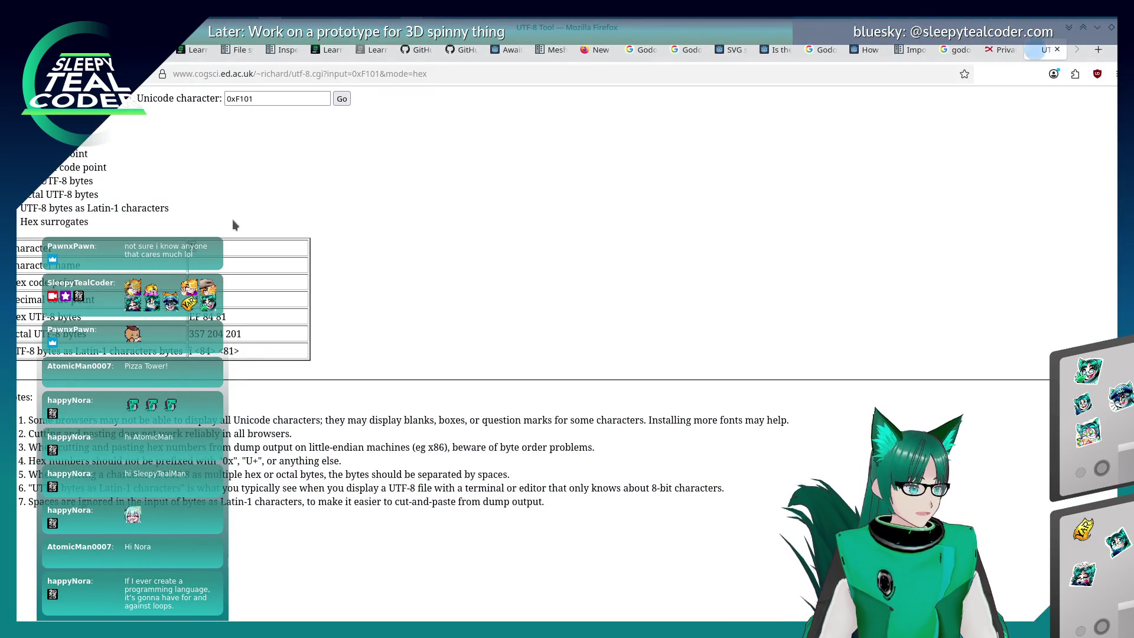
pyautogui.rightClick(191, 246)
pyautogui.press('Escape')
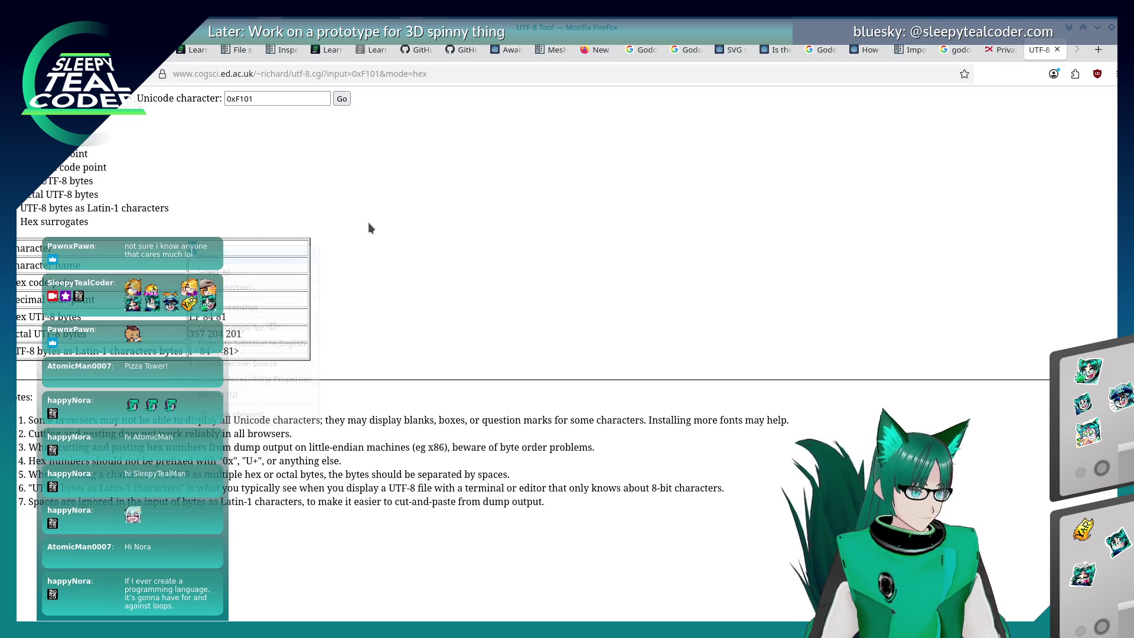
pyautogui.hotkey('alt', 'Tab')
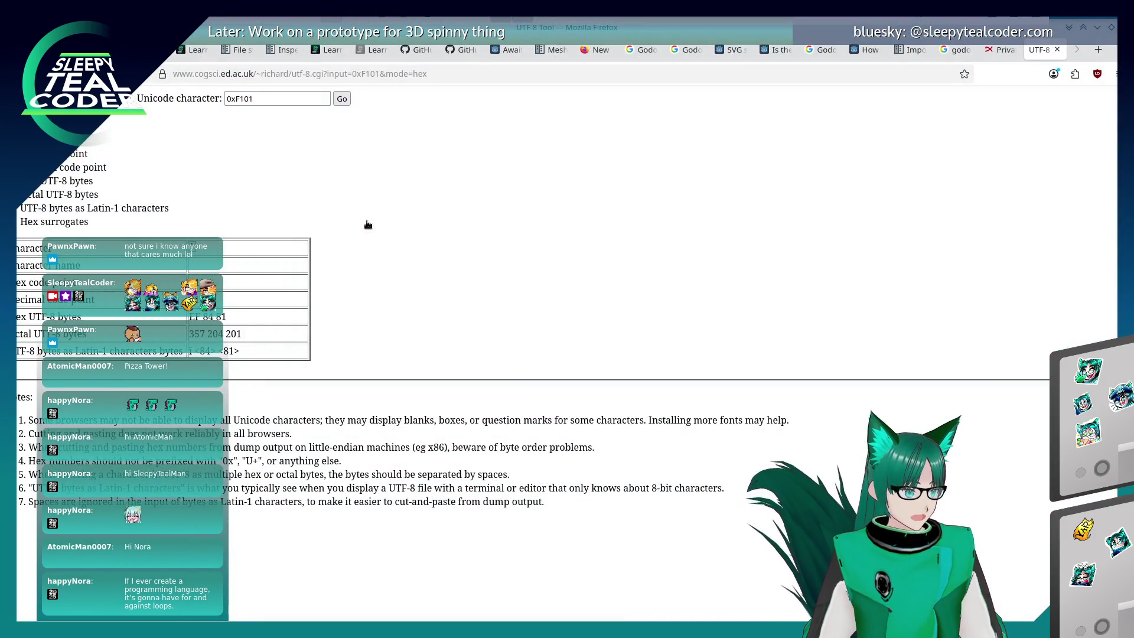
pyautogui.hotkey('alt', 'Tab')
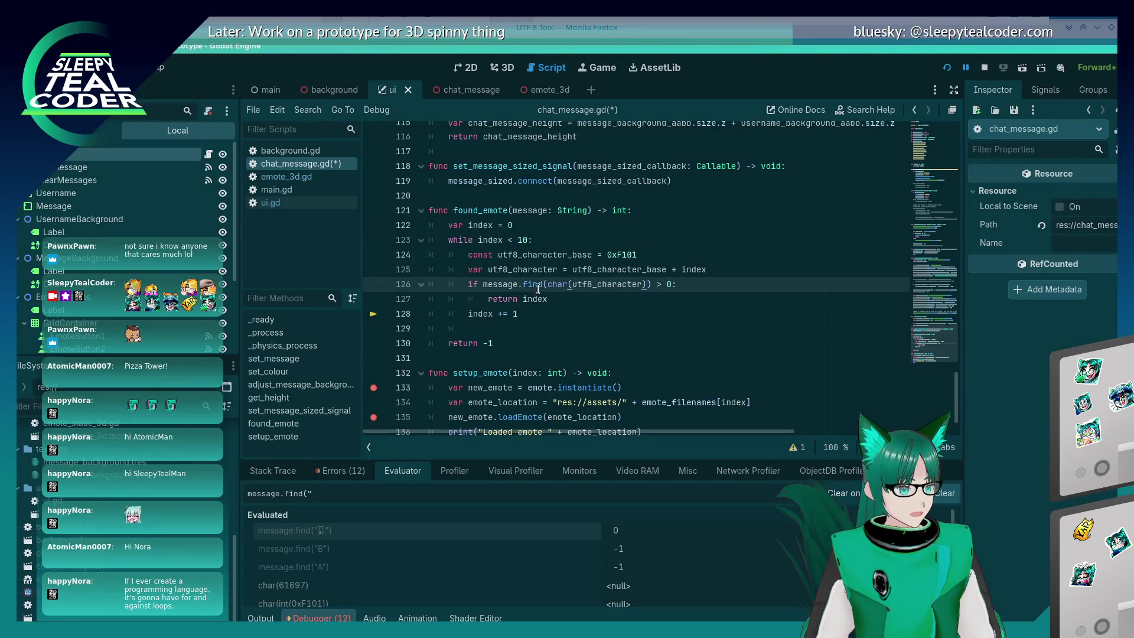
# Evaluate message.find with the pasted 0xF101 glyph; it returns 0
pyautogui.hotkey('ctrl', 'v')
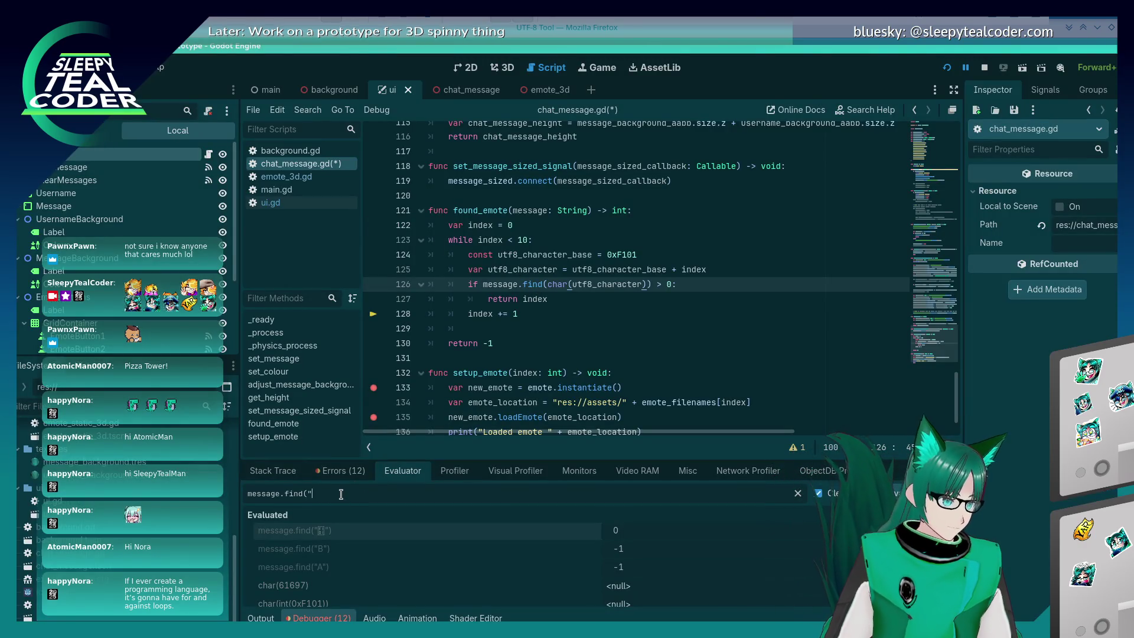
pyautogui.write('"')
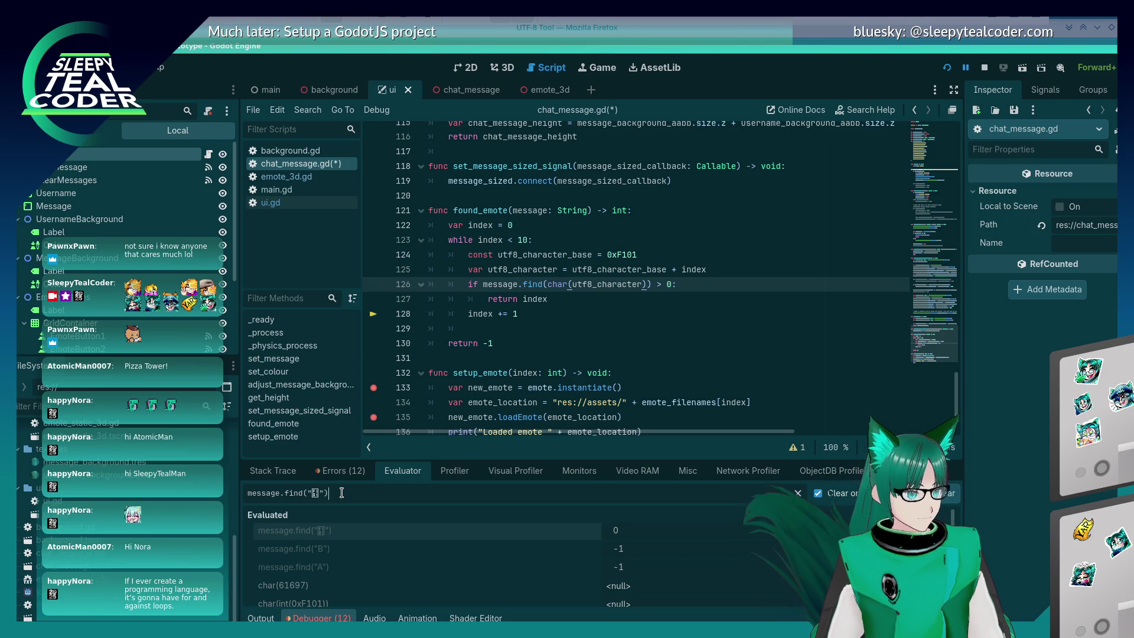
pyautogui.press('Return')
# Look up 0xF102 in the UTF-8 tool and copy its character
pyautogui.hotkey('alt', 'Tab')
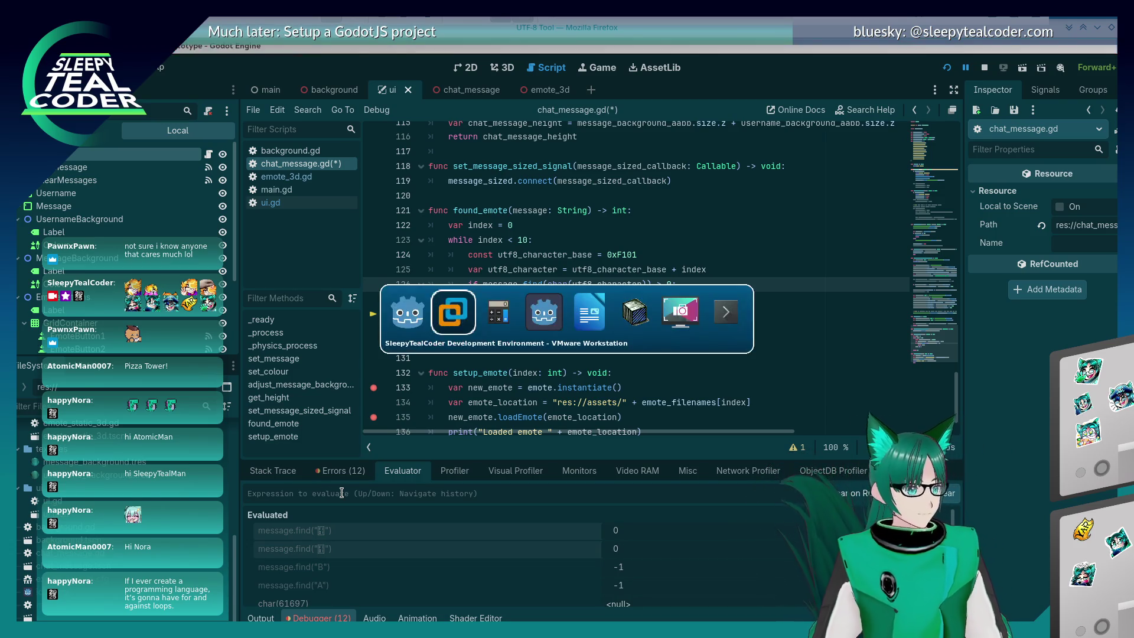
pyautogui.click(275, 100)
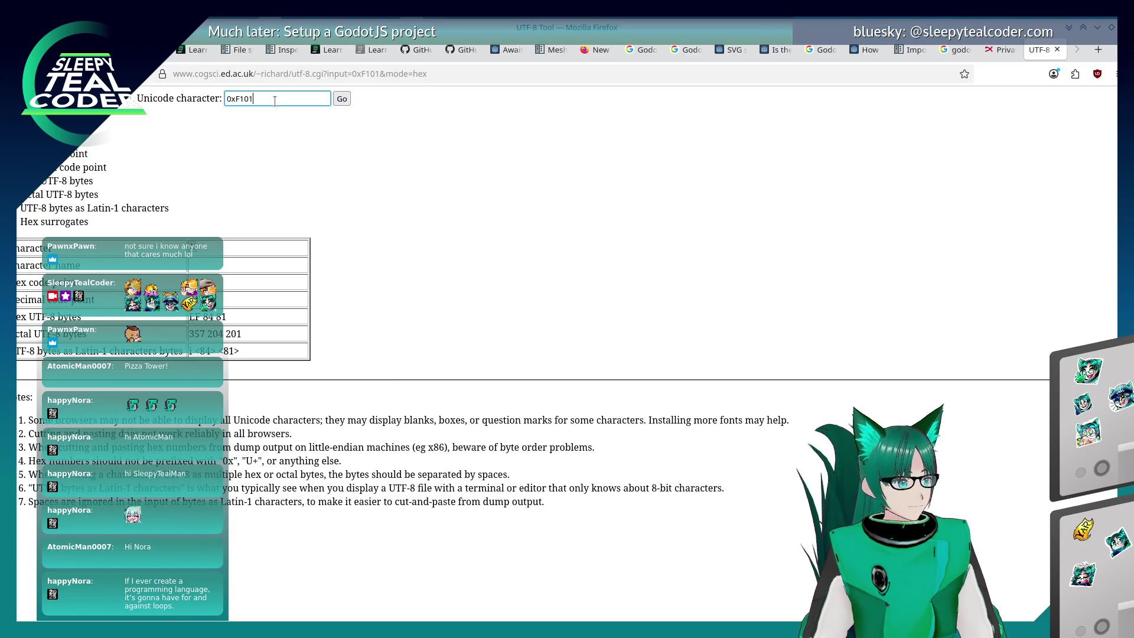
pyautogui.write('2')
pyautogui.click(341, 98)
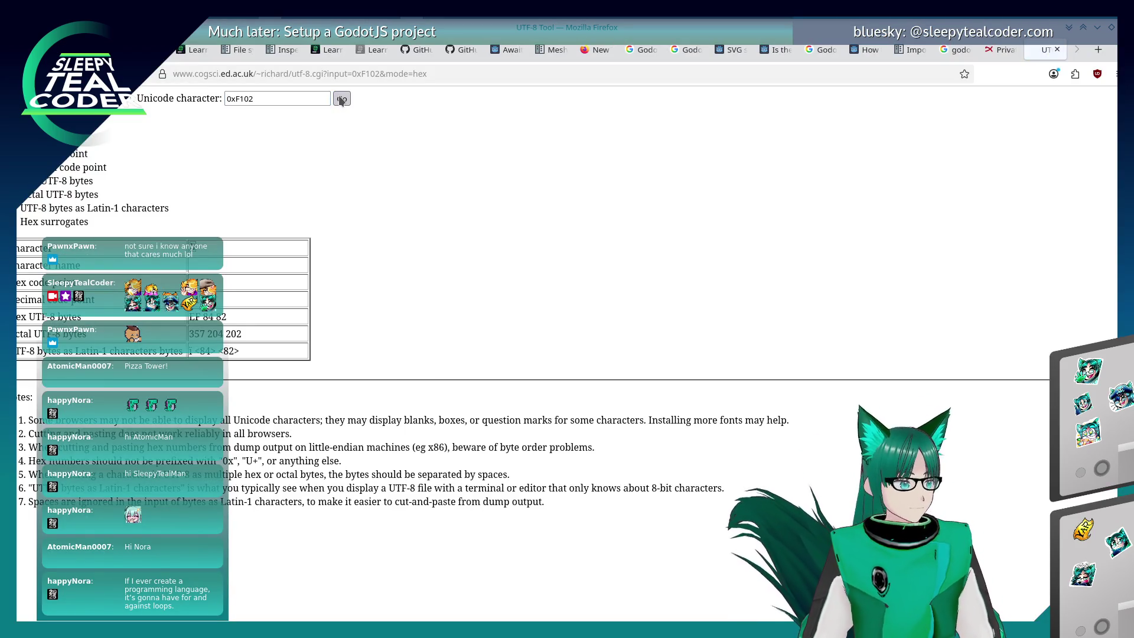
pyautogui.doubleClick(194, 248)
pyautogui.rightClick(194, 253)
pyautogui.click(205, 265)
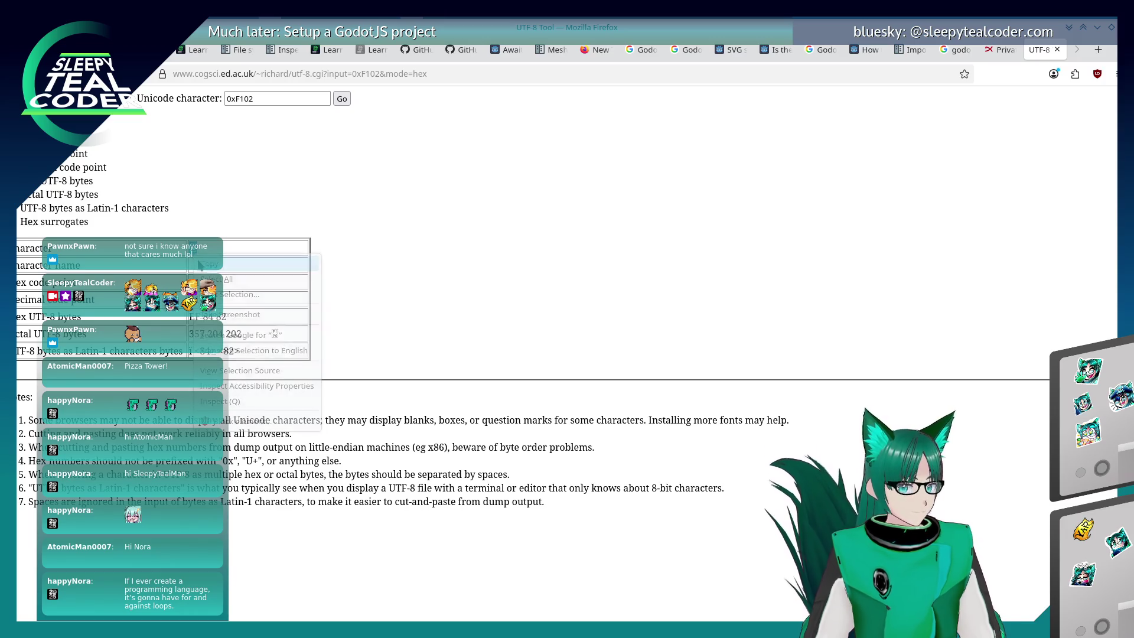
pyautogui.hotkey('alt', 'Tab')
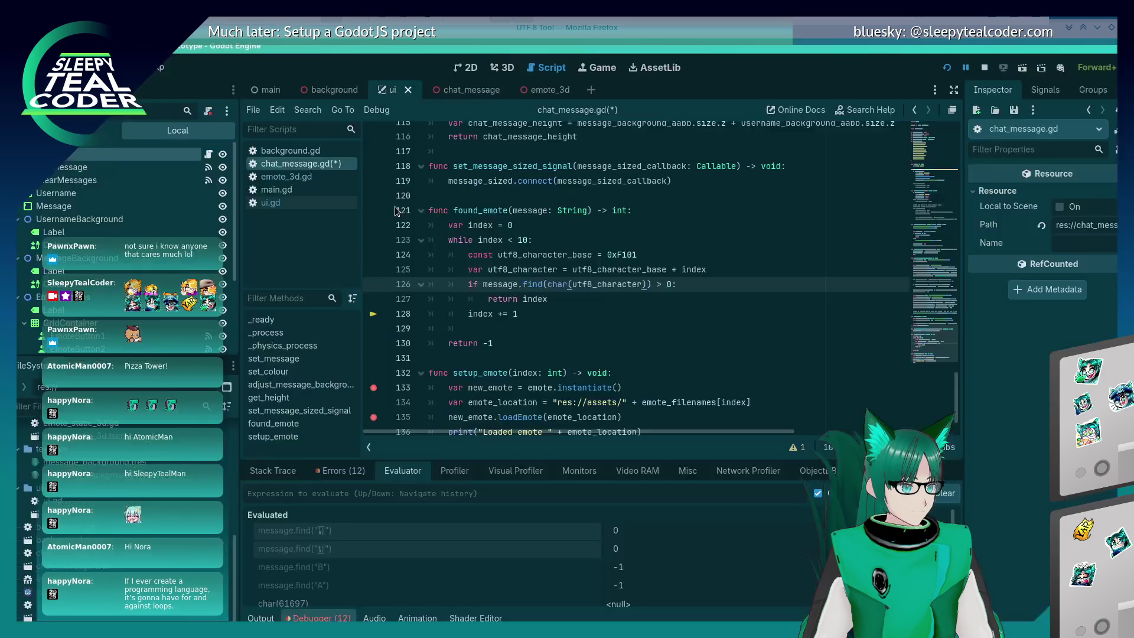
# Evaluate message.find("…") with the pasted 0xF102 character, which also returns 0
pyautogui.write('mes')
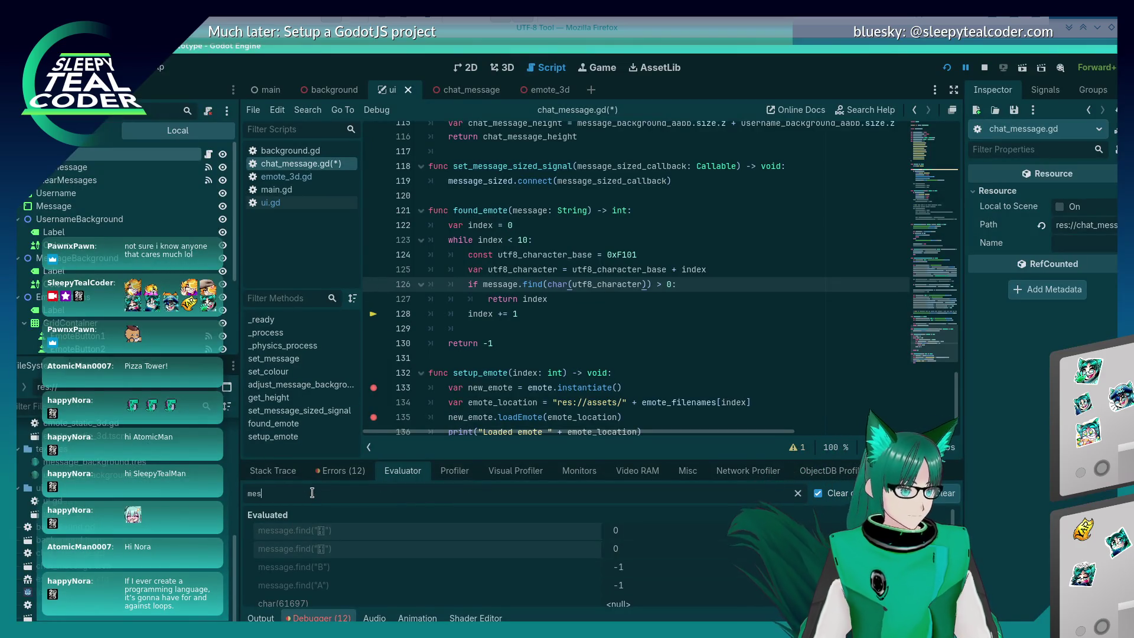
pyautogui.write('sage.find("')
pyautogui.hotkey('ctrl', 'v')
pyautogui.write('")')
pyautogui.press('Return')
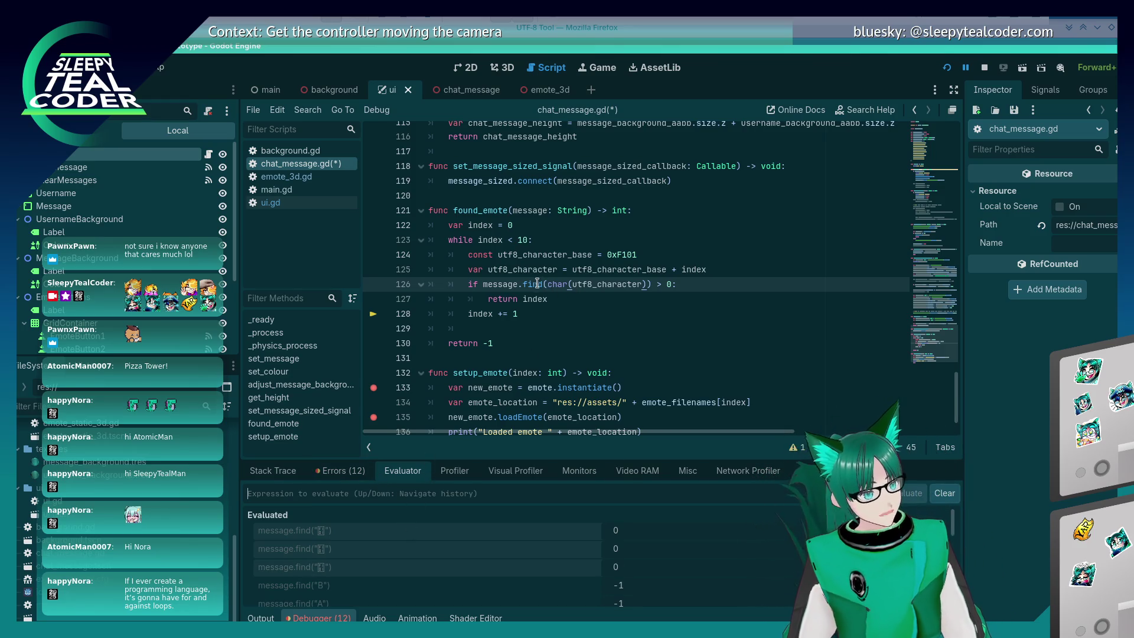
pyautogui.moveTo(535, 283)
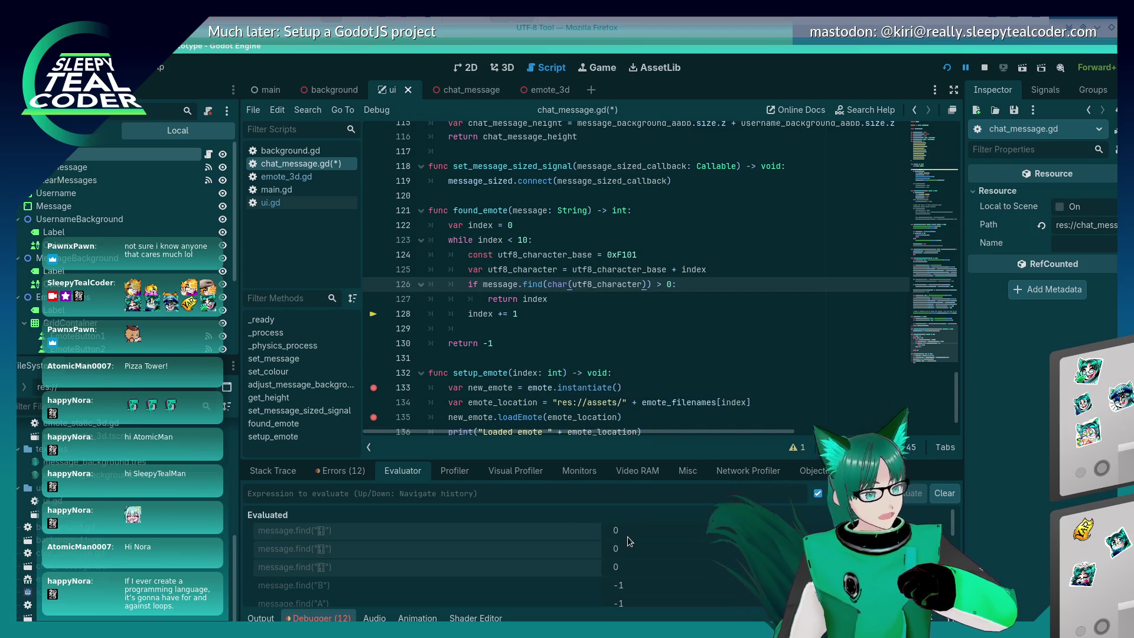
pyautogui.click(543, 284)
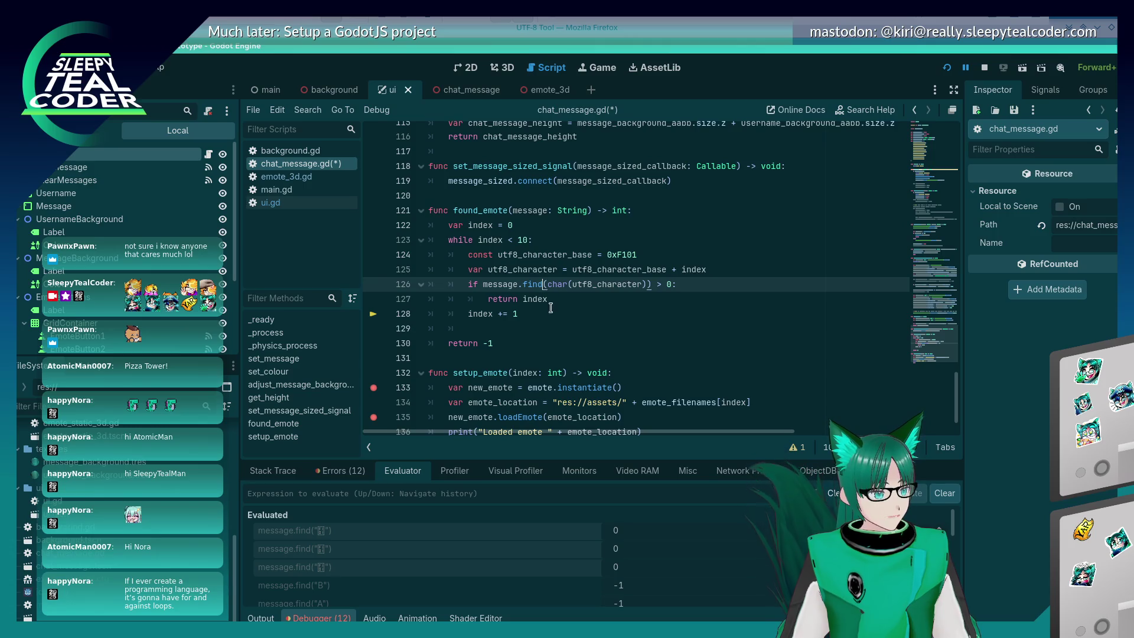
# Evaluate message.find with another pasted emote character in the Evaluator
pyautogui.click(303, 498)
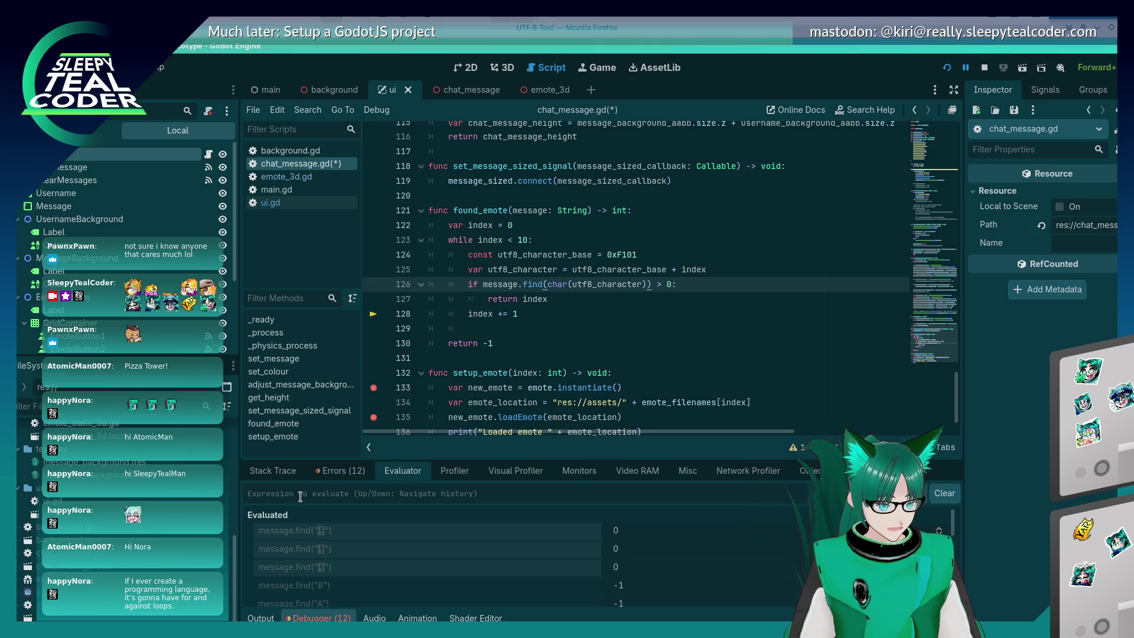
pyautogui.write('message.find("')
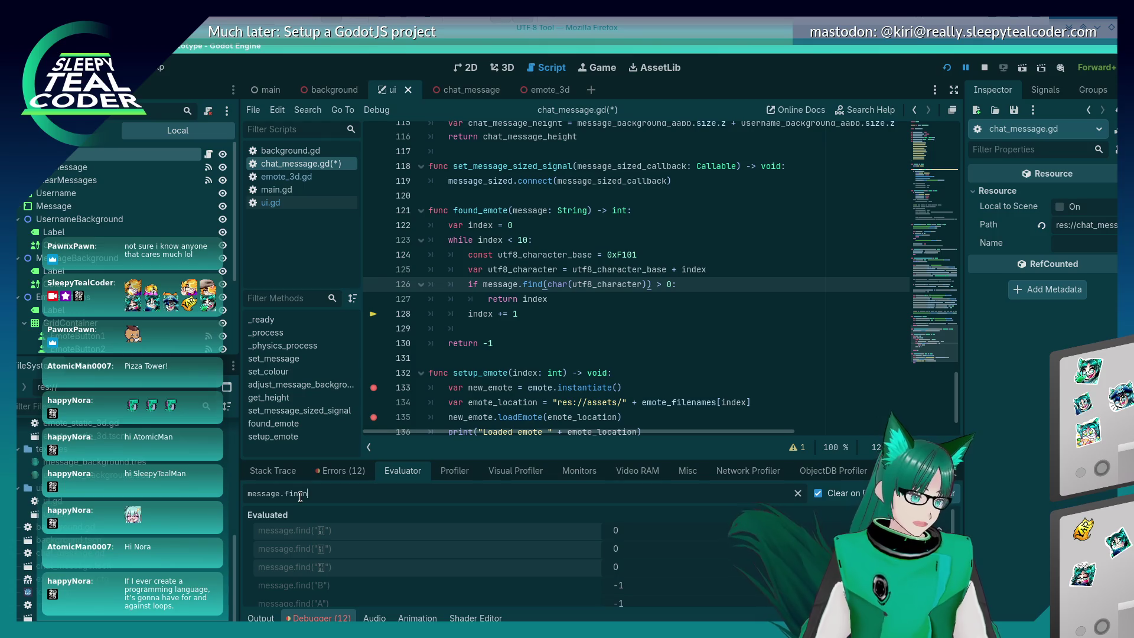
pyautogui.hotkey('ctrl', 'v')
pyautogui.write('")')
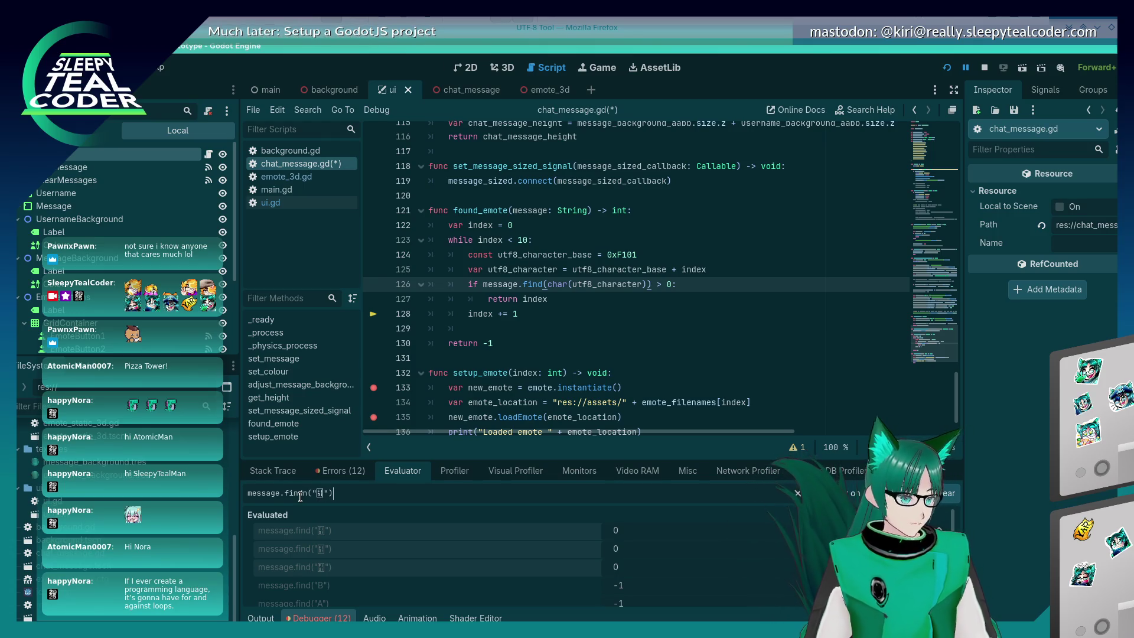
pyautogui.press('Return')
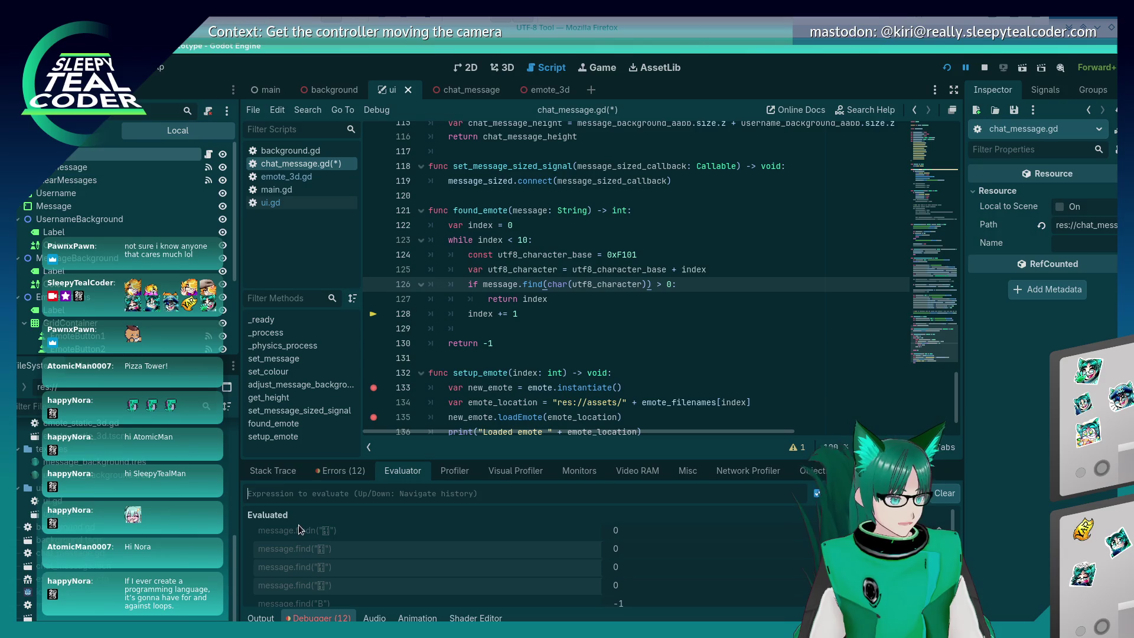
# Try findn on line 126, revert it to find, and save chat_message.gd
pyautogui.doubleClick(535, 284)
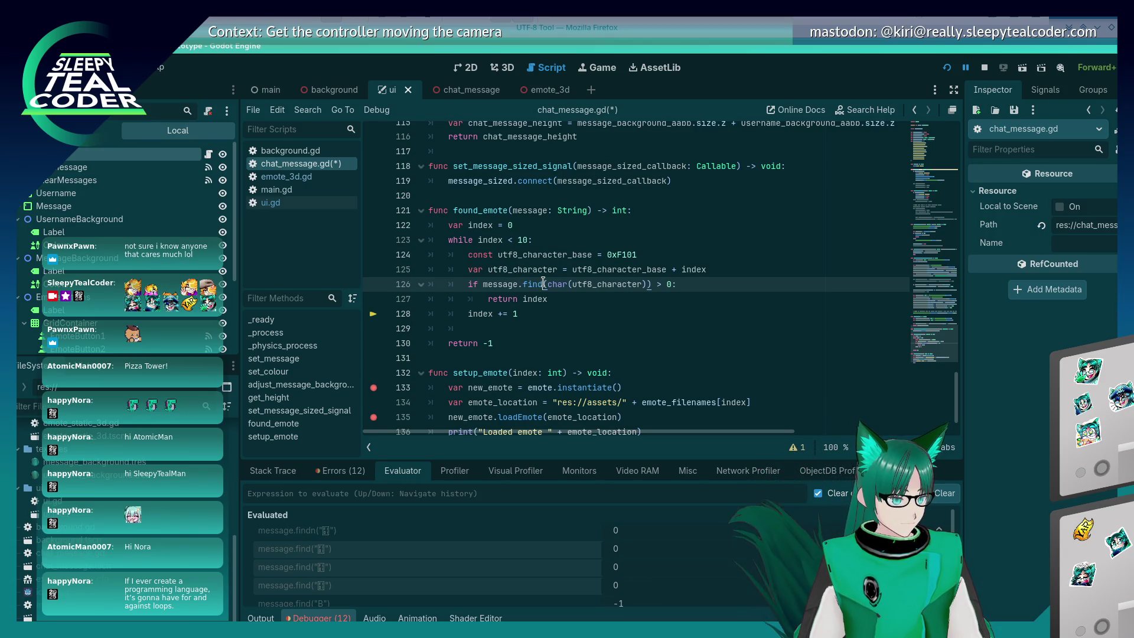
pyautogui.press('BackSpace')
pyautogui.write('findn')
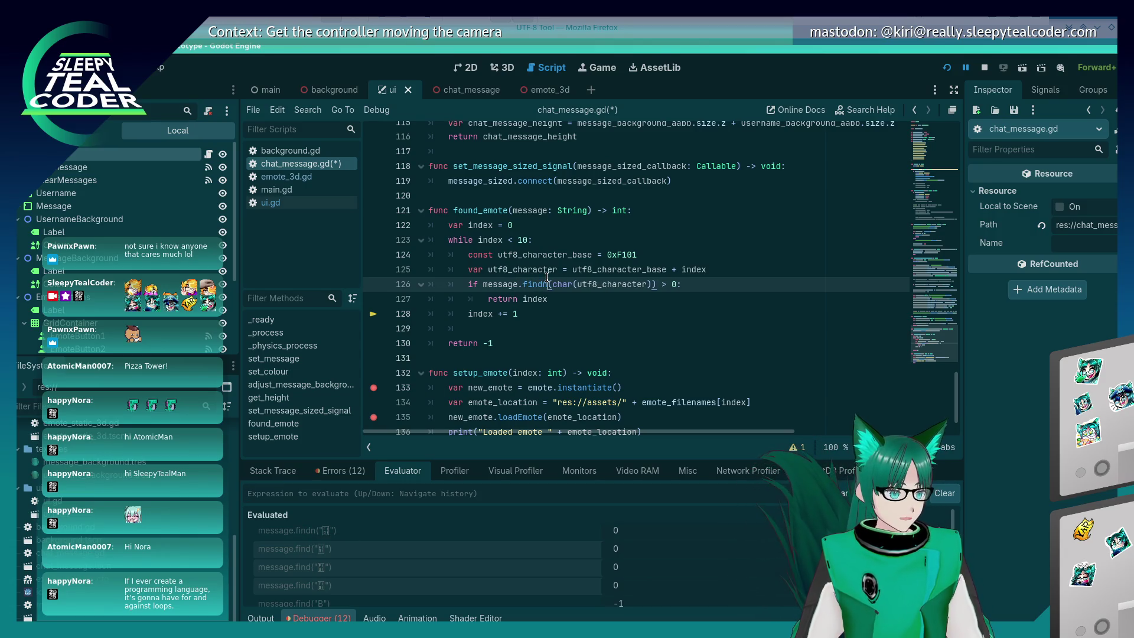
pyautogui.click(533, 256)
pyautogui.moveTo(539, 284)
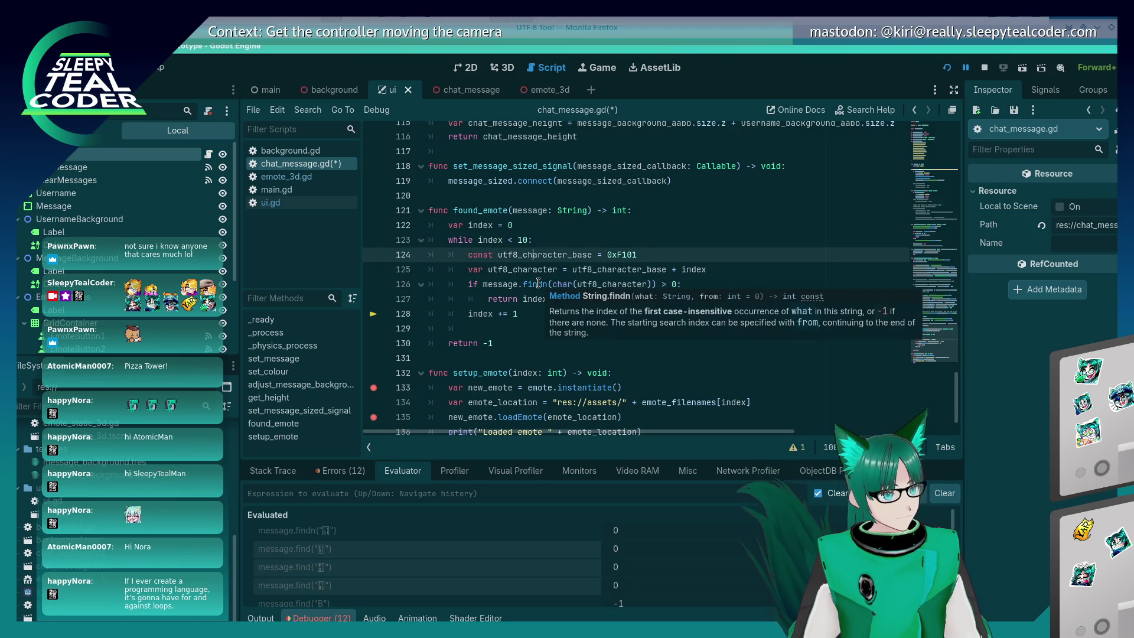
pyautogui.click(547, 284)
pyautogui.press('BackSpace')
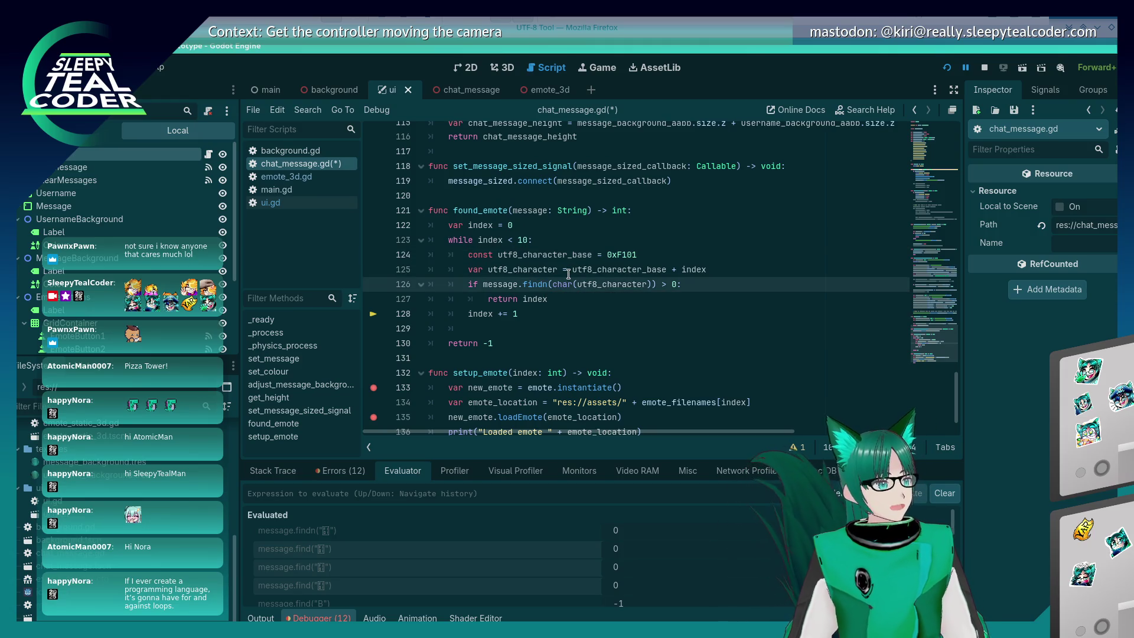
pyautogui.hotkey('ctrl', 's')
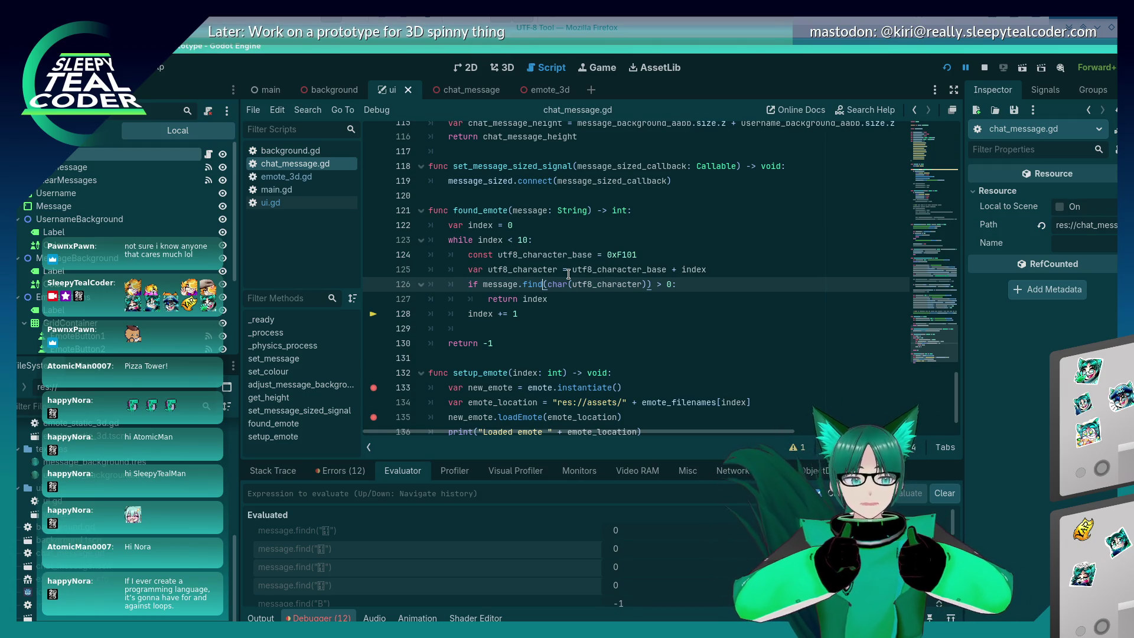
# Change line 126's condition from > 0 to != -1, then restart the game
pyautogui.click(545, 299)
pyautogui.click(585, 299)
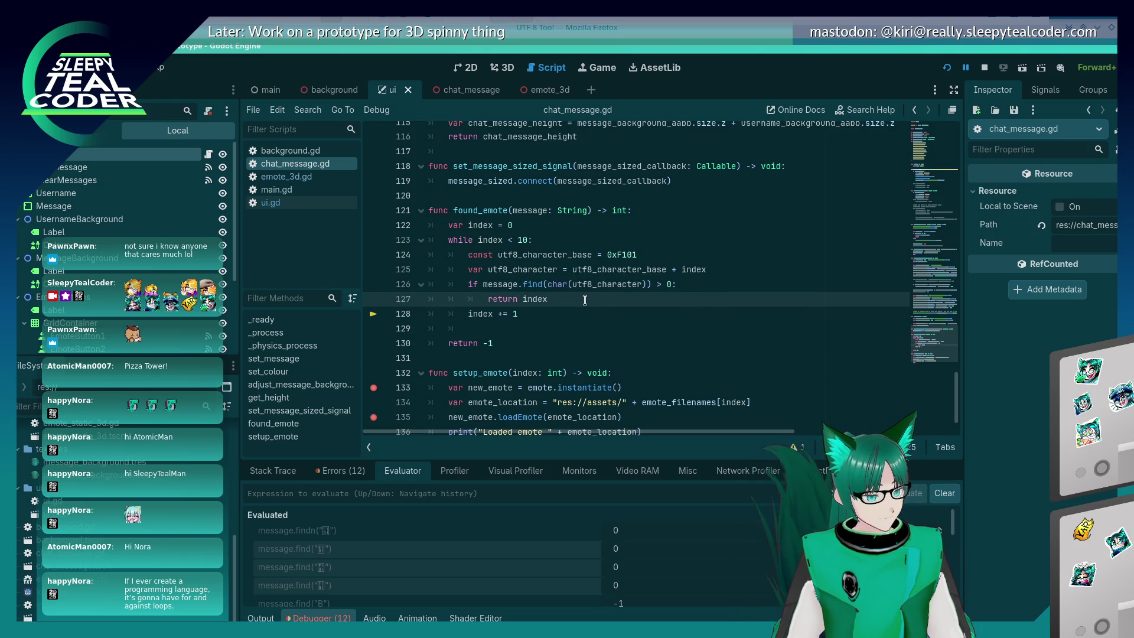
pyautogui.click(662, 285)
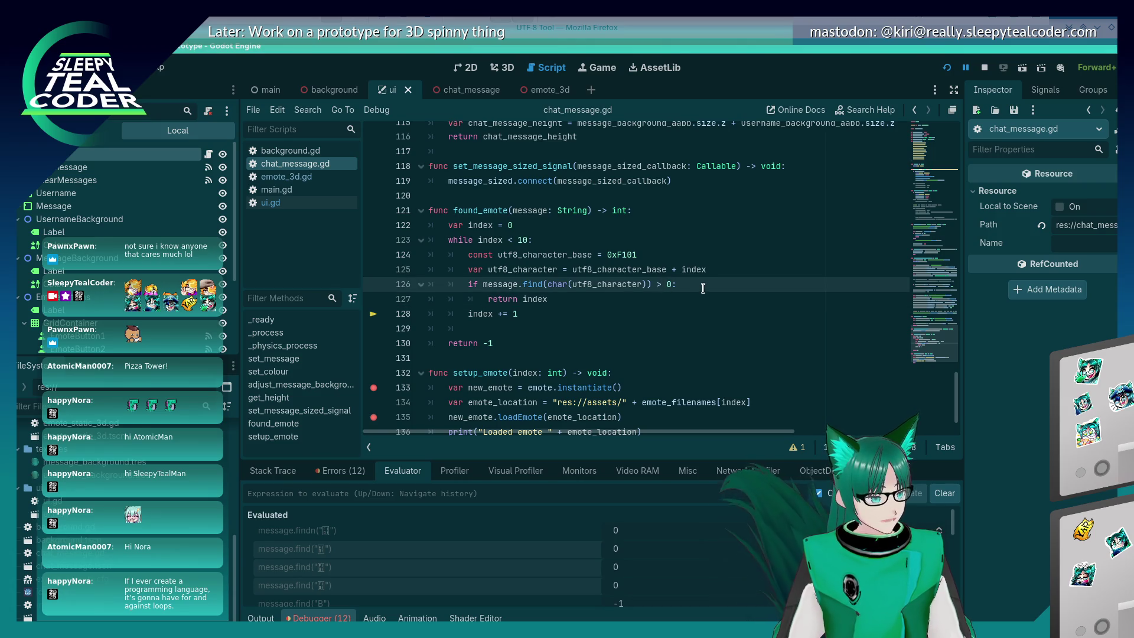
pyautogui.press('BackSpace')
pyautogui.press('Delete')
pyautogui.write('-1')
pyautogui.click(630, 299)
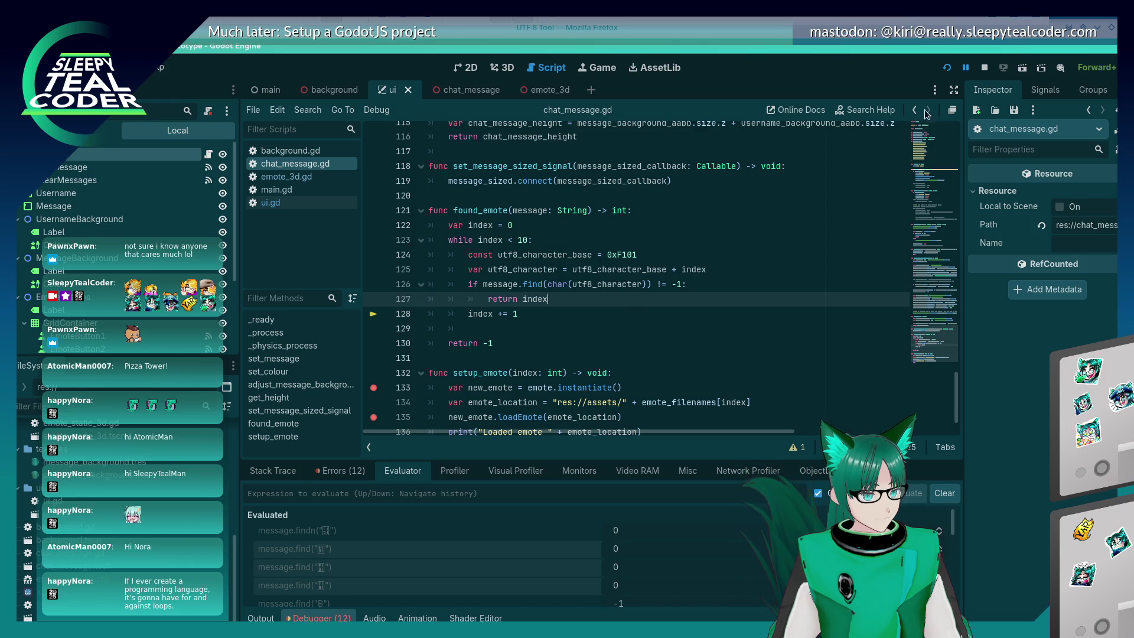
pyautogui.click(946, 70)
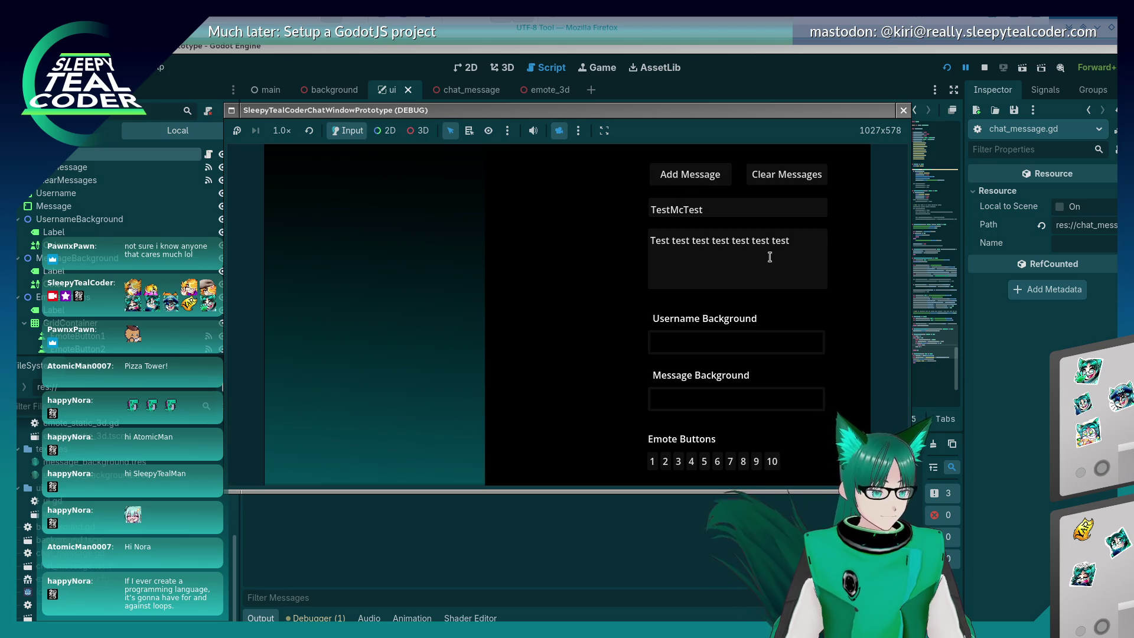
# Add the test message, clear the line 63 breakpoint, continue, and view the res://res:// path errors
pyautogui.click(771, 282)
pyautogui.click(652, 452)
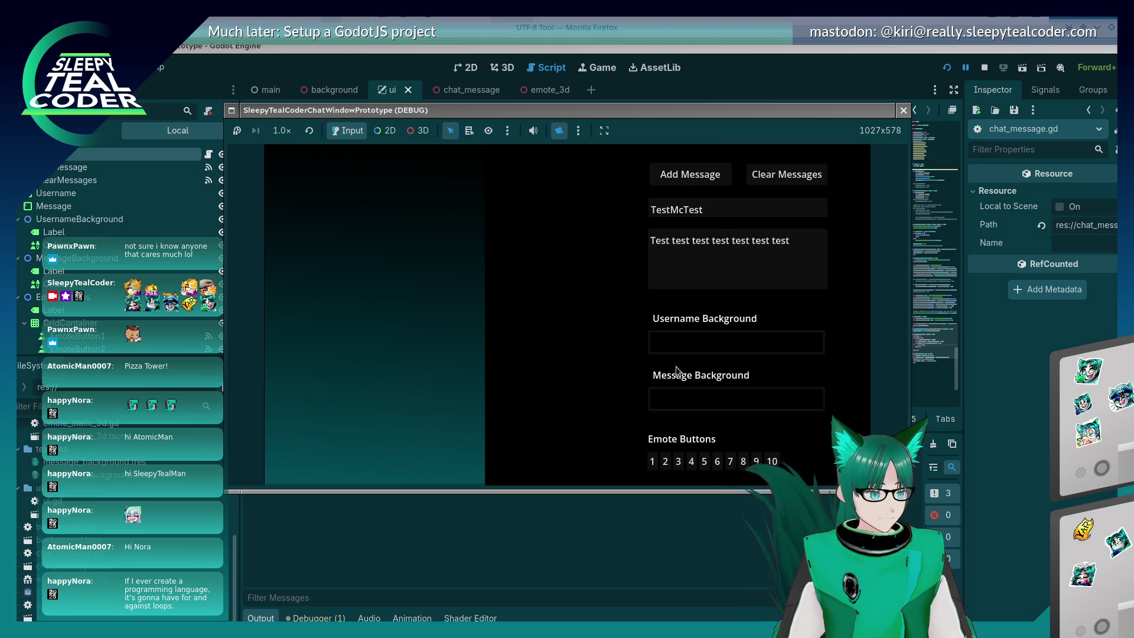
pyautogui.click(704, 177)
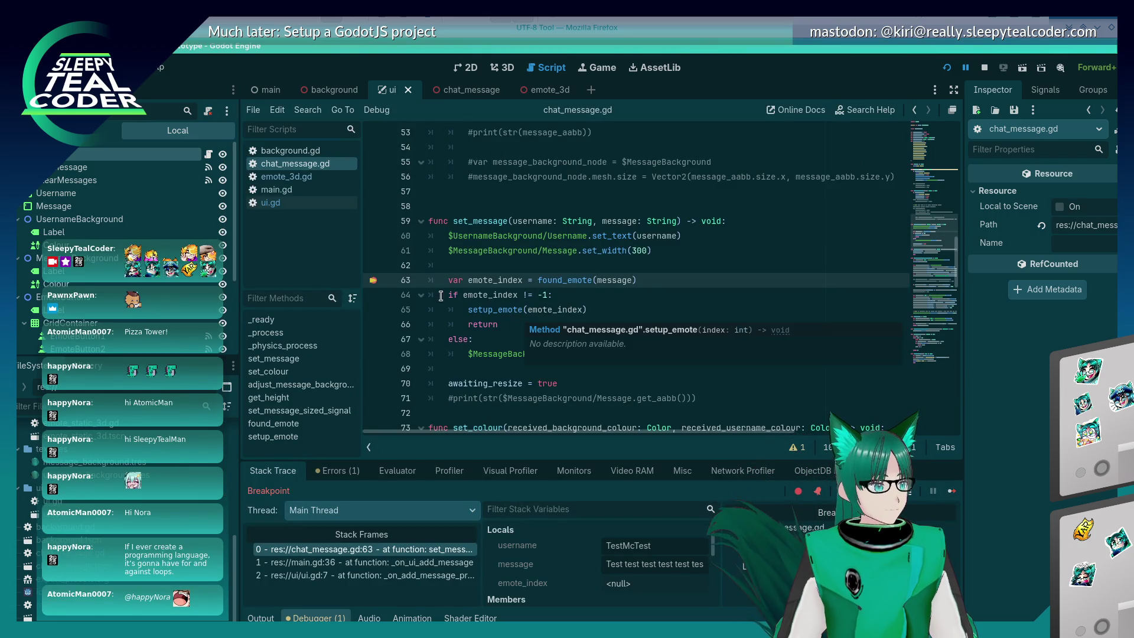
pyautogui.press('F9')
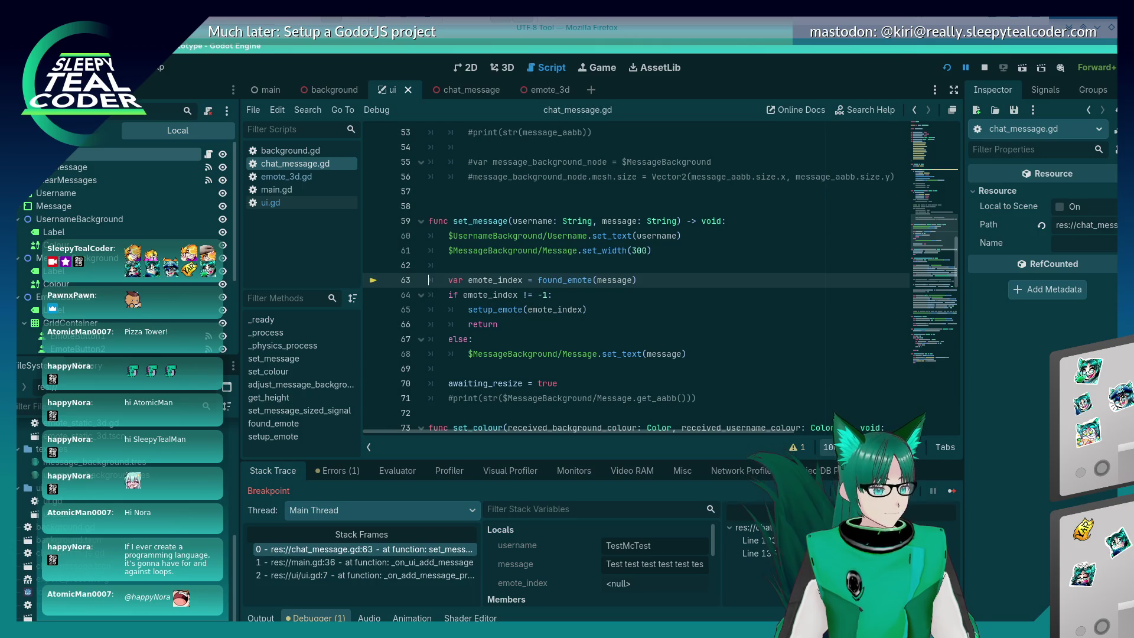
pyautogui.click(952, 490)
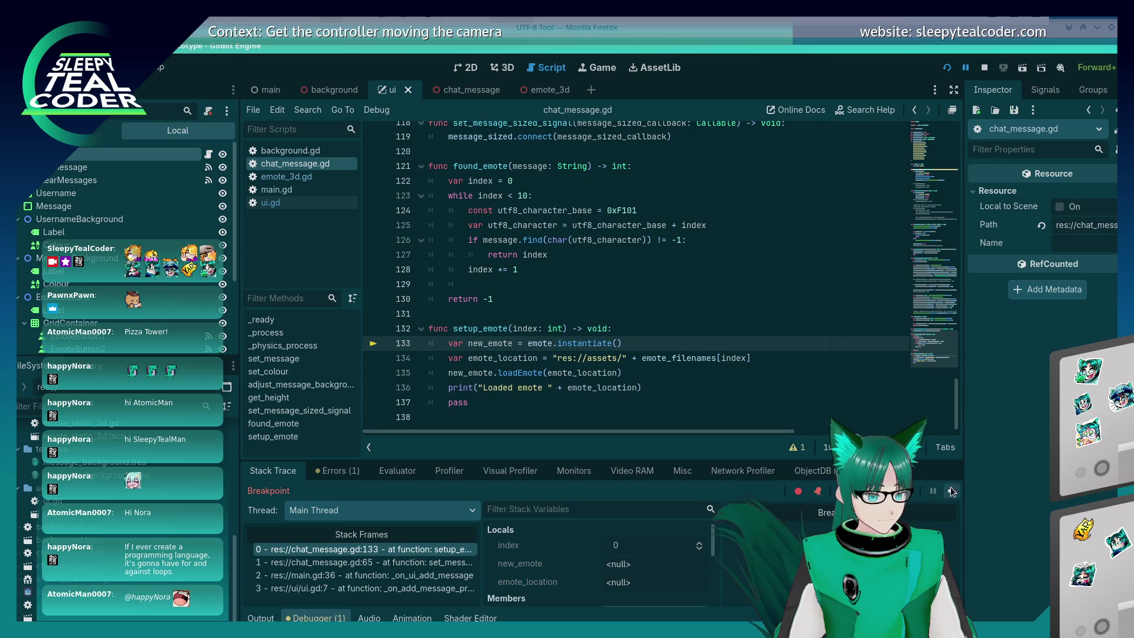
pyautogui.press('F12')
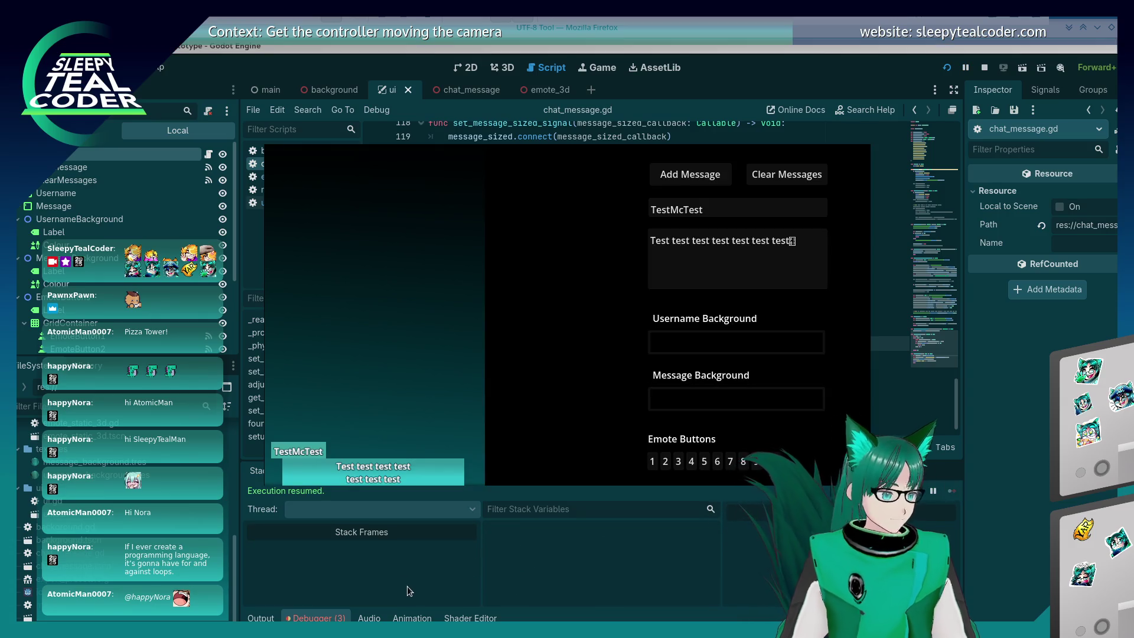
pyautogui.click(384, 528)
pyautogui.click(345, 471)
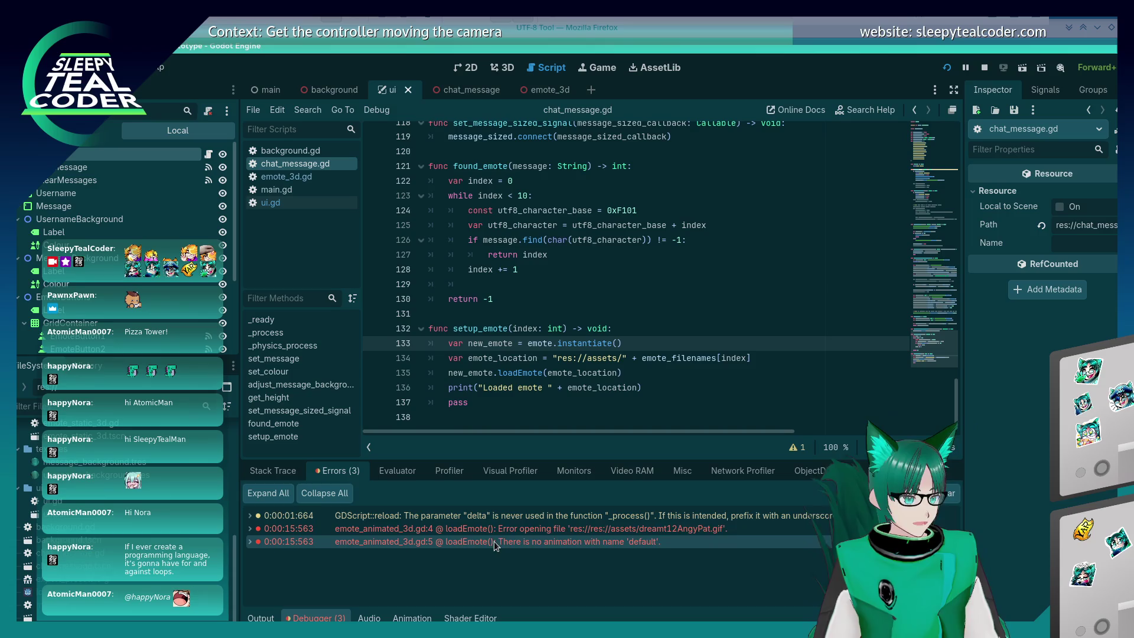
# Delete res:// from the emote path on line 134, save, and rerun the game
pyautogui.moveTo(498, 532)
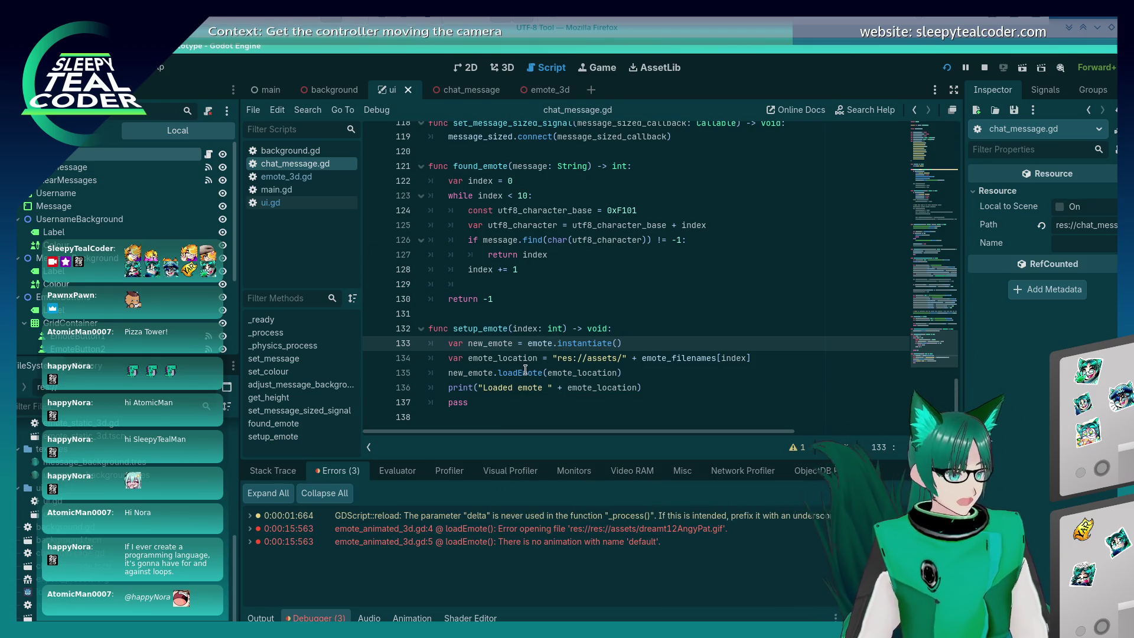
pyautogui.moveTo(567, 357); pyautogui.dragTo(556, 358)
pyautogui.press('BackSpace')
pyautogui.hotkey('ctrl', 's')
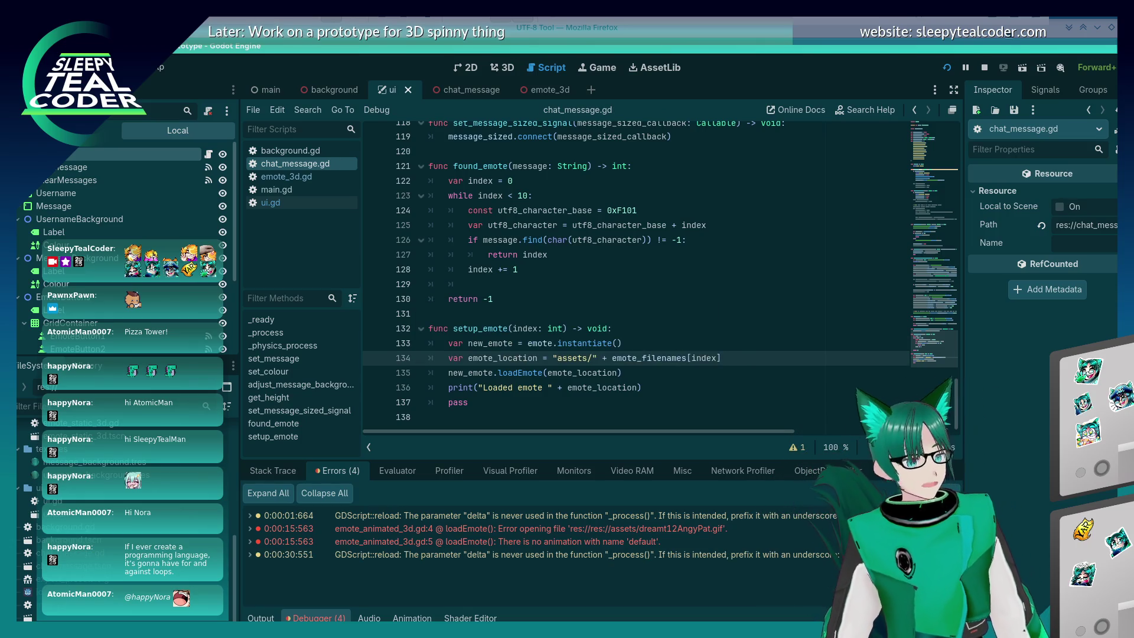
pyautogui.click(950, 70)
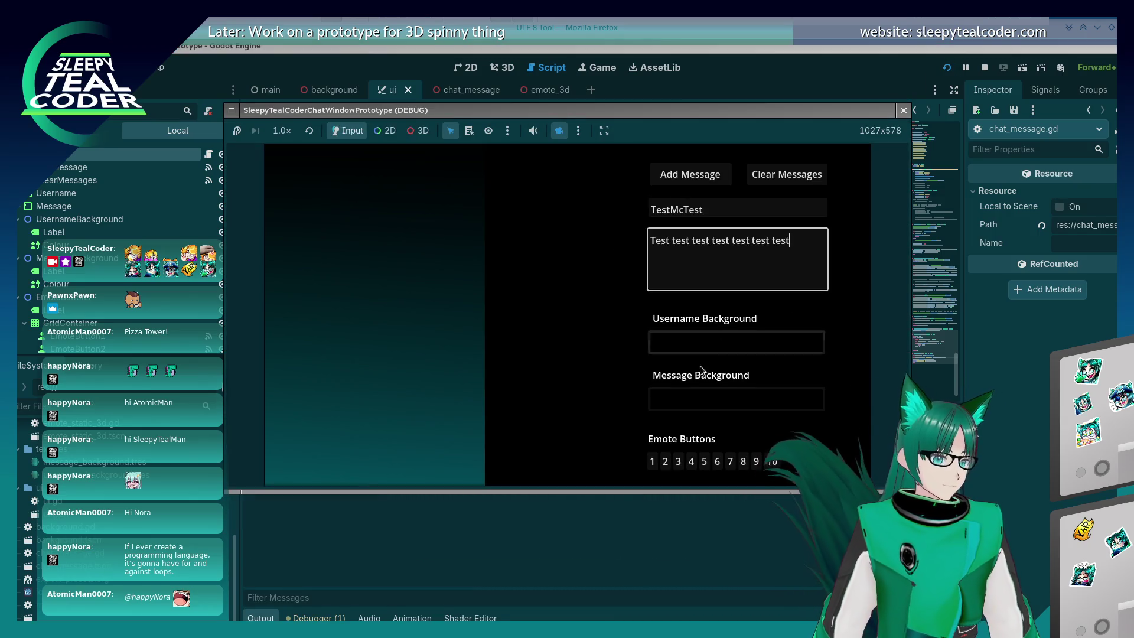
# Add the test message and confirm Output logs "Loaded emote assets/dream12AngyPat.gif"
pyautogui.click(690, 174)
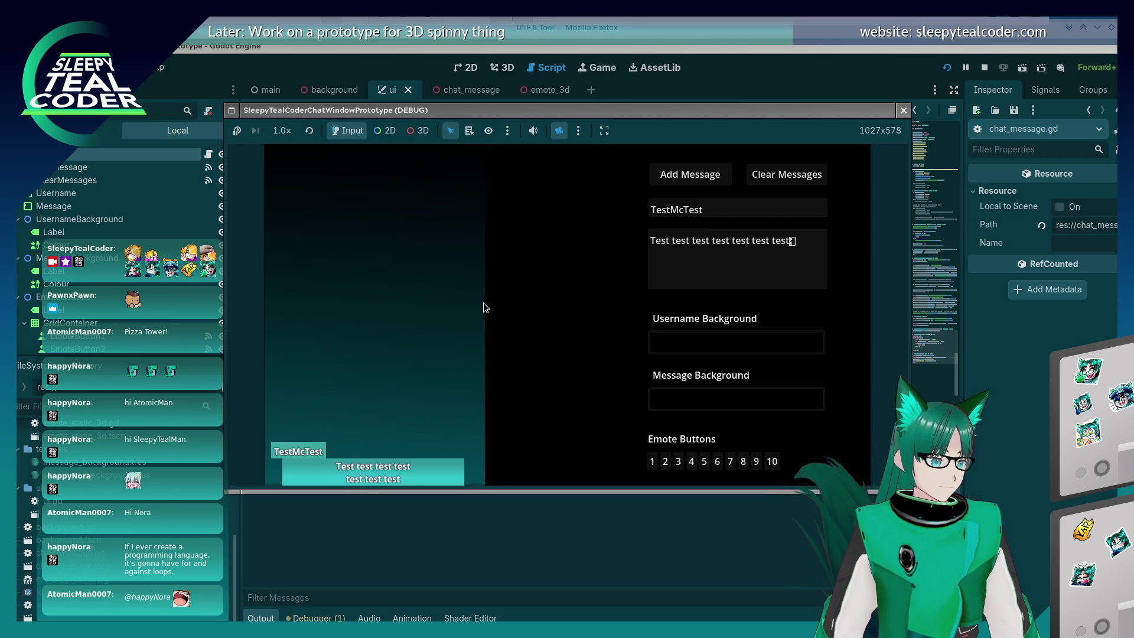
pyautogui.click(329, 553)
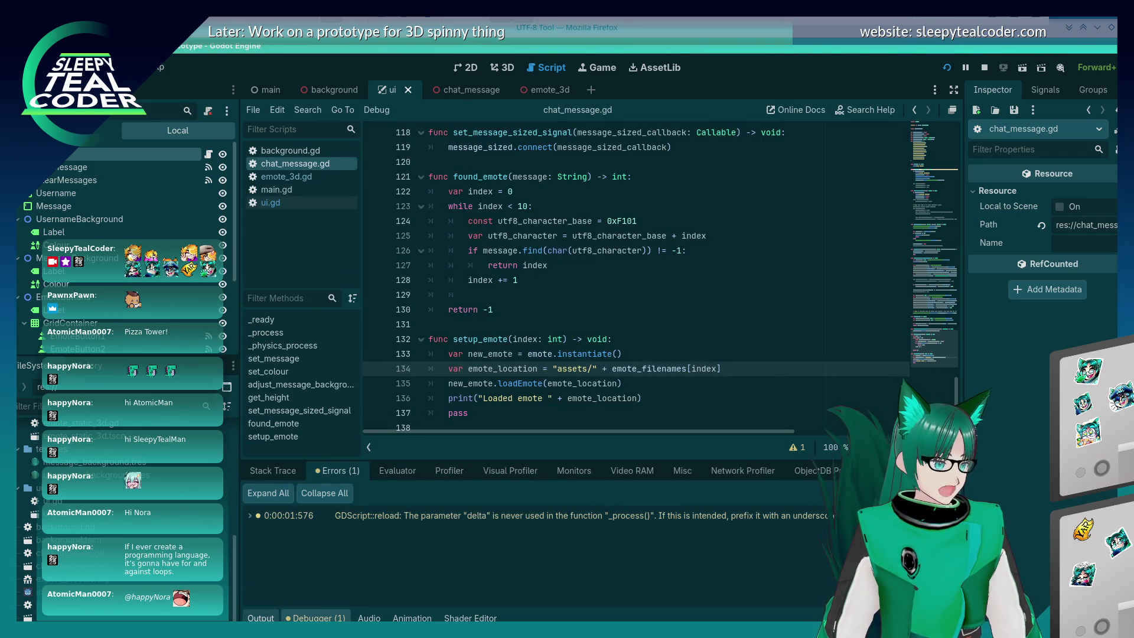
pyautogui.click(261, 618)
pyautogui.hotkey('alt', 'Tab')
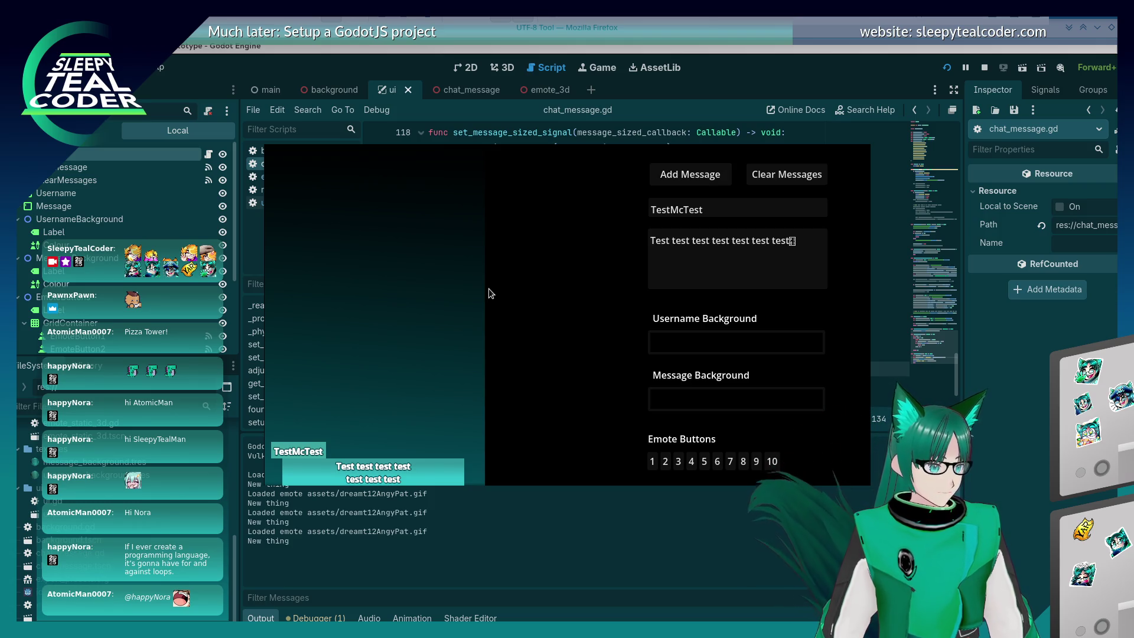
pyautogui.hotkey('alt', 'Tab')
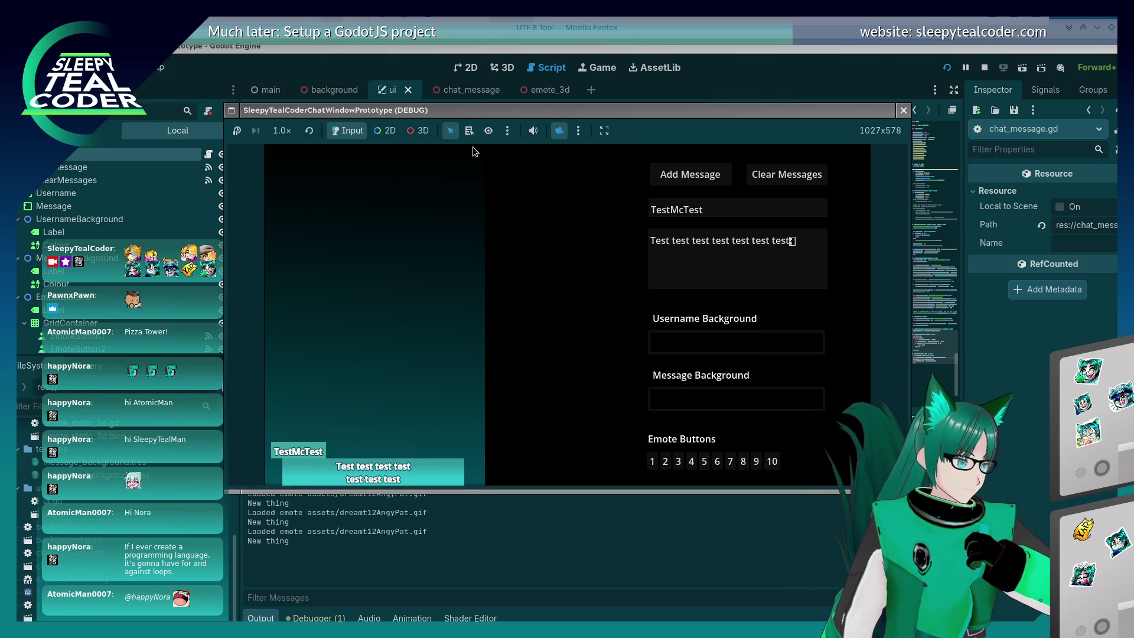
# Inspect the chat panels in 3D with camera override, then stop the game
pyautogui.click(419, 131)
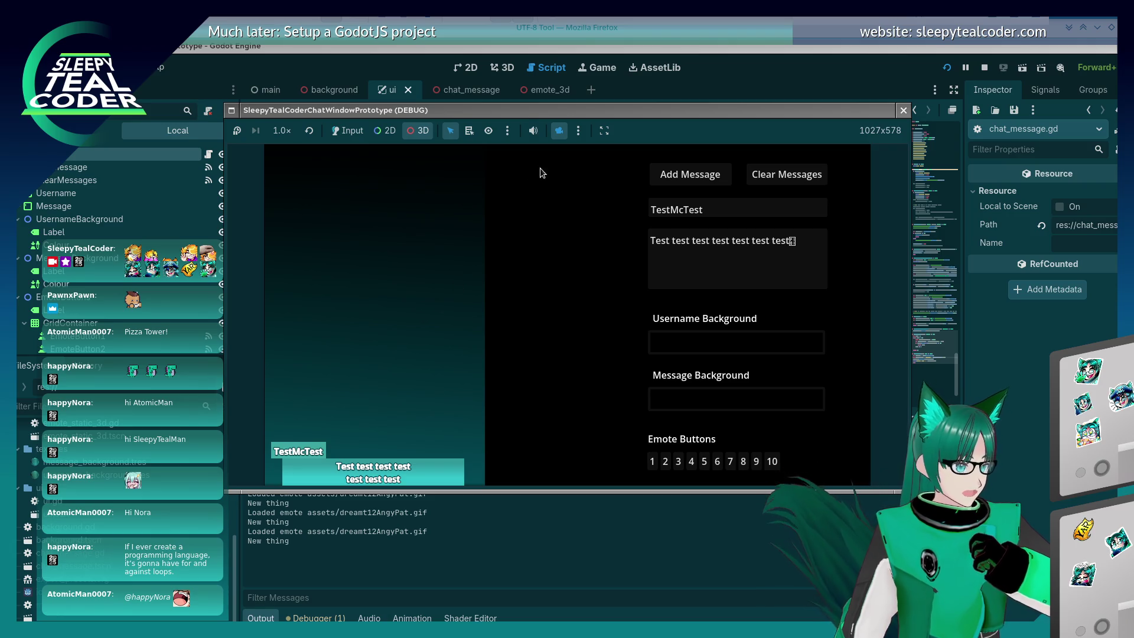
pyautogui.click(559, 130)
pyautogui.moveTo(442, 341)
pyautogui.mouseDown()
pyautogui.moveTo(475, 313)
pyautogui.moveTo(427, 345)
pyautogui.moveTo(486, 329)
pyautogui.moveTo(618, 320)
pyautogui.moveTo(480, 329)
pyautogui.moveTo(467, 414)
pyautogui.moveTo(385, 393)
pyautogui.moveTo(449, 423)
pyautogui.moveTo(500, 405)
pyautogui.moveTo(422, 400)
pyautogui.moveTo(512, 403)
pyautogui.moveTo(490, 424)
pyautogui.moveTo(447, 390)
pyautogui.moveTo(522, 399)
pyautogui.mouseUp()
pyautogui.moveTo(525, 357)
pyautogui.mouseDown()
pyautogui.moveTo(508, 330)
pyautogui.moveTo(583, 335)
pyautogui.moveTo(550, 325)
pyautogui.moveTo(372, 339)
pyautogui.moveTo(519, 336)
pyautogui.moveTo(427, 329)
pyautogui.moveTo(605, 372)
pyautogui.moveTo(694, 309)
pyautogui.moveTo(611, 399)
pyautogui.moveTo(548, 402)
pyautogui.mouseUp()
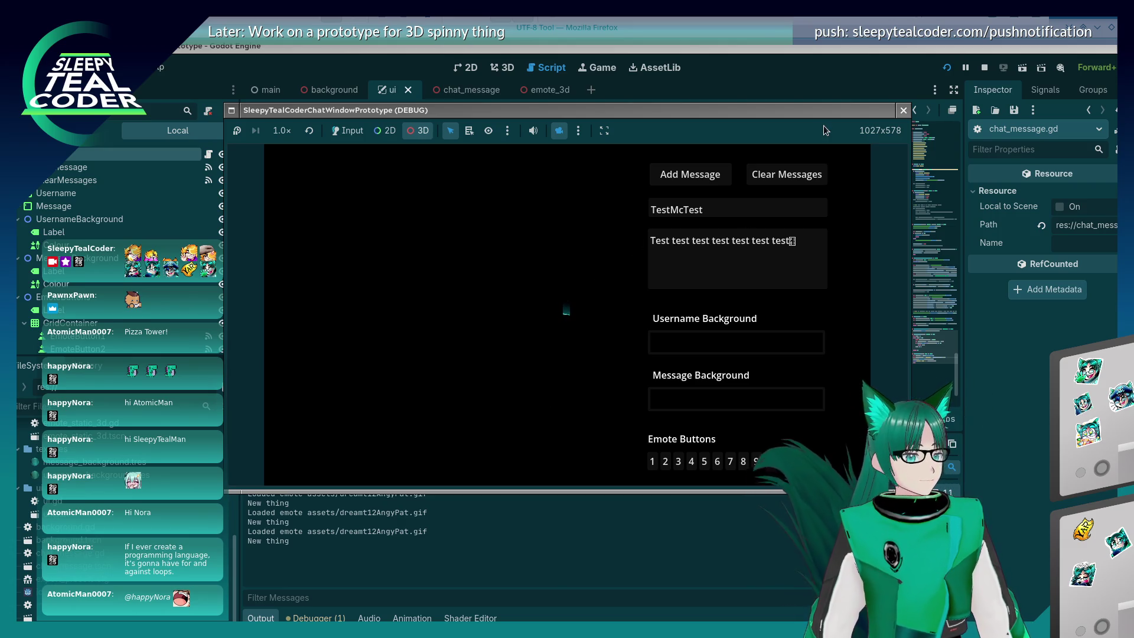
pyautogui.click(903, 110)
pyautogui.click(556, 306)
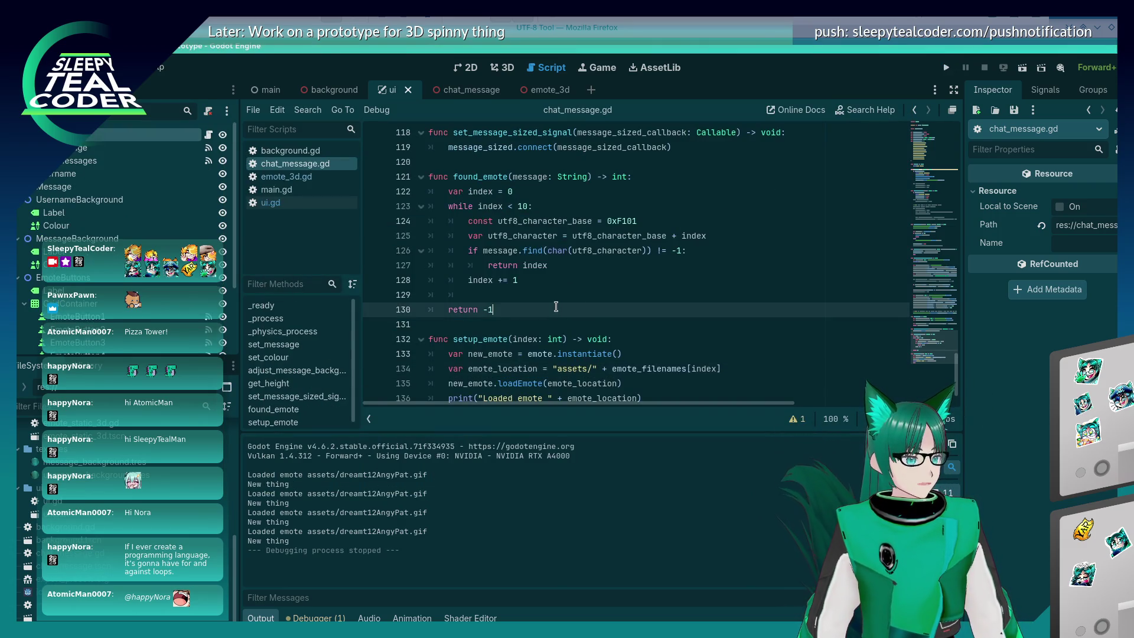
# Trace the loadEmote call from chat_message.gd line 135 into emote_3d.gd's animated loadEmote on line 10
pyautogui.scroll(-1, 556, 306)
pyautogui.click(646, 347)
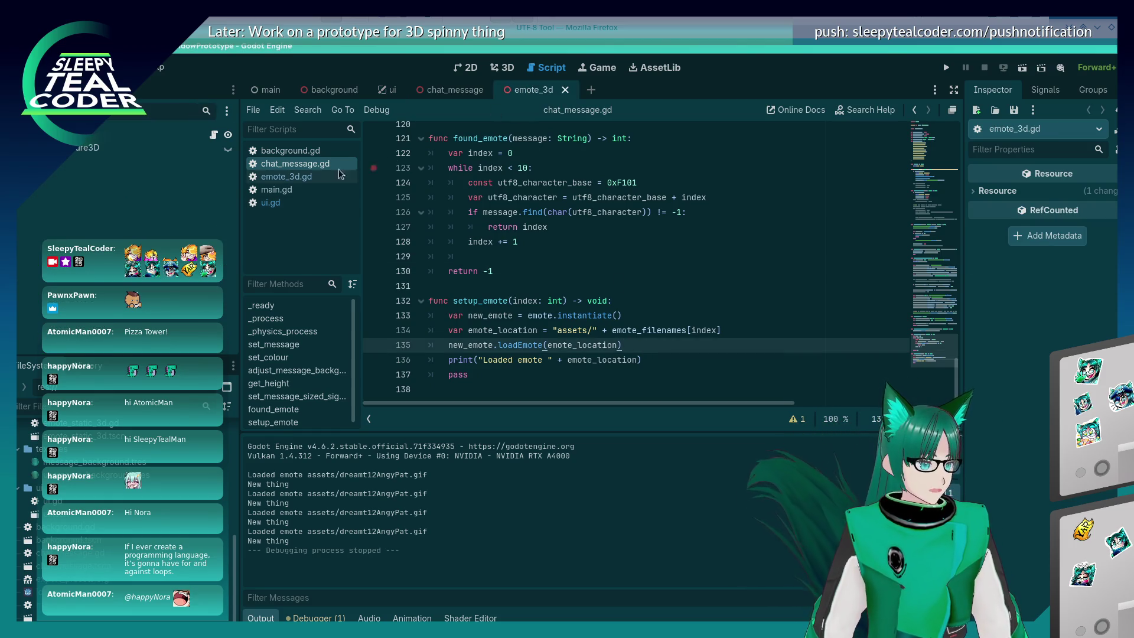
pyautogui.click(288, 177)
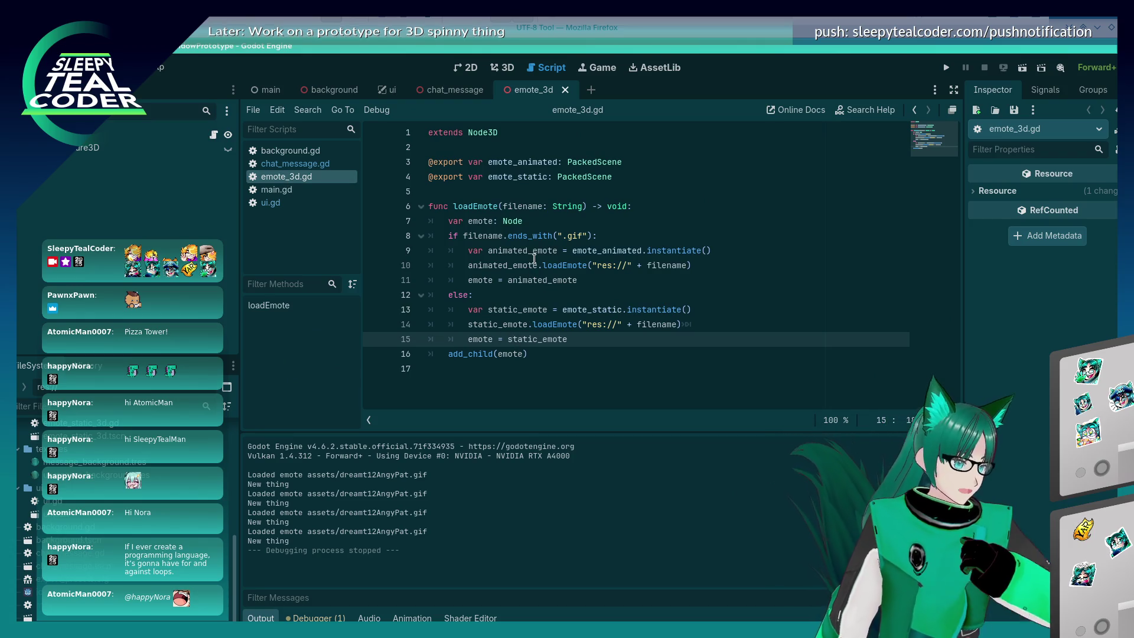
pyautogui.click(559, 266)
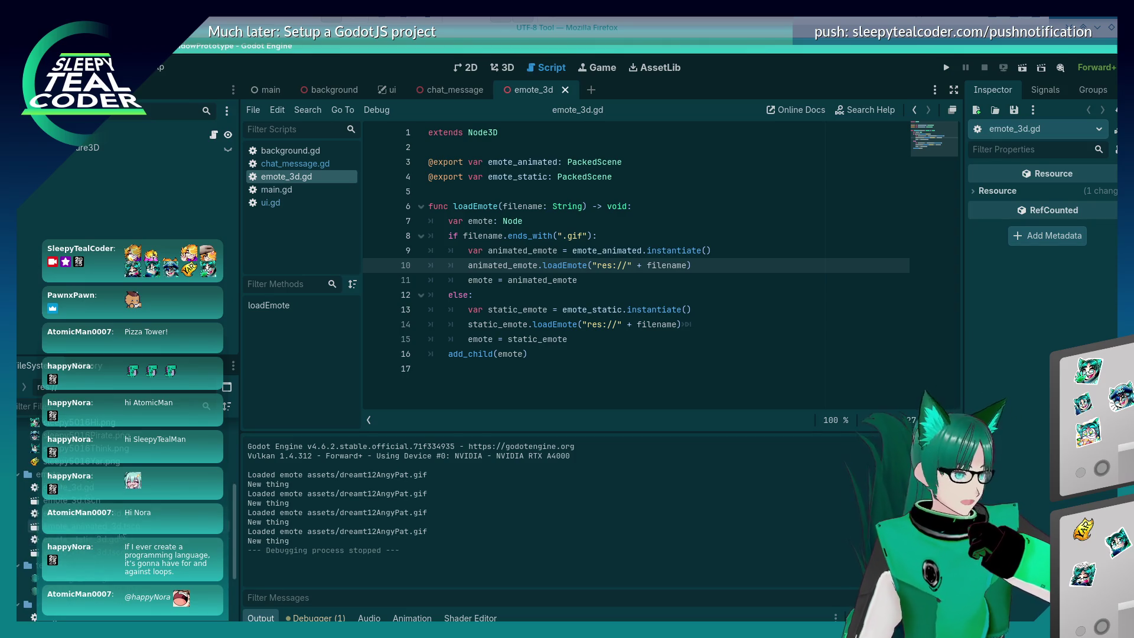
# Set a breakpoint on the $Emote.play() line 5 of emote_animated_3d.gd and relaunch the game
pyautogui.doubleClick(71, 513)
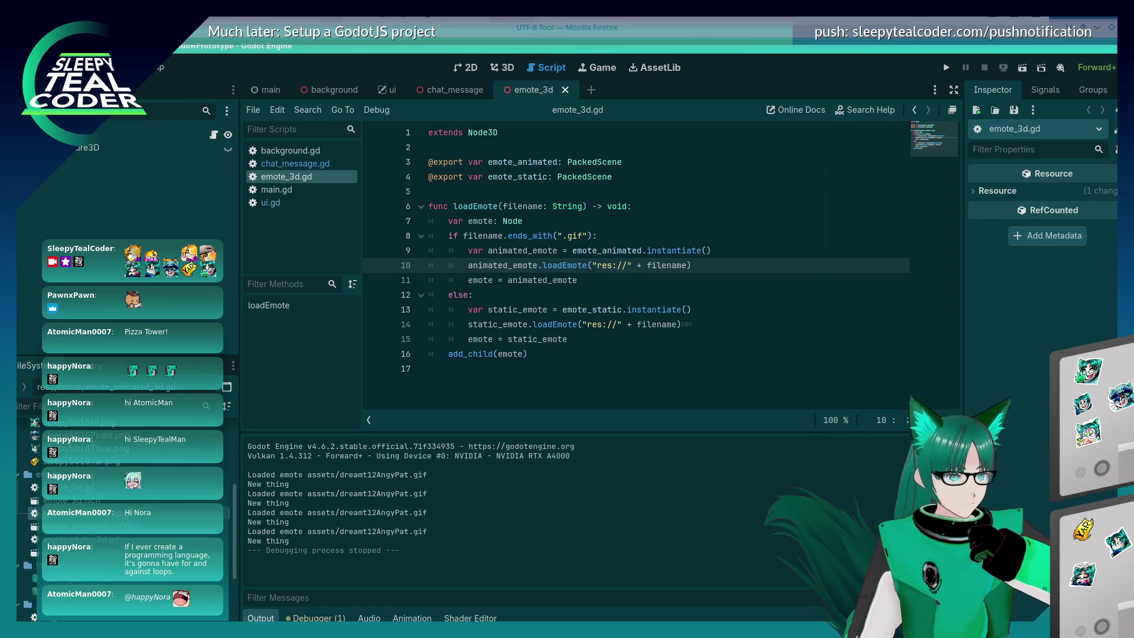
pyautogui.click(519, 193)
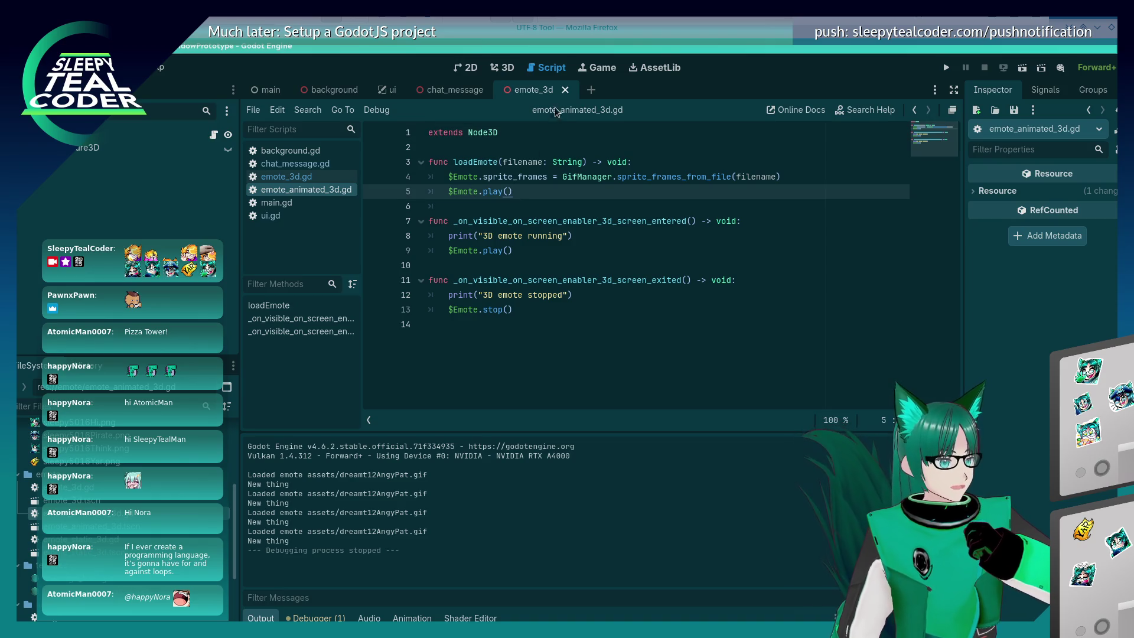
pyautogui.click(565, 91)
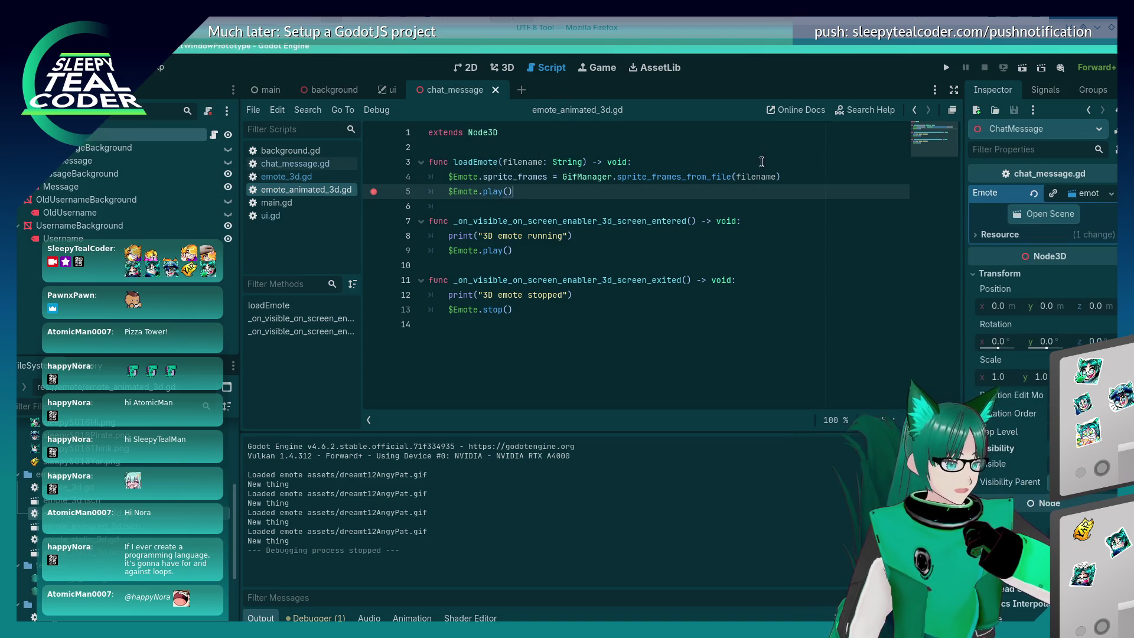
pyautogui.click(946, 68)
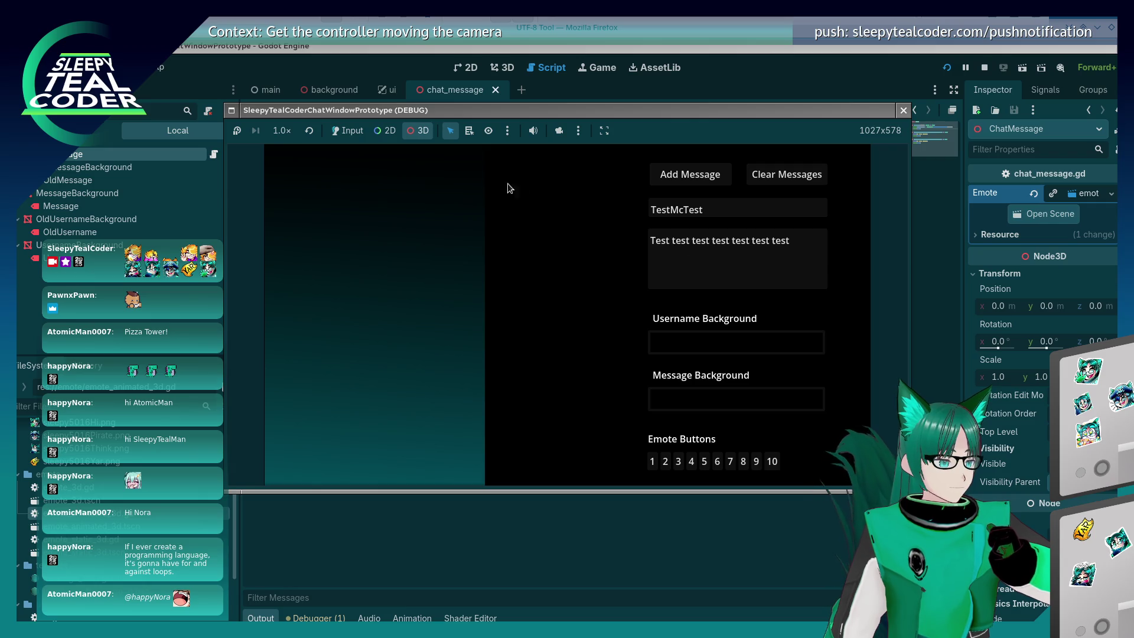
# Post a test message containing the first emote, then resume execution past the breakpoint
pyautogui.click(347, 131)
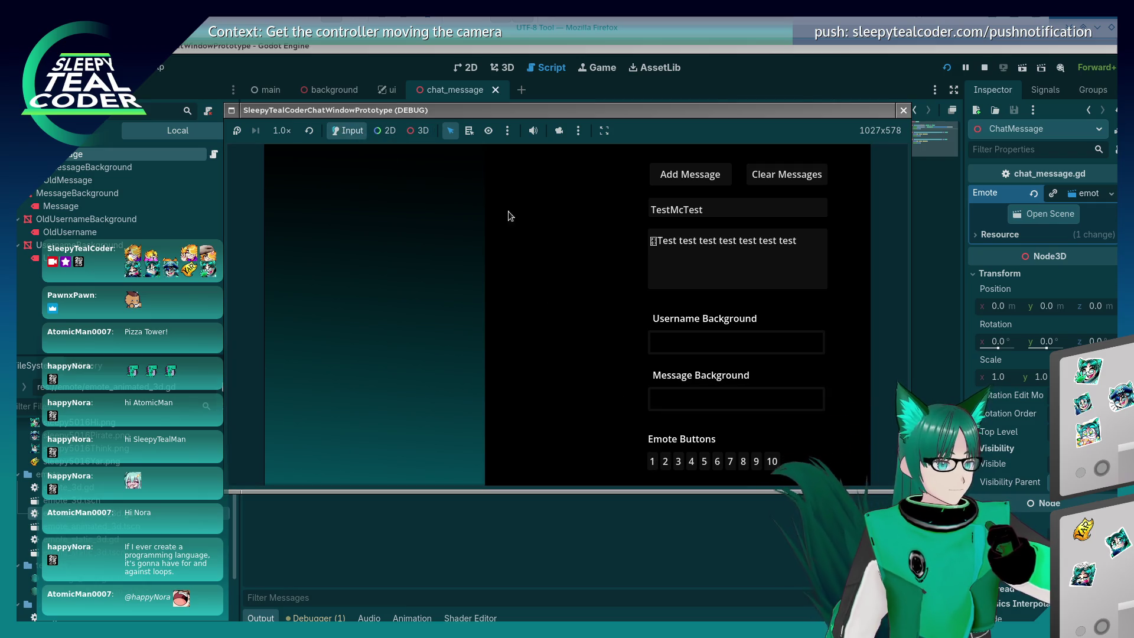
pyautogui.click(707, 180)
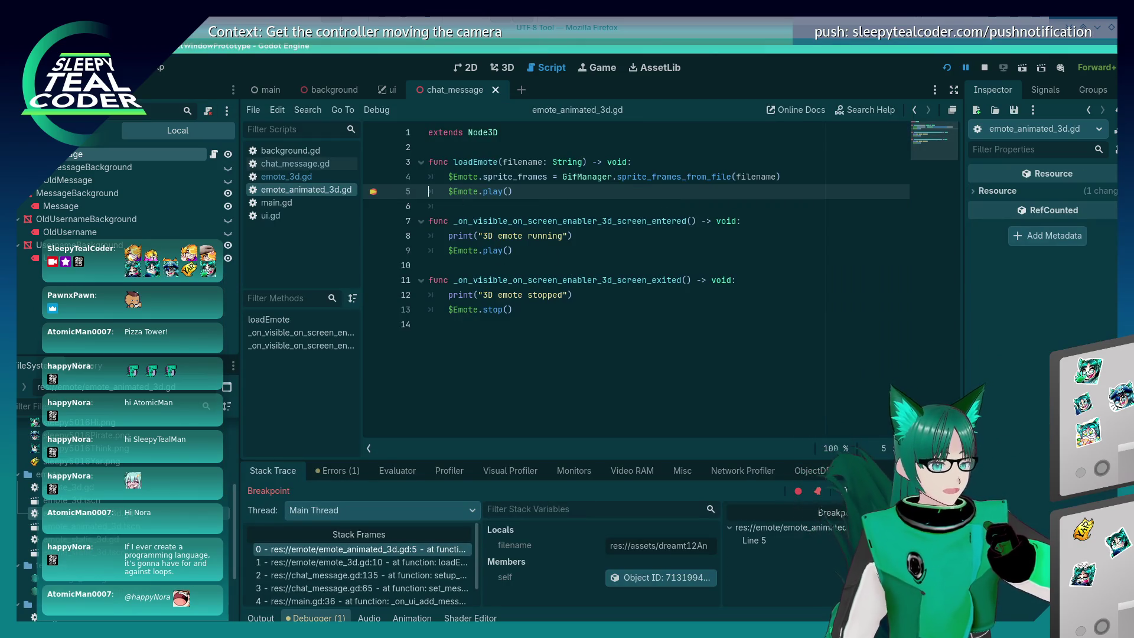
pyautogui.press('F12')
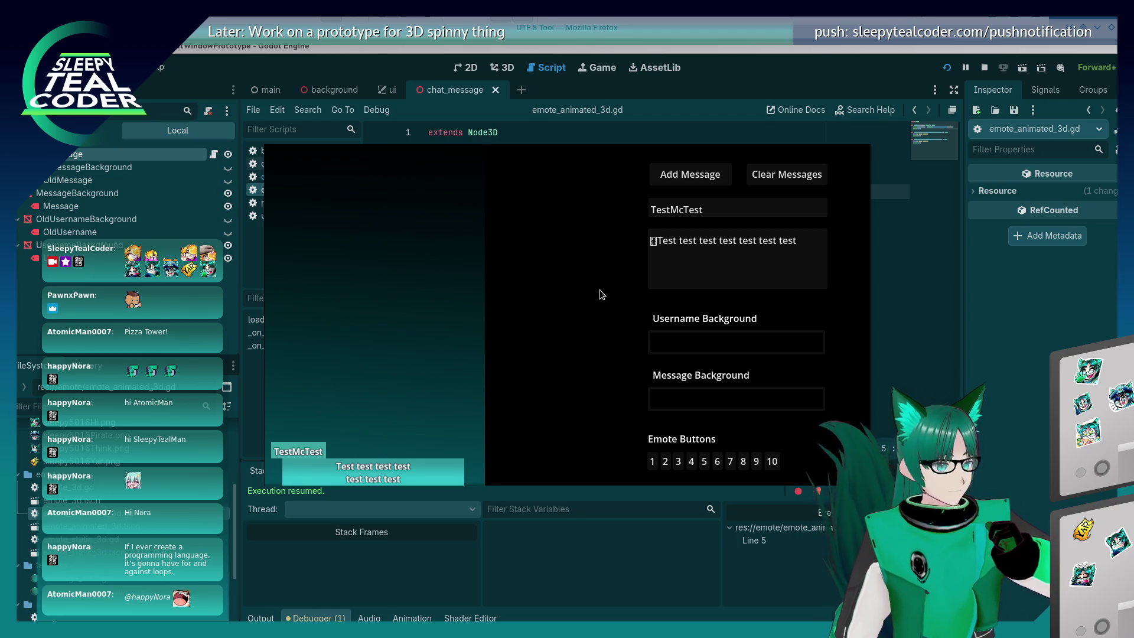
# Bring the SleepyTealCoderChatWindowPrototype (DEBUG) game window to the front
pyautogui.hotkey('alt', 'Tab')
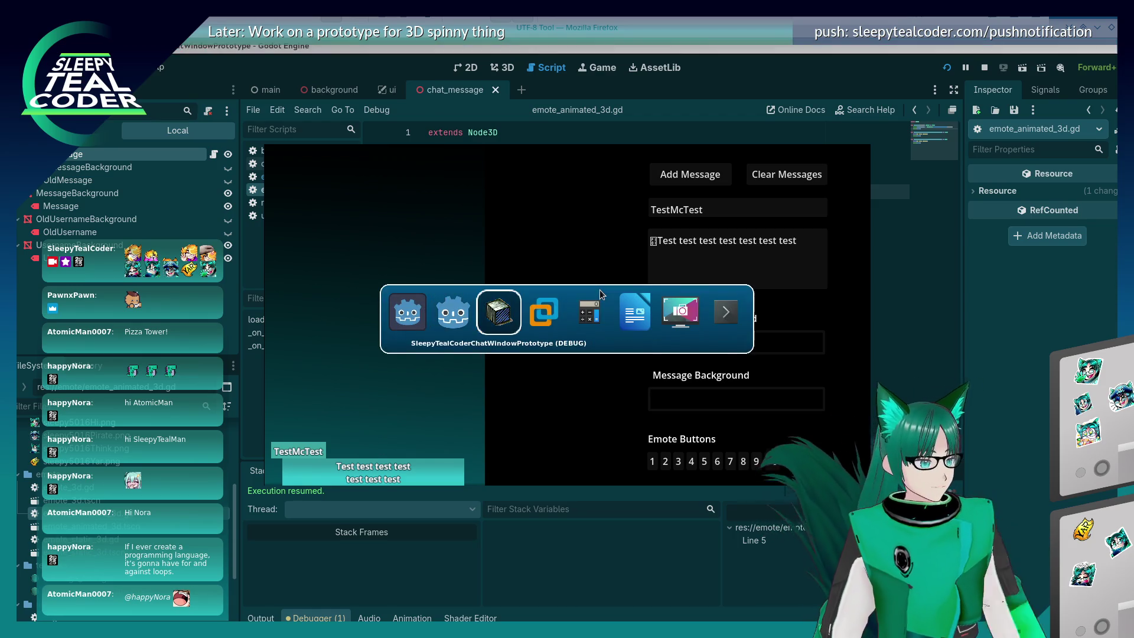
pyautogui.hotkey('alt', 'Tab')
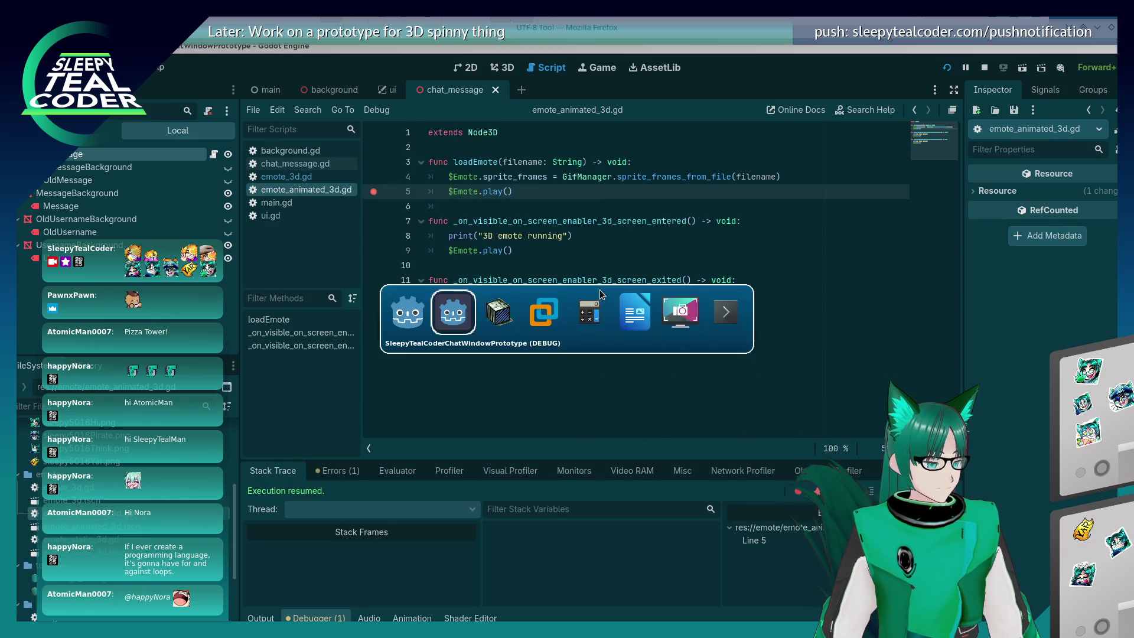
pyautogui.hotkey('alt', 'Tab')
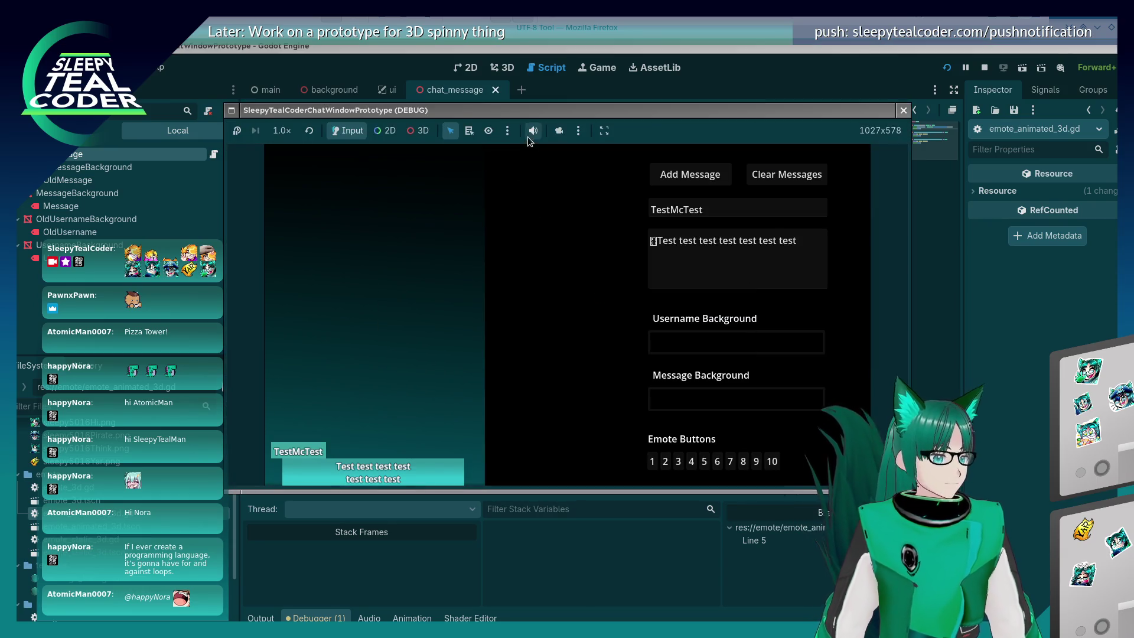
# Turn on list-select 3D picking and inspect the nodes under the message text, mesh and TestMcTest label
pyautogui.click(470, 130)
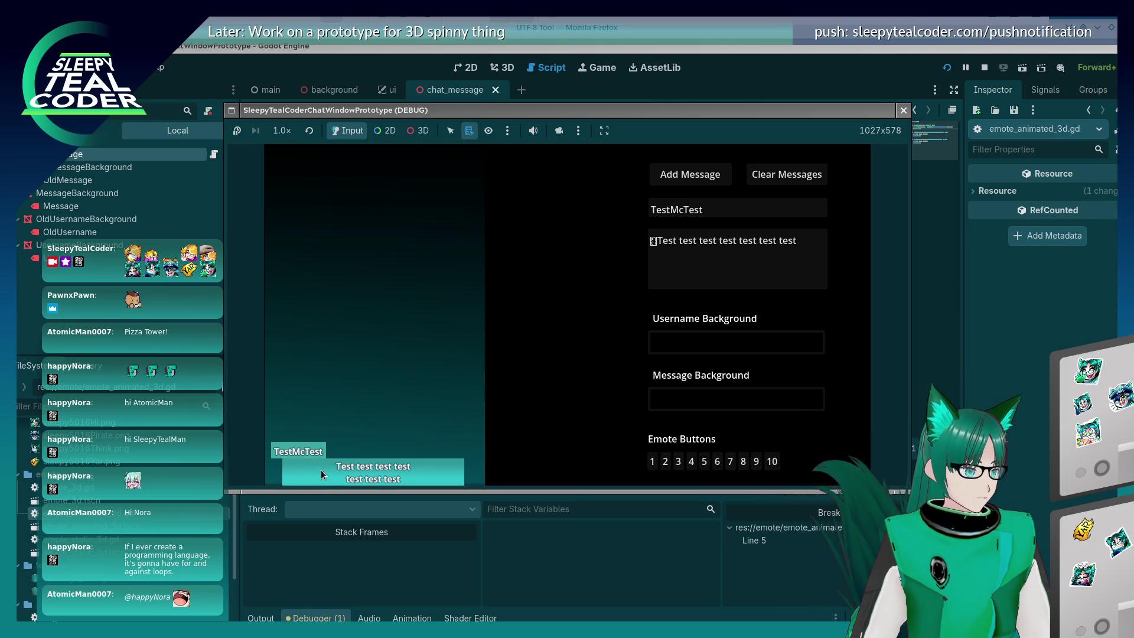
pyautogui.click(417, 130)
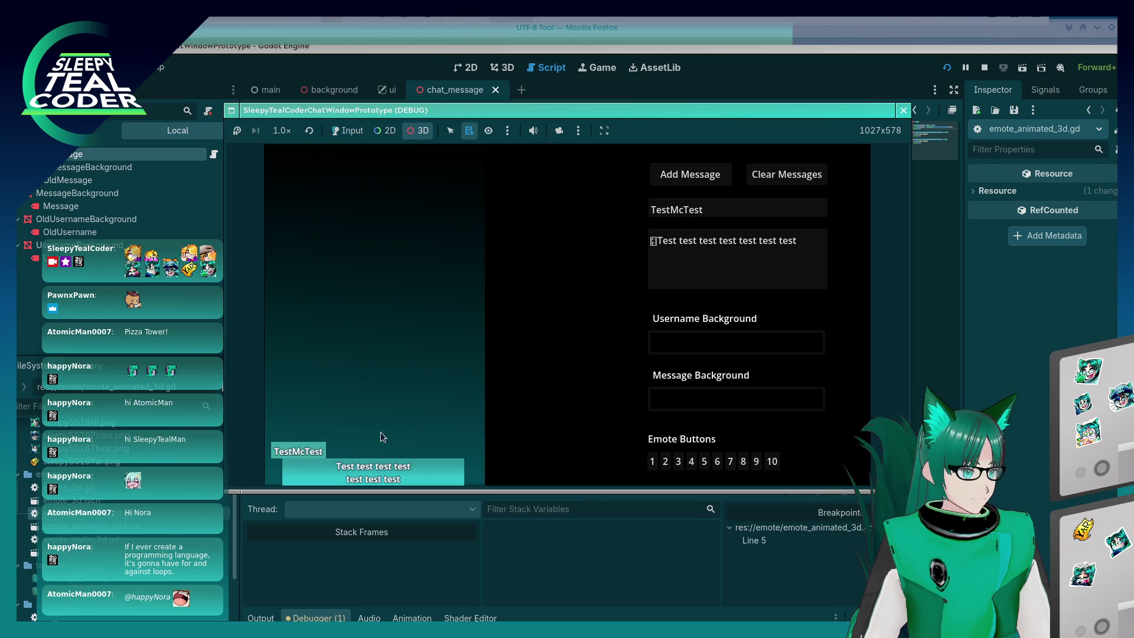
pyautogui.click(317, 473)
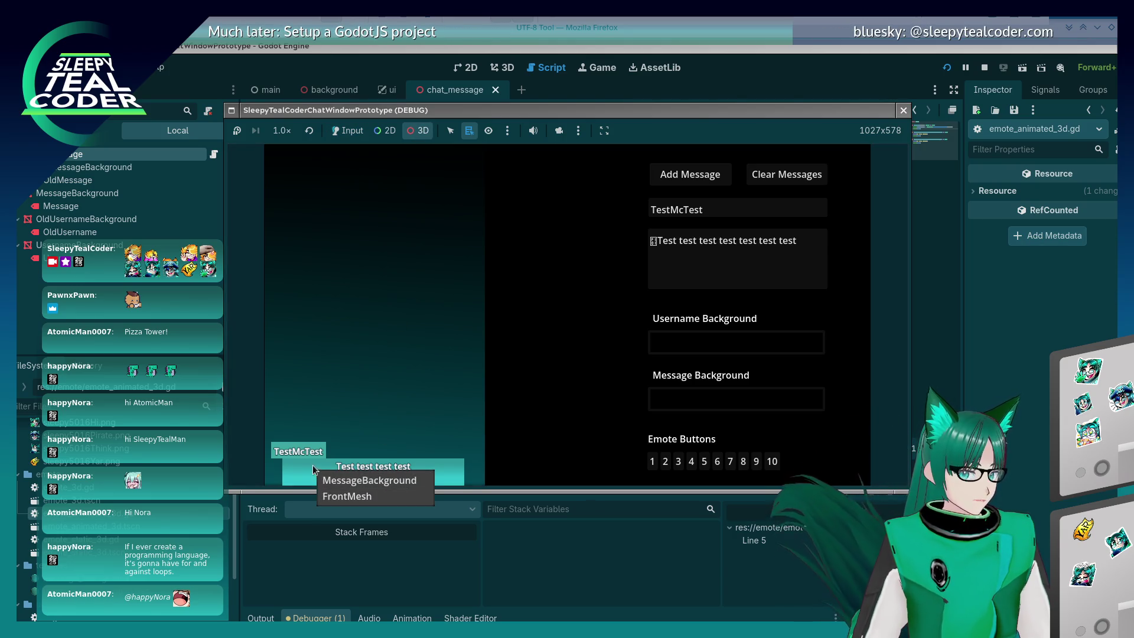
pyautogui.click(314, 467)
pyautogui.click(366, 469)
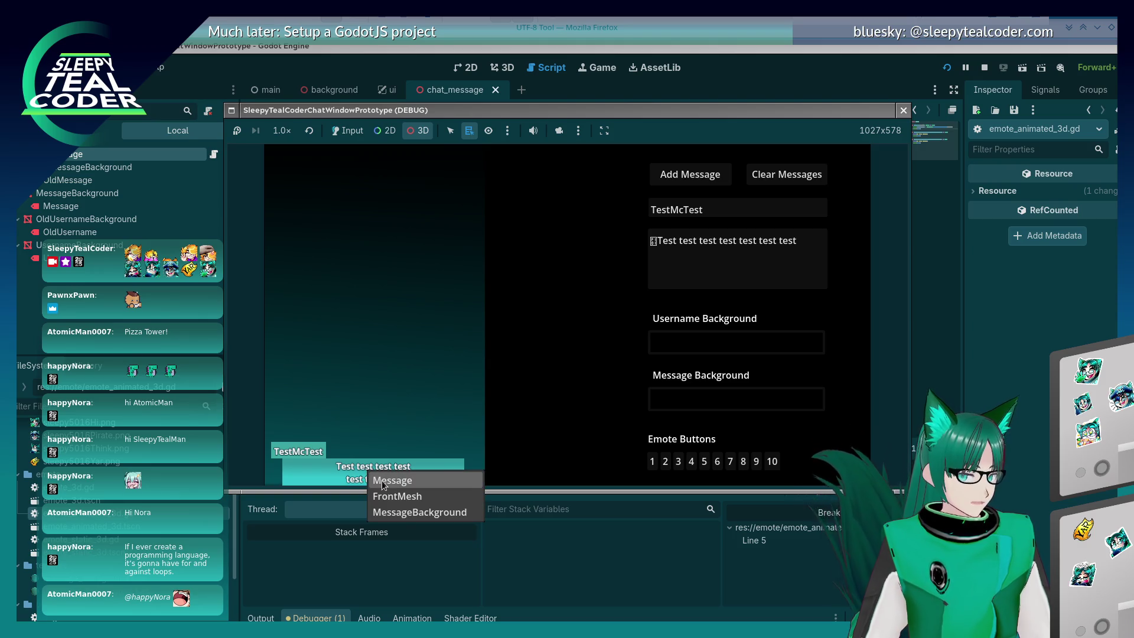
pyautogui.click(390, 441)
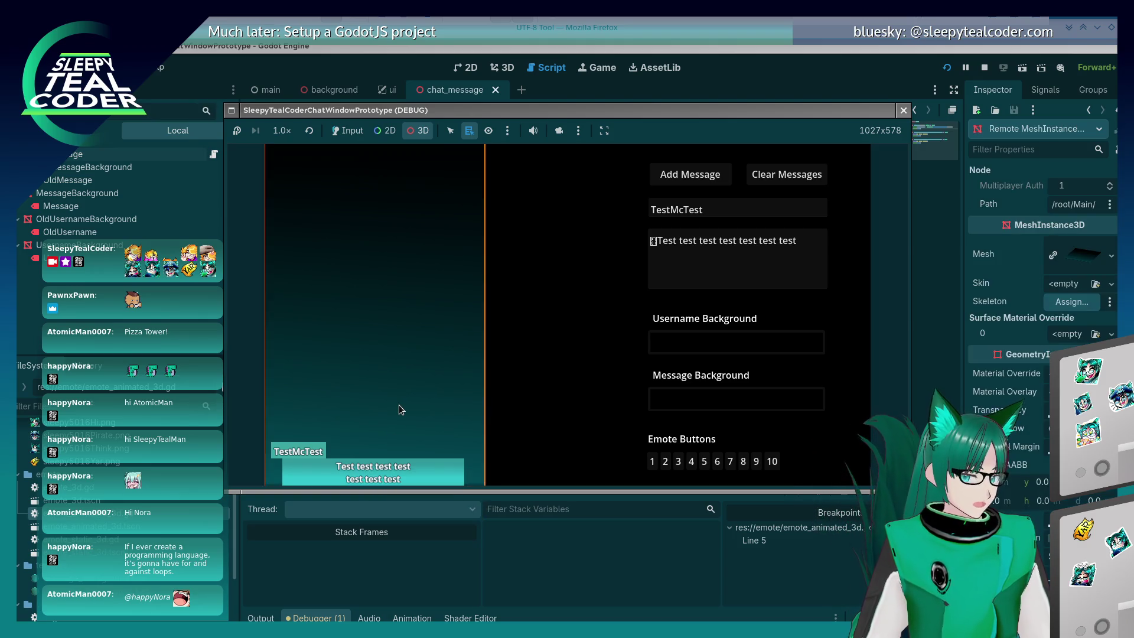
pyautogui.click(294, 453)
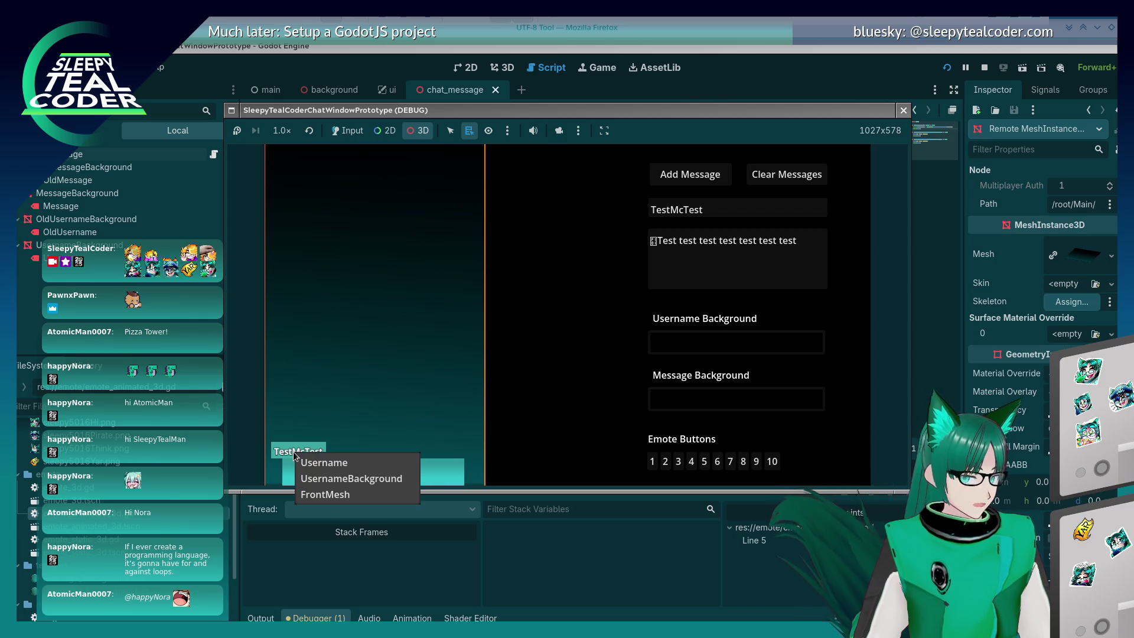
pyautogui.click(446, 415)
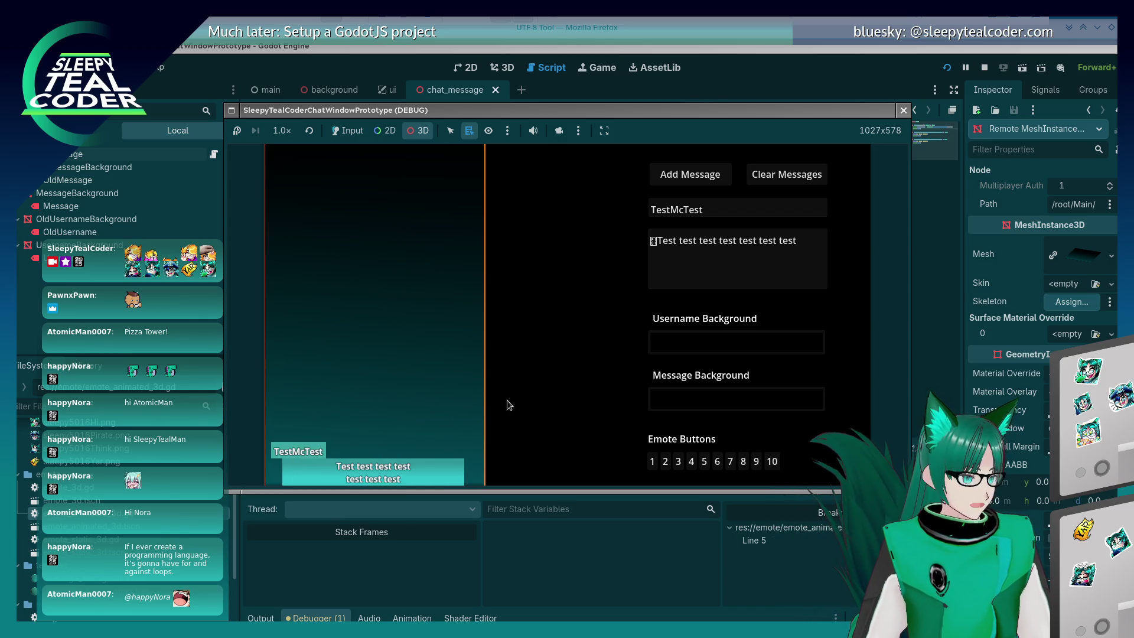
# Take over the game camera and orbit it to view the message panels at an angle
pyautogui.click(559, 130)
pyautogui.moveTo(354, 260)
pyautogui.mouseDown()
pyautogui.moveTo(451, 228)
pyautogui.moveTo(452, 247)
pyautogui.mouseUp()
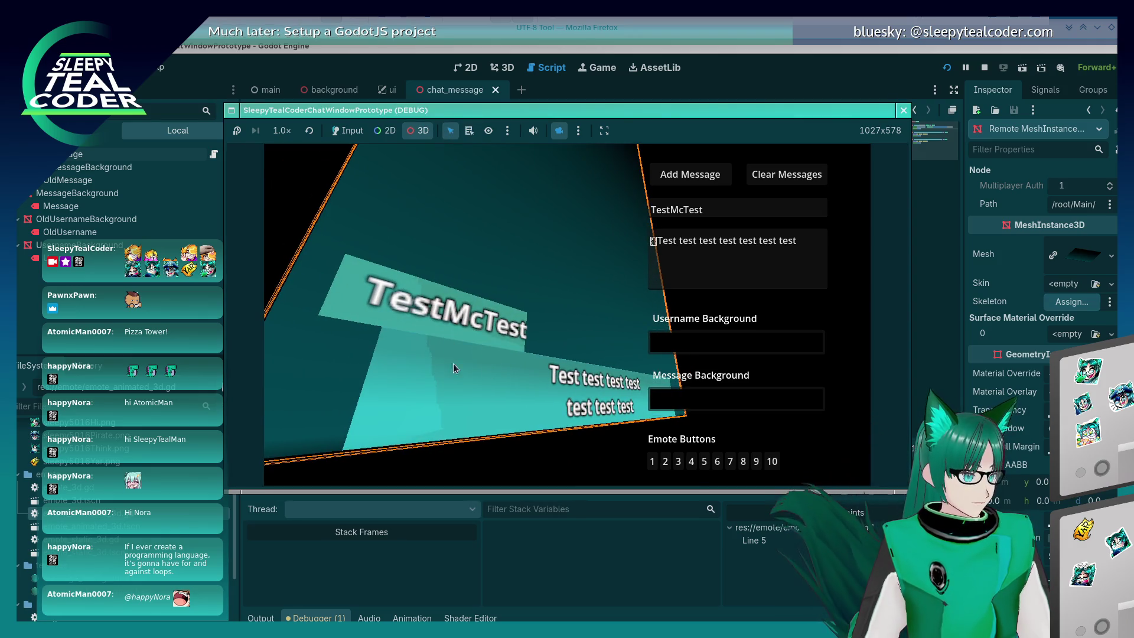
pyautogui.click(469, 381)
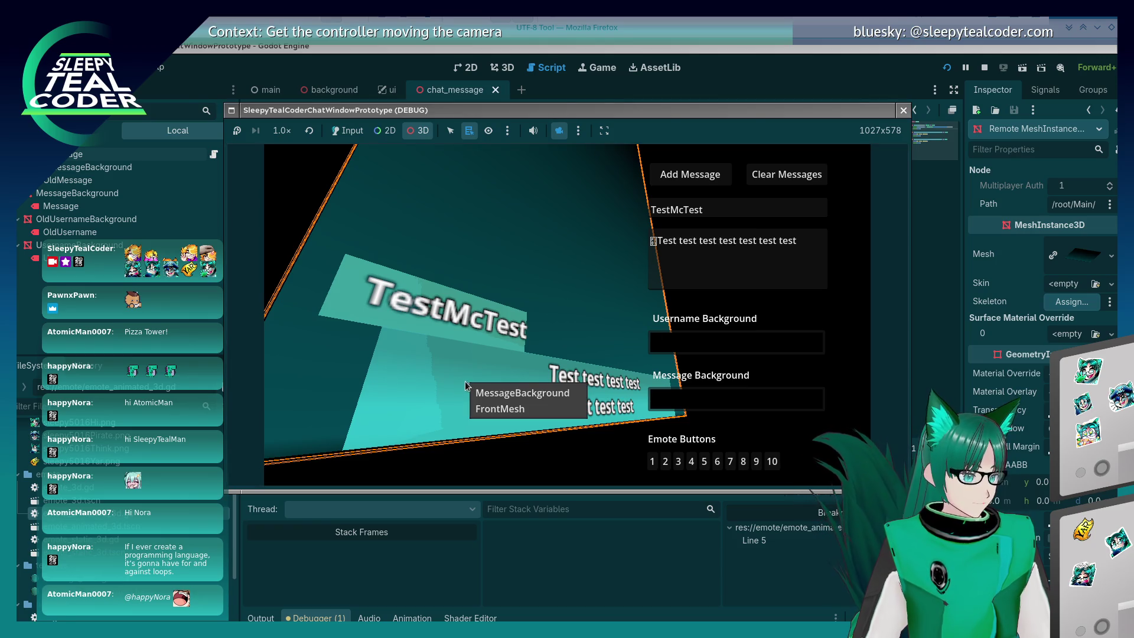
pyautogui.click(384, 278)
pyautogui.moveTo(448, 387)
pyautogui.mouseDown()
pyautogui.moveTo(499, 388)
pyautogui.moveTo(437, 370)
pyautogui.moveTo(438, 388)
pyautogui.mouseUp()
pyautogui.moveTo(579, 450); pyautogui.dragTo(564, 407)
pyautogui.rightClick(564, 406)
pyautogui.click(545, 407)
# Check which nodes lie under the message background, message text and username panel
pyautogui.rightClick(612, 396)
pyautogui.click(575, 401)
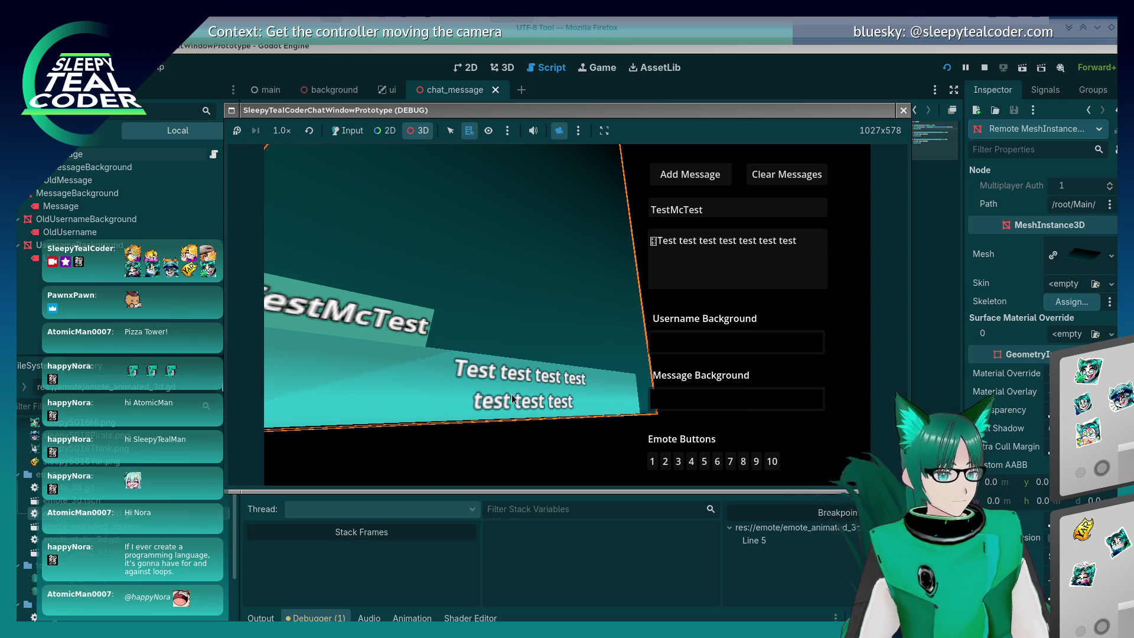
pyautogui.rightClick(511, 395)
pyautogui.click(429, 337)
pyautogui.rightClick(411, 325)
pyautogui.click(612, 335)
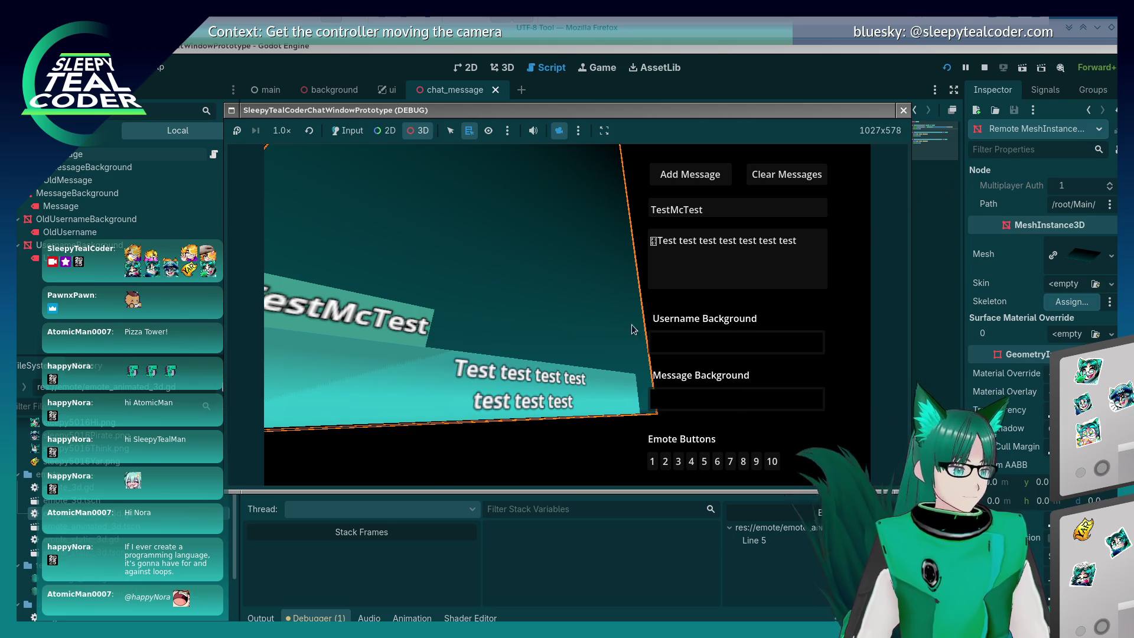
# Stop the running game and return to the editor on emote_animated_3d.gd
pyautogui.click(983, 67)
pyautogui.click(1031, 130)
pyautogui.click(1031, 130)
pyautogui.click(1068, 130)
pyautogui.click(1068, 130)
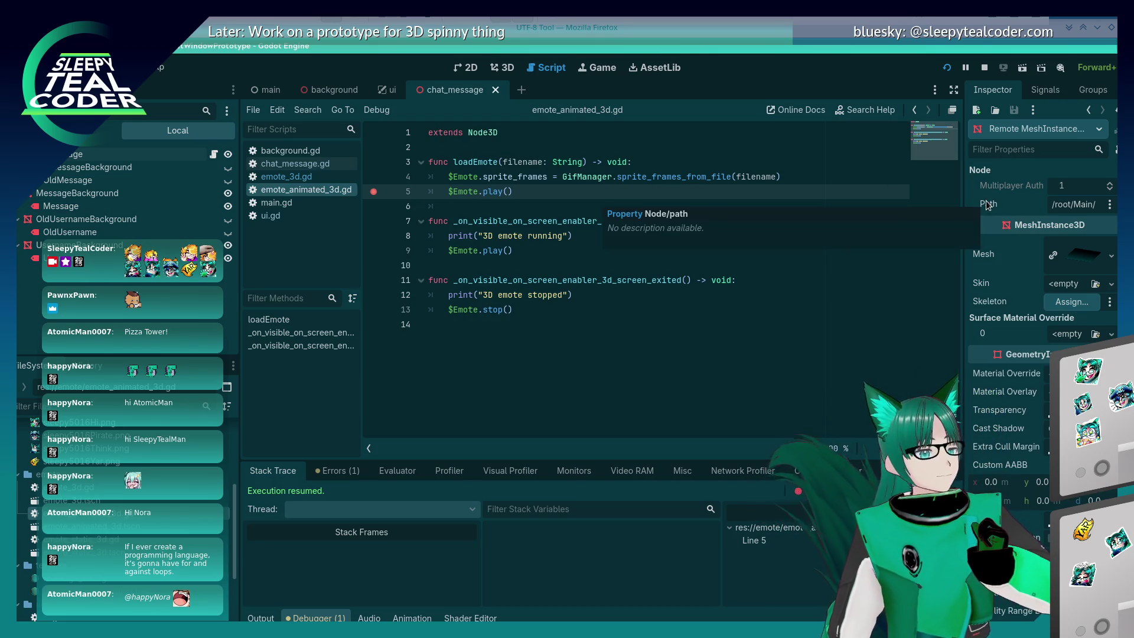
# Remove the line 5 breakpoint from emote_animated_3d.gd and switch to chat_message.gd
pyautogui.click(560, 261)
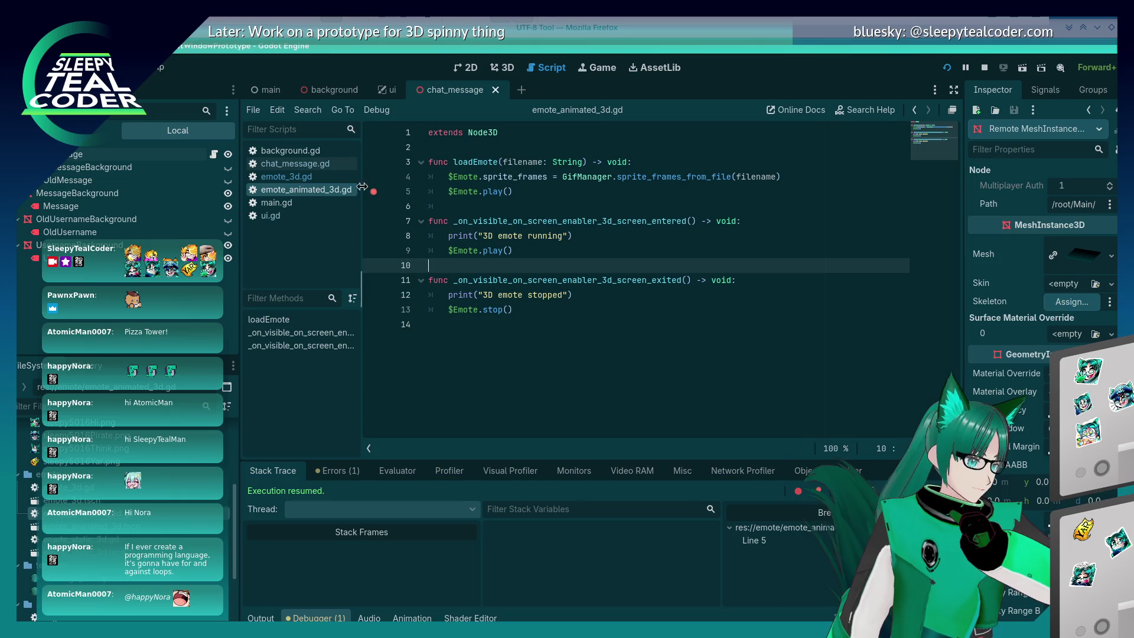
pyautogui.click(373, 192)
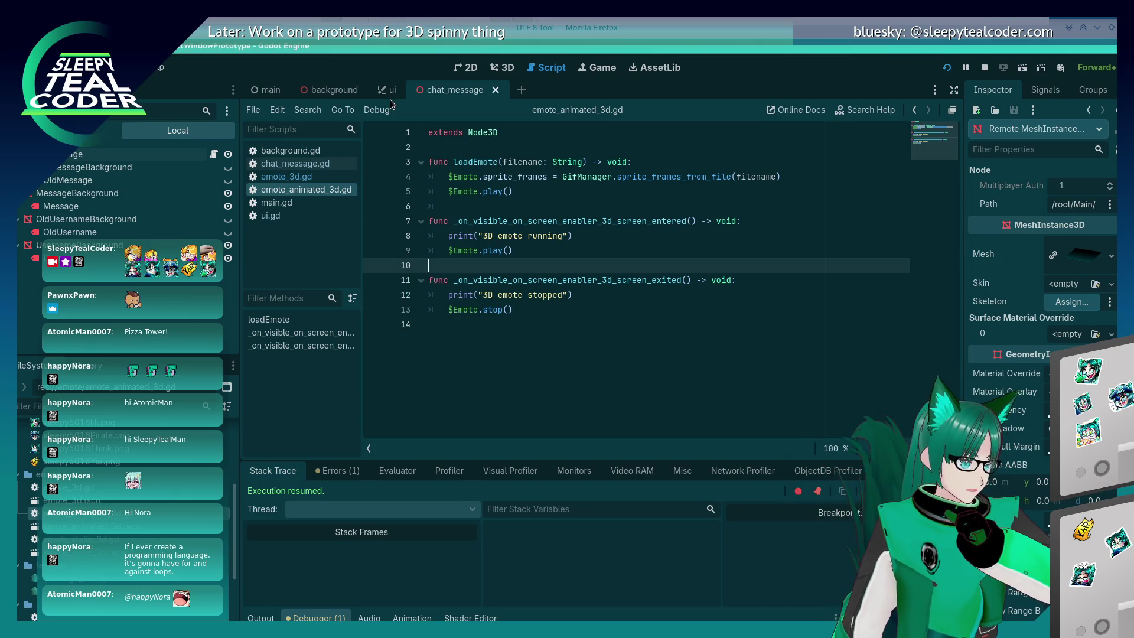
pyautogui.click(309, 165)
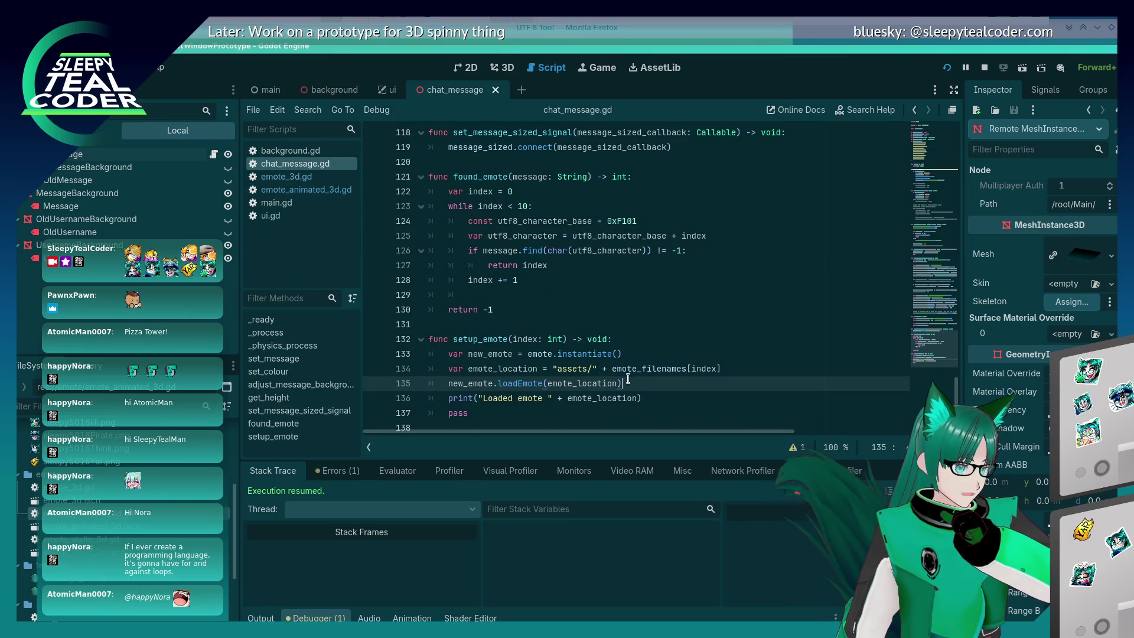
# Add new_emote.position = Vector3(0.0, 0.0, 0.0) after loadEmote, save chat_message.gd, and rerun
pyautogui.click(691, 400)
pyautogui.click(685, 384)
pyautogui.press('Return')
pyautogui.write('new_emote')
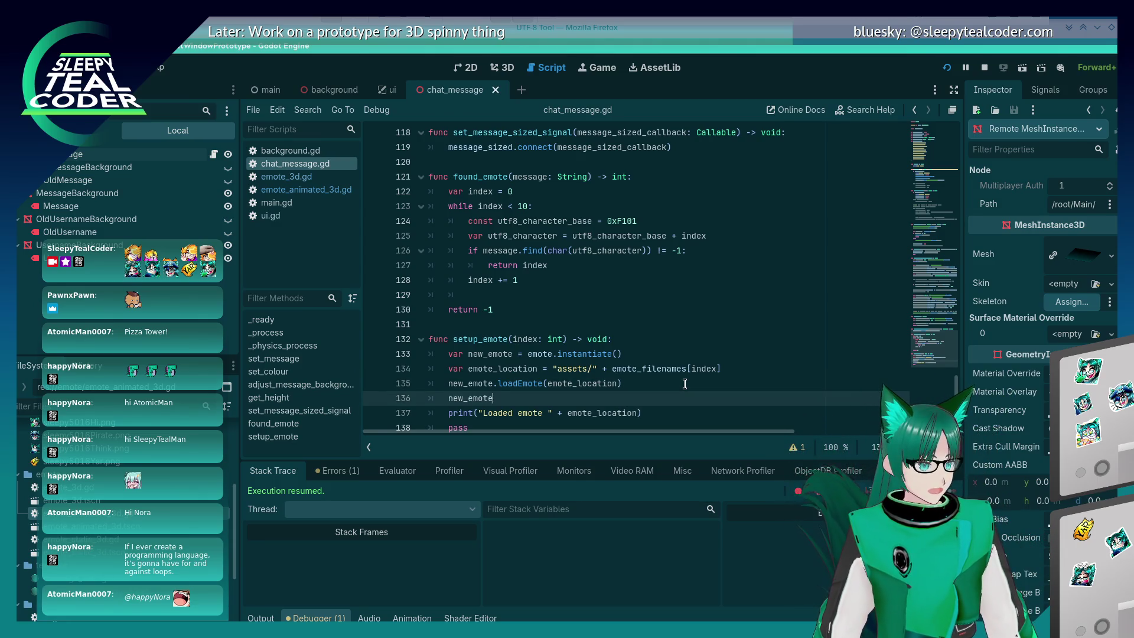
pyautogui.write('.positi')
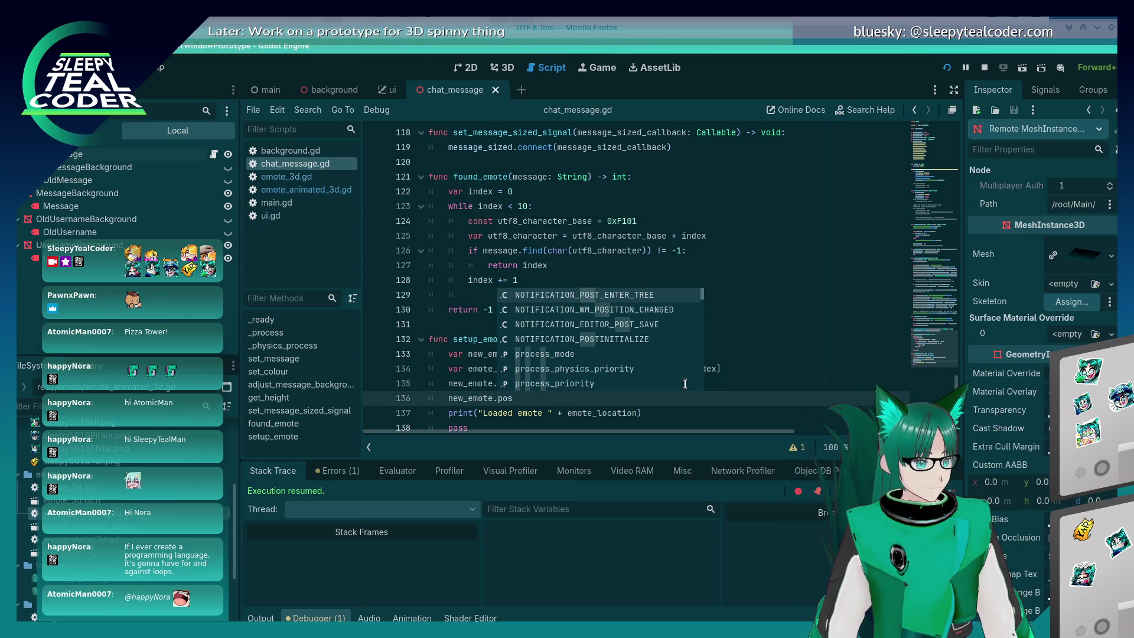
pyautogui.write('on')
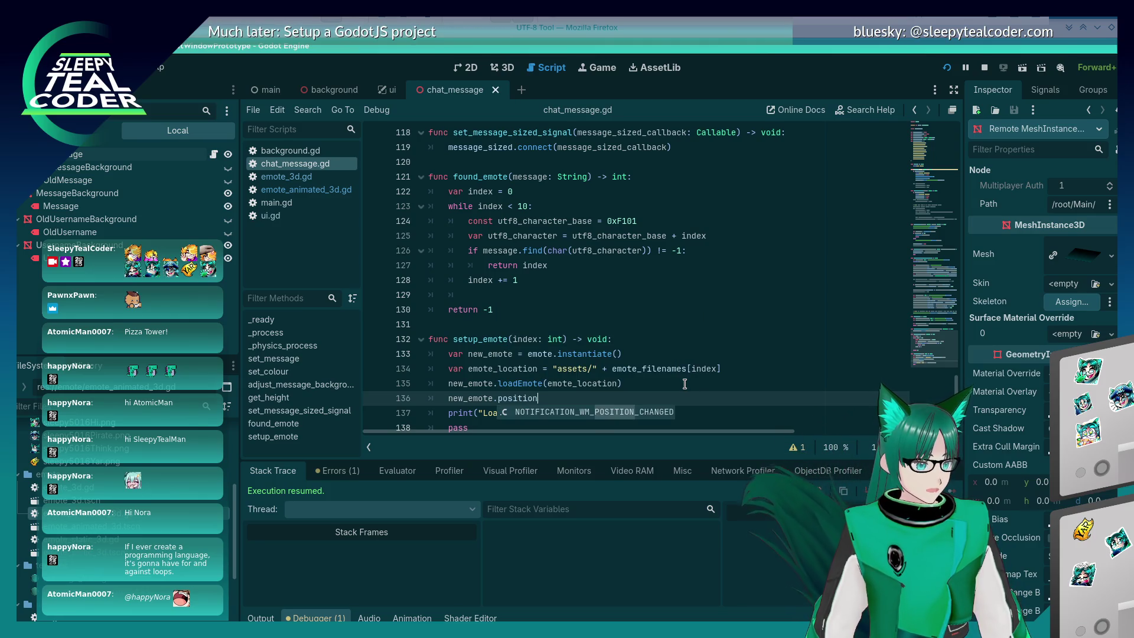
pyautogui.write(' = Vector3(0.0, 0.')
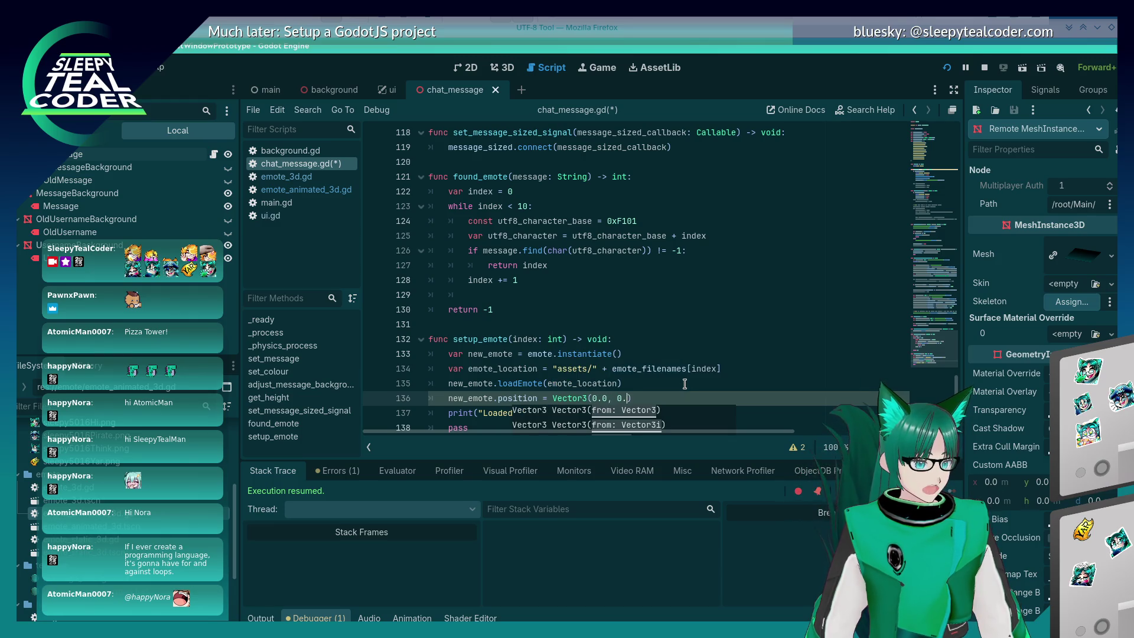
pyautogui.write('0, 0.0')
pyautogui.press('Right')
pyautogui.hotkey('ctrl', 's')
pyautogui.click(947, 67)
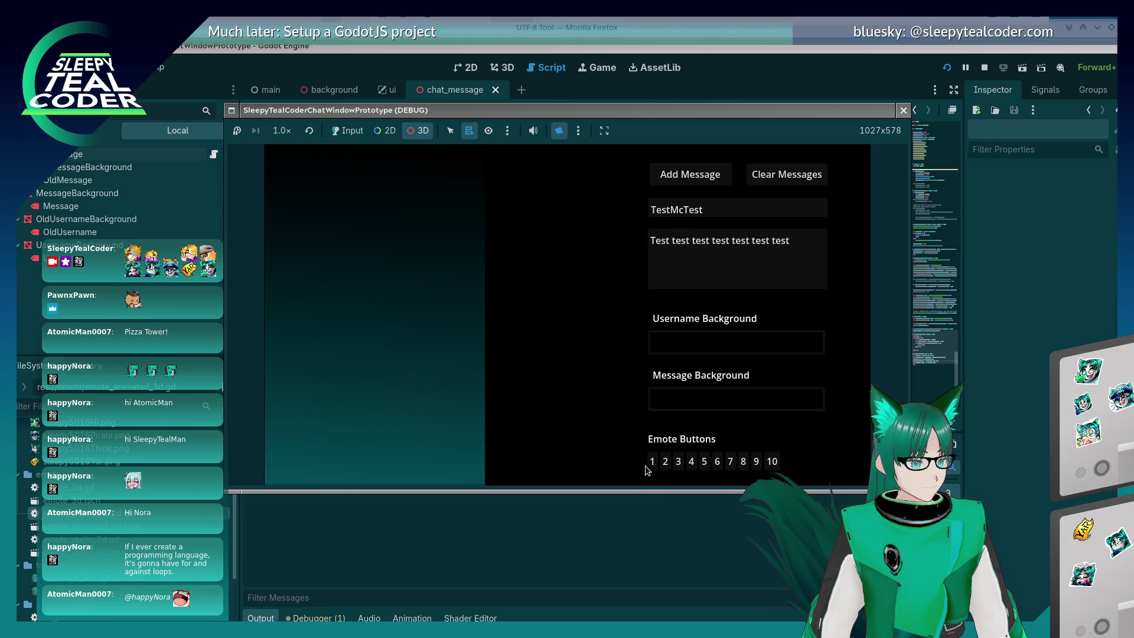
# Insert an emote into the test message and post it to the chat
pyautogui.click(347, 131)
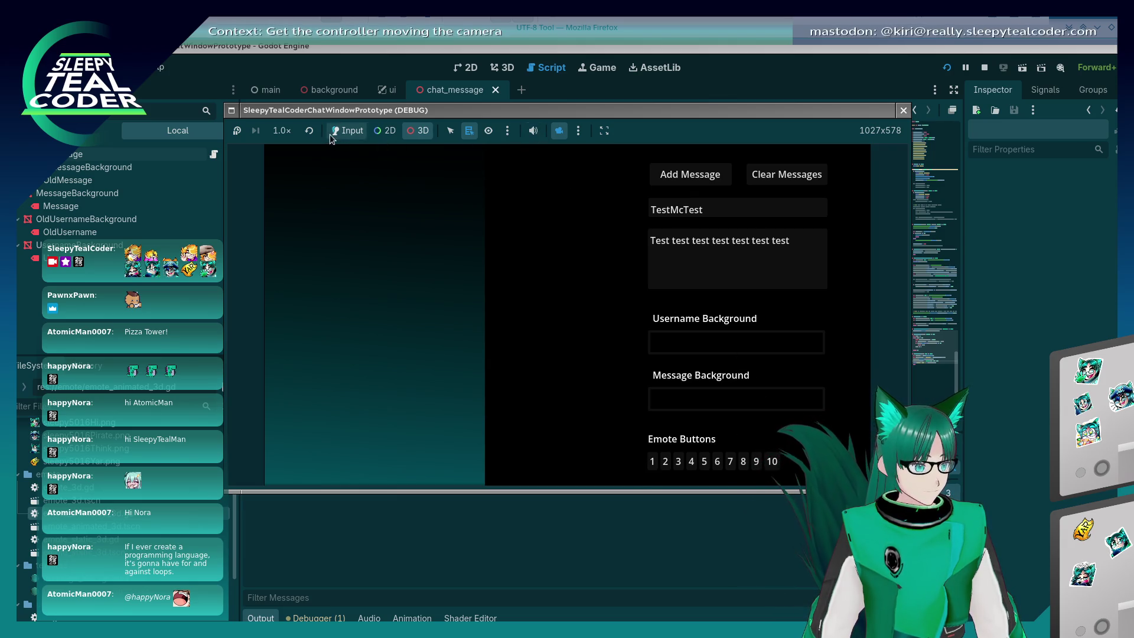
pyautogui.click(654, 459)
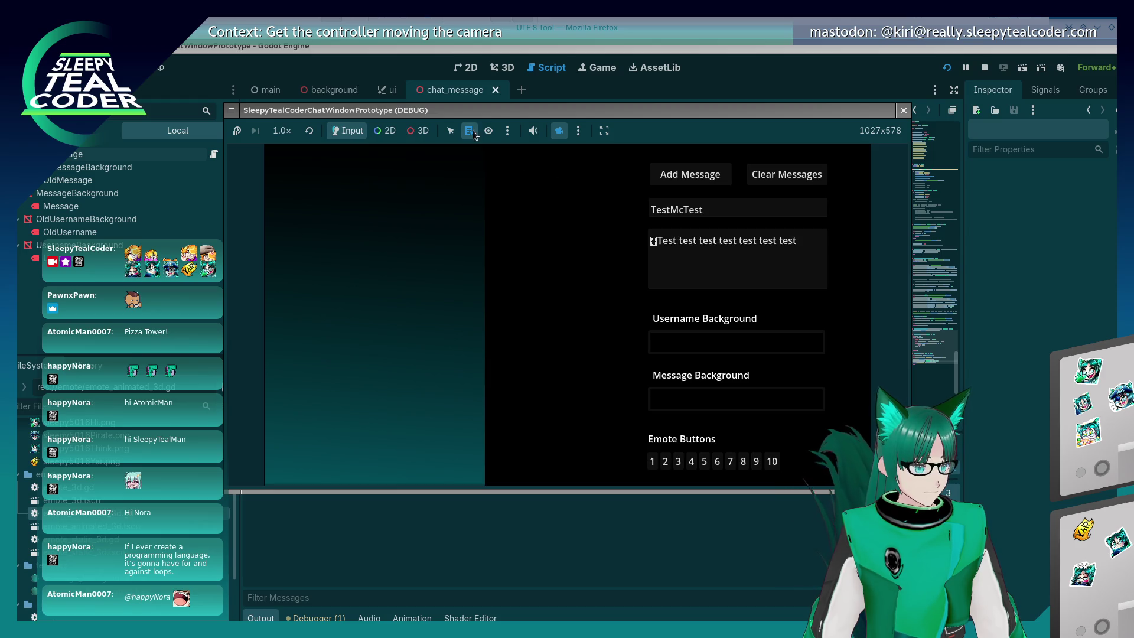
pyautogui.click(680, 179)
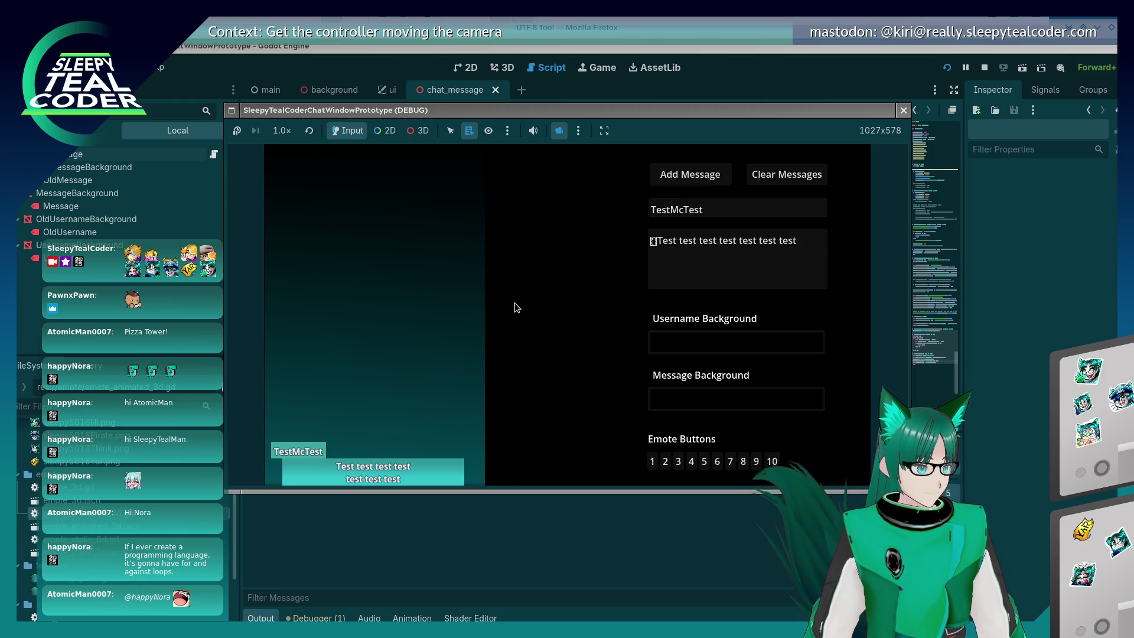
# Switch the game view to 3D object picking with the free camera override
pyautogui.click(558, 131)
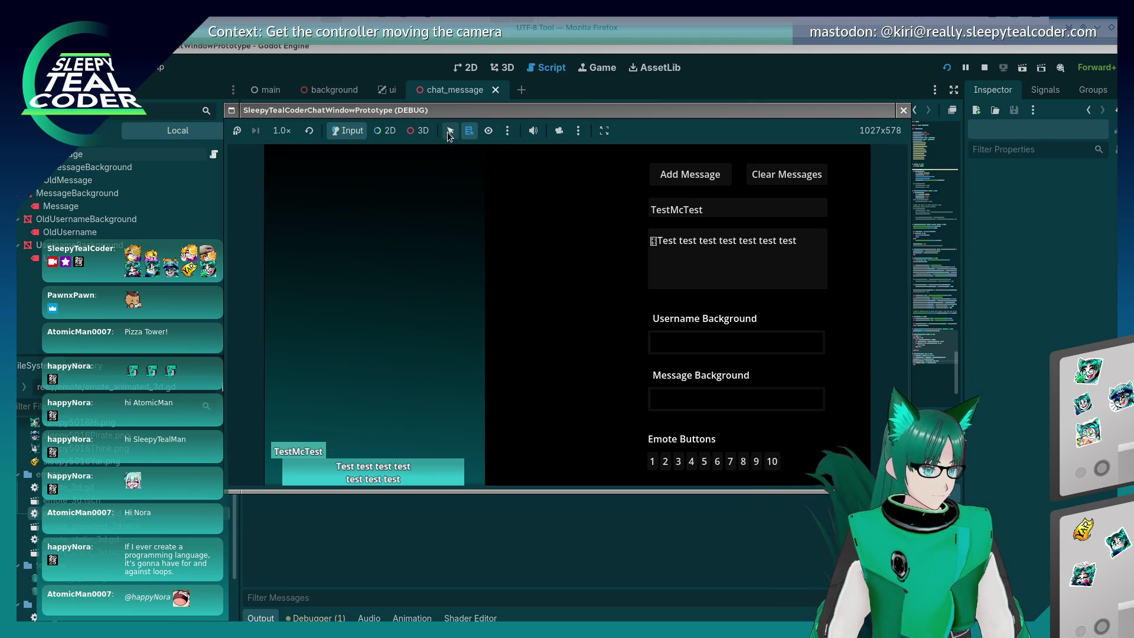
pyautogui.click(419, 130)
pyautogui.click(559, 131)
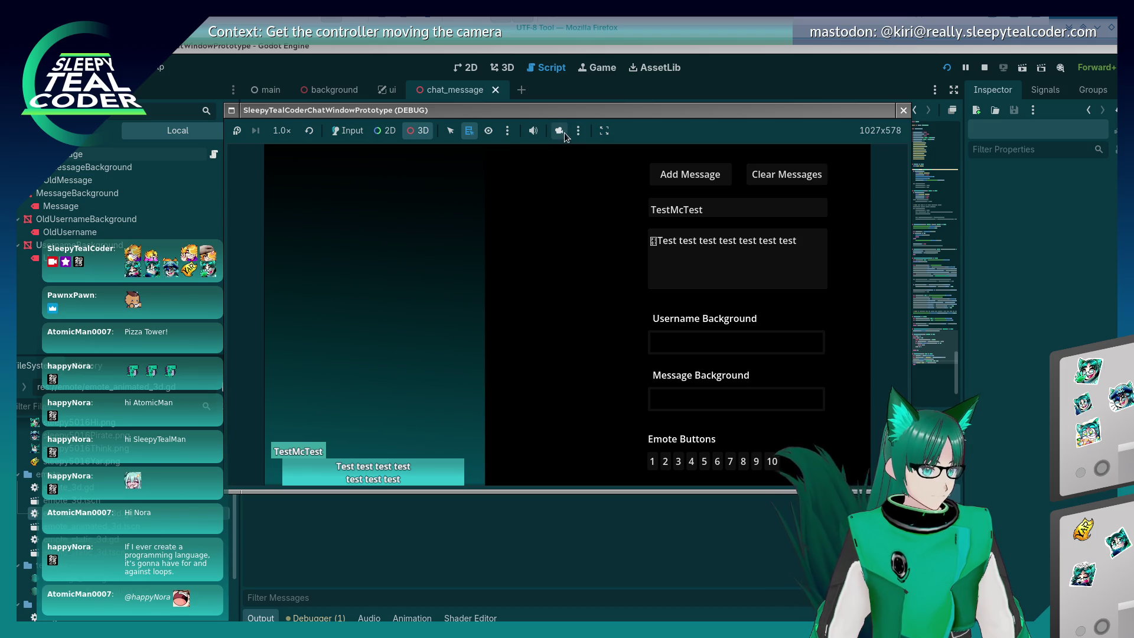
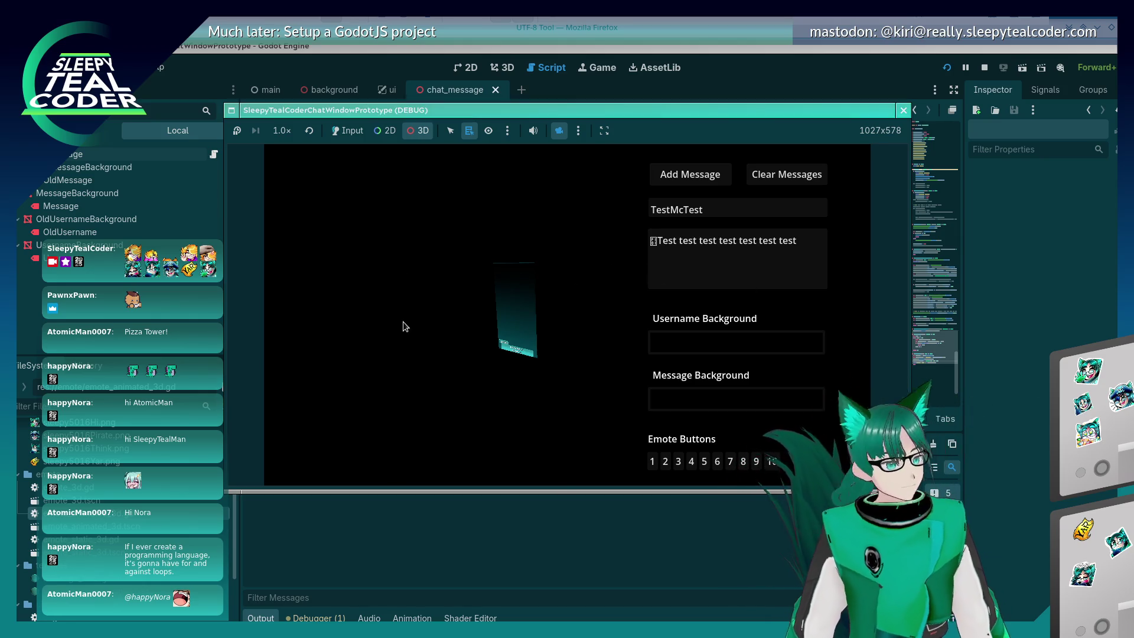
# Stop the running prototype and return to the end of line 128 in chat_message.gd
pyautogui.press('F8')
pyautogui.click(541, 283)
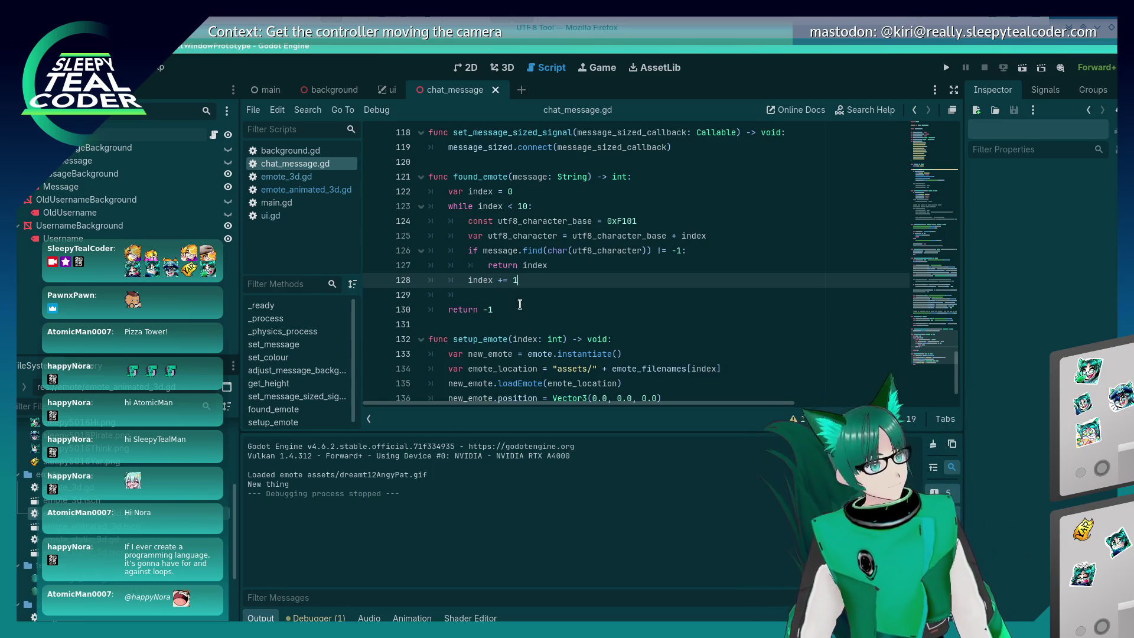
# Start an add_child call on a new line after line 136's position assignment
pyautogui.scroll(-1, 513, 307)
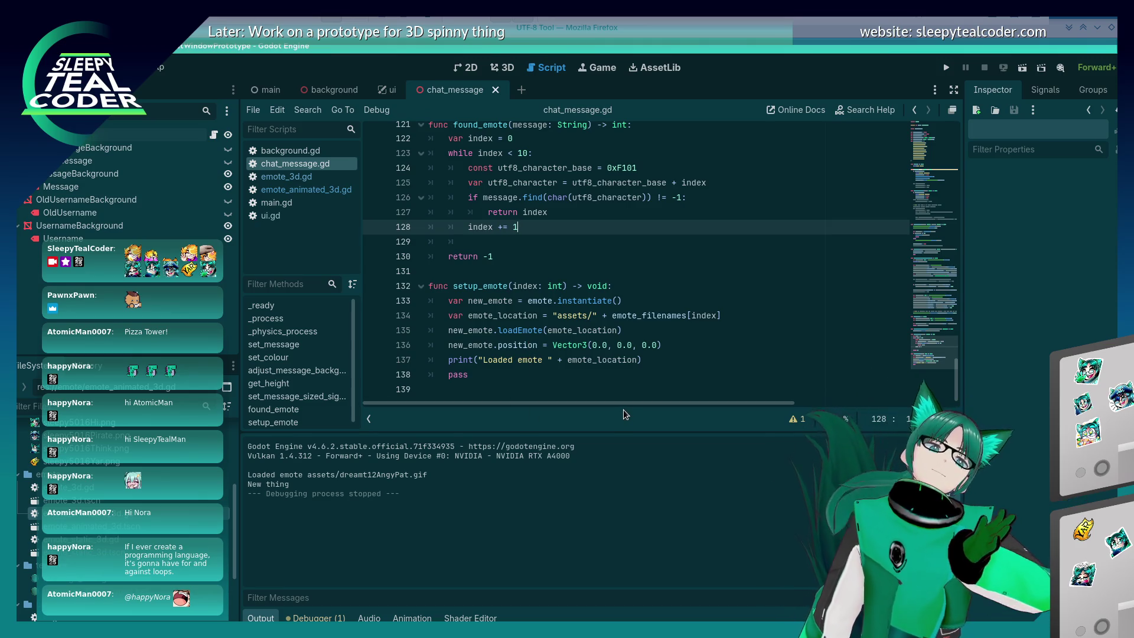
pyautogui.click(745, 339)
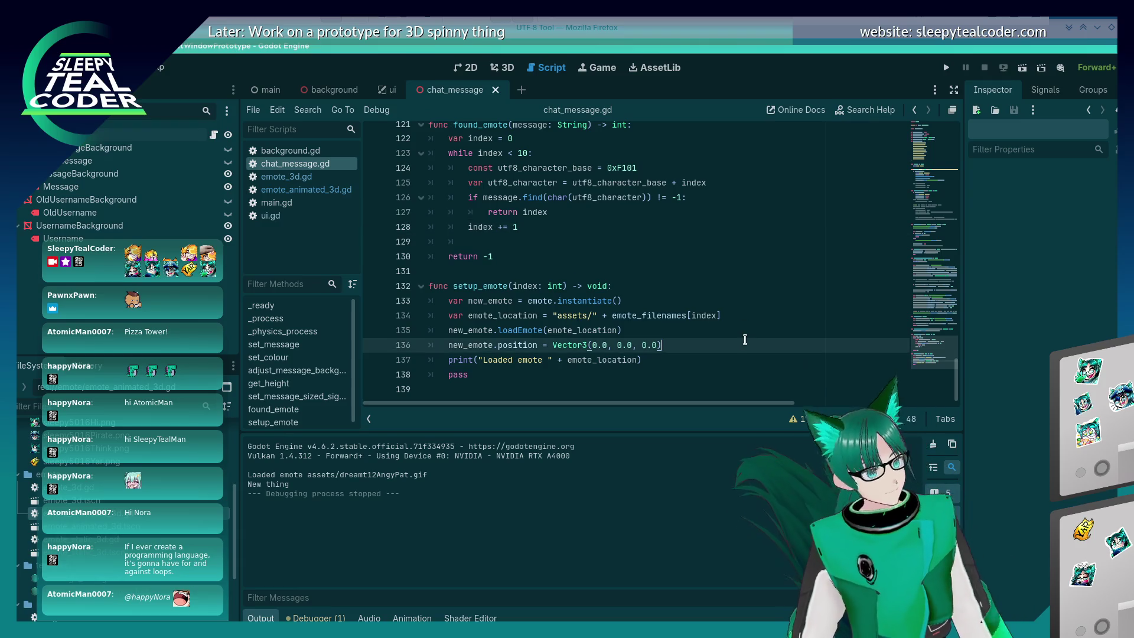
pyautogui.press('Return')
pyautogui.write('add_c')
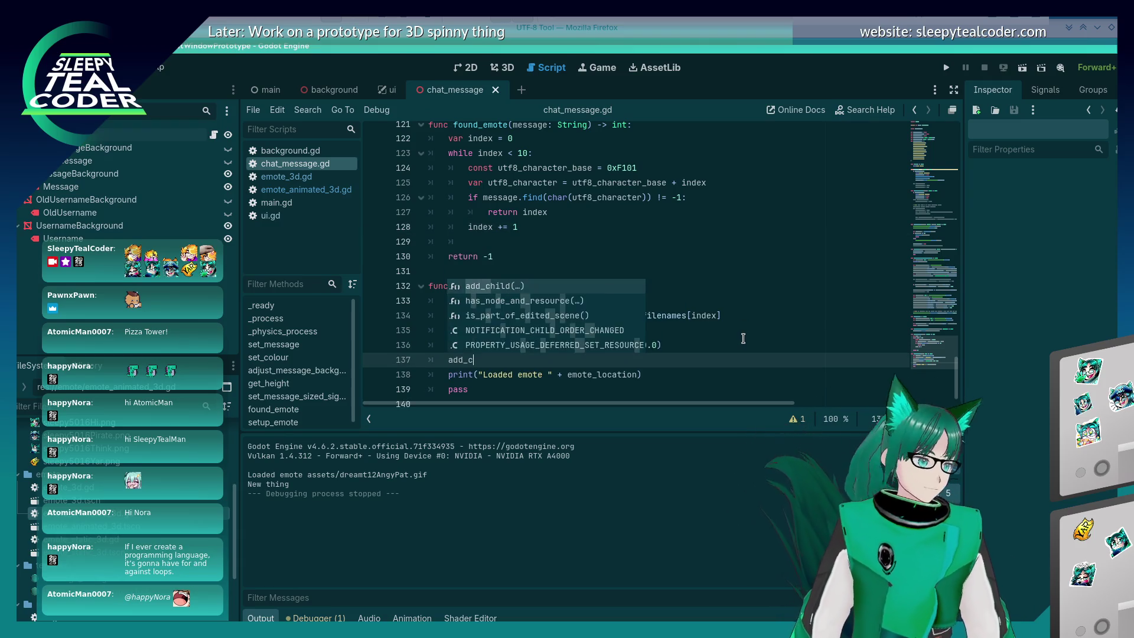
pyautogui.write('j(n')
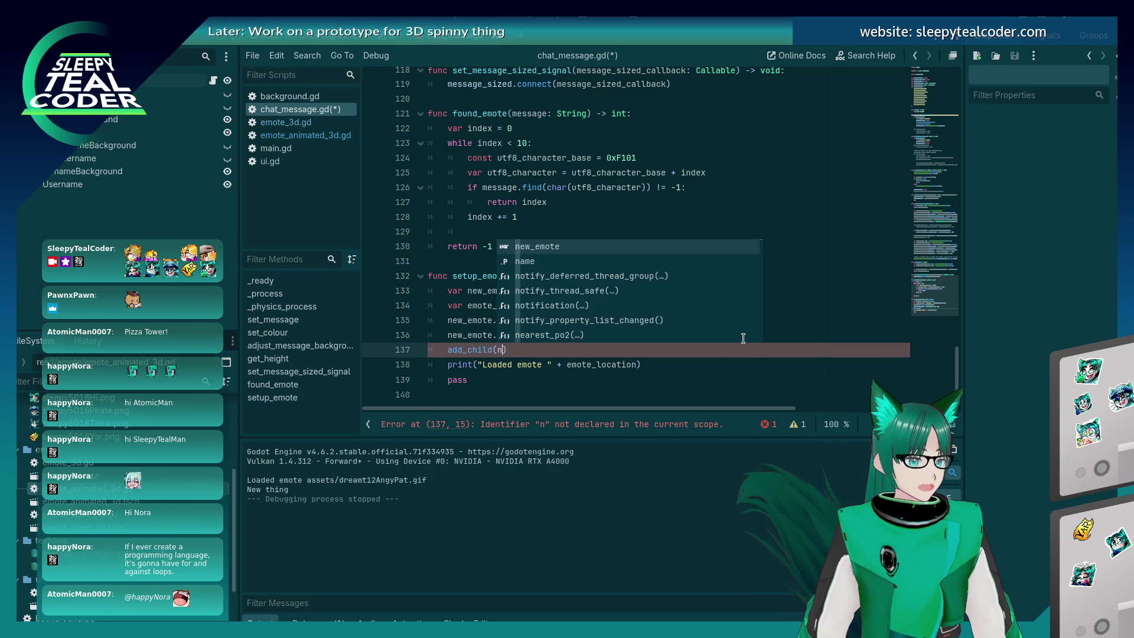
pyautogui.press('Escape')
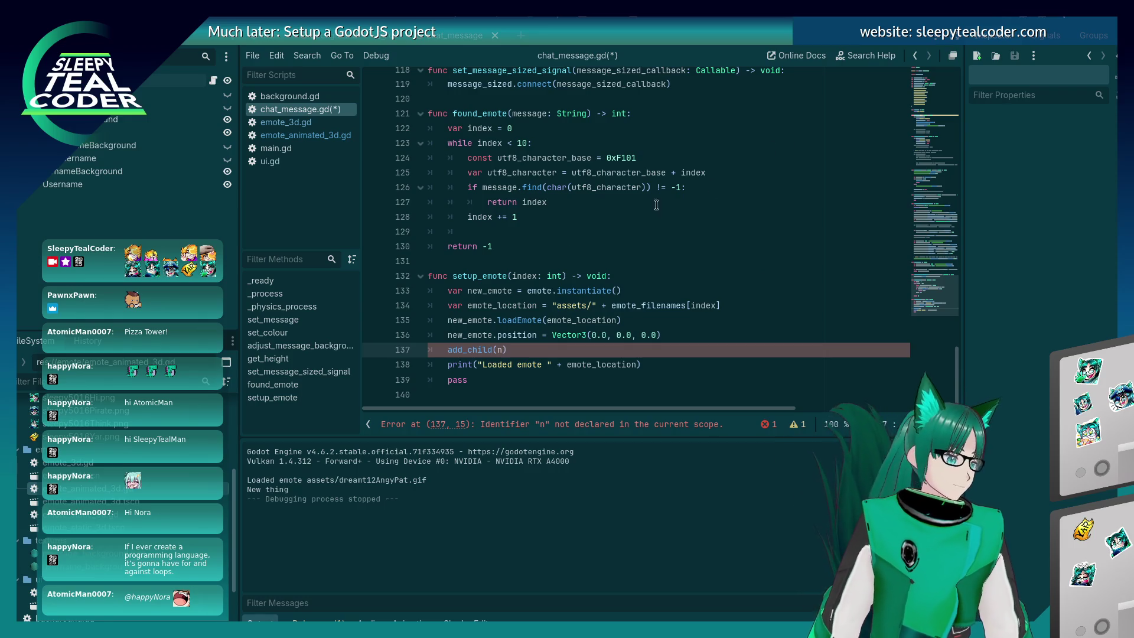
pyautogui.click(127, 27)
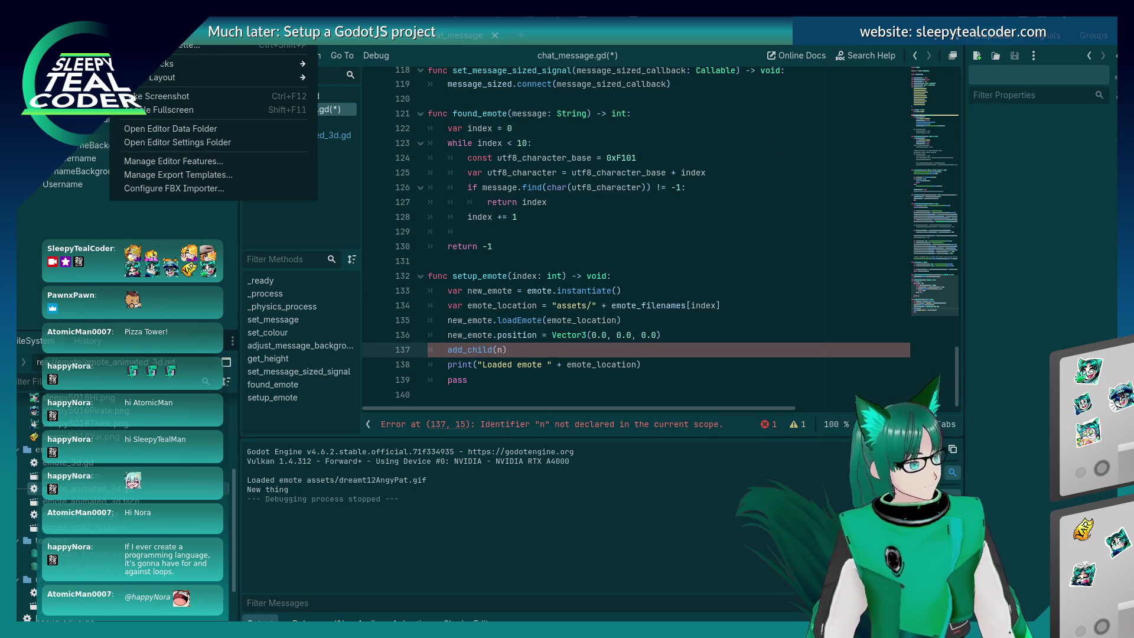
pyautogui.click(666, 275)
# Fix line 137 to read add_child(new_emote), save chat_message.gd and run the project
pyautogui.click(651, 286)
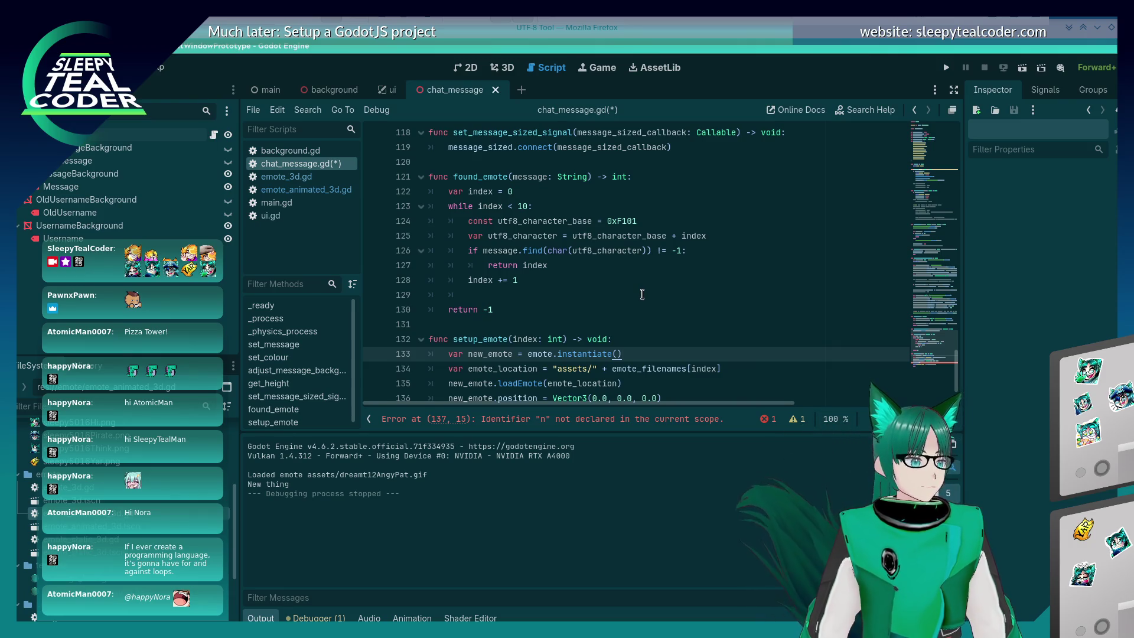
pyautogui.scroll(-1, 643, 294)
pyautogui.click(565, 368)
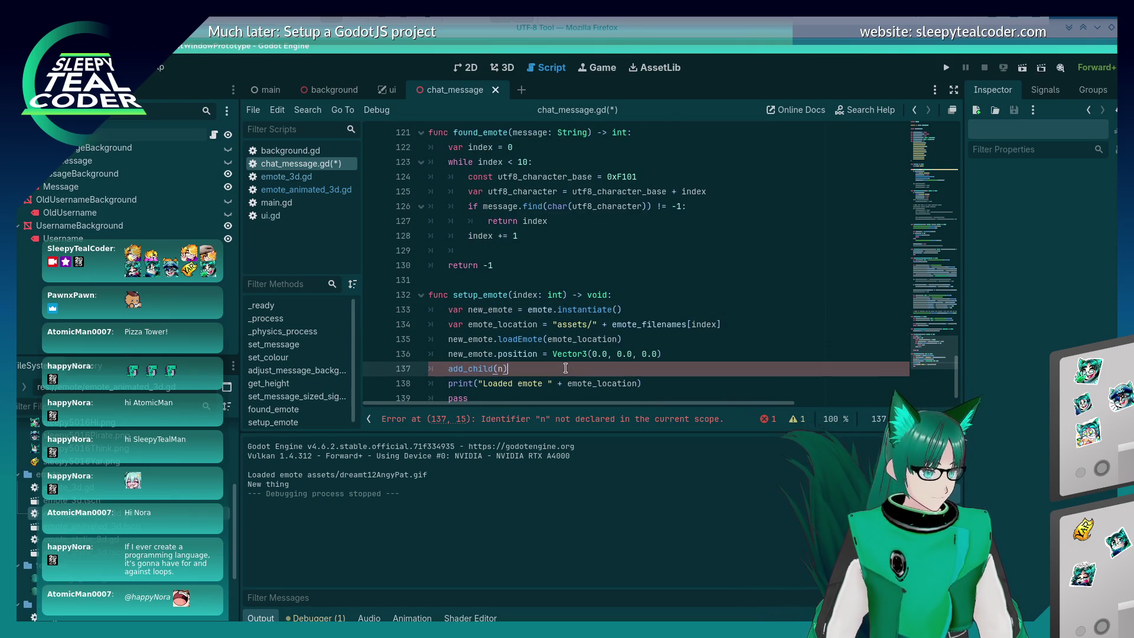
pyautogui.press('Left')
pyautogui.write('ew_emote')
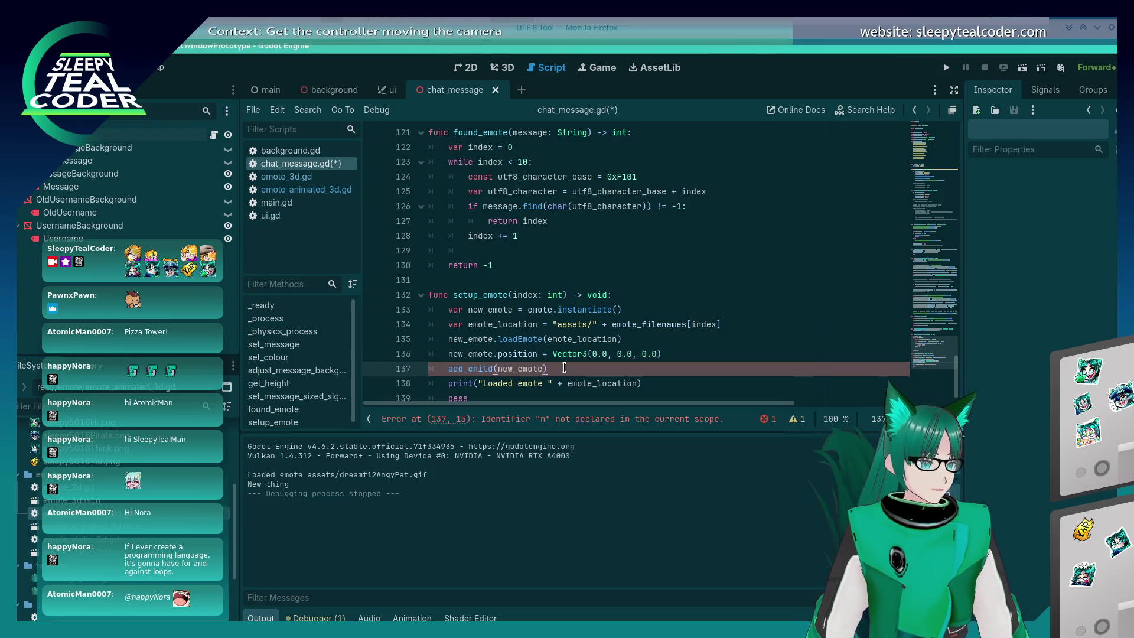
pyautogui.hotkey('ctrl', 's')
pyautogui.click(947, 65)
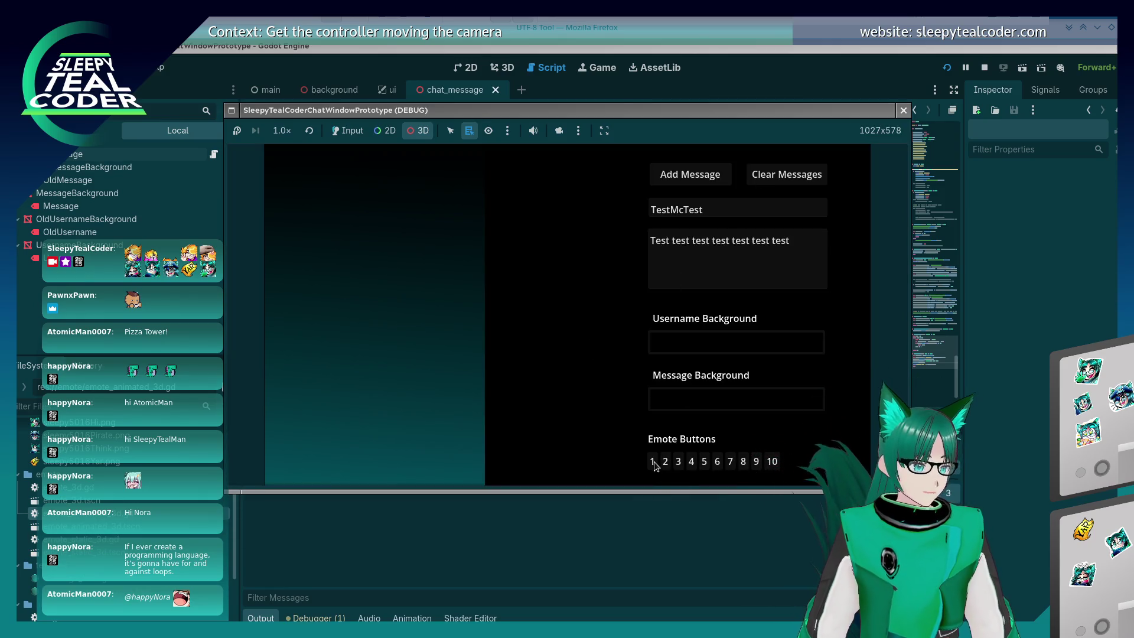
# Post test chat messages carrying emote 1 in the running game, then stop it
pyautogui.click(347, 131)
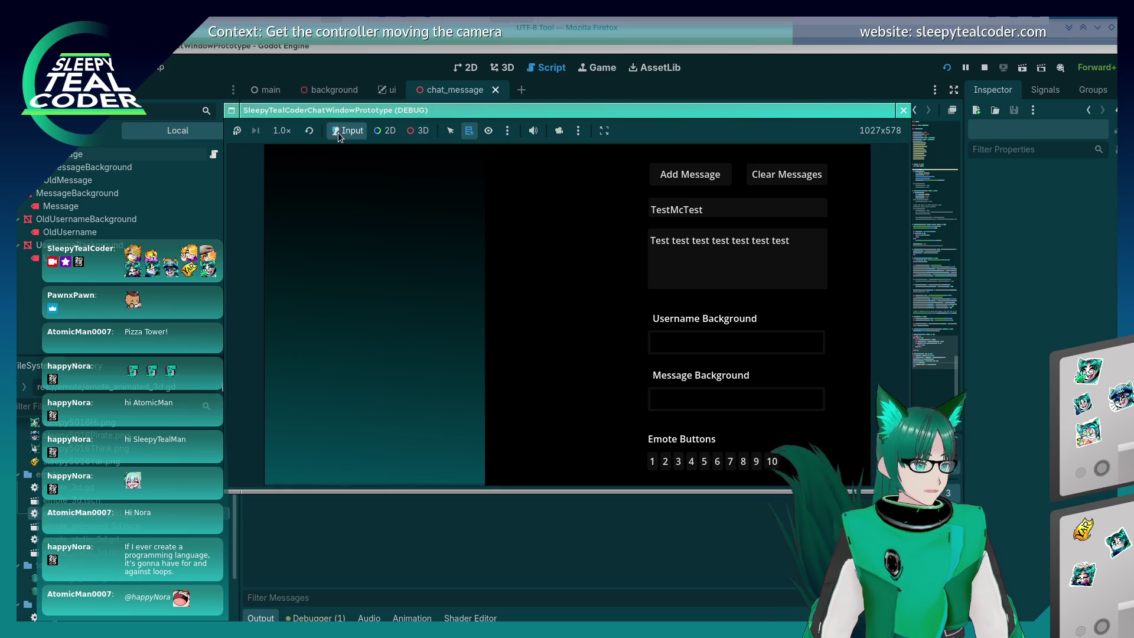
pyautogui.click(654, 465)
pyautogui.click(687, 180)
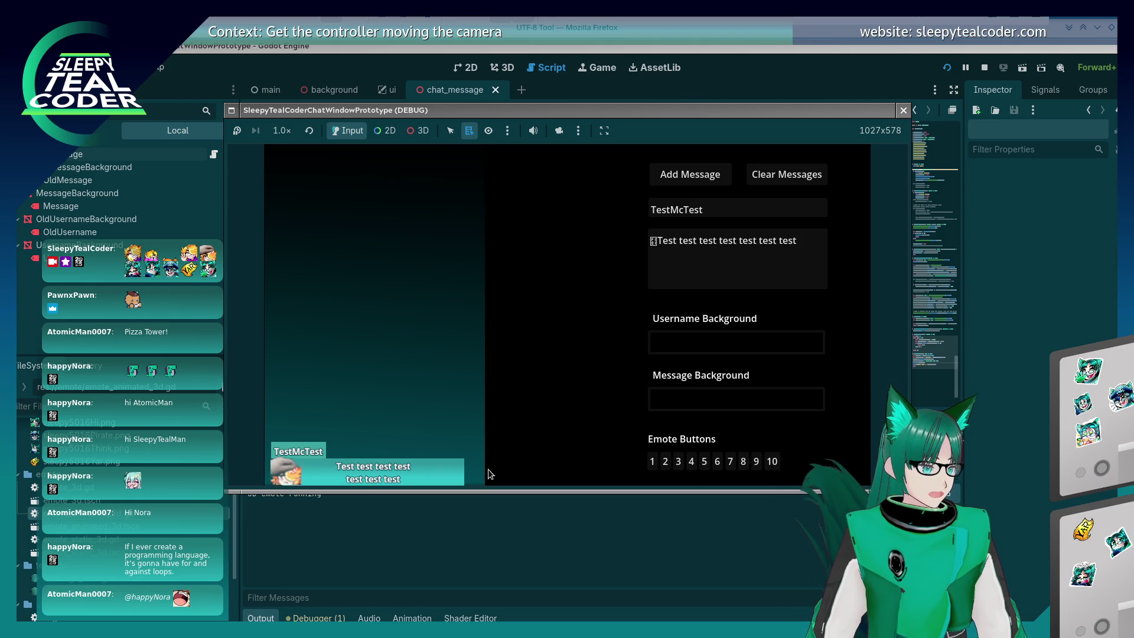
pyautogui.click(665, 462)
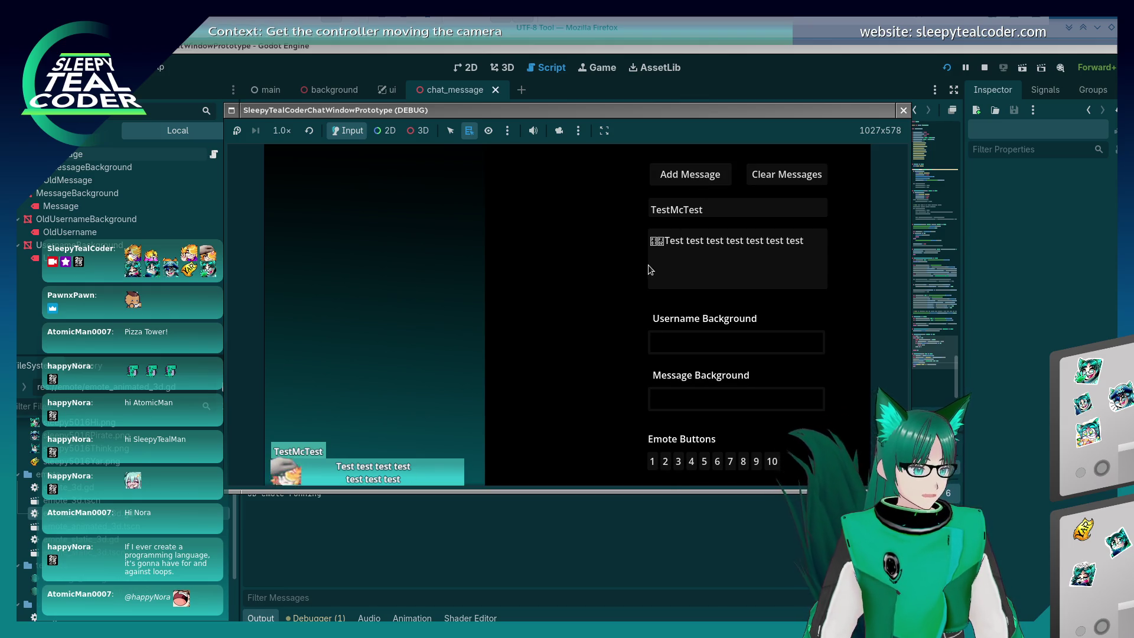
pyautogui.press('BackSpace')
pyautogui.click(691, 176)
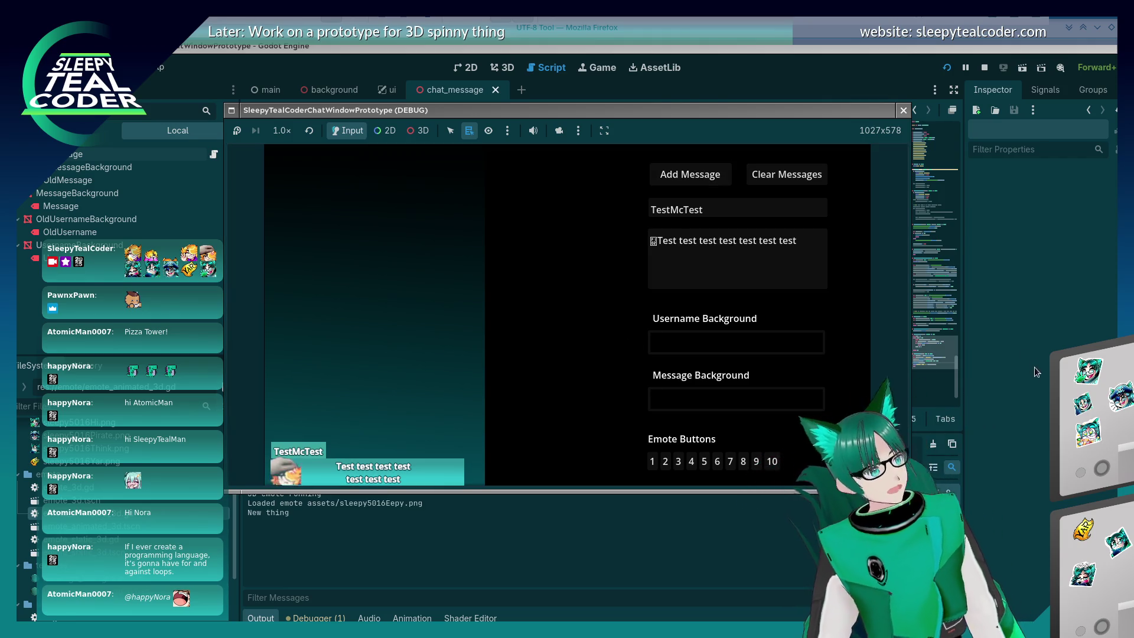
pyautogui.press('F8')
pyautogui.scroll(5, 560, 284)
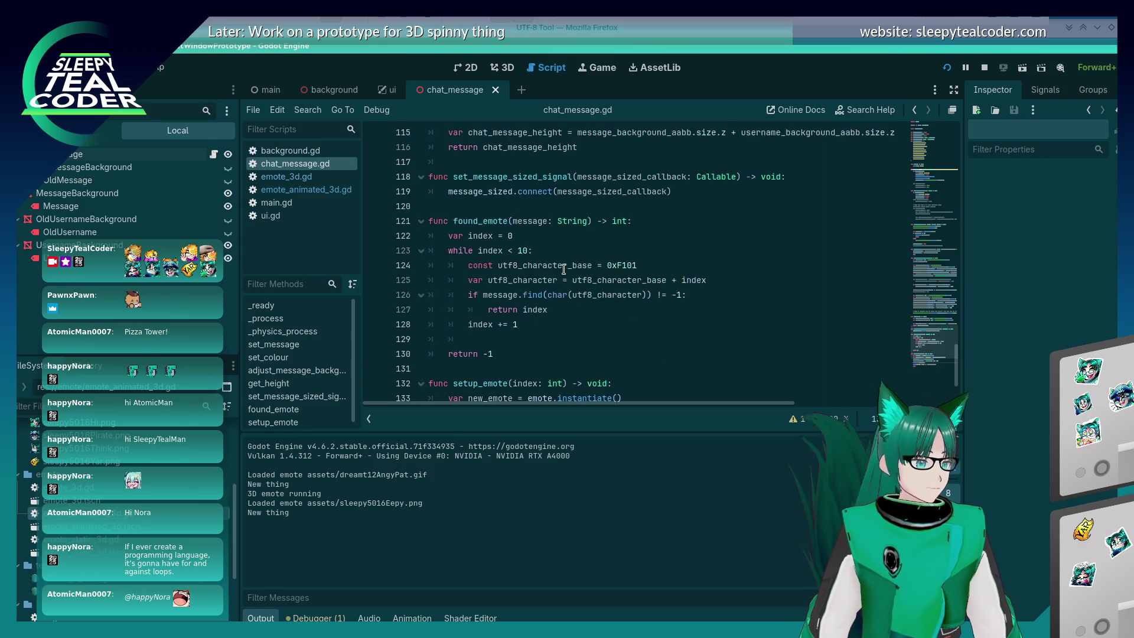
pyautogui.scroll(-3, 560, 284)
pyautogui.press('F5')
pyautogui.hotkey('alt', 'Tab')
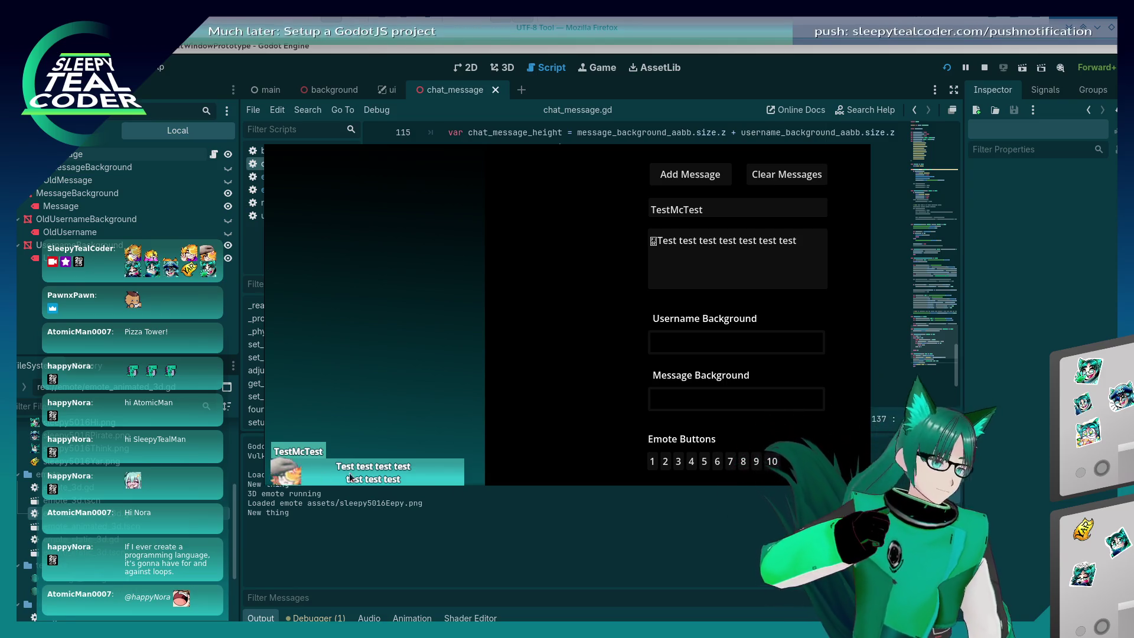
pyautogui.hotkey('alt', 'Tab')
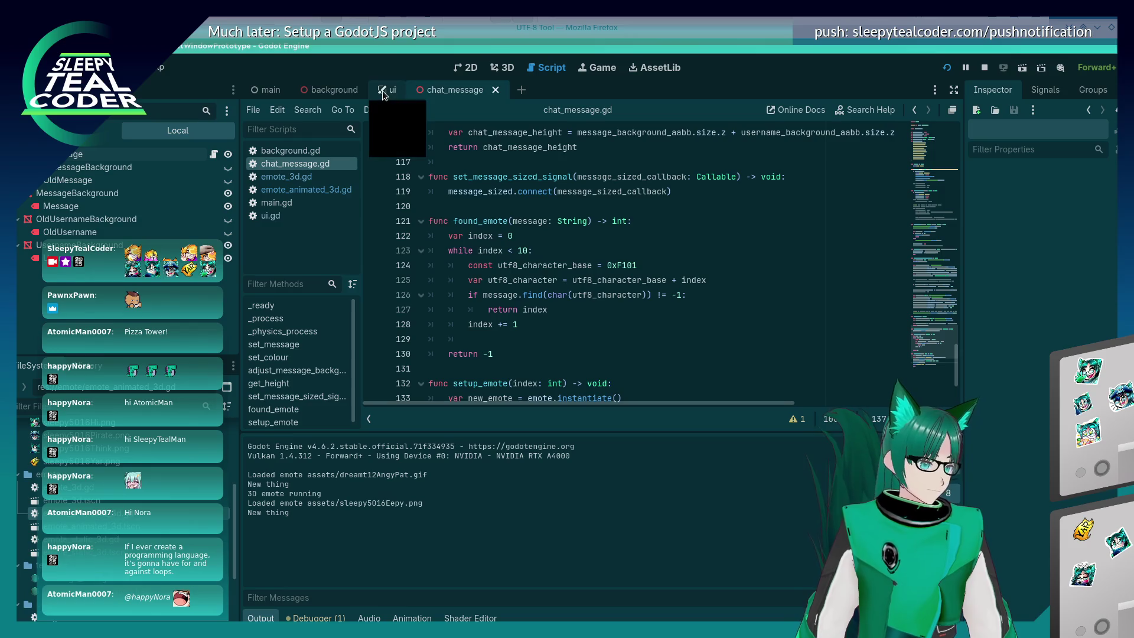
pyautogui.click(383, 91)
pyautogui.scroll(-1, 531, 258)
pyautogui.scroll(-2, 532, 258)
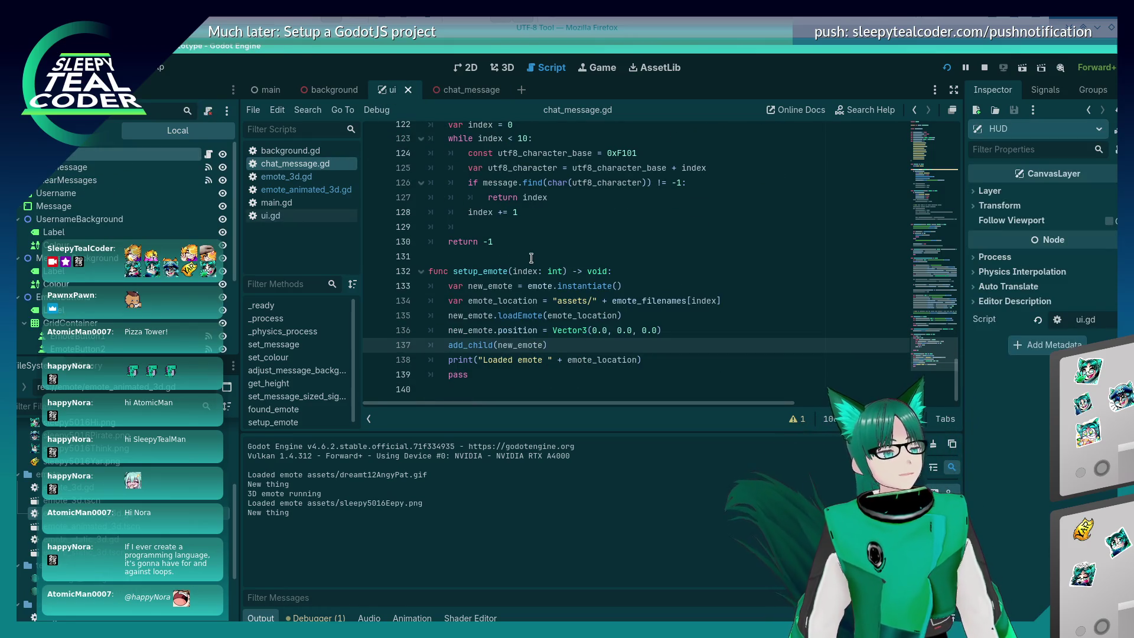
pyautogui.scroll(11, 531, 258)
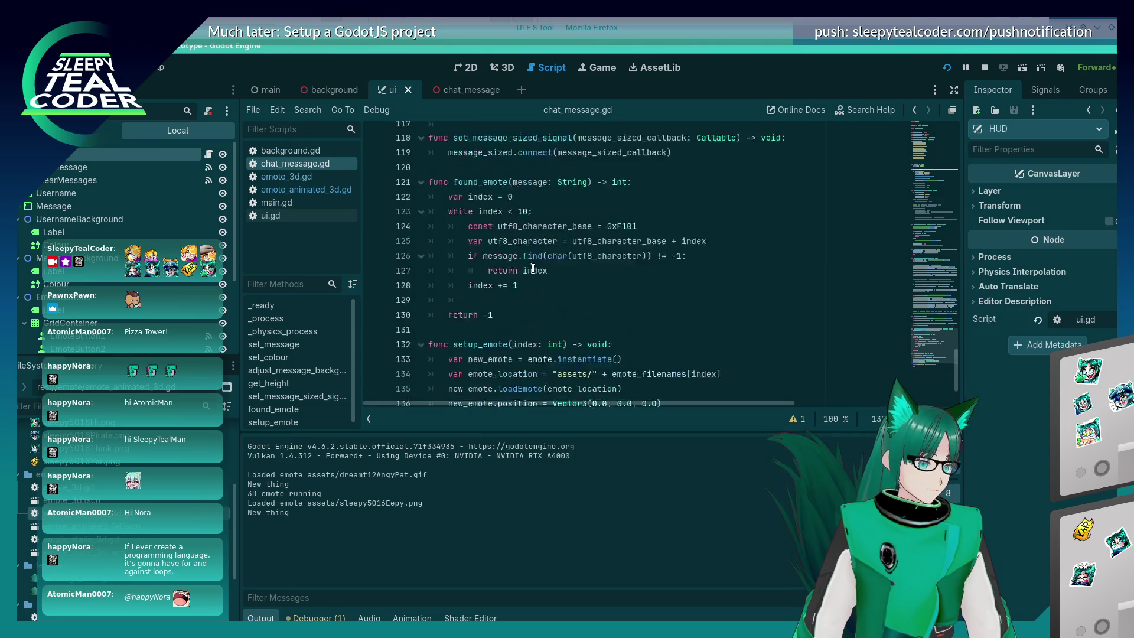
pyautogui.scroll(-3, 532, 285)
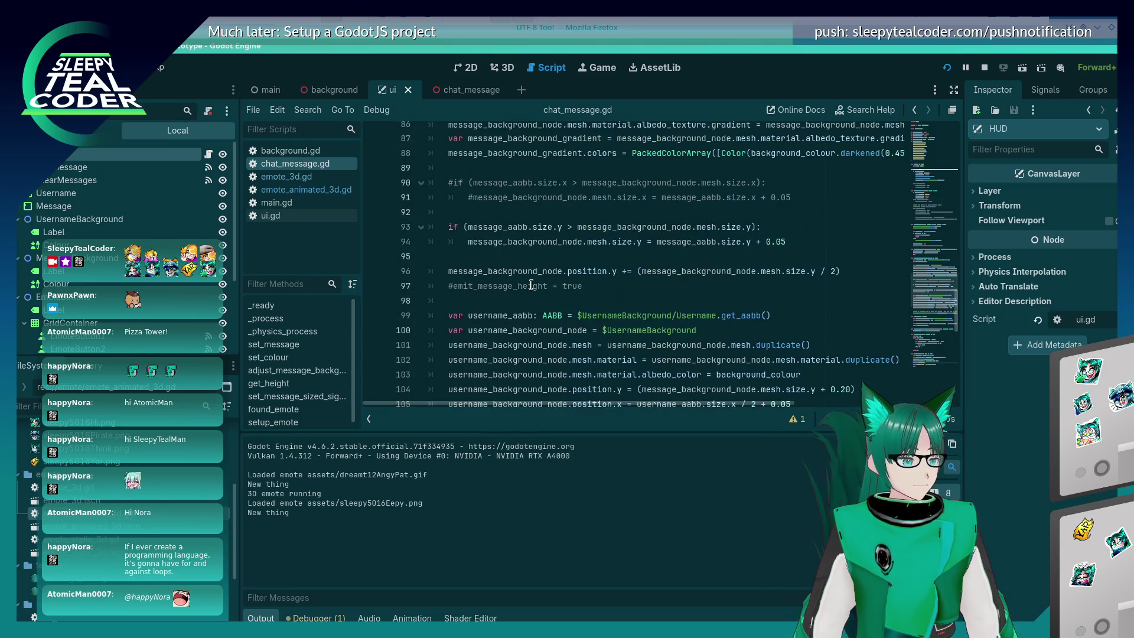
pyautogui.scroll(2, 530, 300)
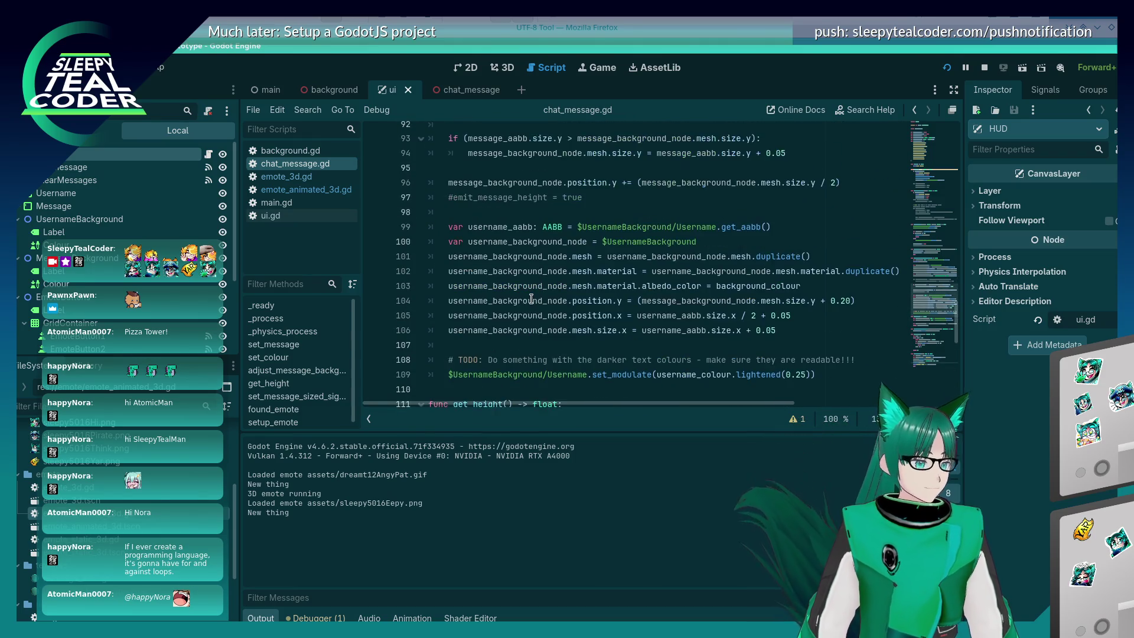
pyautogui.scroll(2, 531, 299)
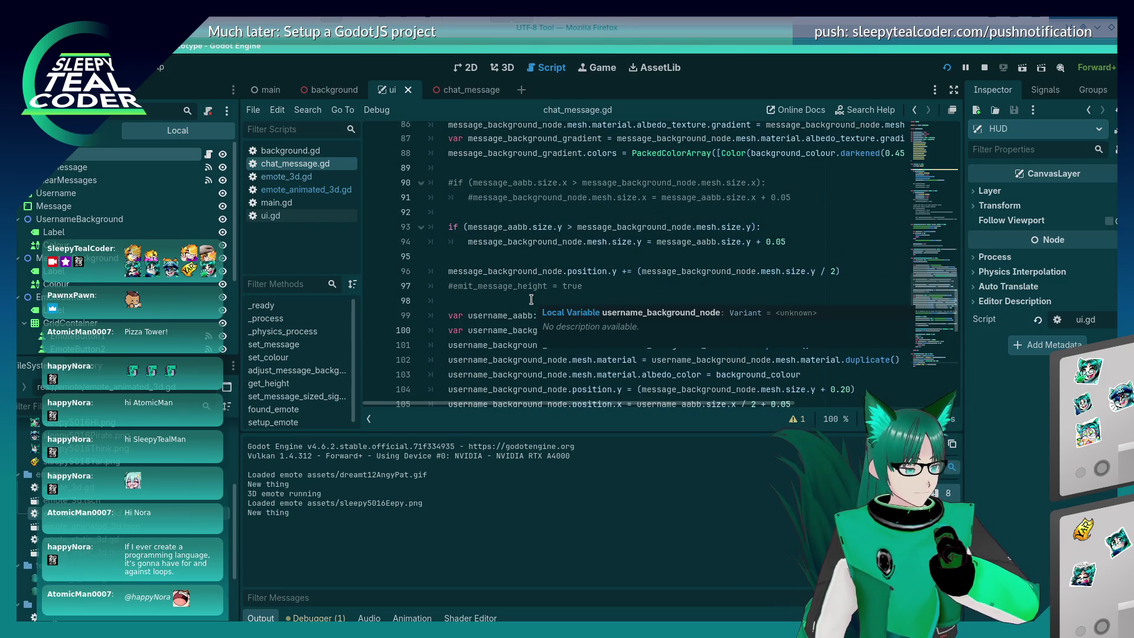
pyautogui.scroll(1, 531, 300)
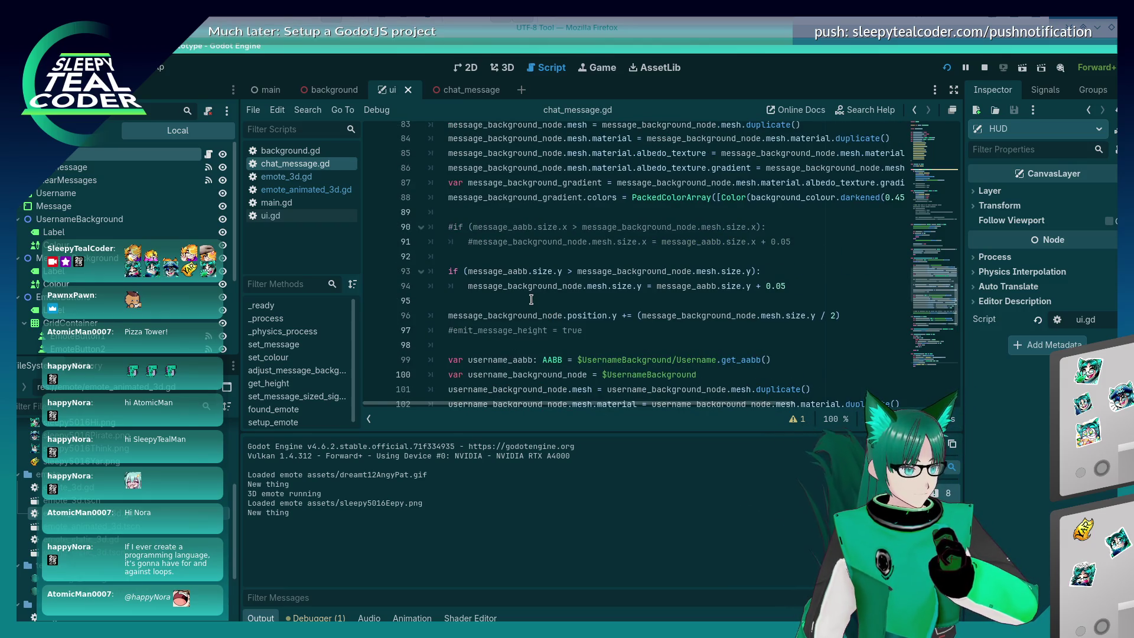
pyautogui.scroll(2, 531, 300)
pyautogui.scroll(-7, 532, 299)
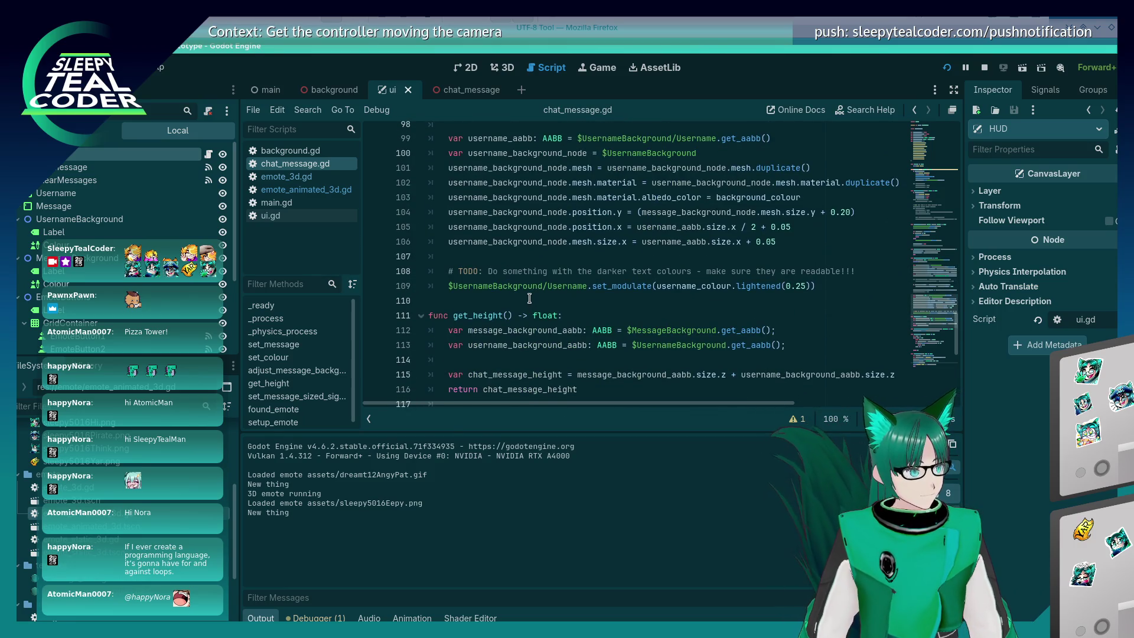
pyautogui.scroll(7, 530, 298)
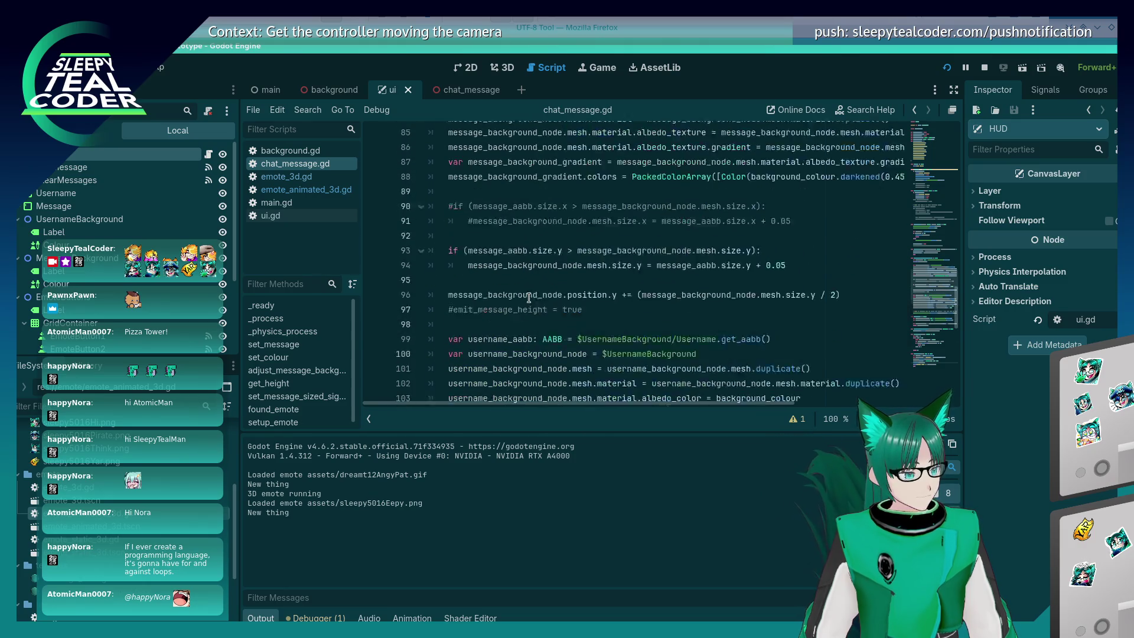
pyautogui.scroll(-2, 529, 298)
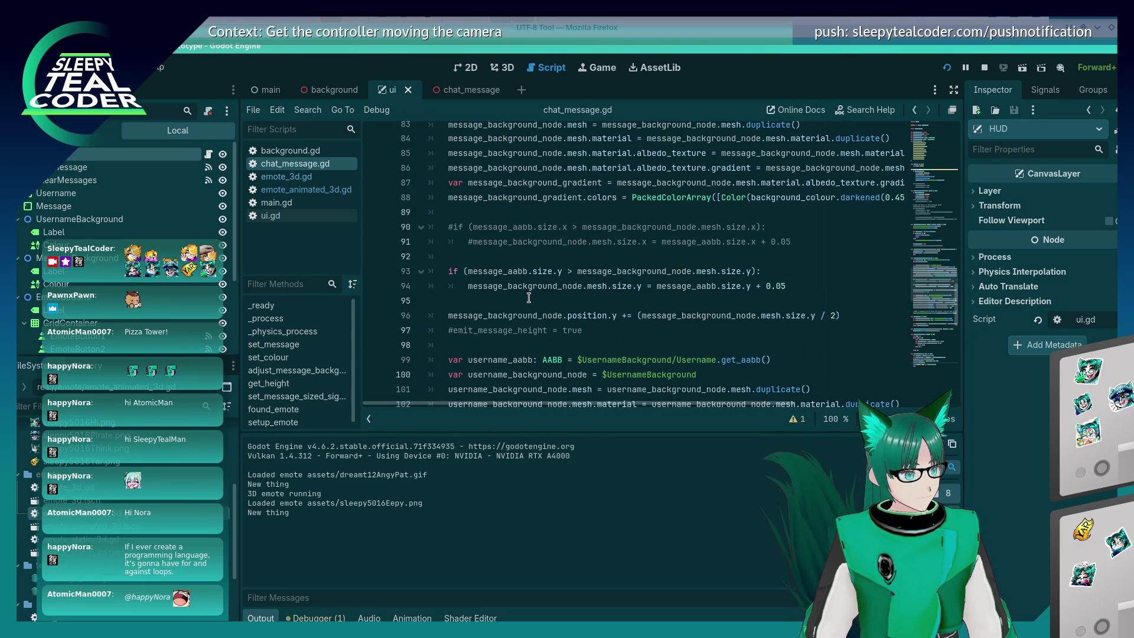
pyautogui.scroll(2, 529, 298)
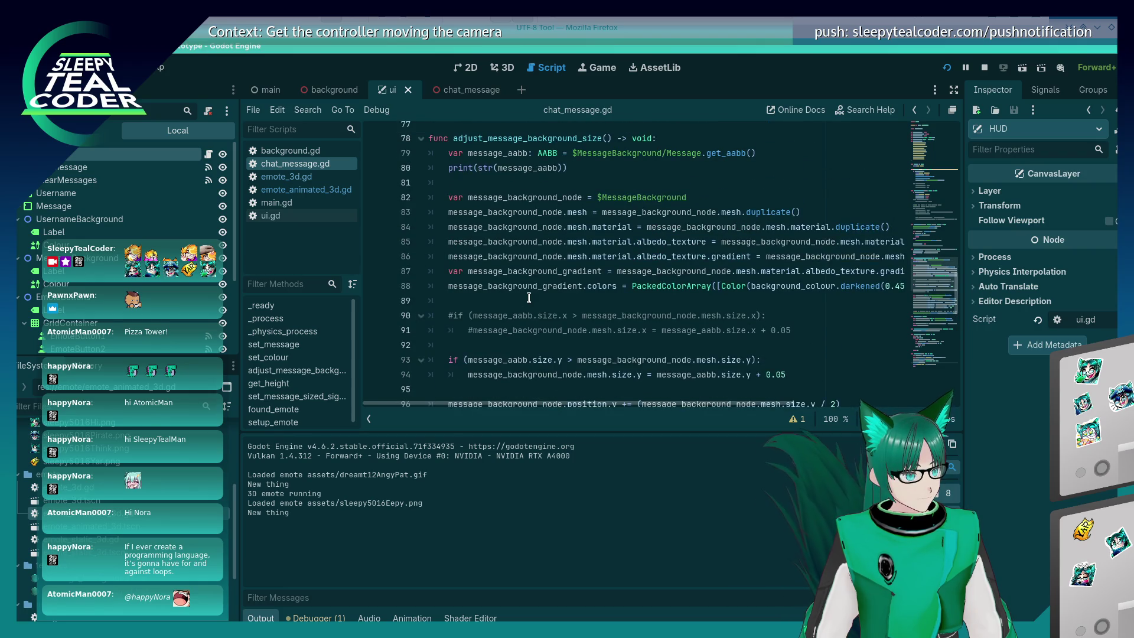
pyautogui.scroll(1, 529, 298)
pyautogui.scroll(-4, 528, 298)
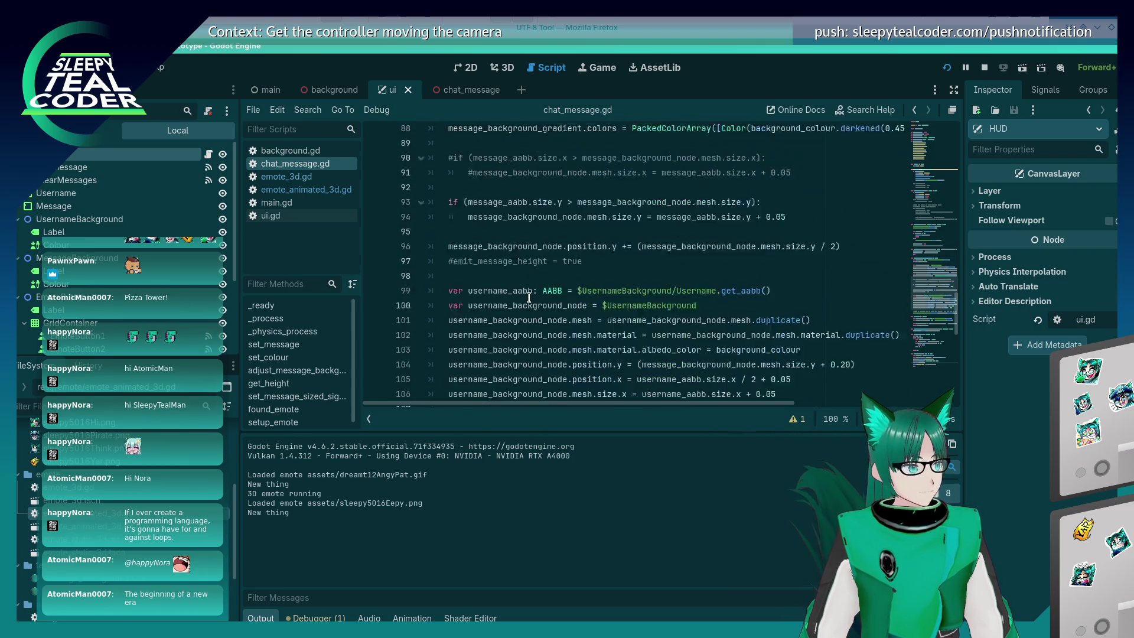
pyautogui.scroll(-1, 529, 298)
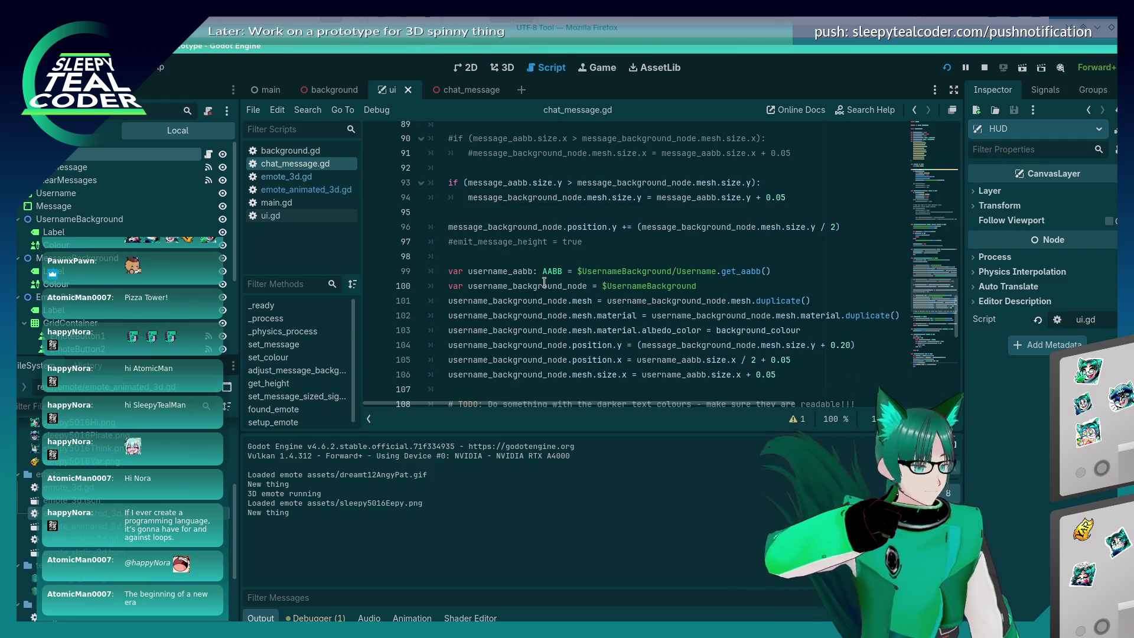
pyautogui.scroll(-4, 567, 320)
pyautogui.scroll(9, 568, 320)
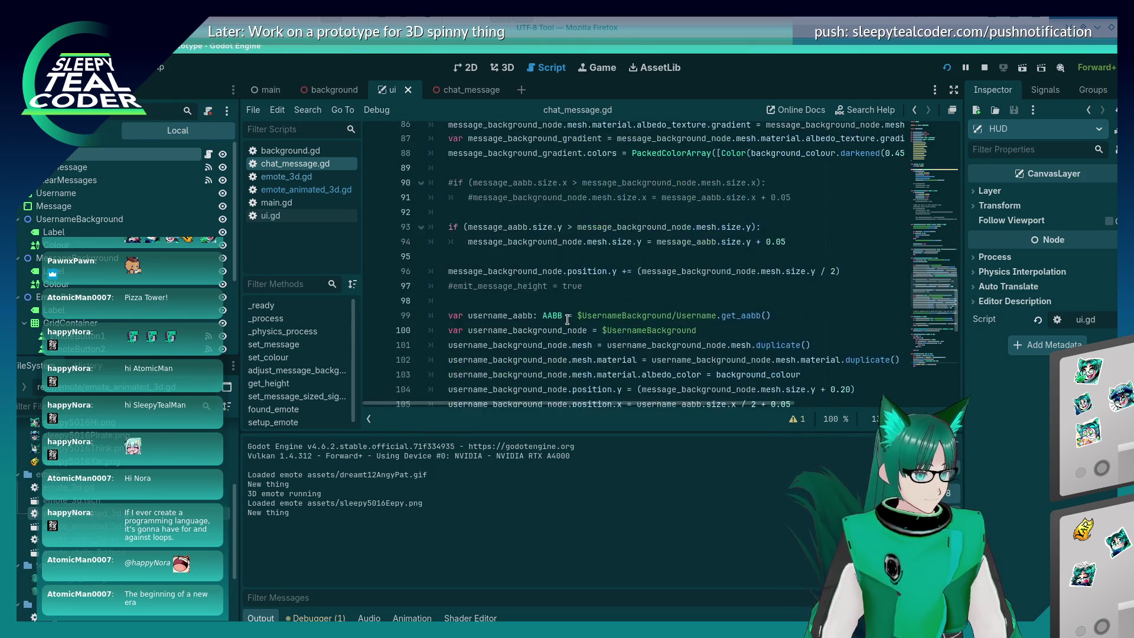
pyautogui.scroll(7, 569, 321)
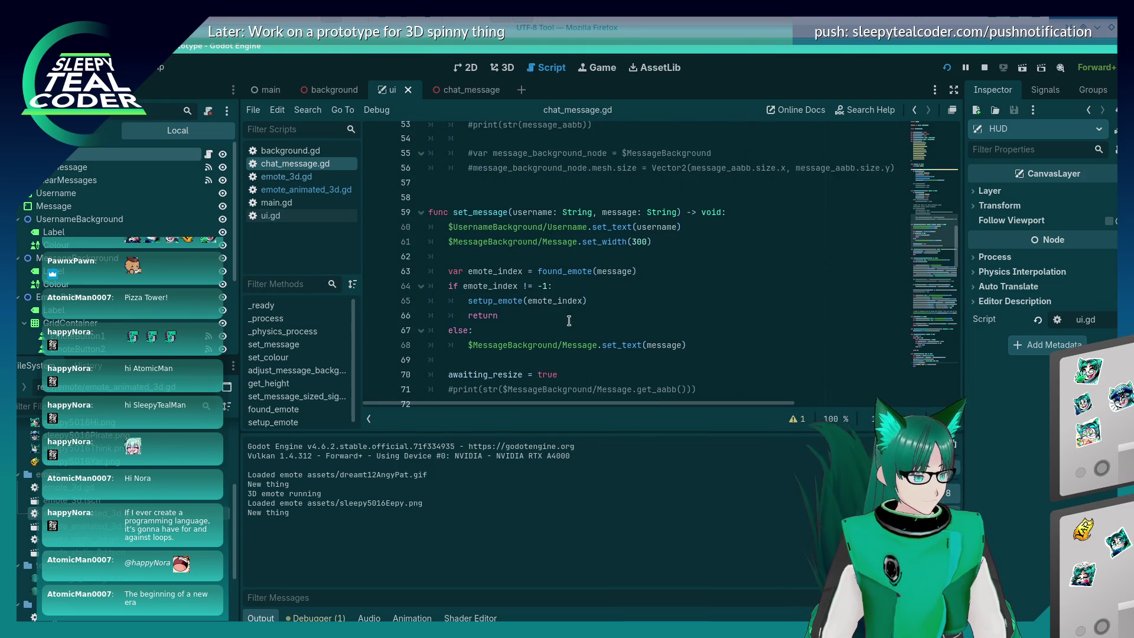
# Move set_text(message) up below set_width, delete the else branch, and save the script
pyautogui.click(573, 333)
pyautogui.click(575, 345)
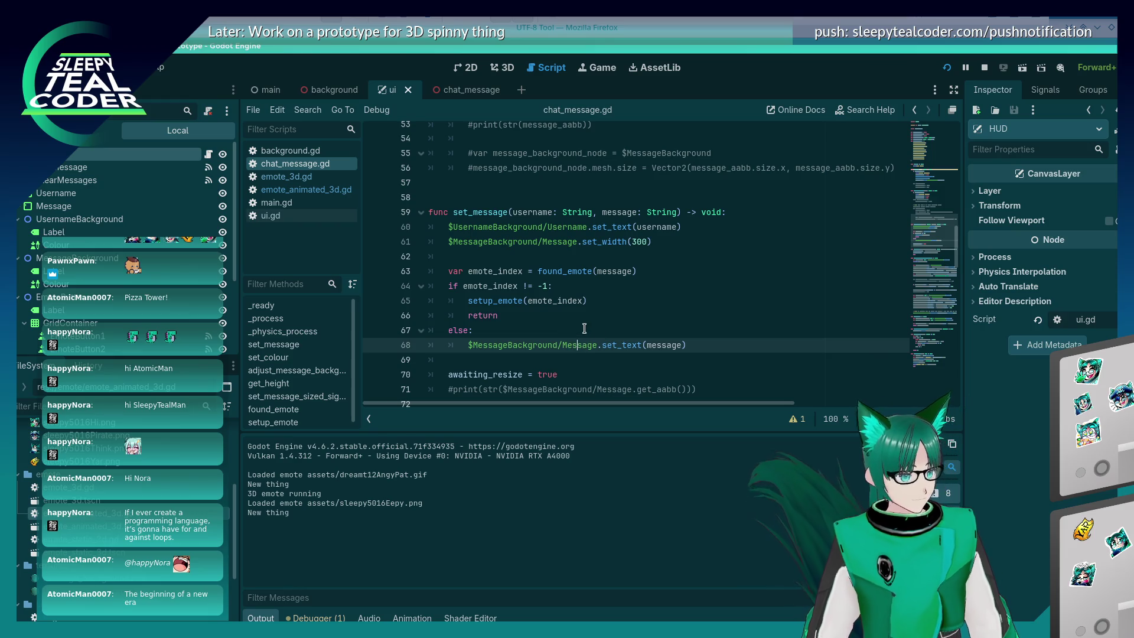
pyautogui.press('Home')
pyautogui.hotkey('shift', 'End')
pyautogui.hotkey('ctrl', 'x')
pyautogui.press('Up')
pyautogui.press('Up')
pyautogui.press('Up')
pyautogui.press('End')
pyautogui.press('Return')
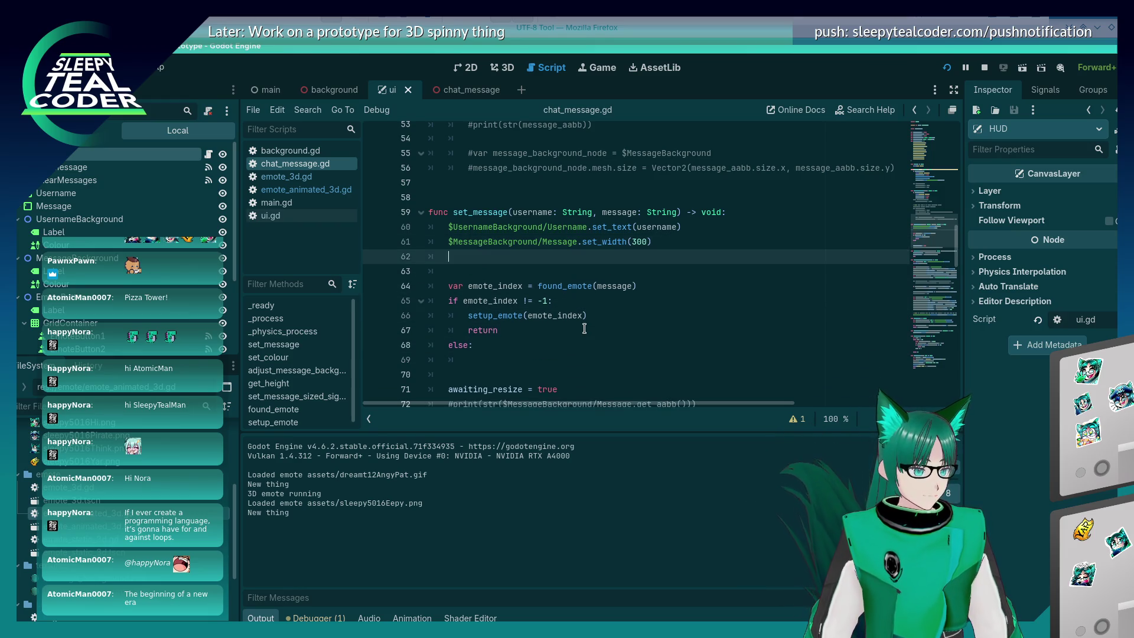
pyautogui.hotkey('ctrl', 'v')
pyautogui.press('Down')
pyautogui.press('Down')
pyautogui.press('Down')
pyautogui.hotkey('shift', 'Home')
pyautogui.hotkey('shift', 'Home')
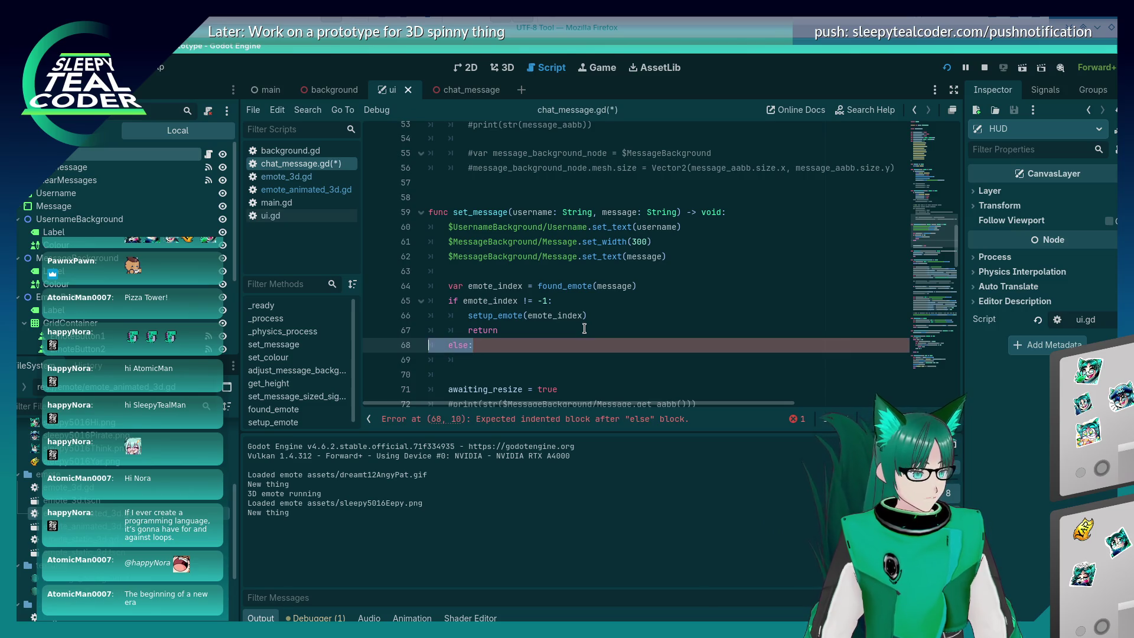
pyautogui.press('BackSpace')
pyautogui.press('BackSpace')
pyautogui.hotkey('ctrl', 's')
pyautogui.press('Down')
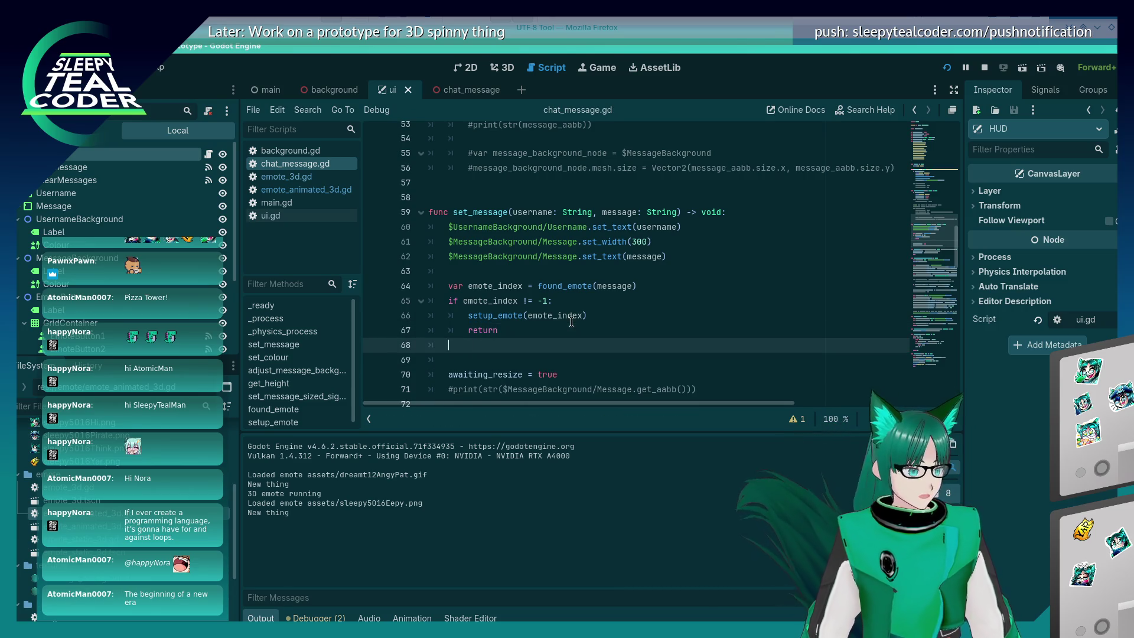
pyautogui.press('BackSpace')
pyautogui.press('BackSpace')
pyautogui.press('BackSpace')
# Run the project and post test messages carrying emote 1
pyautogui.click(947, 67)
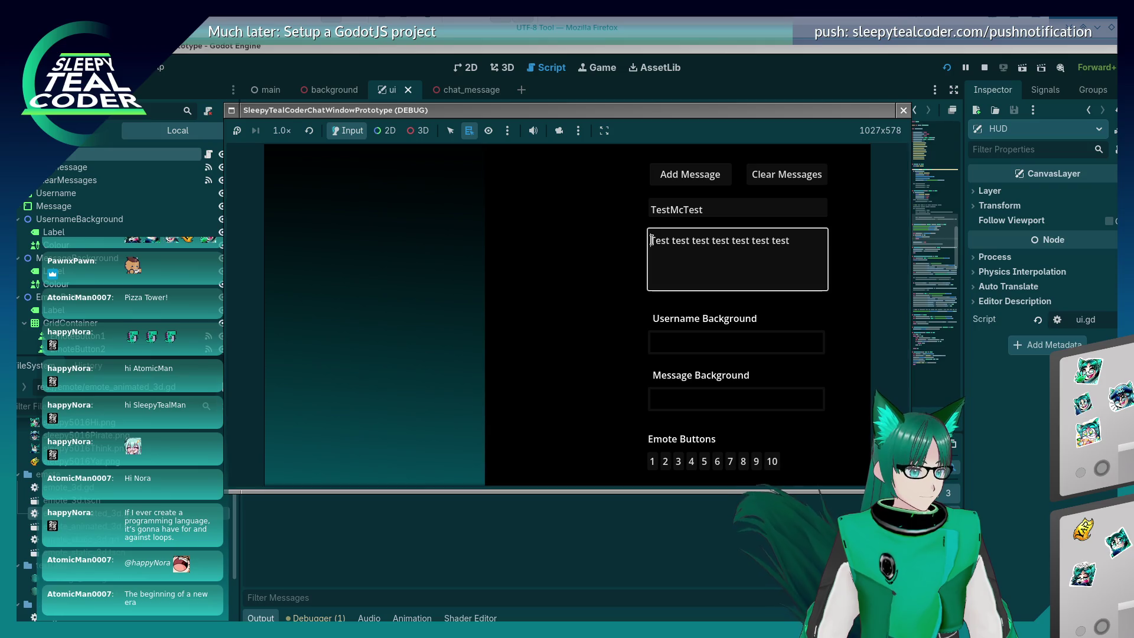
pyautogui.click(652, 462)
pyautogui.click(708, 181)
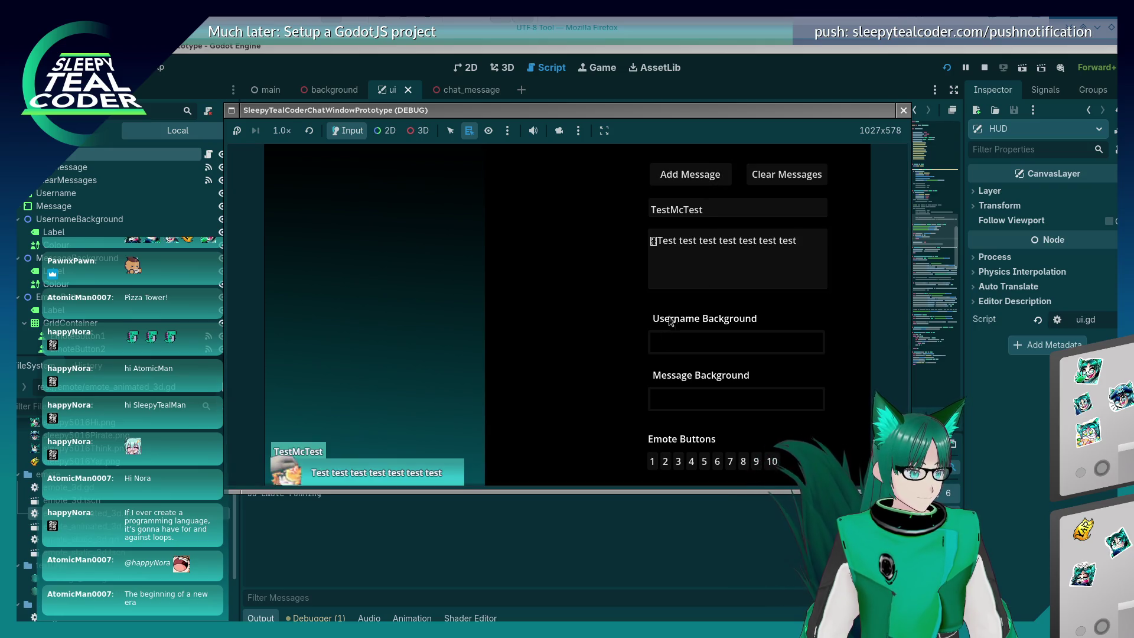
pyautogui.click(666, 462)
pyautogui.hotkey('shift', 'Tab')
pyautogui.press('Delete')
pyautogui.click(693, 178)
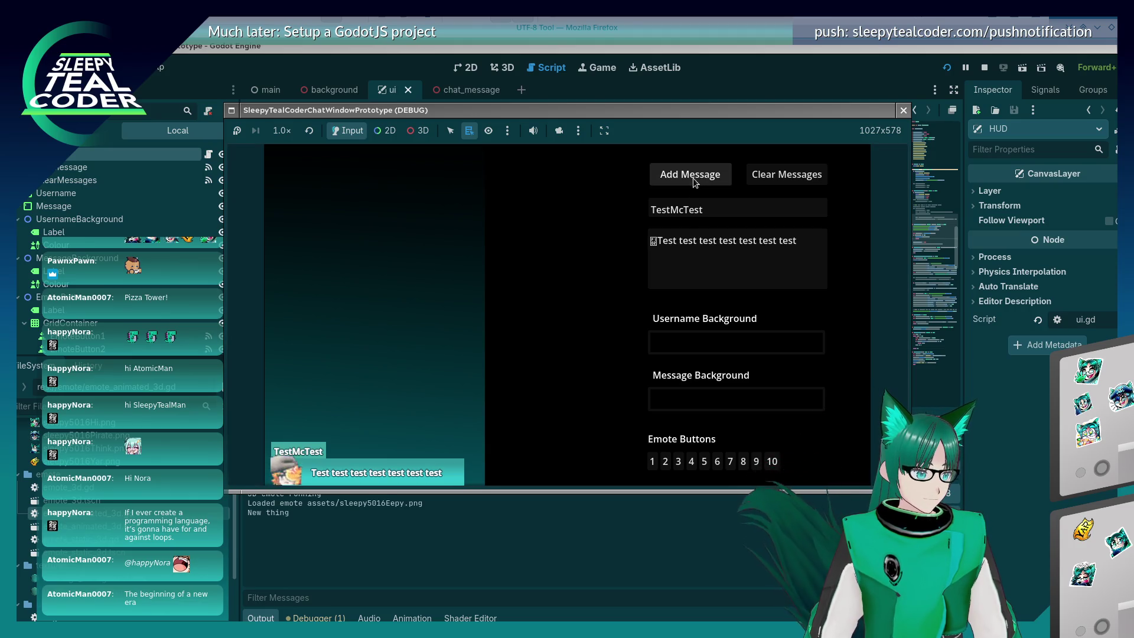
# Override the game camera in 3D and orbit to view the chat panel at an angle
pyautogui.click(558, 131)
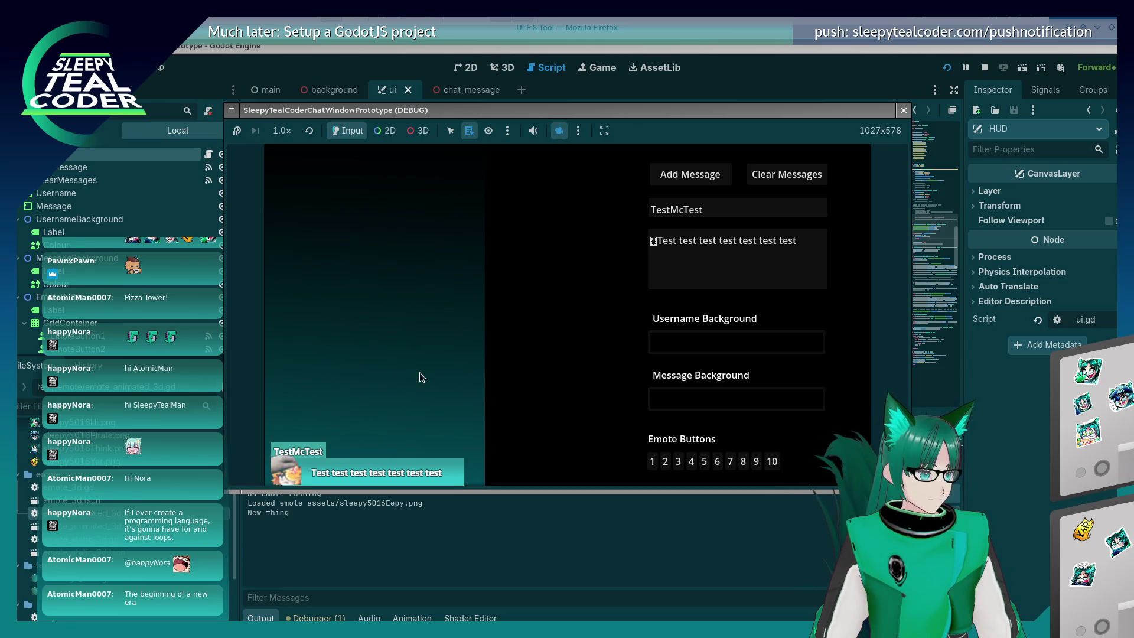
pyautogui.click(418, 131)
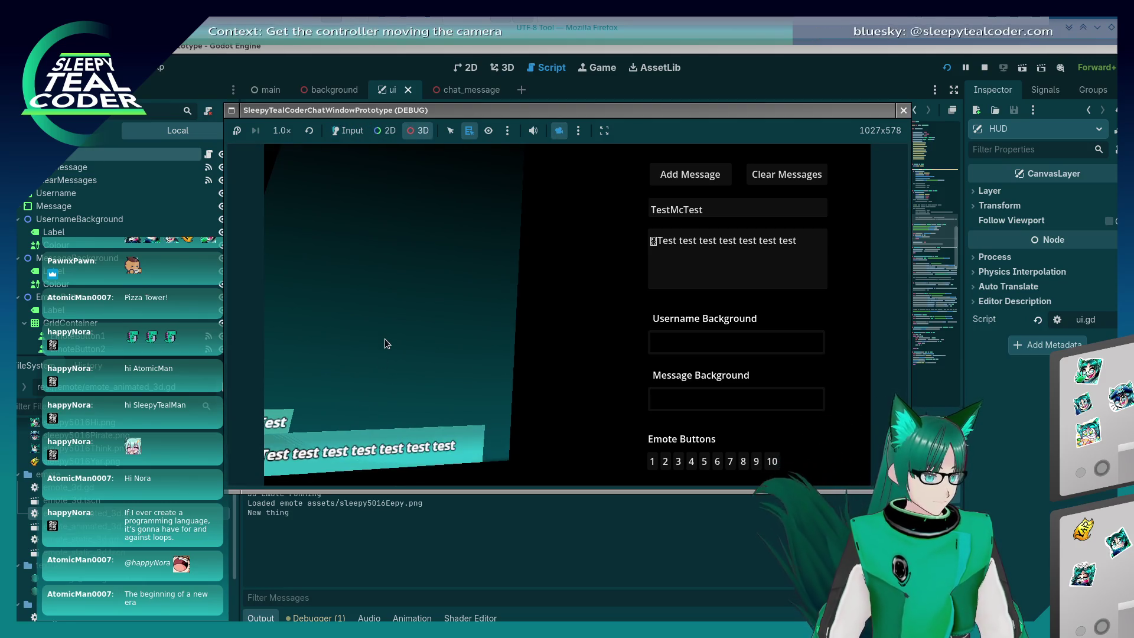
pyautogui.moveTo(413, 360)
pyautogui.mouseDown()
pyautogui.moveTo(399, 378)
pyautogui.moveTo(481, 387)
pyautogui.moveTo(416, 368)
pyautogui.moveTo(404, 342)
pyautogui.moveTo(391, 343)
pyautogui.moveTo(424, 334)
pyautogui.moveTo(527, 357)
pyautogui.mouseUp()
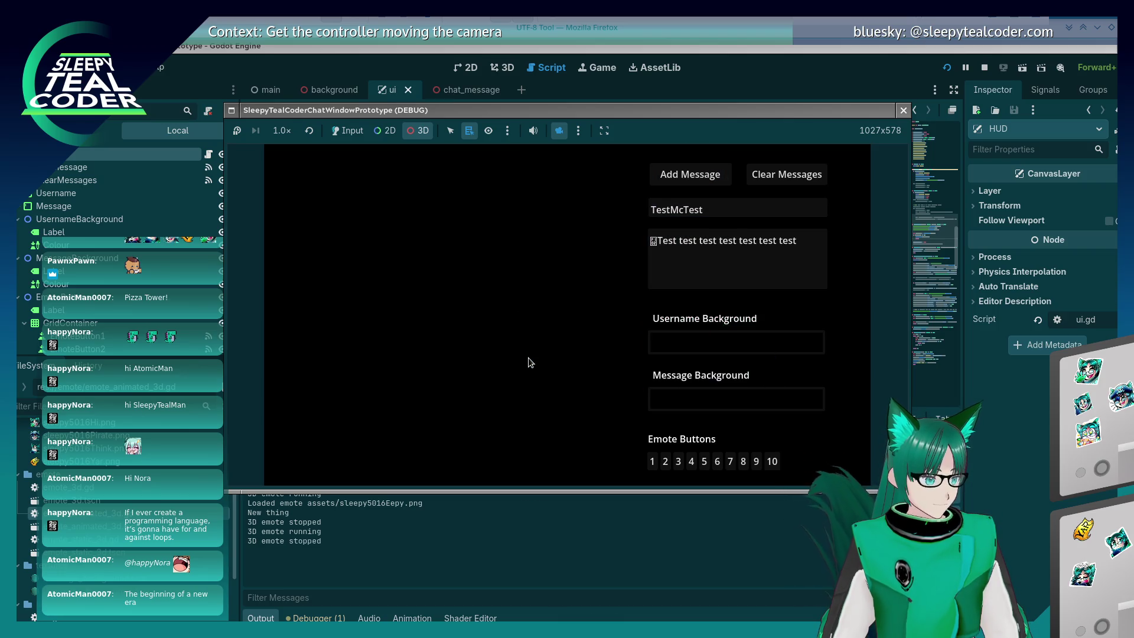
pyautogui.moveTo(527, 356)
pyautogui.mouseDown()
pyautogui.moveTo(493, 353)
pyautogui.moveTo(530, 354)
pyautogui.mouseUp()
# Stop the game and relaunch the project
pyautogui.press('F8')
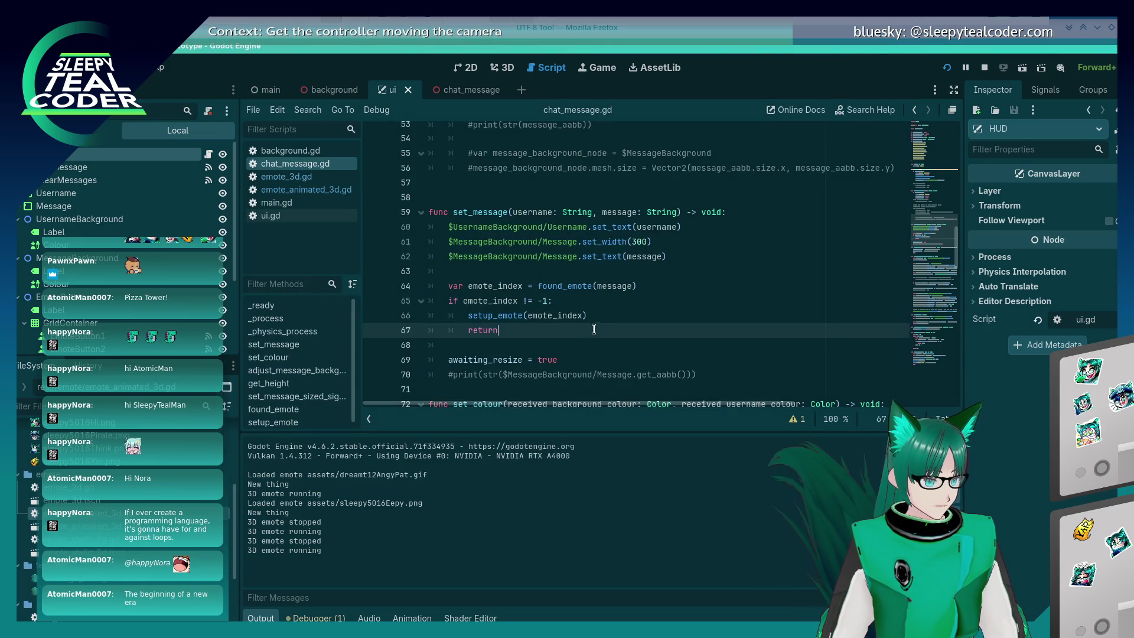
pyautogui.scroll(-2, 584, 340)
pyautogui.scroll(2, 584, 340)
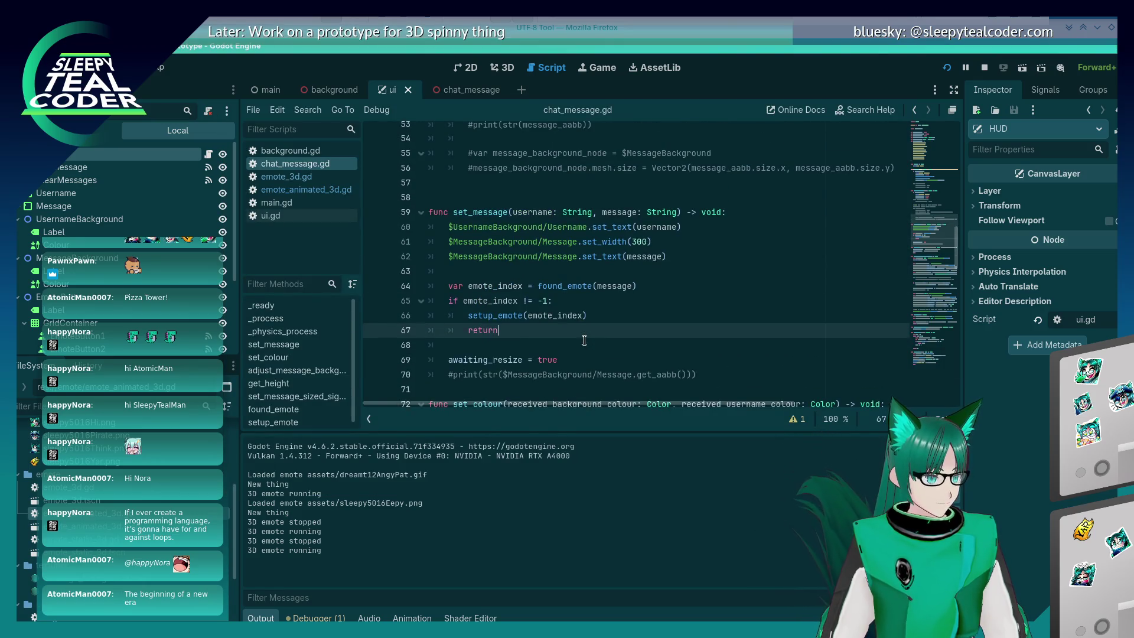
pyautogui.scroll(-2, 585, 335)
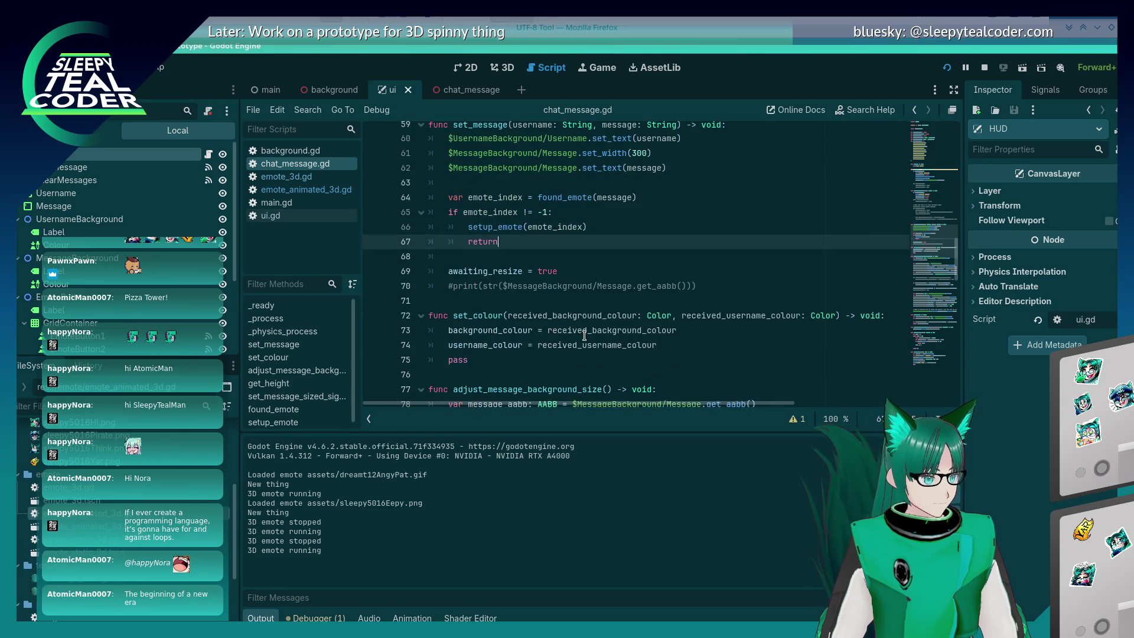
pyautogui.press('F5')
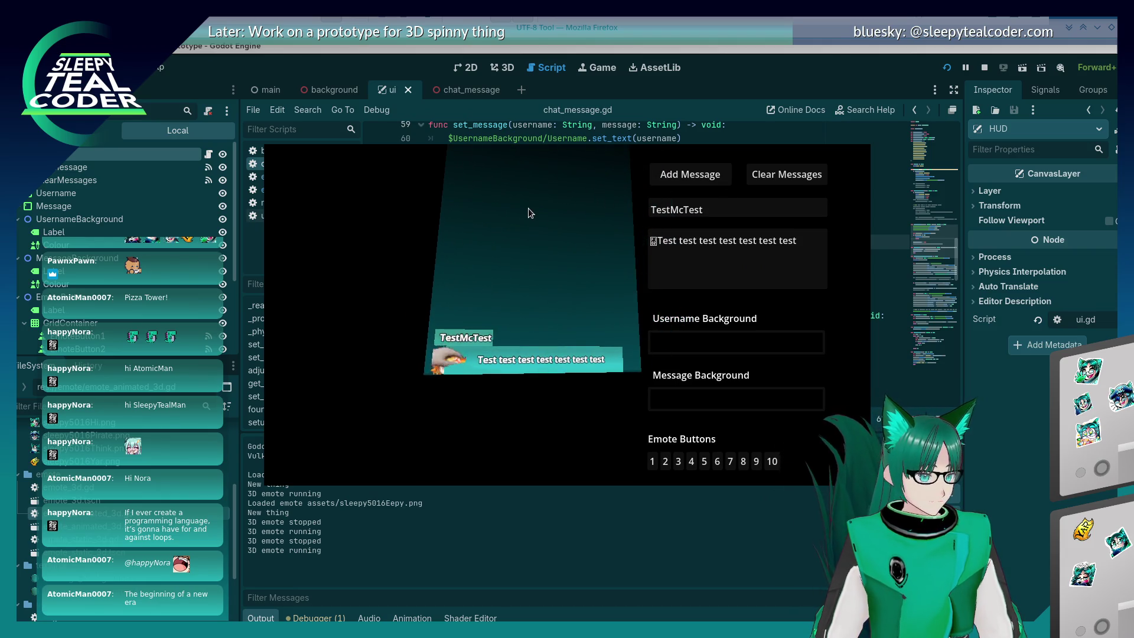
# Post two test emote messages in the game, then return to the script editor
pyautogui.hotkey('alt', 'Tab')
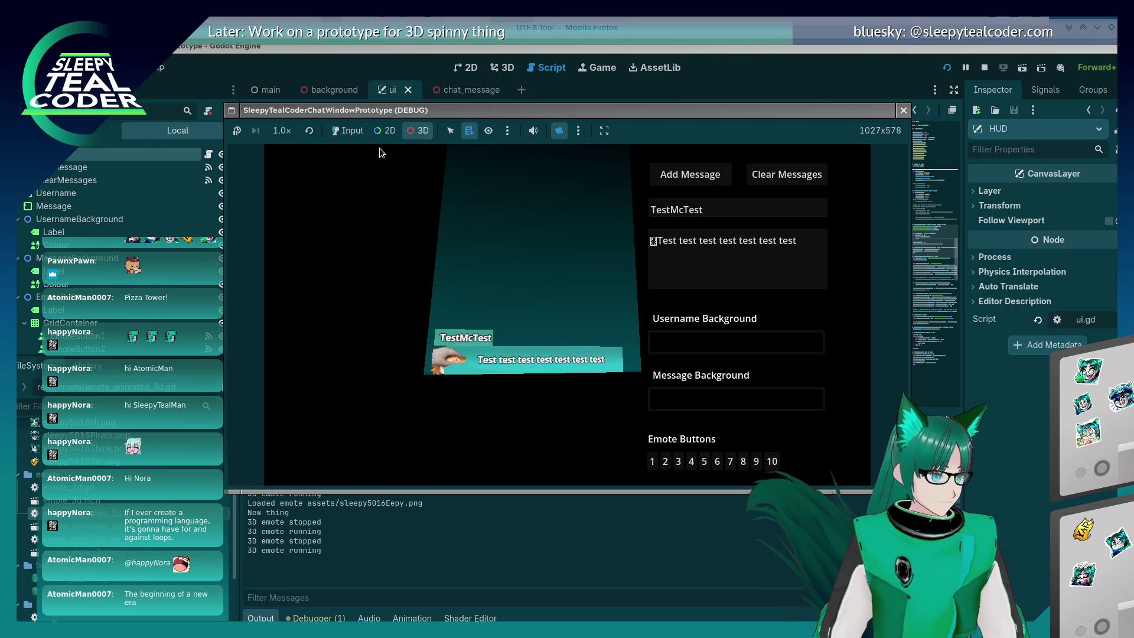
pyautogui.click(346, 131)
pyautogui.click(713, 177)
pyautogui.click(712, 176)
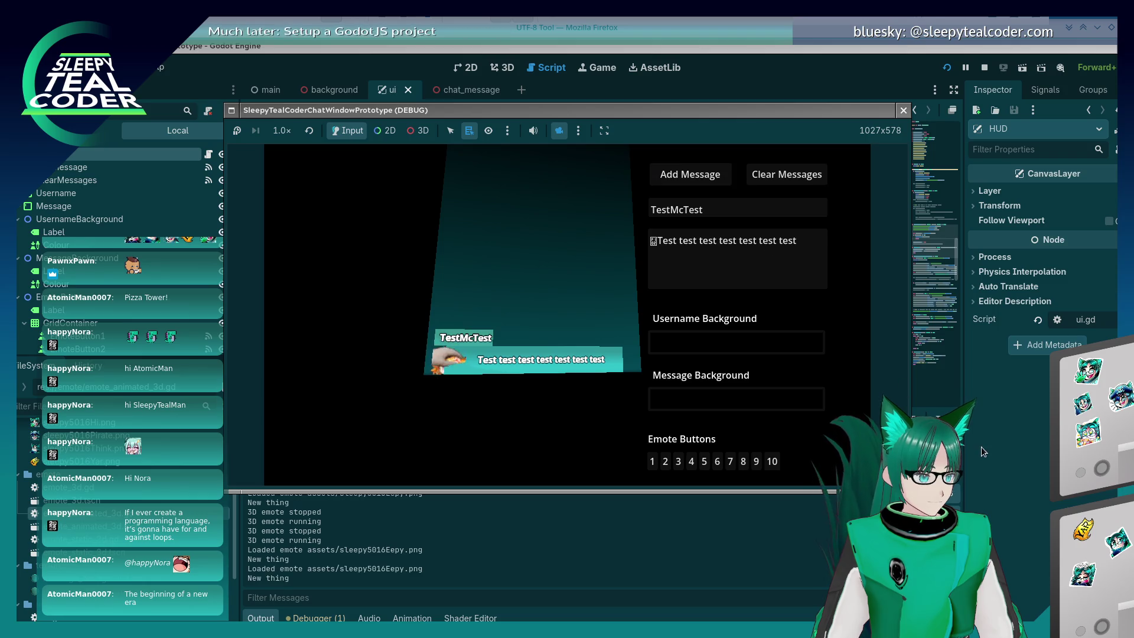
pyautogui.hotkey('alt', 'Tab')
pyautogui.click(656, 354)
# Move awaiting_resize = true up after set_text and delete the early return
pyautogui.scroll(2, 621, 349)
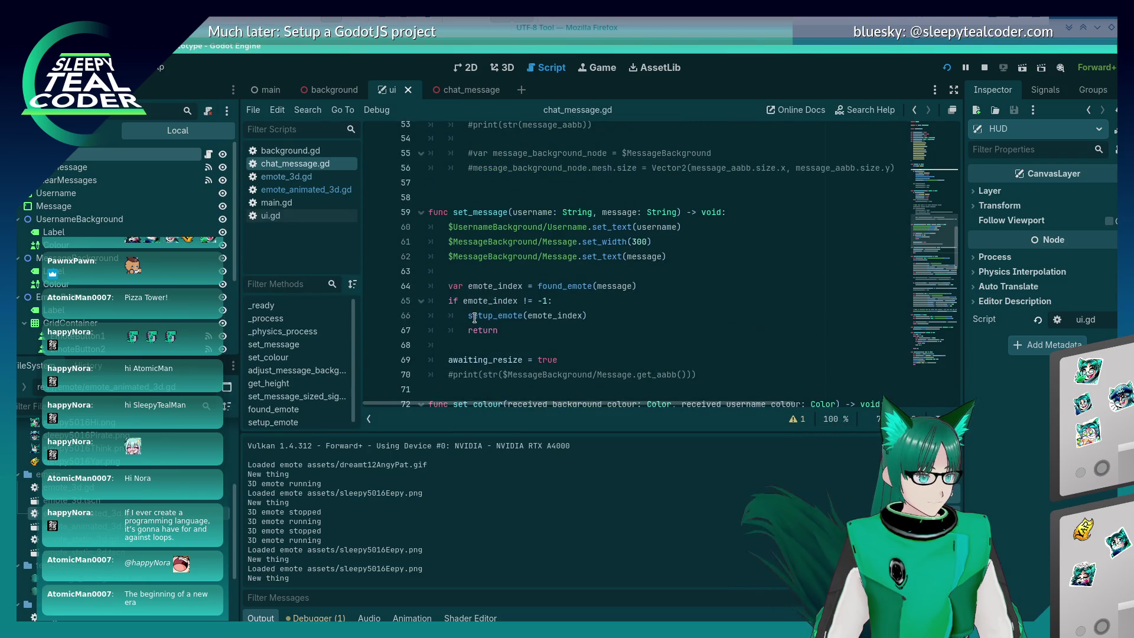
pyautogui.click(547, 334)
pyautogui.moveTo(547, 335); pyautogui.dragTo(429, 302)
pyautogui.click(464, 374)
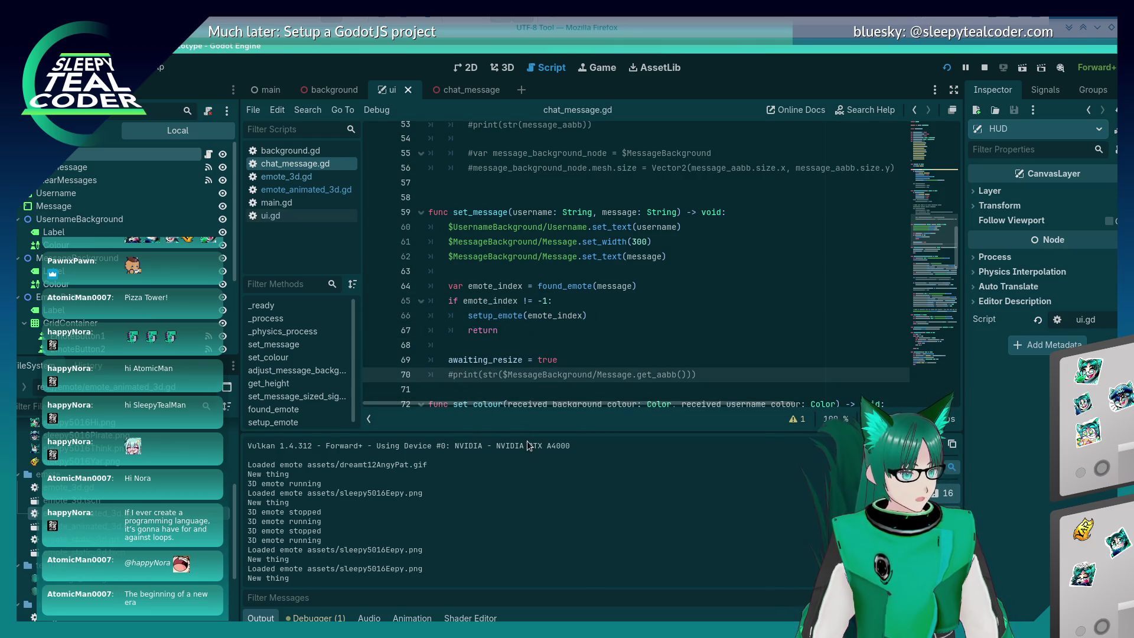
pyautogui.scroll(-1, 506, 363)
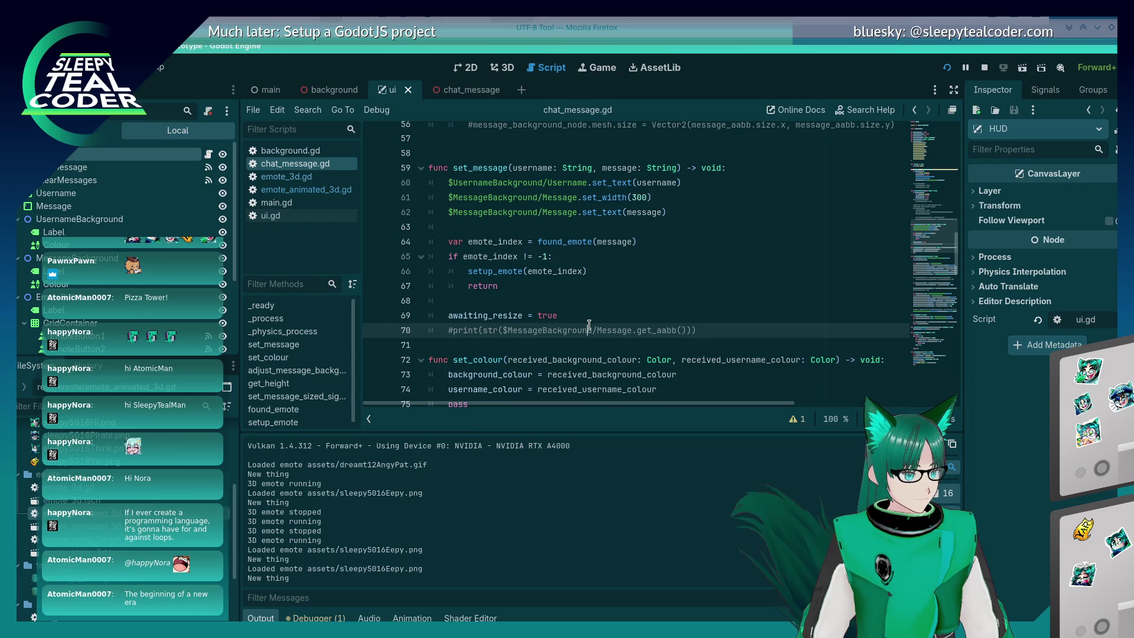
pyautogui.press('Up')
pyautogui.hotkey('ctrl', 'x')
pyautogui.press('Up')
pyautogui.press('Up')
pyautogui.press('Up')
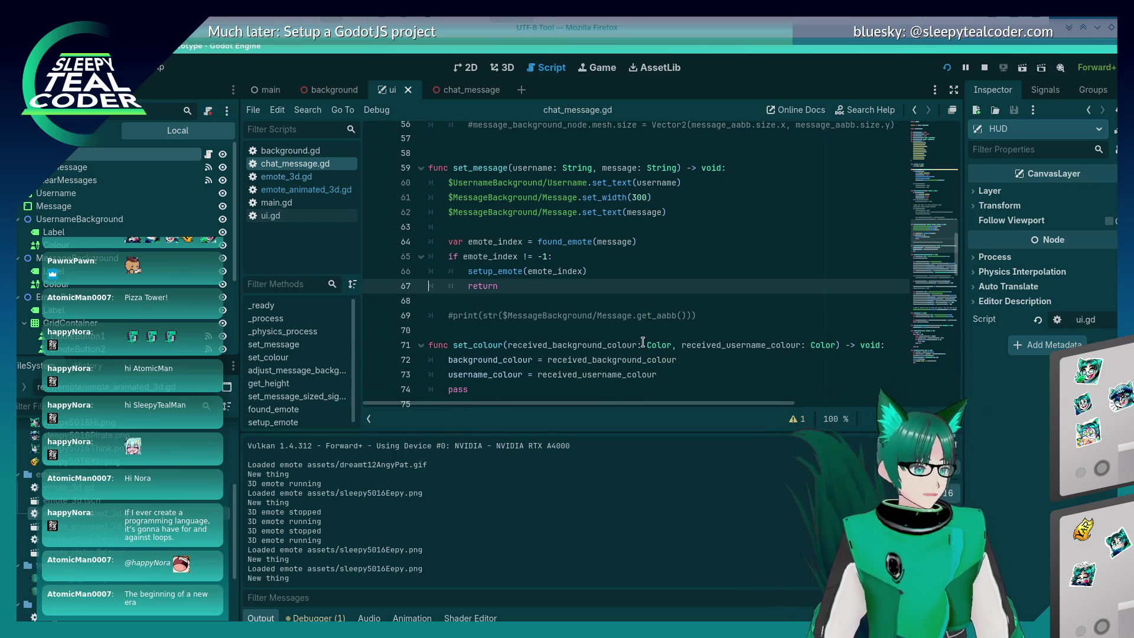
pyautogui.press('Return')
pyautogui.hotkey('ctrl', 'v')
pyautogui.press('Down')
pyautogui.press('Down')
pyautogui.press('Down')
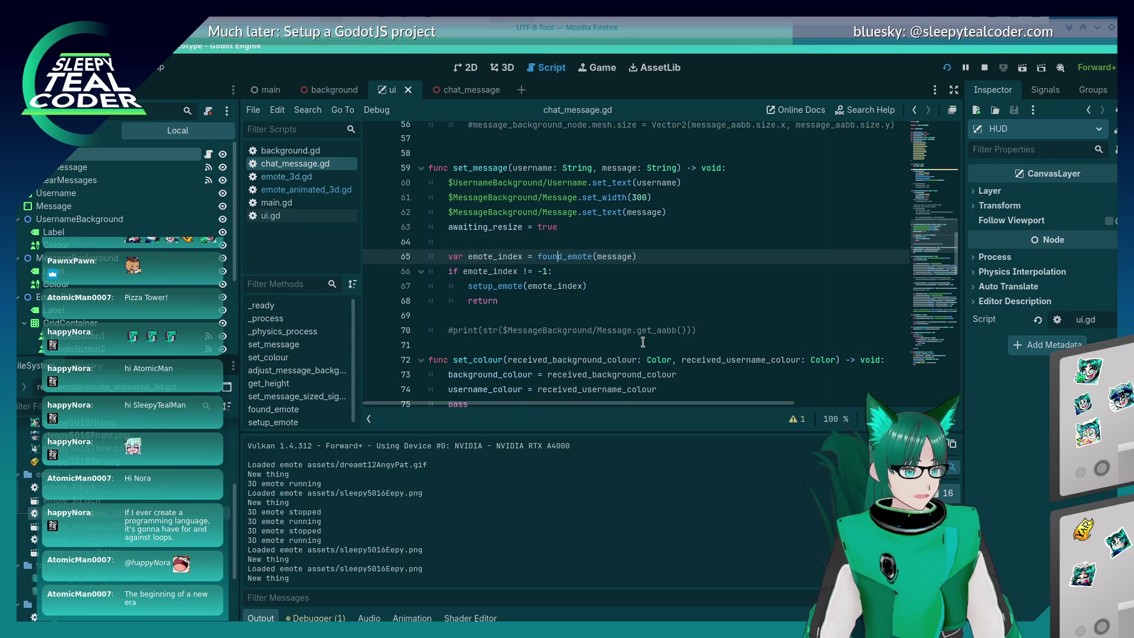
pyautogui.press('Up')
pyautogui.hotkey('ctrl', 'x')
# Place awaiting_resize = true below the emote if-block, save, and run the project
pyautogui.press('Up')
pyautogui.press('Up')
pyautogui.press('Up')
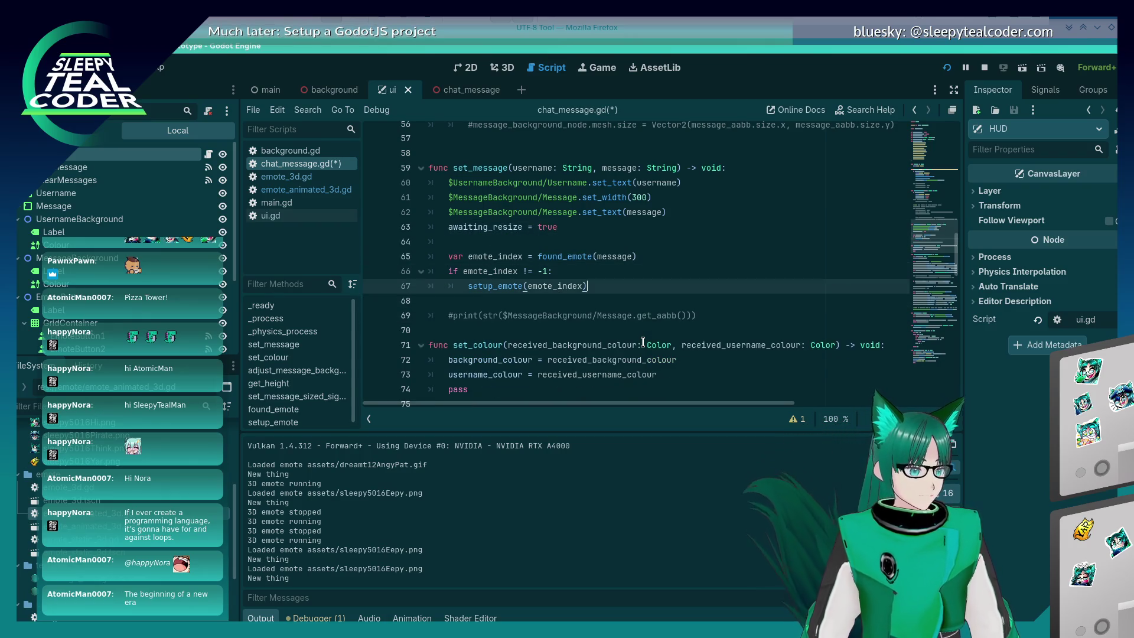
pyautogui.press('End')
pyautogui.hotkey('shift', 'Home')
pyautogui.hotkey('ctrl', 'x')
pyautogui.press('Down')
pyautogui.press('Down')
pyautogui.press('Down')
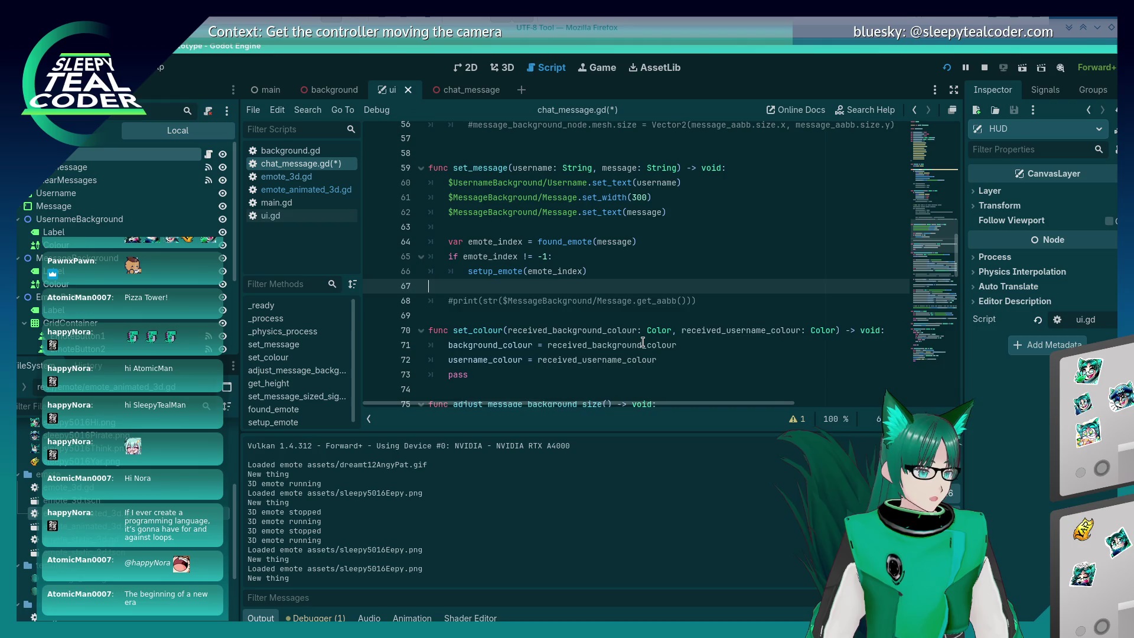
pyautogui.press('Return')
pyautogui.press('Return')
pyautogui.press('Up')
pyautogui.hotkey('ctrl', 'v')
pyautogui.hotkey('ctrl', 's')
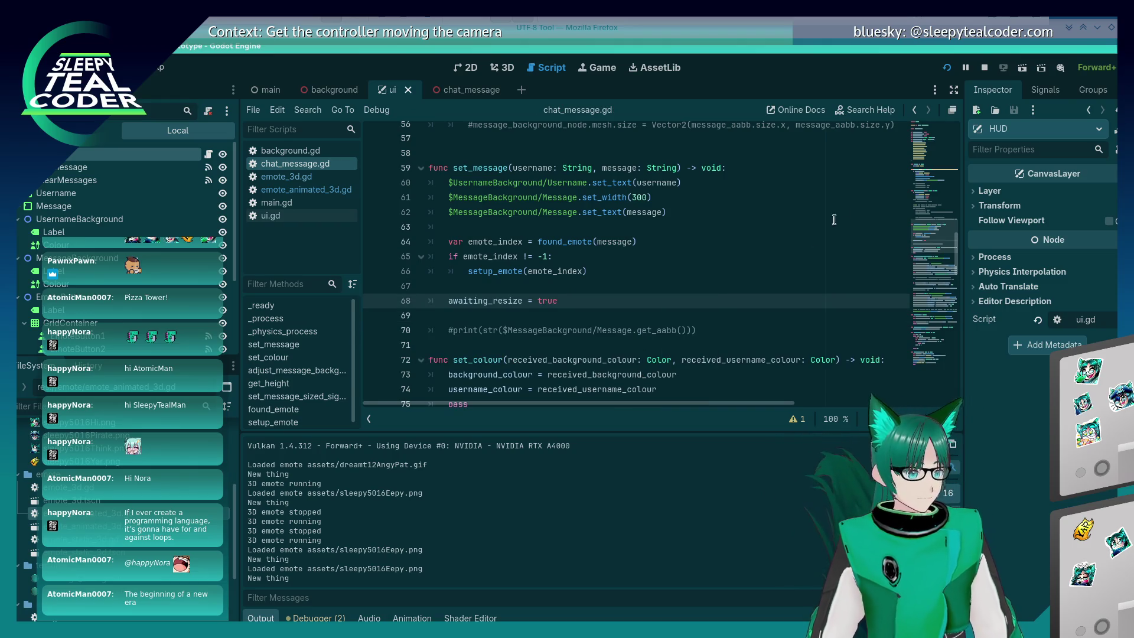
pyautogui.click(955, 69)
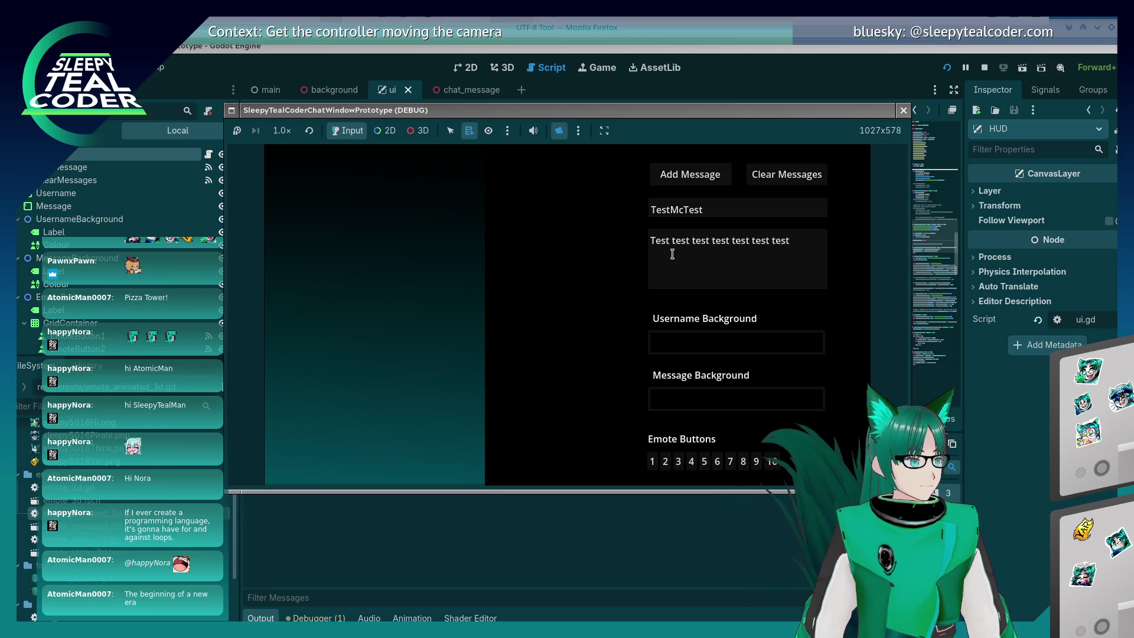
# Post several test messages each carrying a single emote
pyautogui.click(653, 241)
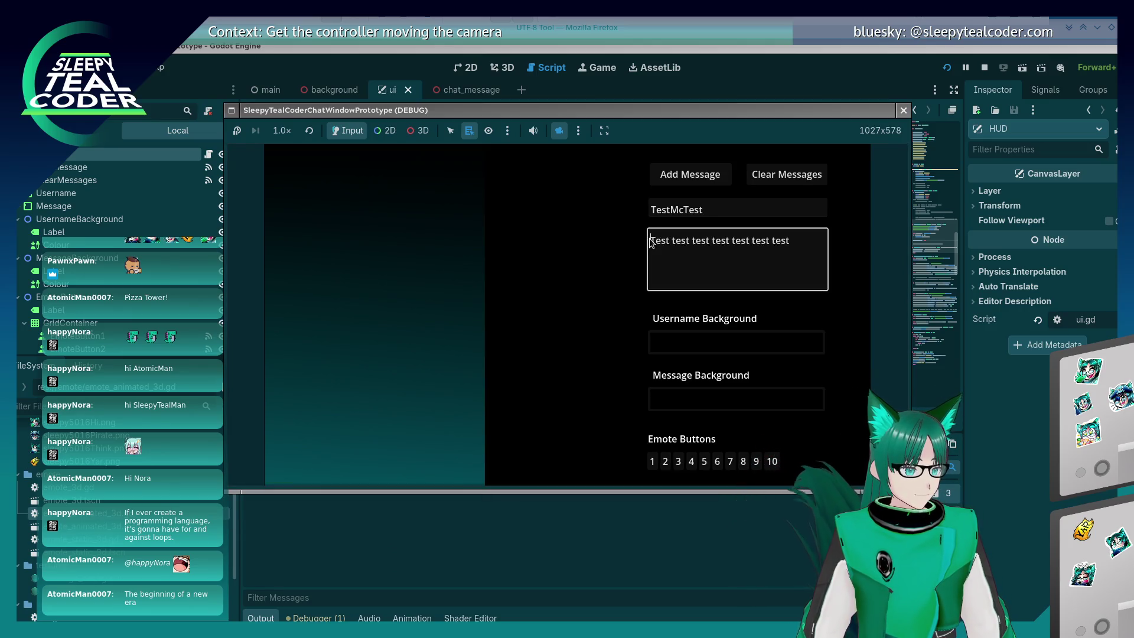
pyautogui.click(673, 178)
pyautogui.click(673, 463)
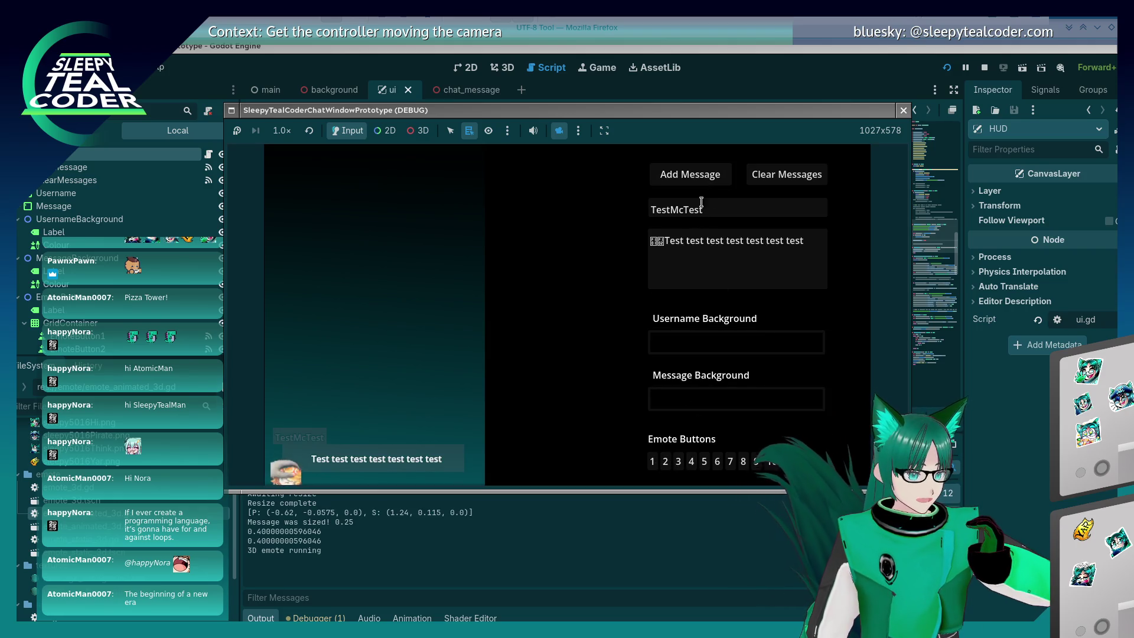
pyautogui.click(656, 245)
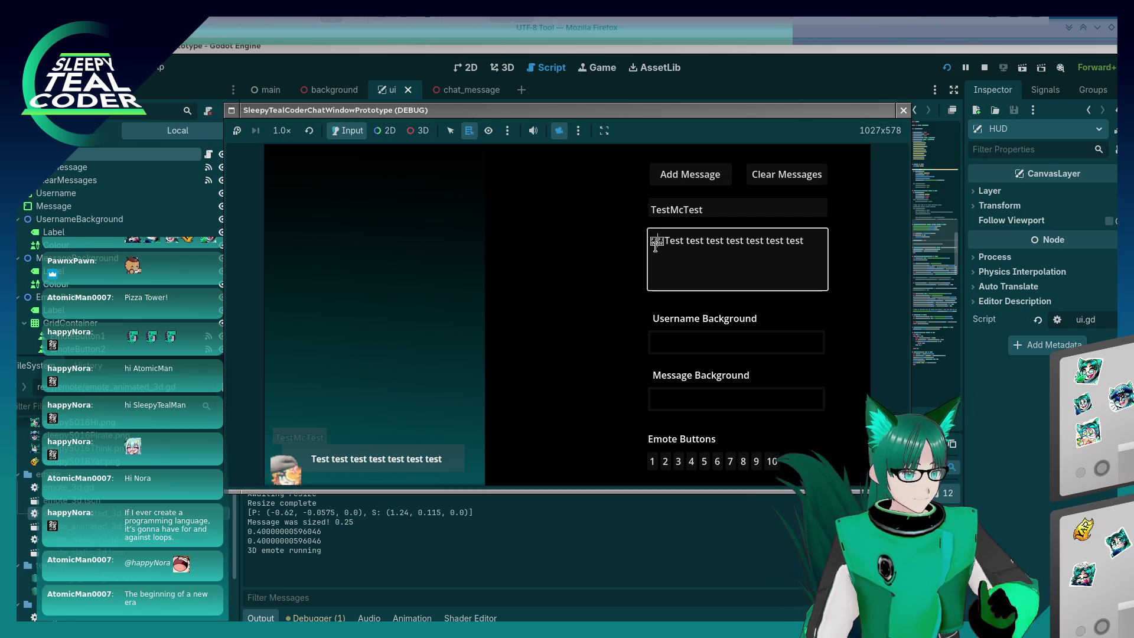
pyautogui.click(690, 174)
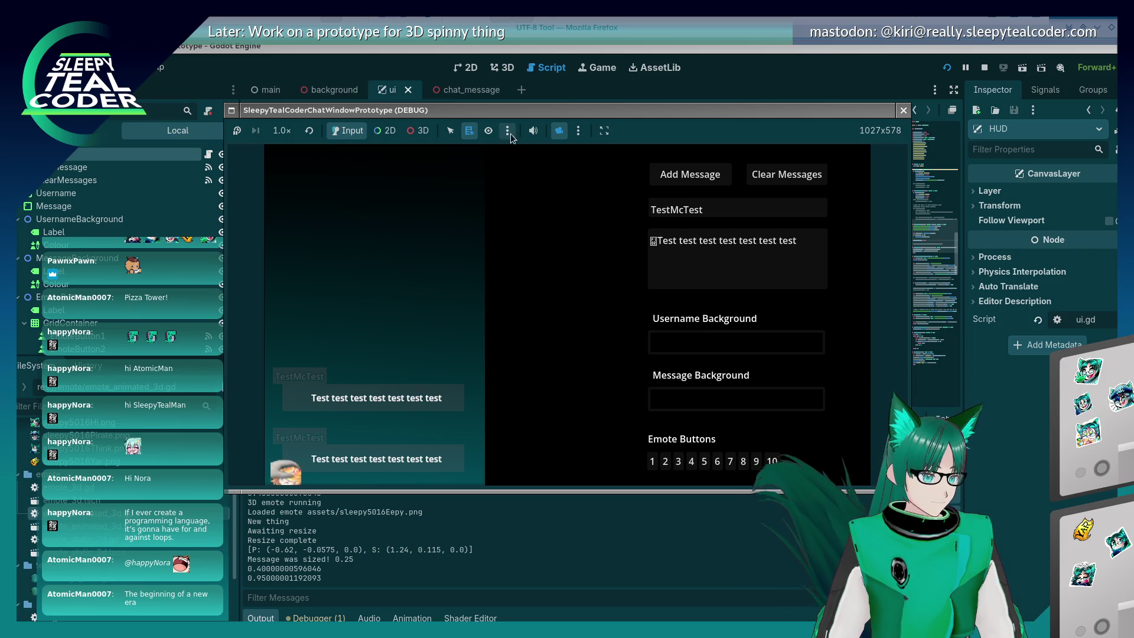
pyautogui.click(678, 463)
pyautogui.click(665, 241)
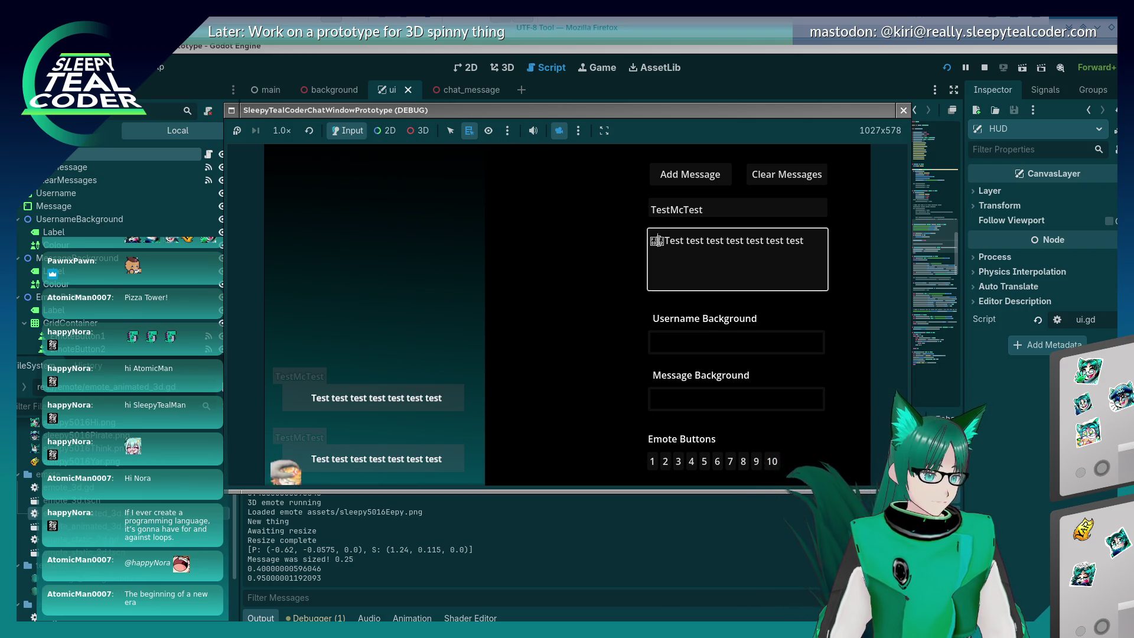
pyautogui.press('BackSpace')
pyautogui.click(695, 177)
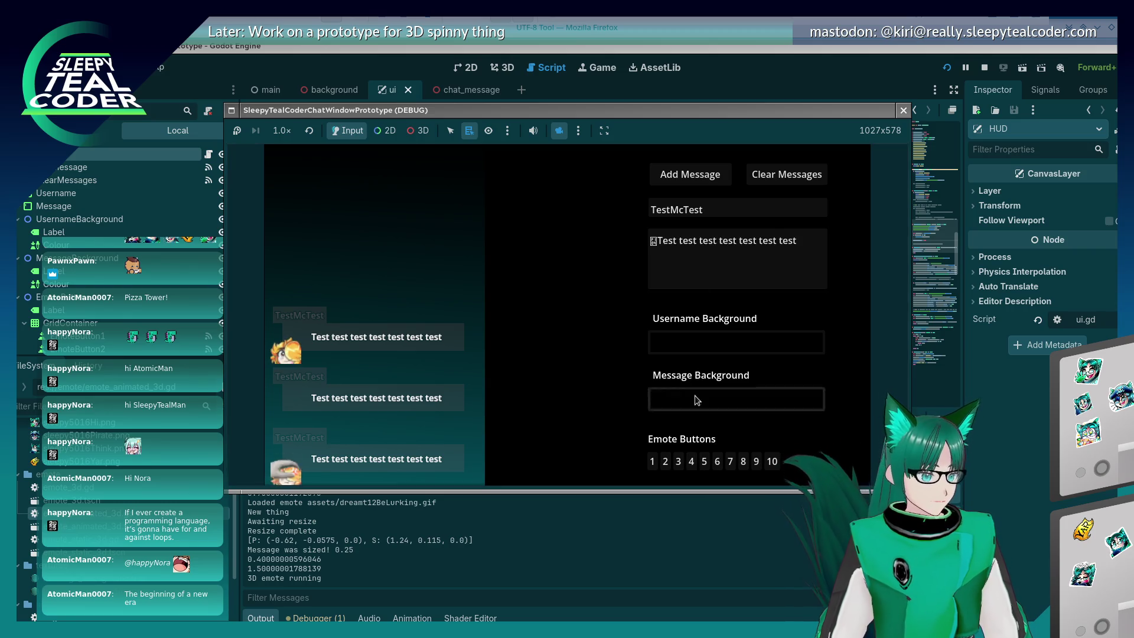
pyautogui.click(680, 177)
# Switch the camera override to 3D, orbit to view the chat panel in perspective, then restore it
pyautogui.click(564, 136)
pyautogui.click(419, 130)
pyautogui.click(559, 130)
pyautogui.moveTo(393, 297)
pyautogui.mouseDown()
pyautogui.moveTo(449, 293)
pyautogui.moveTo(438, 271)
pyautogui.moveTo(436, 280)
pyautogui.mouseUp()
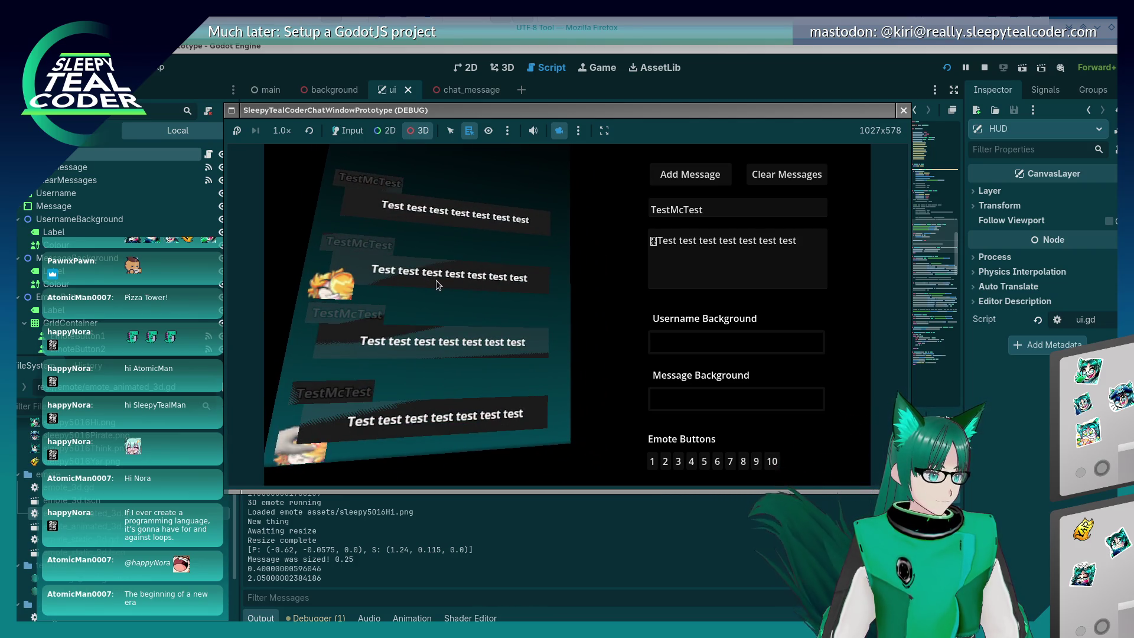
pyautogui.click(559, 130)
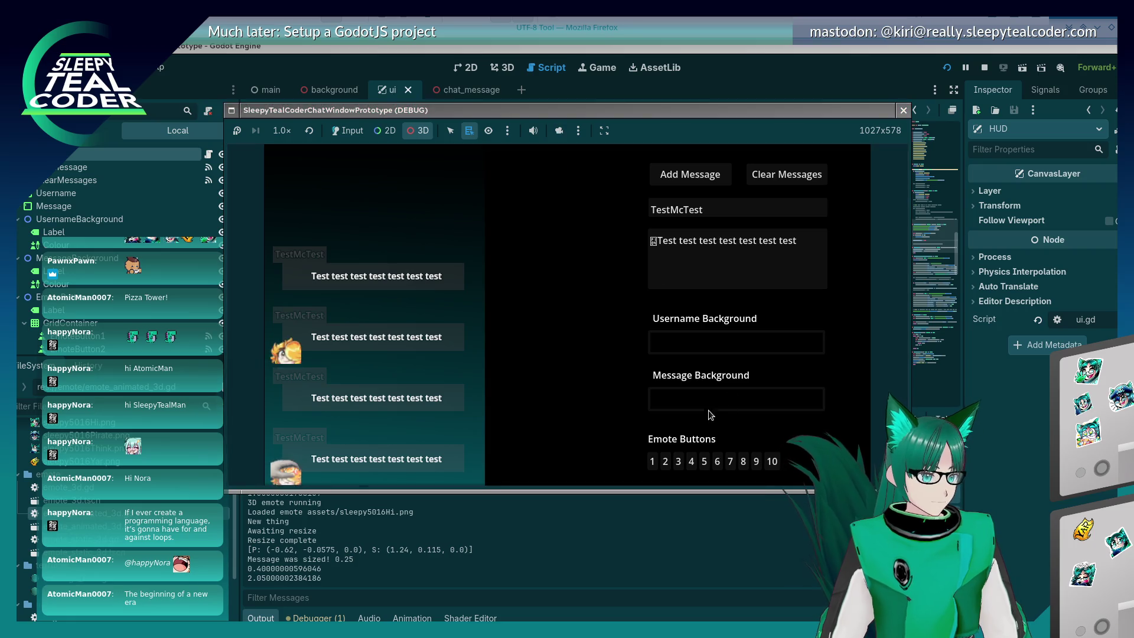
pyautogui.click(561, 131)
pyautogui.click(560, 132)
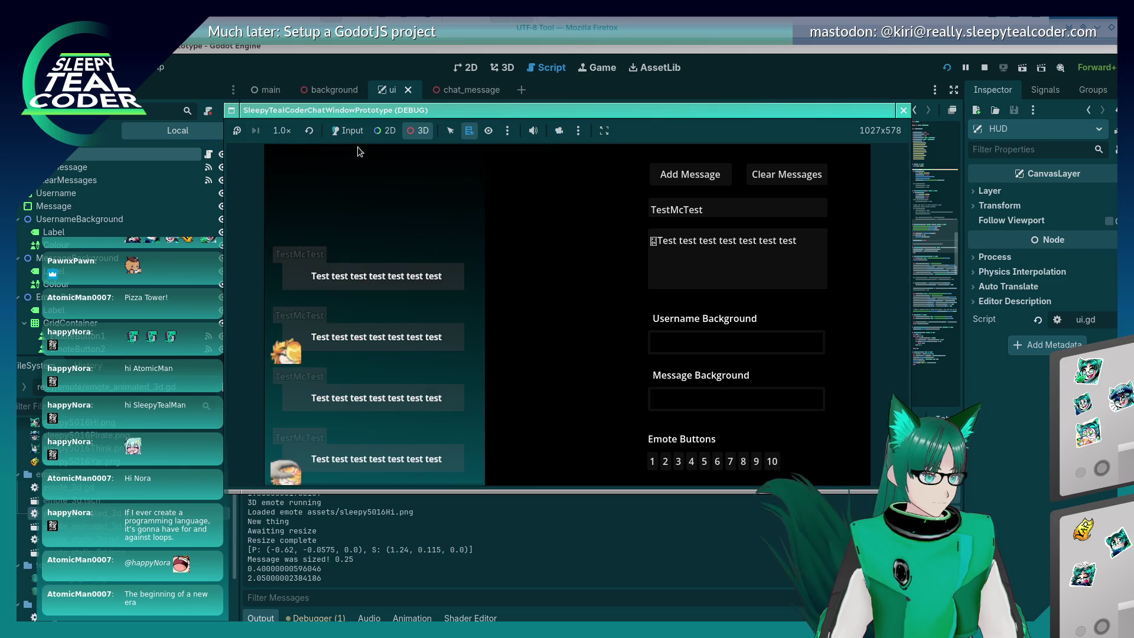
# Post two more messages, one with an animated emote, then stop the game
pyautogui.click(348, 131)
pyautogui.click(650, 242)
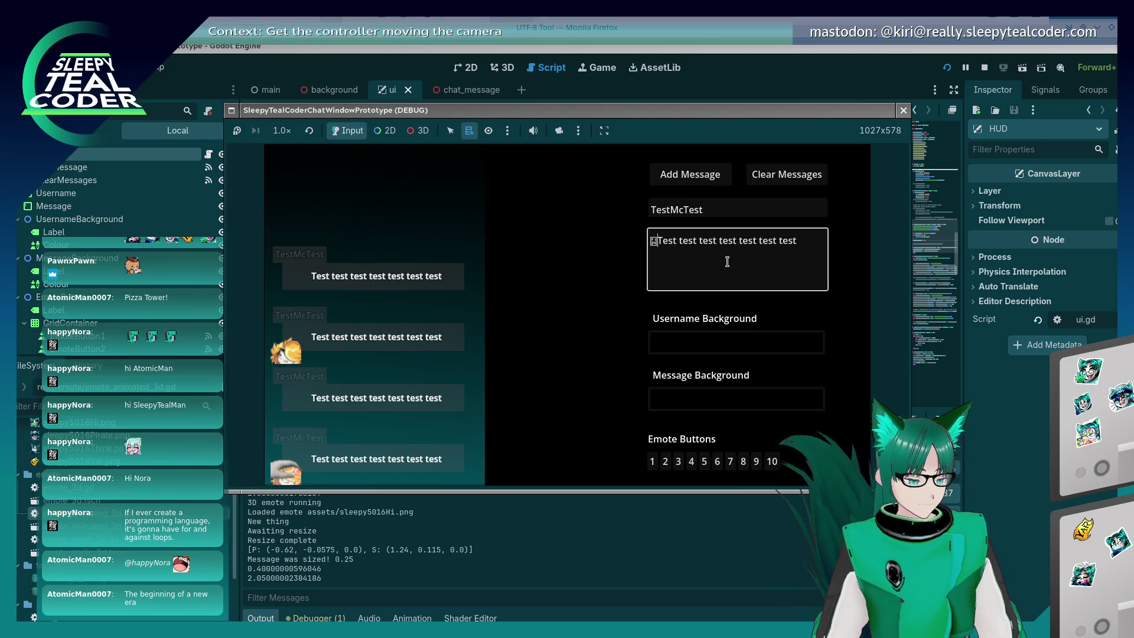
pyautogui.click(686, 171)
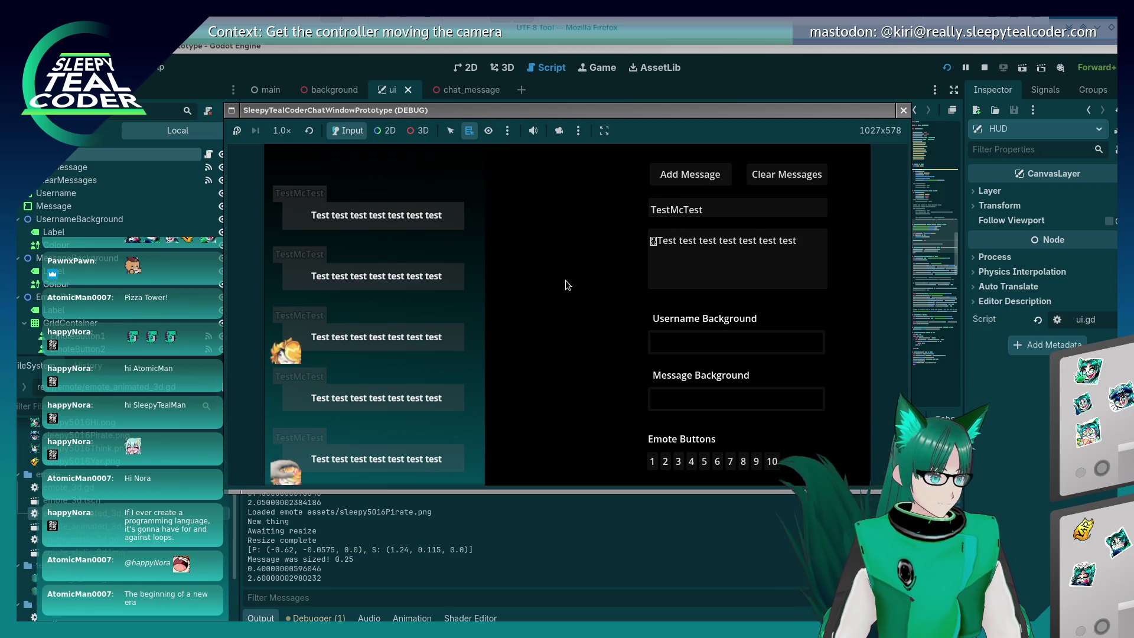
pyautogui.click(654, 243)
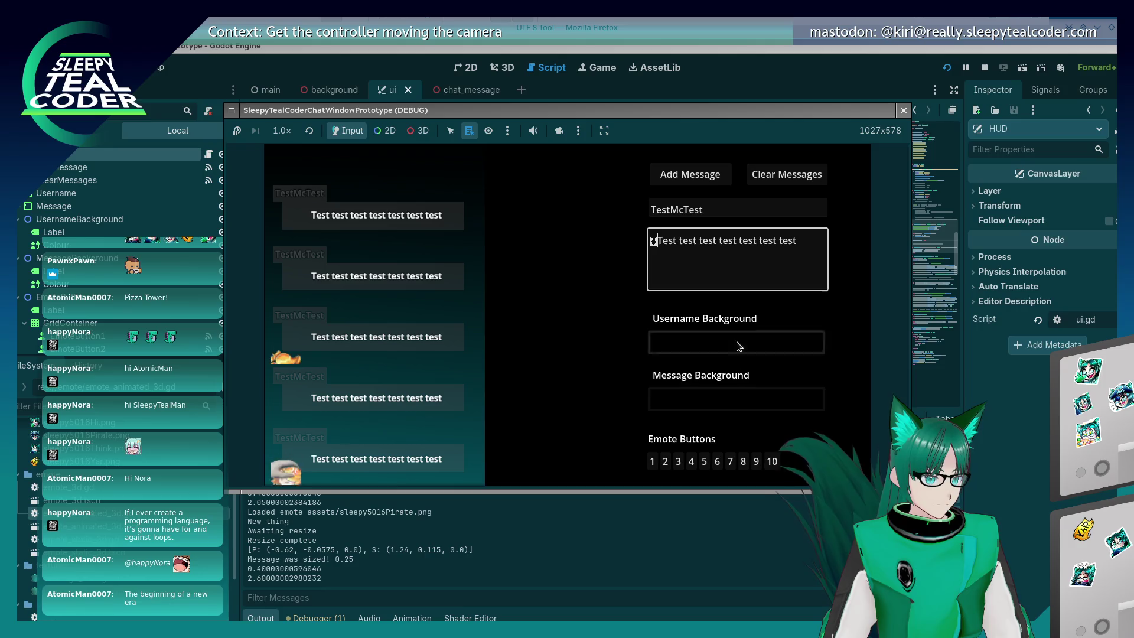
pyautogui.click(674, 178)
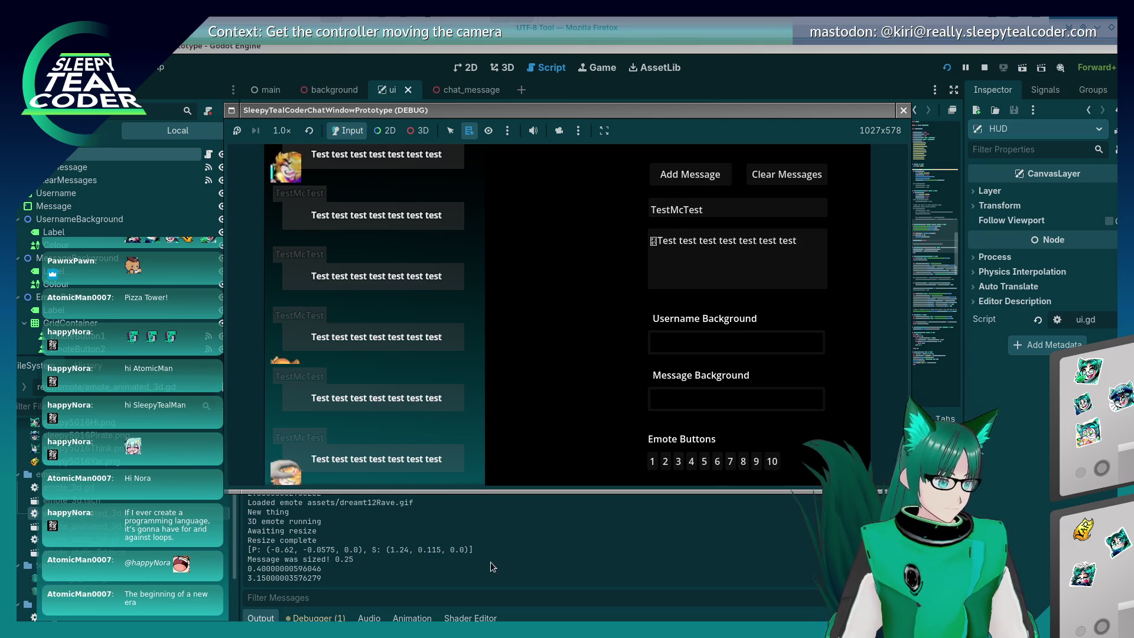
pyautogui.press('F8')
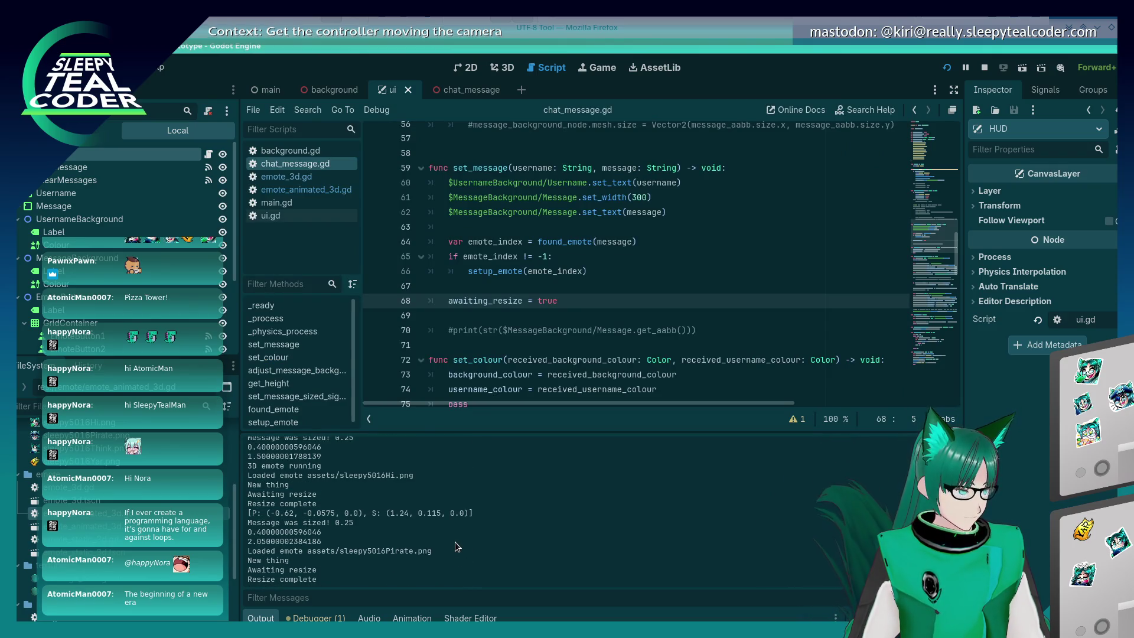
# Relaunch the game and post a message with an inserted emote
pyautogui.scroll(2, 472, 215)
pyautogui.press('F5')
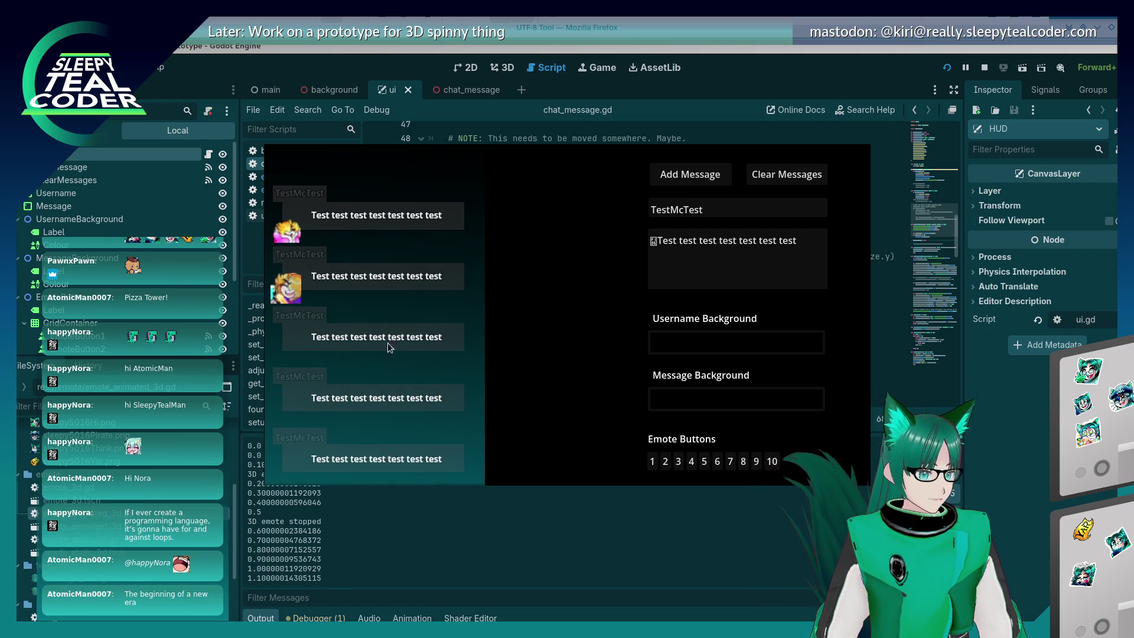
pyautogui.click(679, 265)
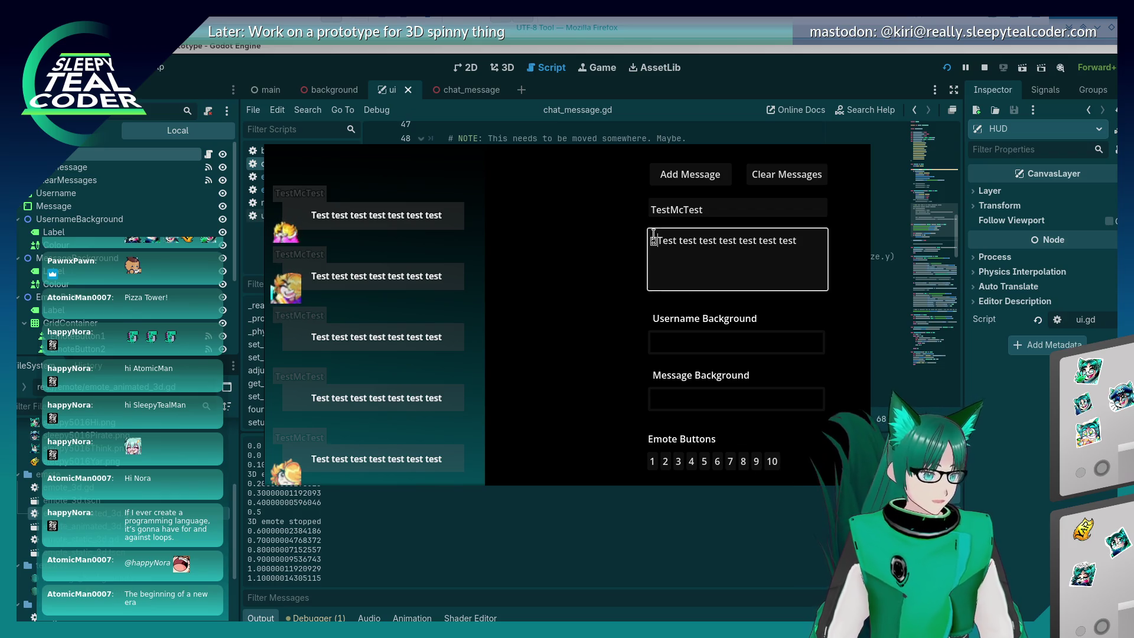
pyautogui.click(760, 468)
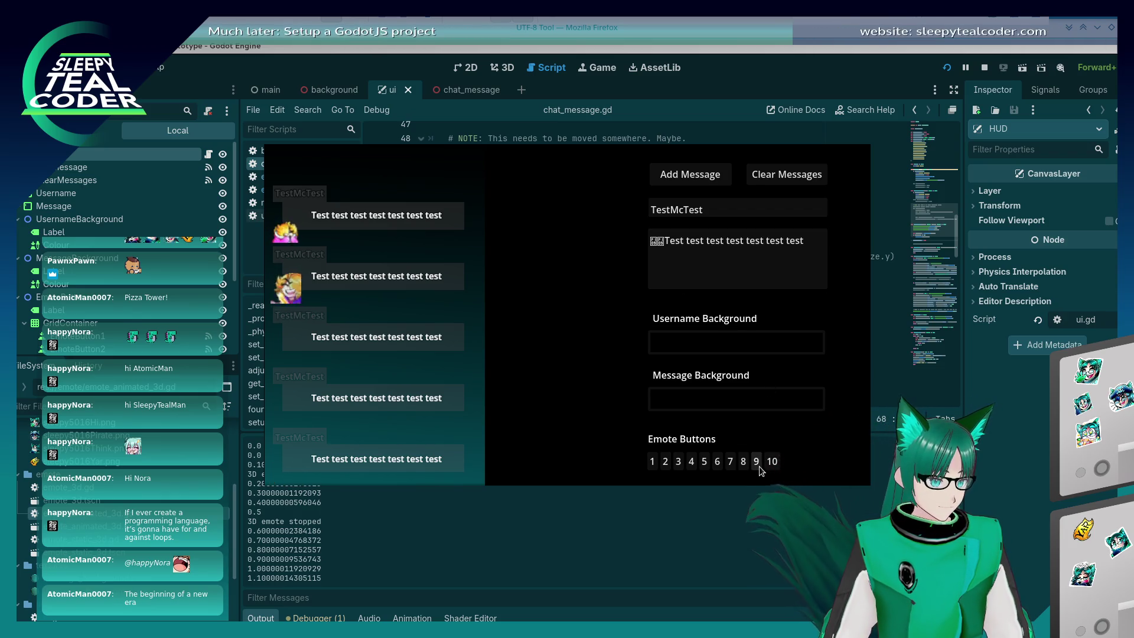
pyautogui.click(738, 260)
pyautogui.click(693, 172)
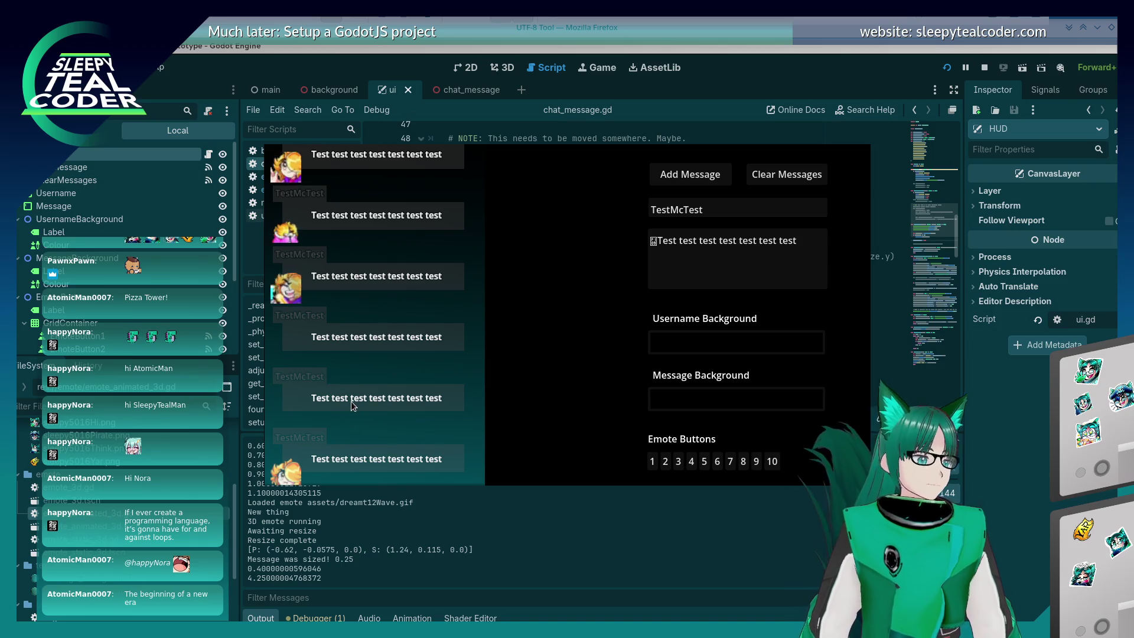
# Post two more messages from the keyboard, then close the game window
pyautogui.press('Tab')
pyautogui.press('Return')
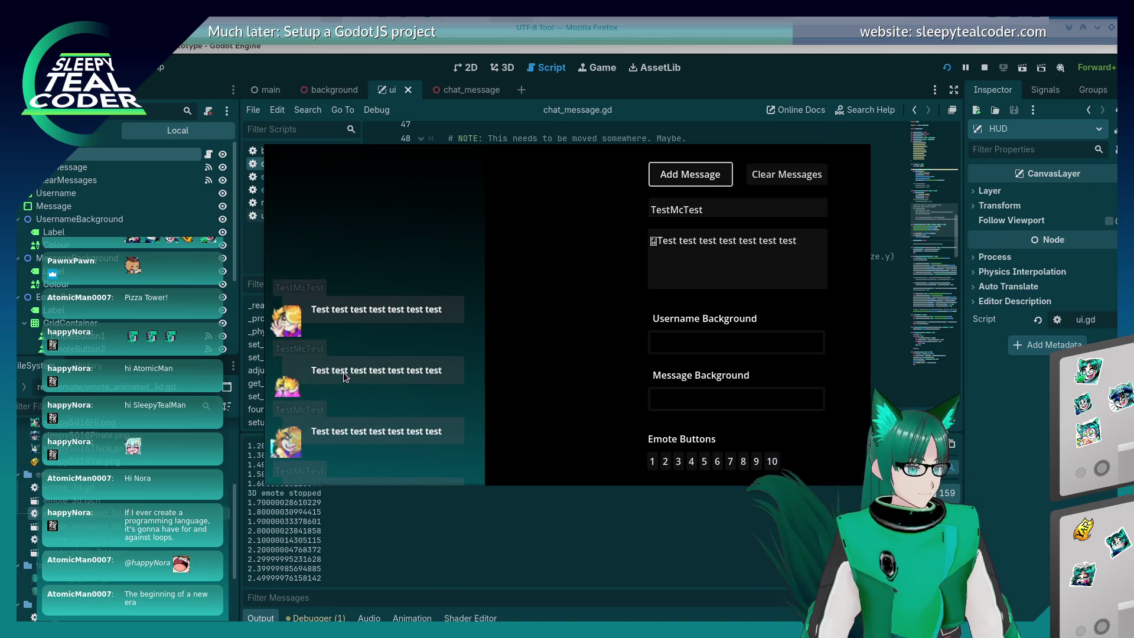
pyautogui.press('Return')
pyautogui.press('Return')
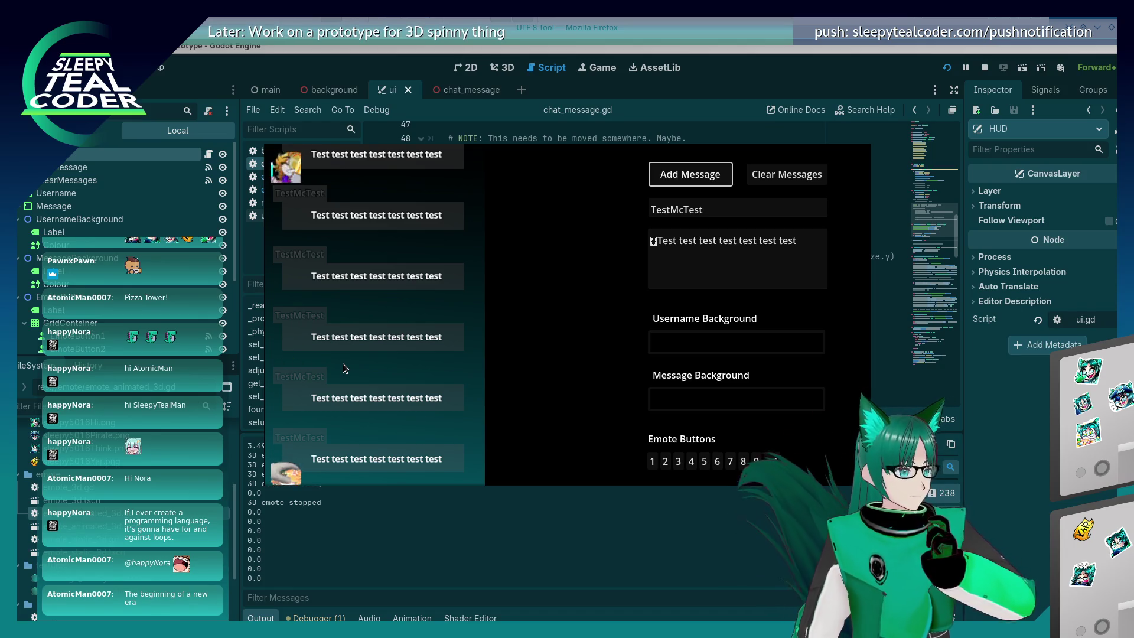
pyautogui.click(801, 69)
pyautogui.scroll(-6, 584, 298)
pyautogui.scroll(-6, 583, 299)
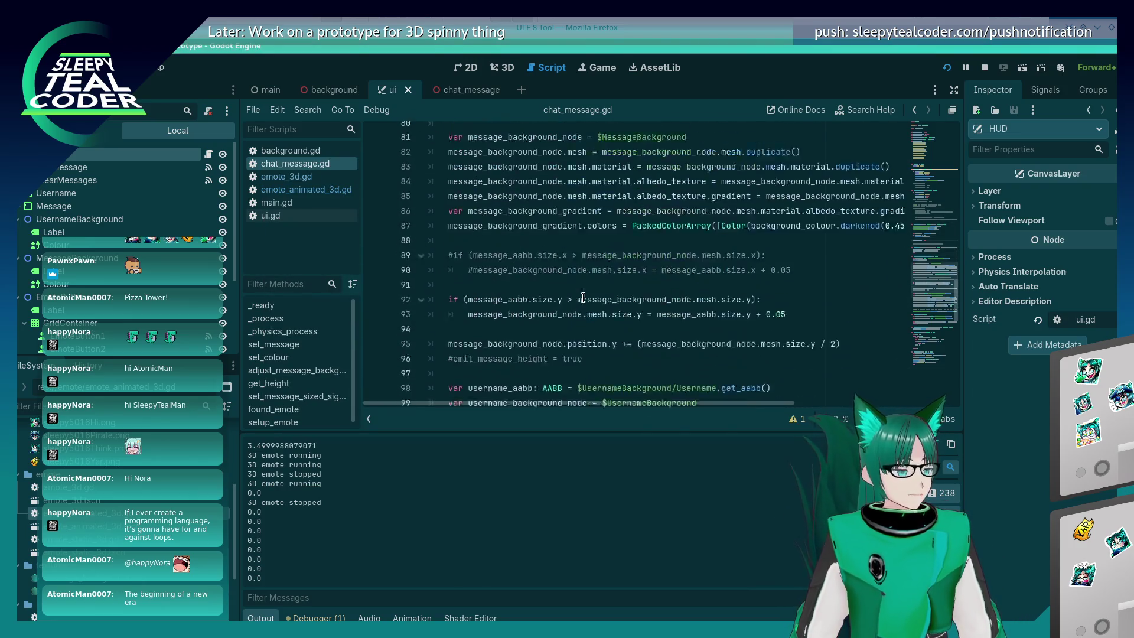
# Set a breakpoint on line 13 of emote_3d.gd and run the project
pyautogui.click(460, 95)
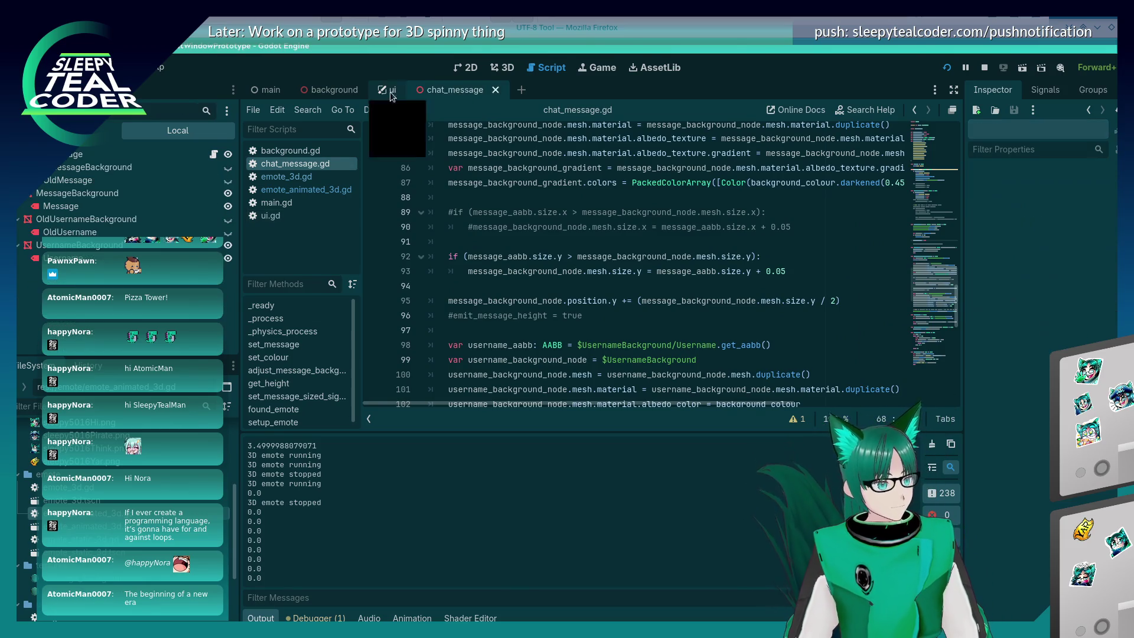
pyautogui.click(308, 176)
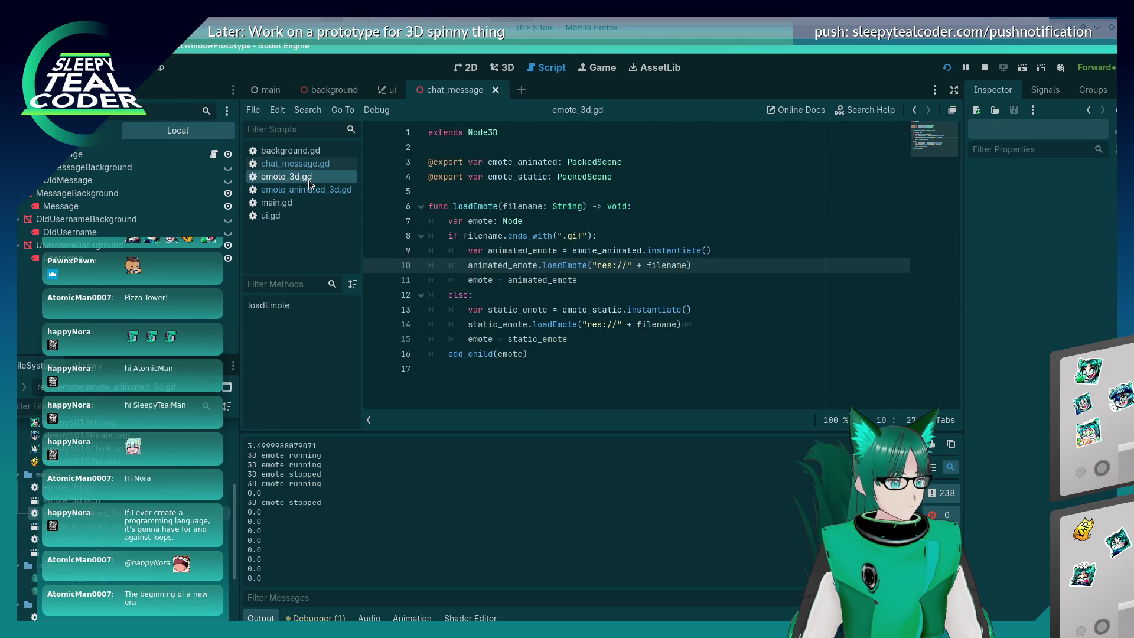
pyautogui.click(583, 325)
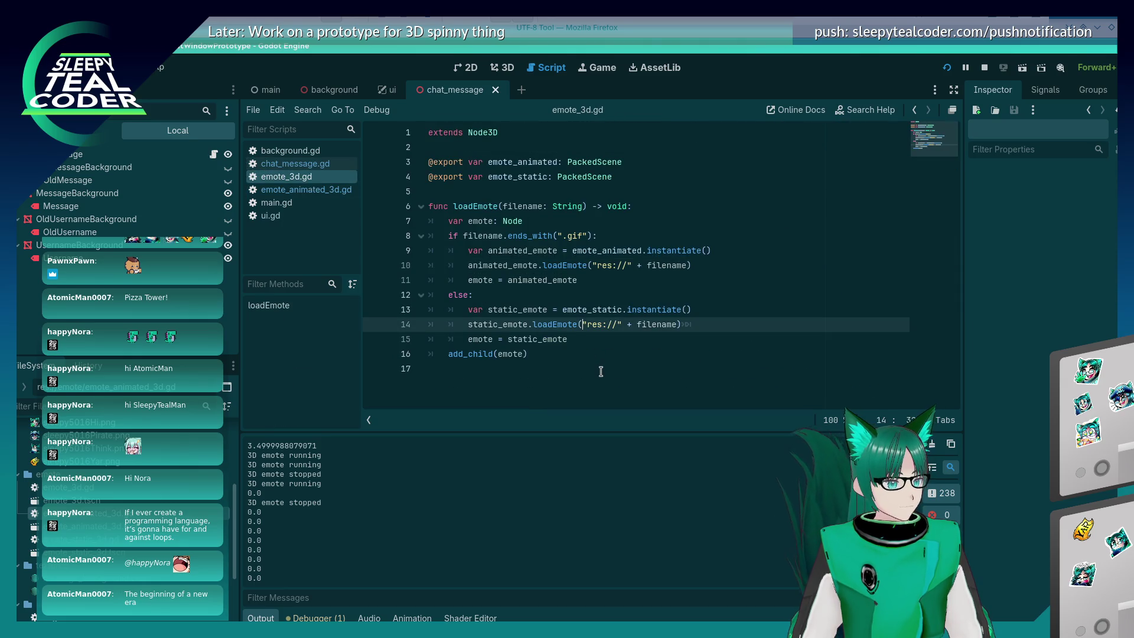
pyautogui.click(374, 310)
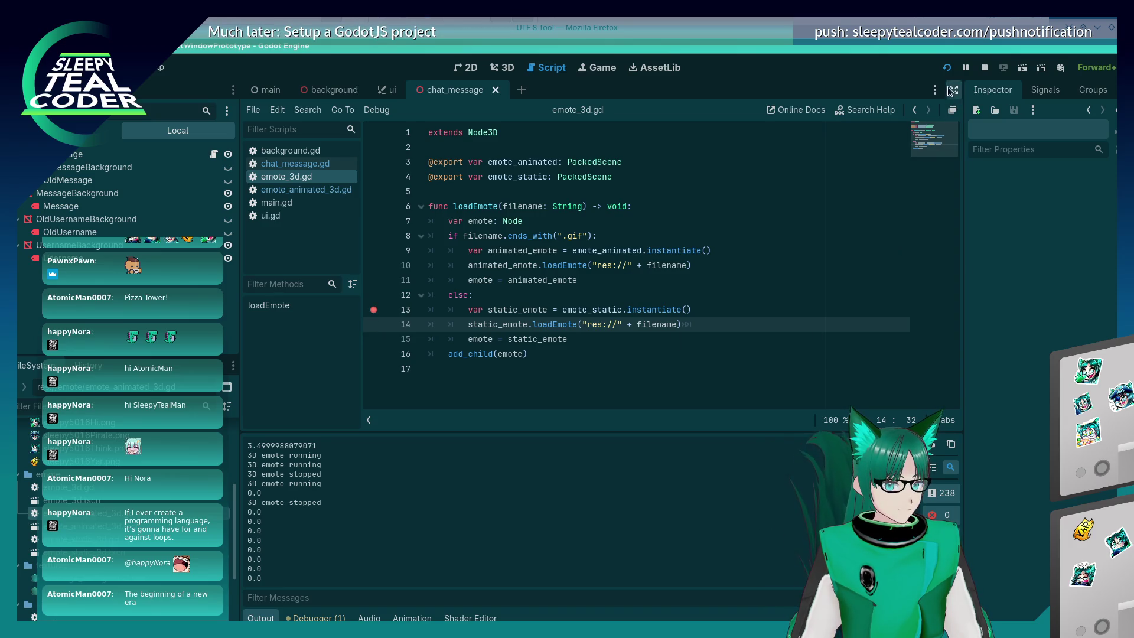
pyautogui.press('F5')
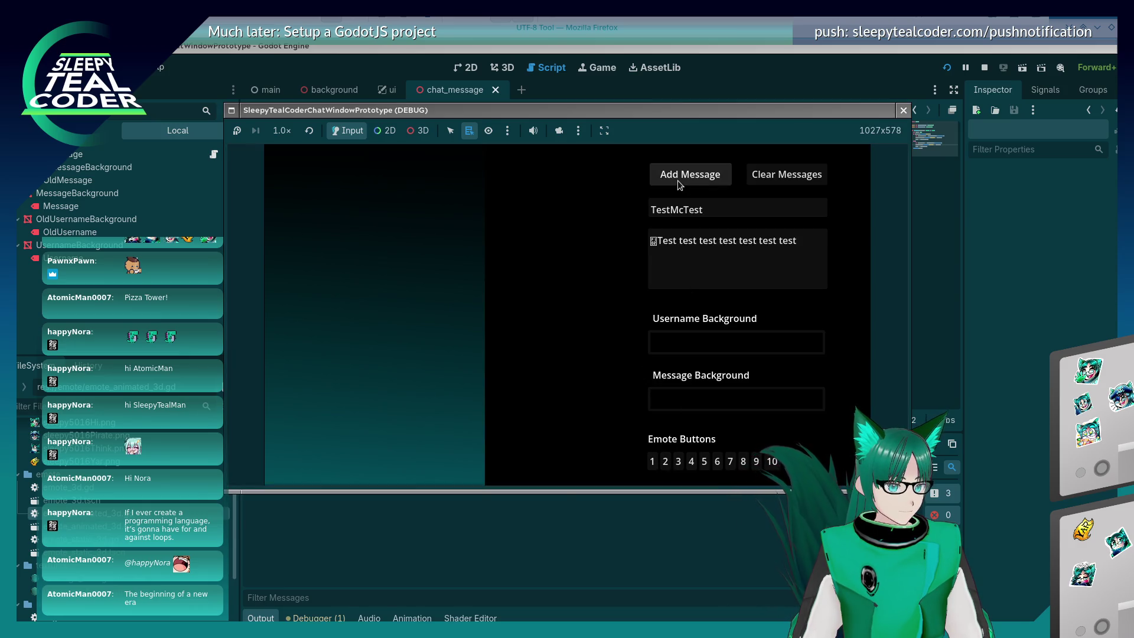
# Post a message to hit the breakpoint, step through loadEmote and setup_emote, then resume
pyautogui.click(690, 174)
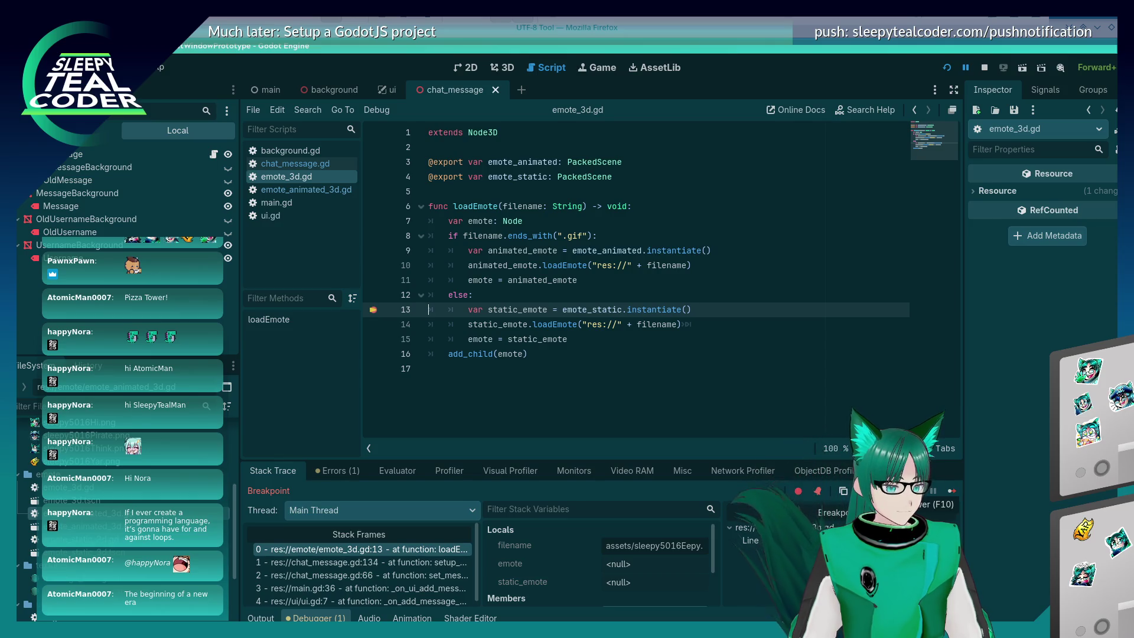
pyautogui.press('F10')
pyautogui.press('F10')
pyautogui.press('F10')
pyautogui.press('F10')
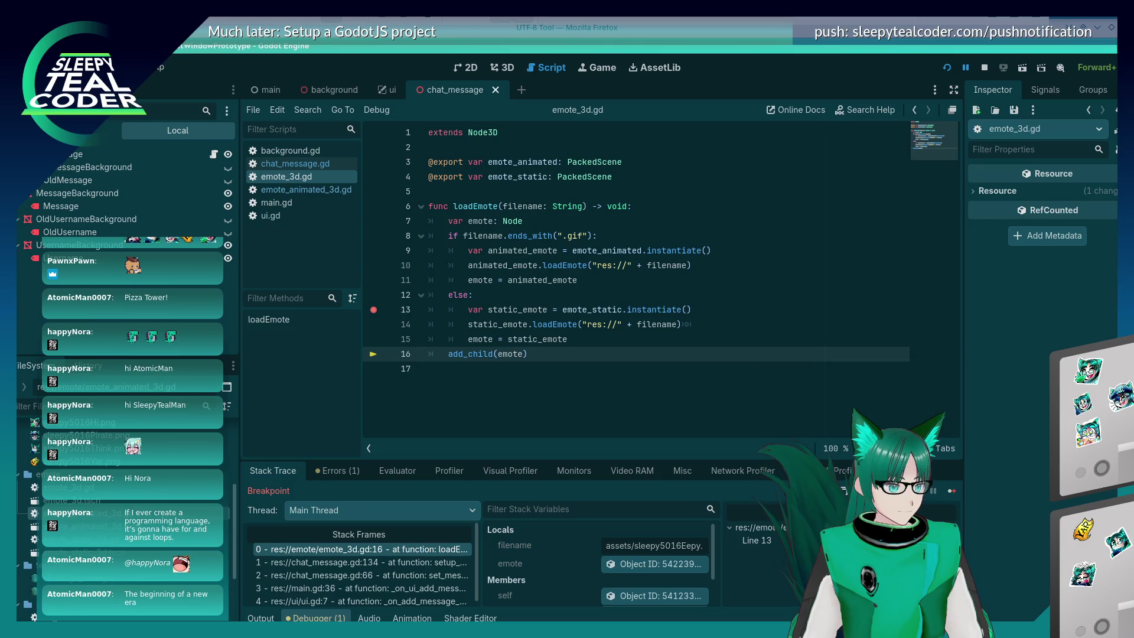
pyautogui.press('F10')
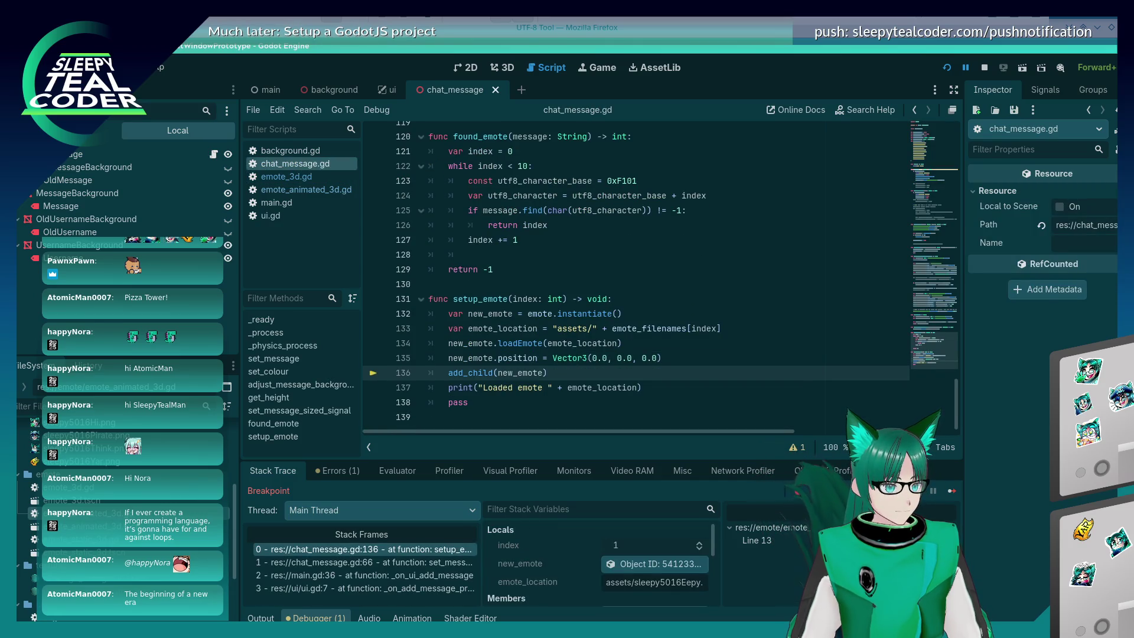
pyautogui.moveTo(477, 361)
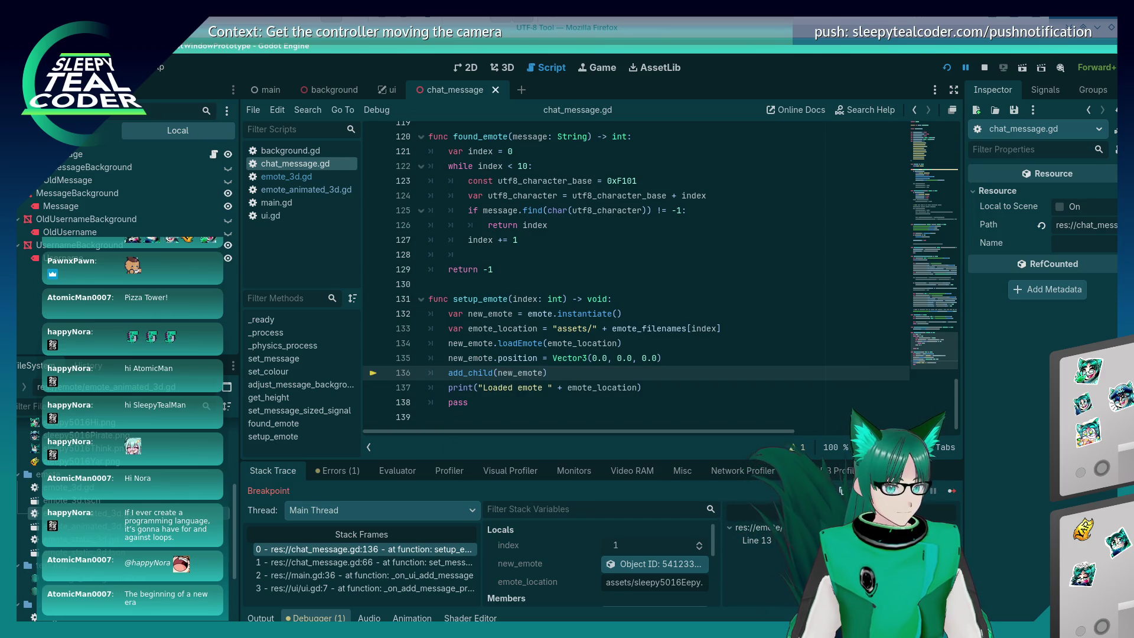
pyautogui.press('F10')
pyautogui.hotkey('alt', 'Tab')
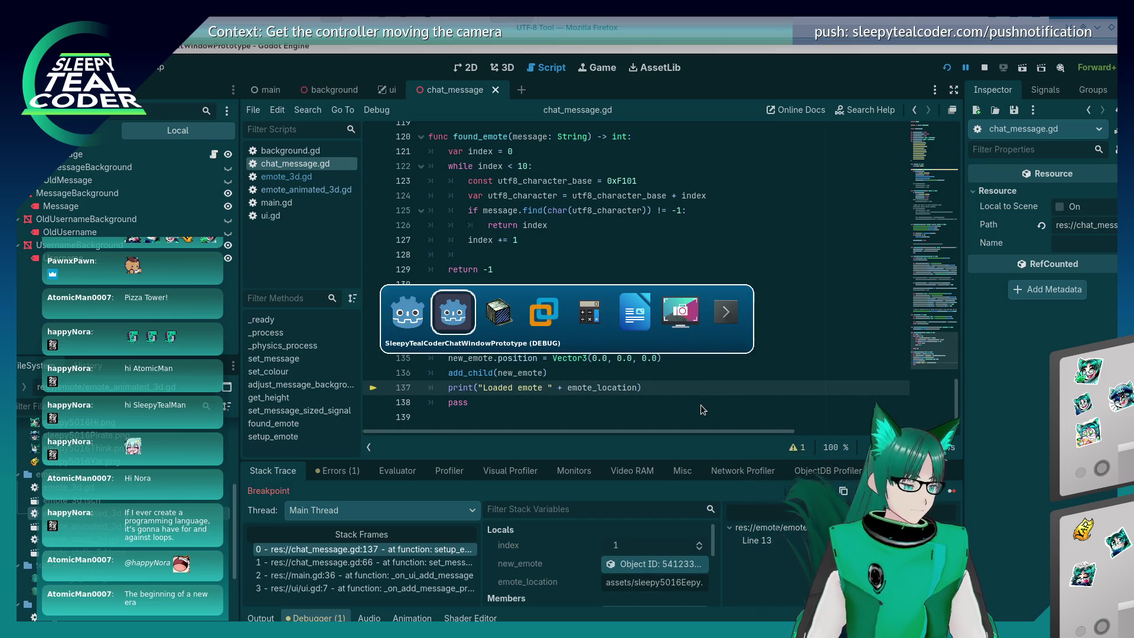
pyautogui.hotkey('alt', 'Tab')
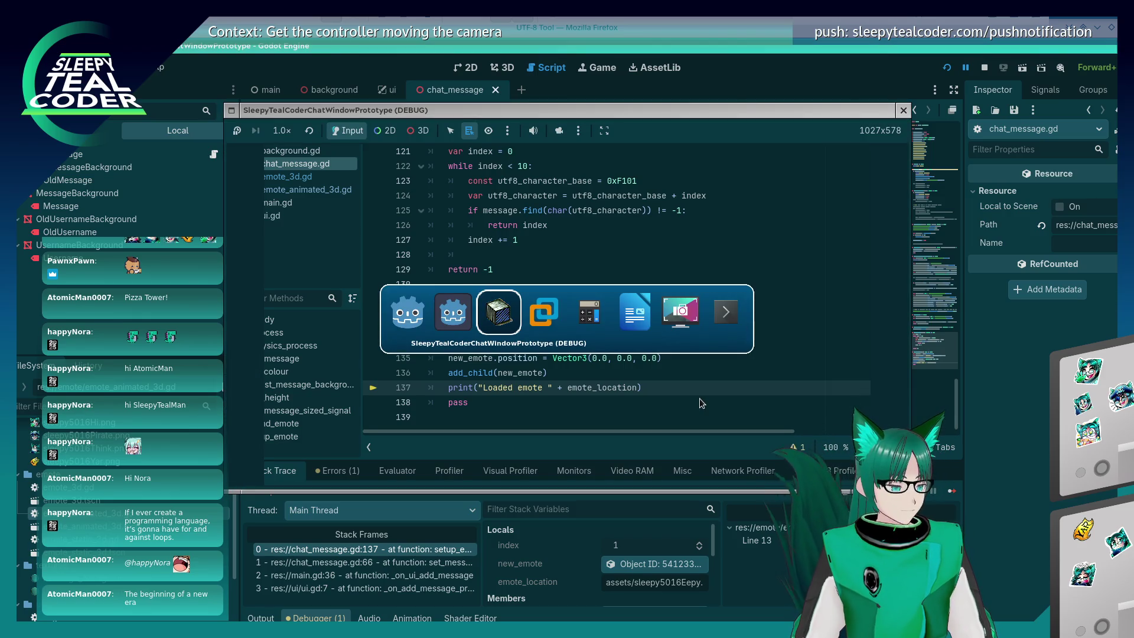
pyautogui.press('F12')
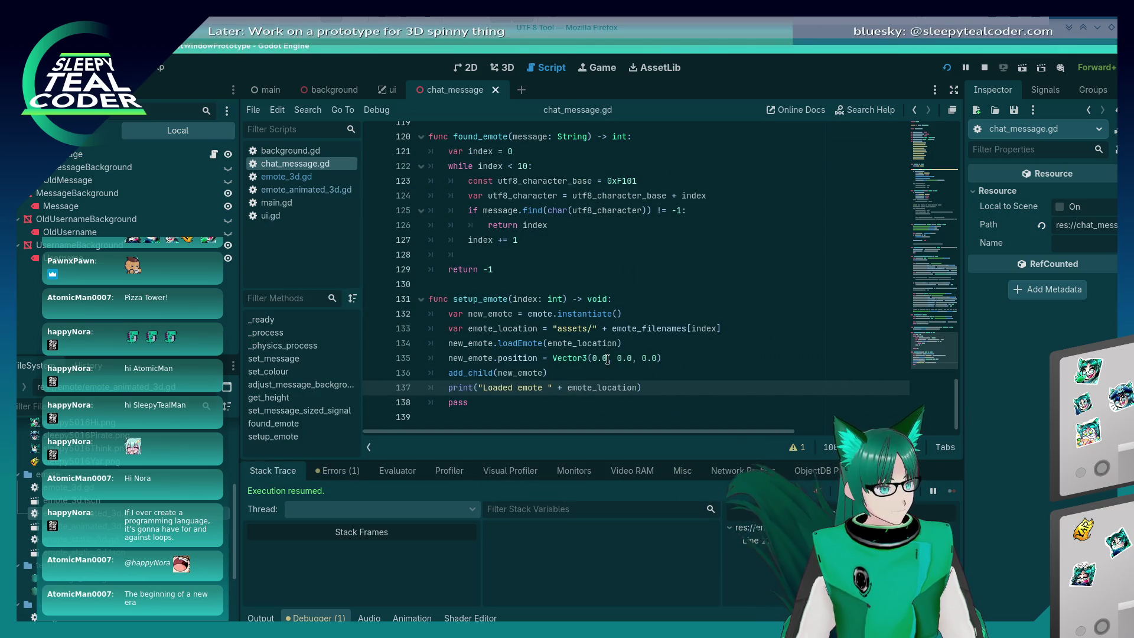
# Review the debugger errors and output log, then stop the game
pyautogui.click(334, 471)
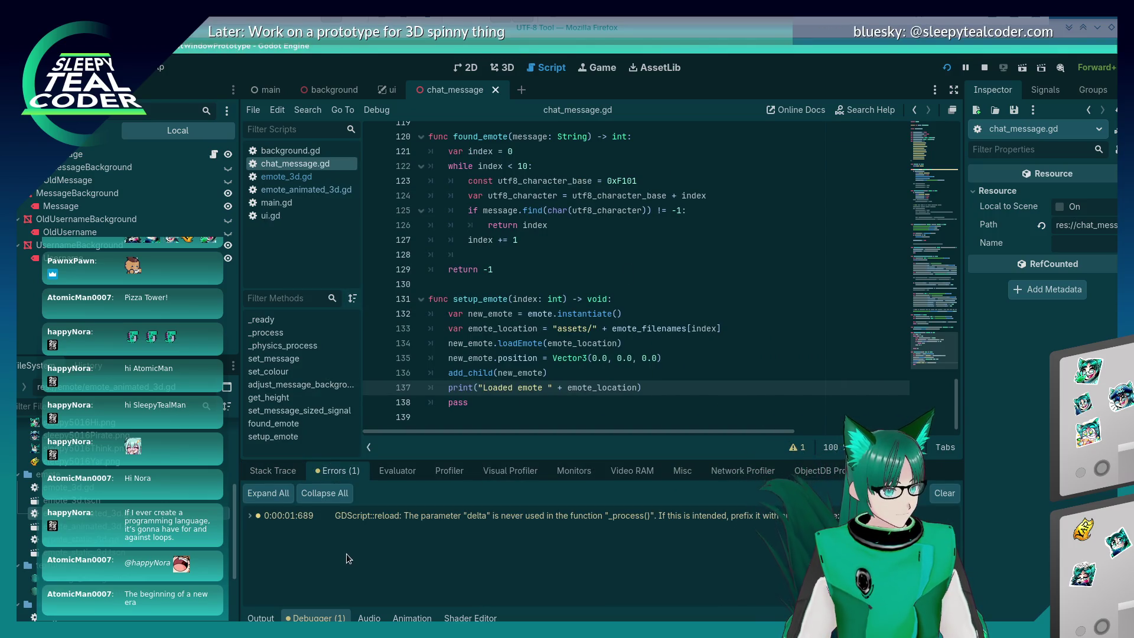
pyautogui.click(261, 618)
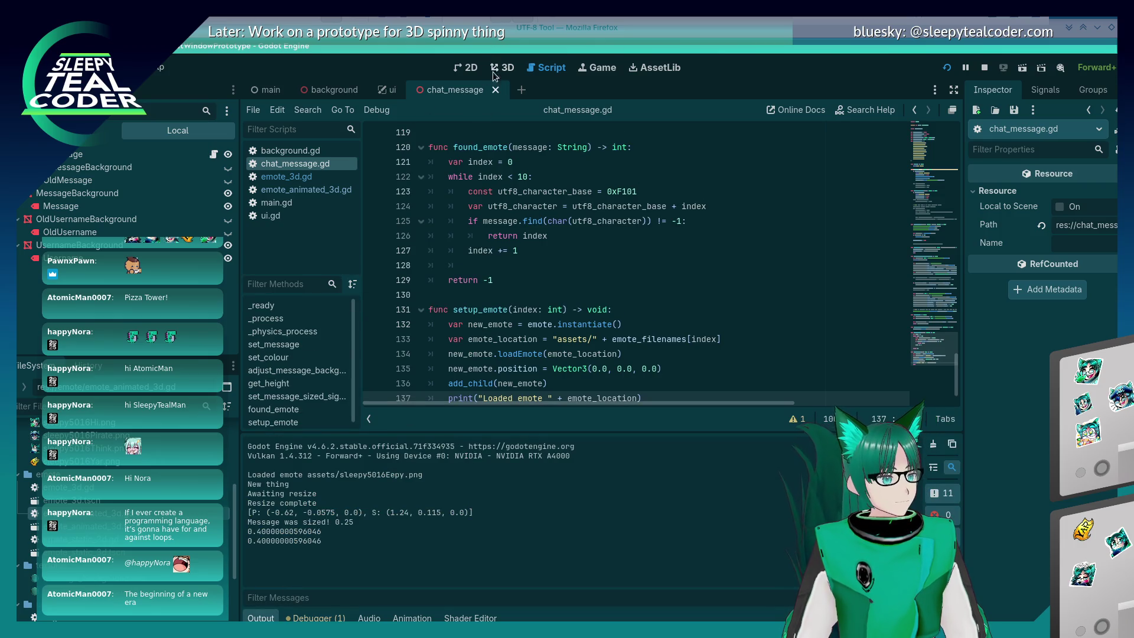
pyautogui.click(581, 71)
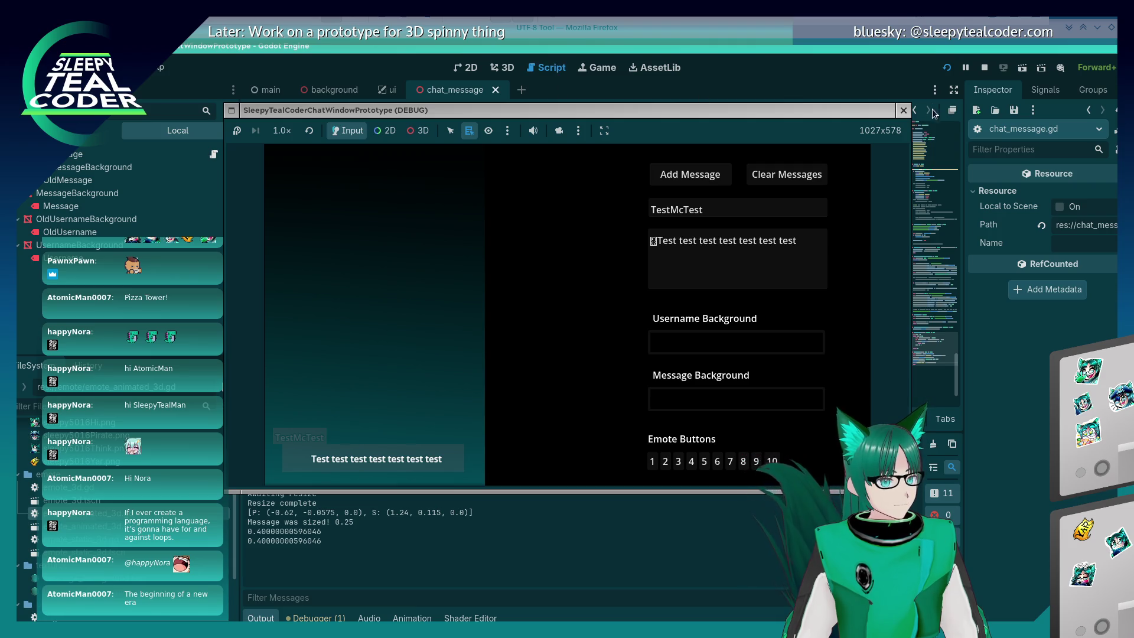
pyautogui.click(984, 68)
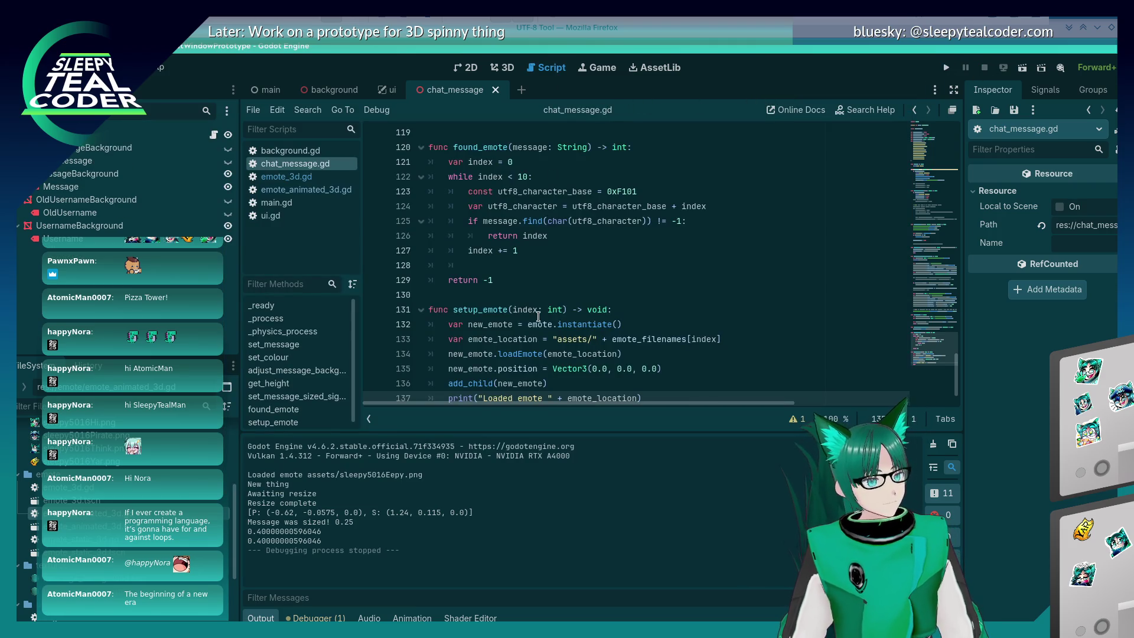
pyautogui.click(539, 315)
pyautogui.scroll(-1, 539, 315)
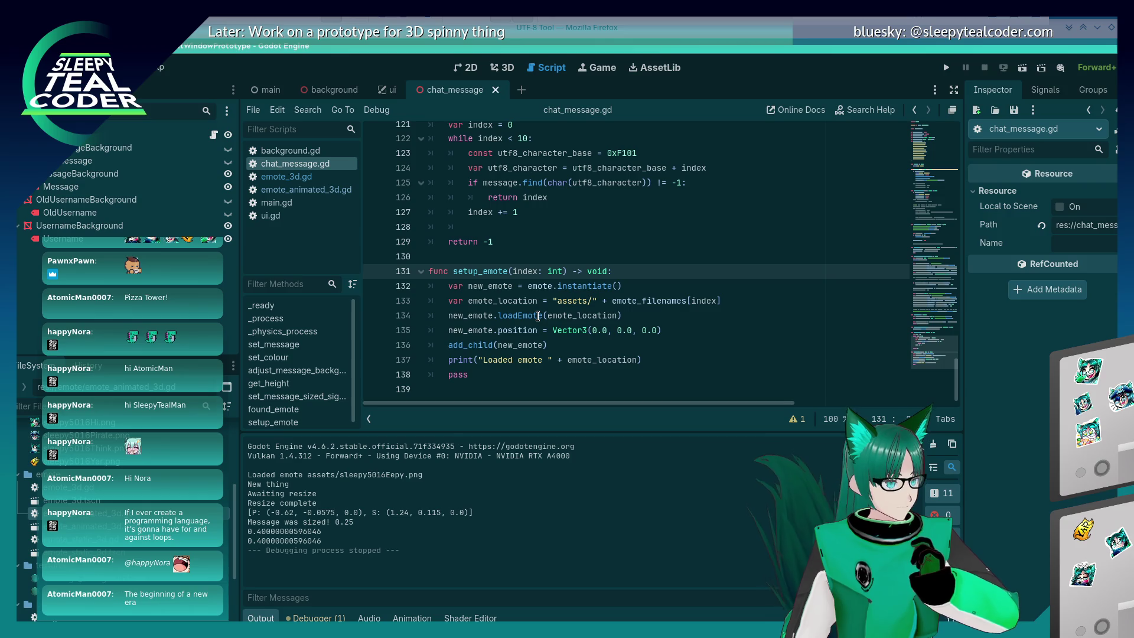
# Open emote_3d.tscn and assign emote_animated_3d.tscn to the Emote3D node's Emote Animated property
pyautogui.click(287, 177)
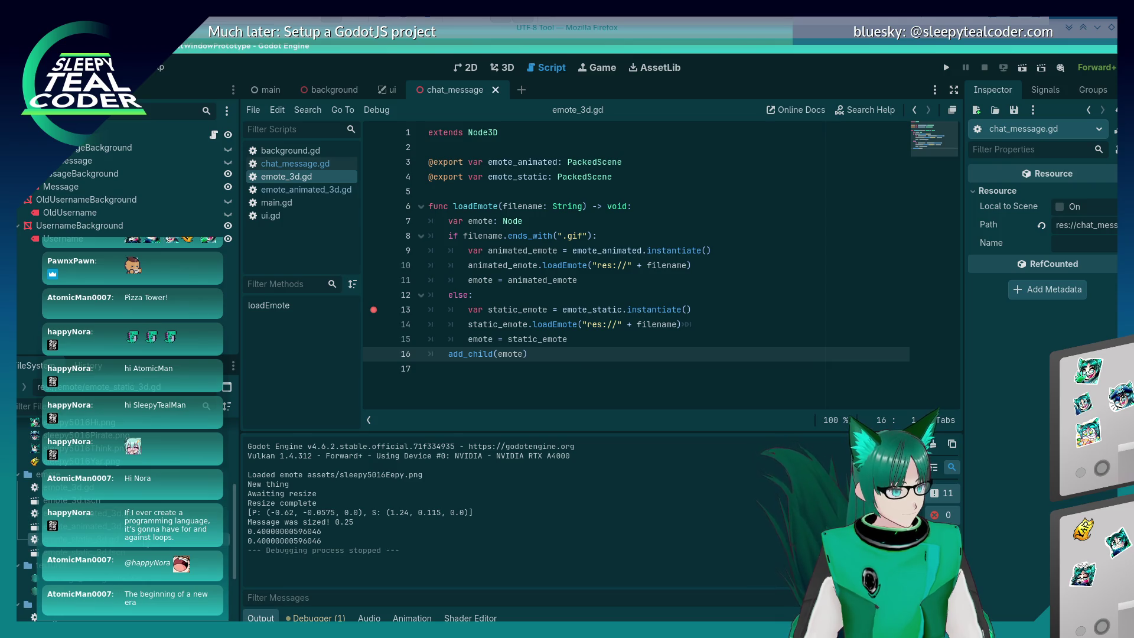
pyautogui.click(115, 491)
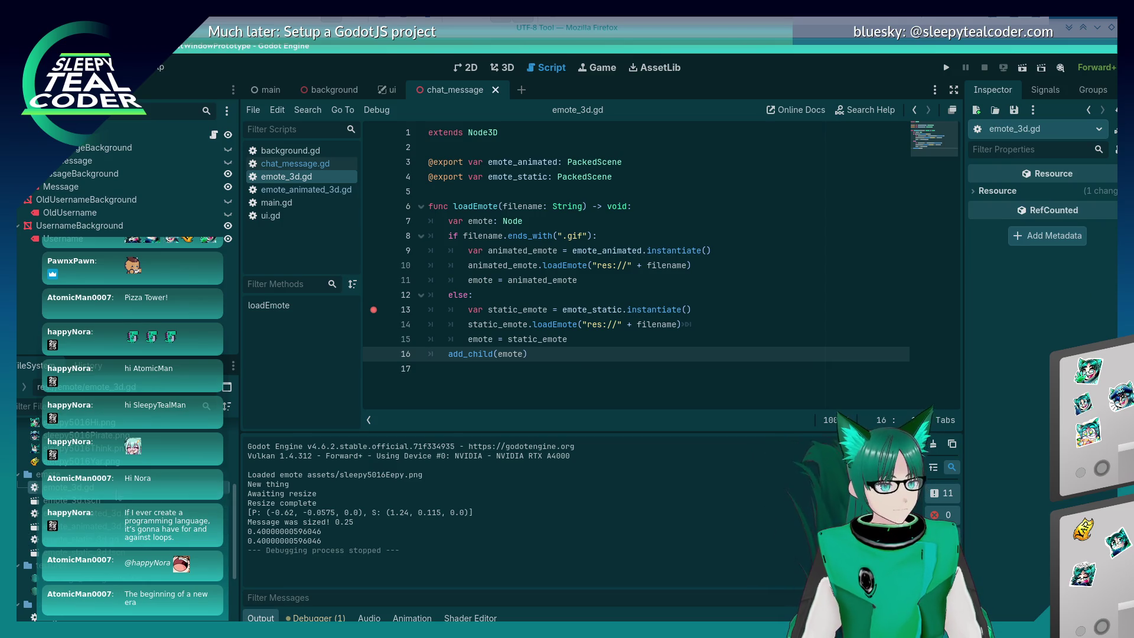
pyautogui.doubleClick(125, 501)
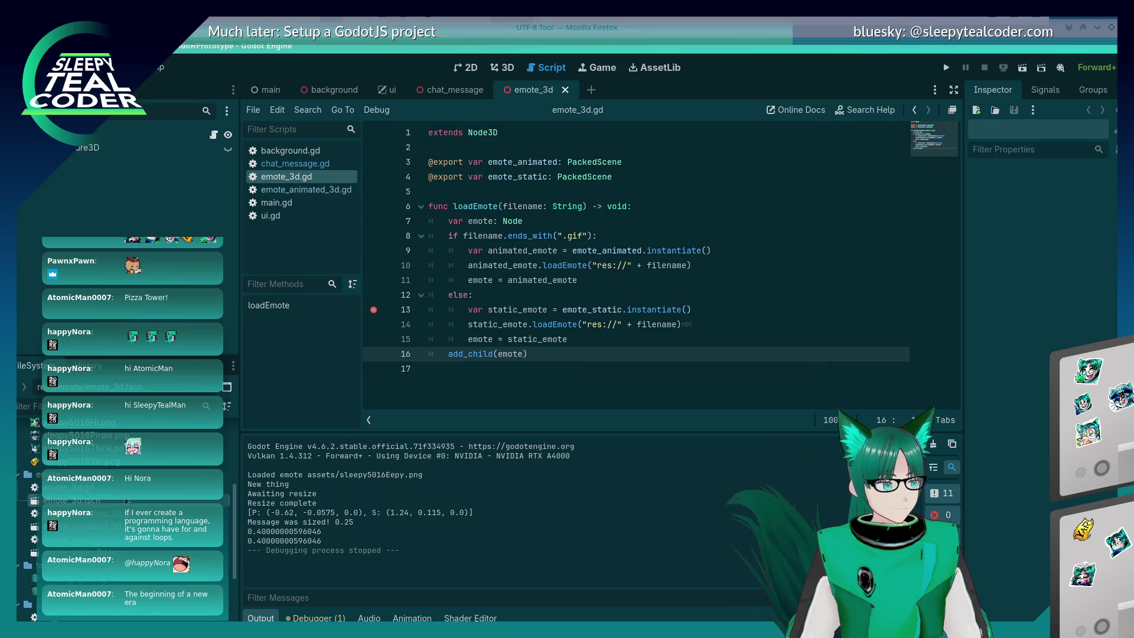
pyautogui.click(82, 148)
pyautogui.click(1114, 201)
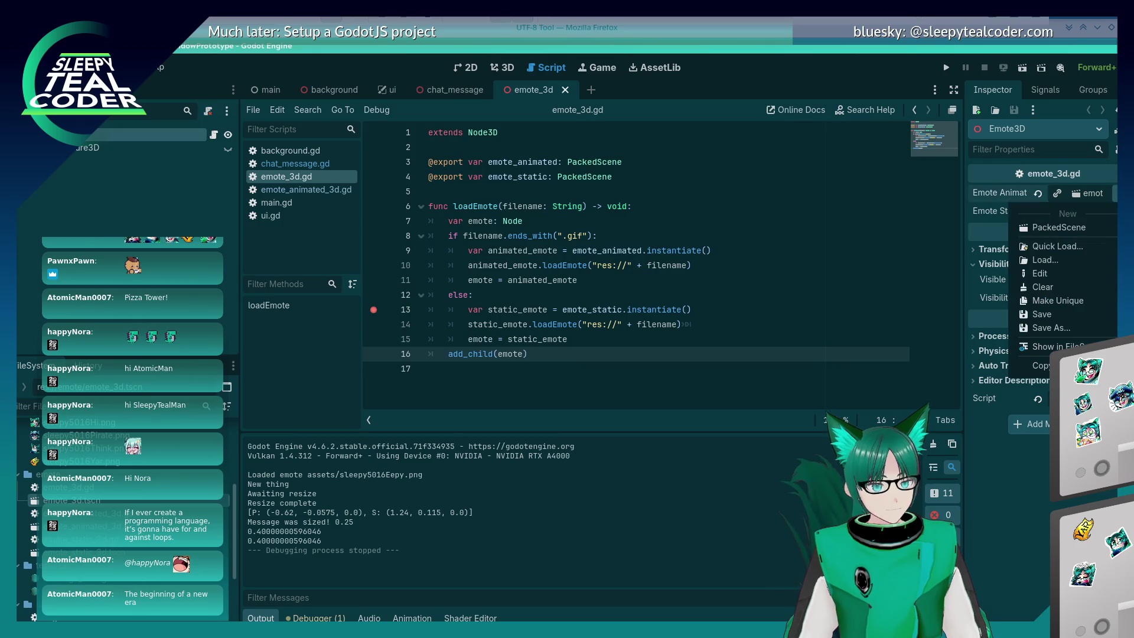
pyautogui.click(1063, 266)
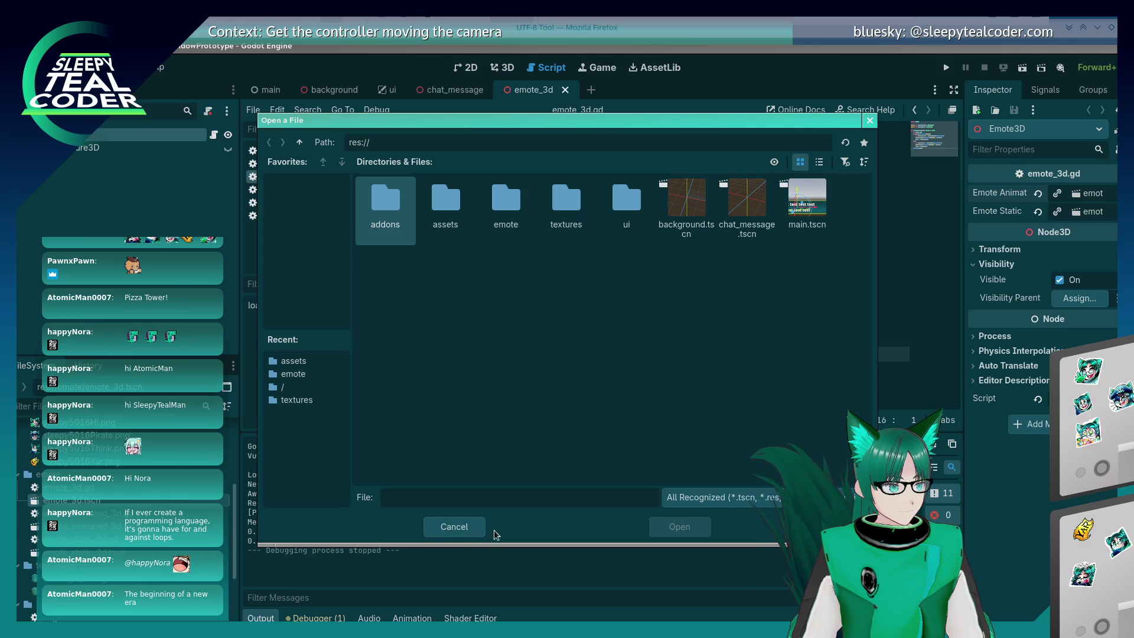
pyautogui.doubleClick(485, 219)
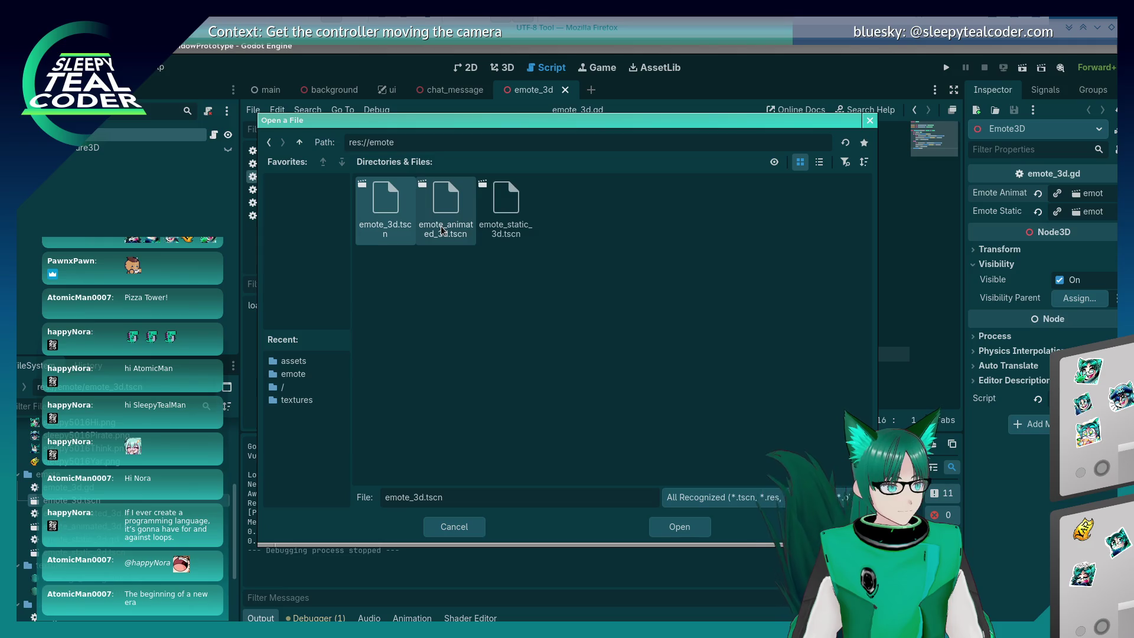
pyautogui.doubleClick(454, 214)
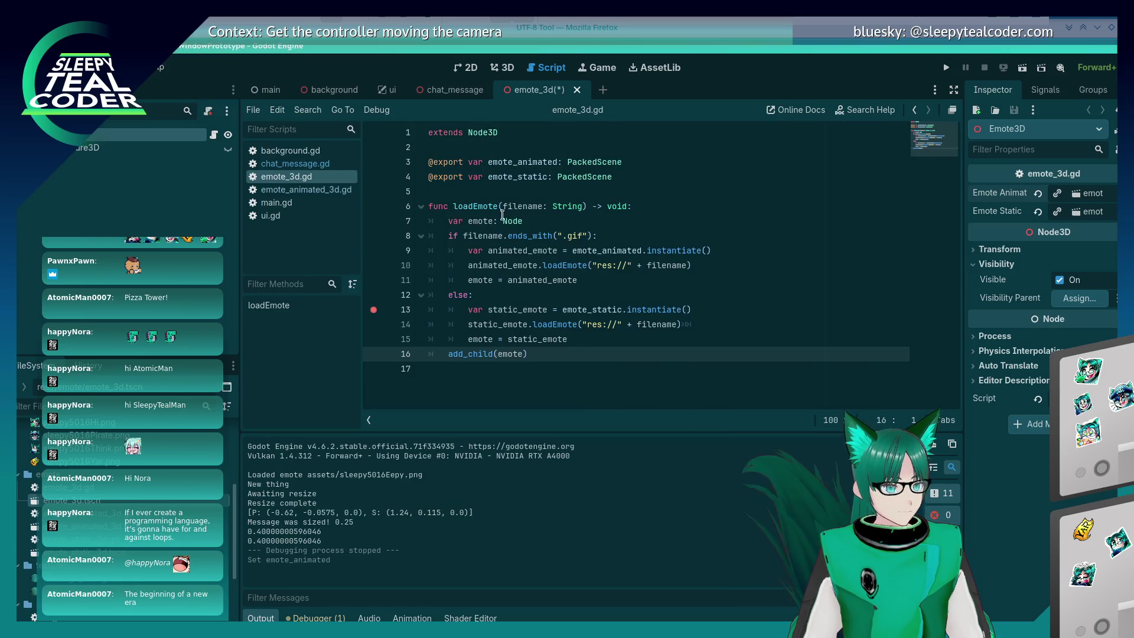
# Reassign Emote Static to emote_static_3d.tscn and save the emote_3d scene
pyautogui.click(1094, 213)
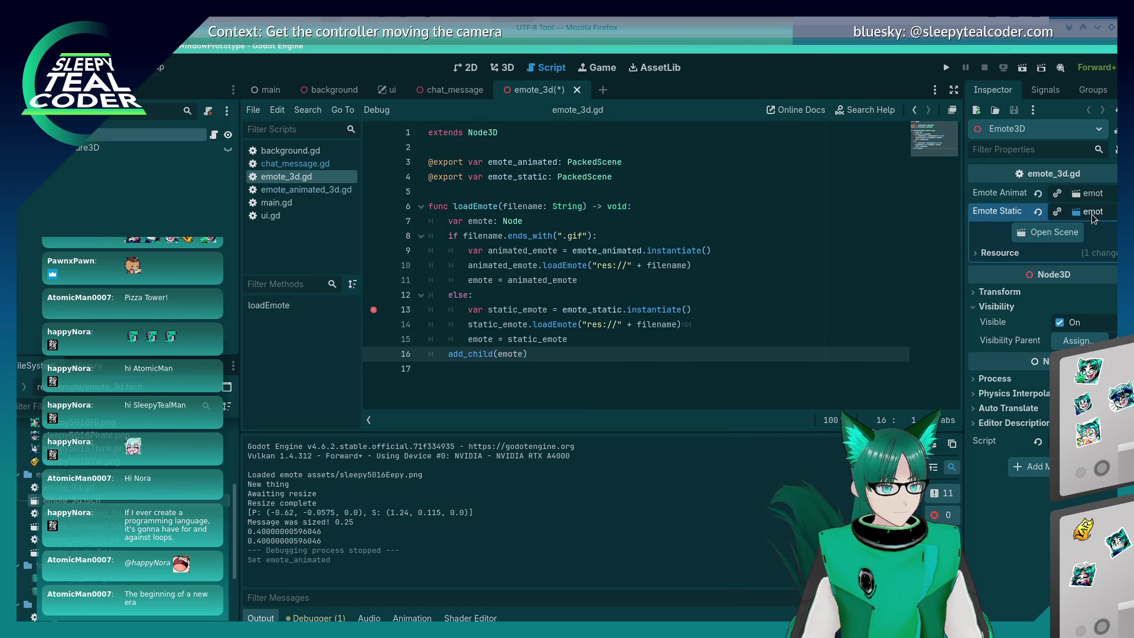
pyautogui.click(1049, 233)
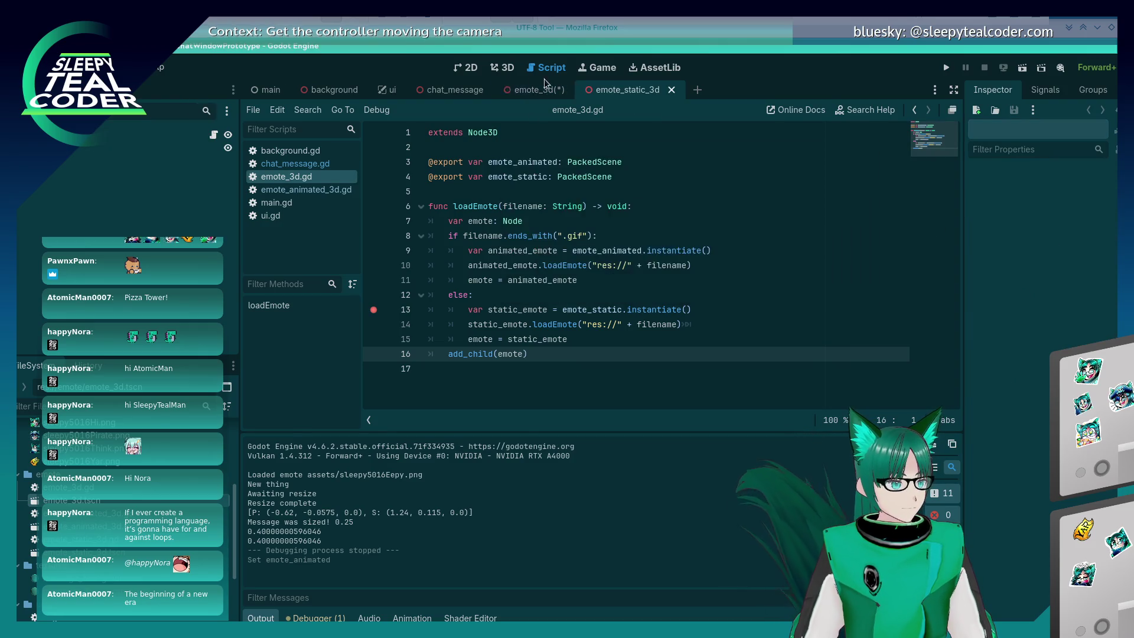
pyautogui.click(500, 69)
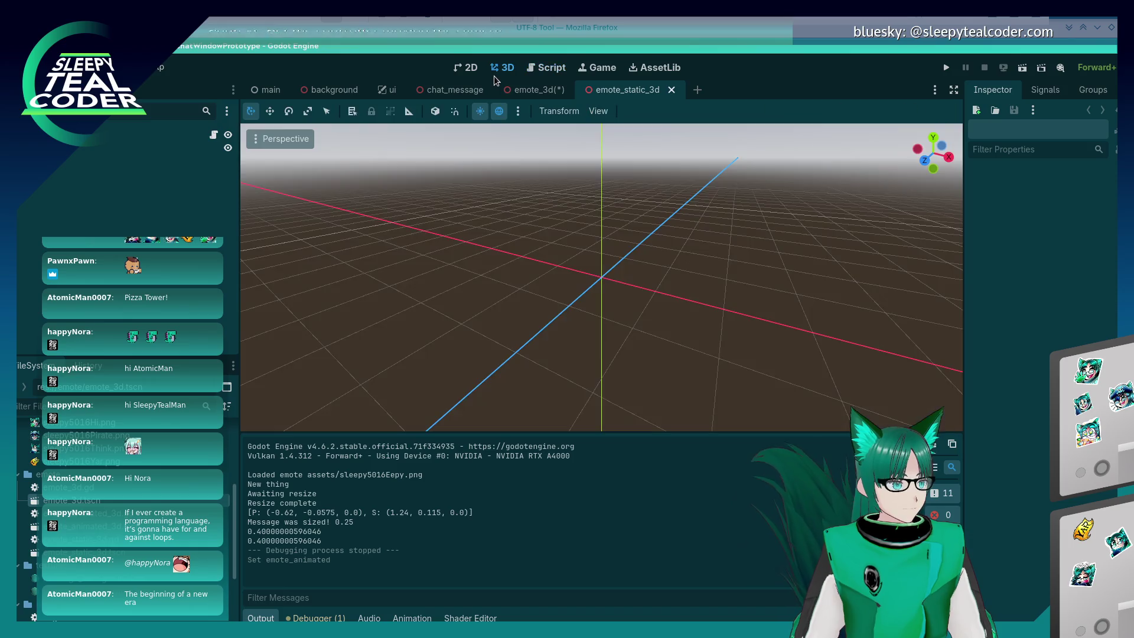
pyautogui.click(672, 90)
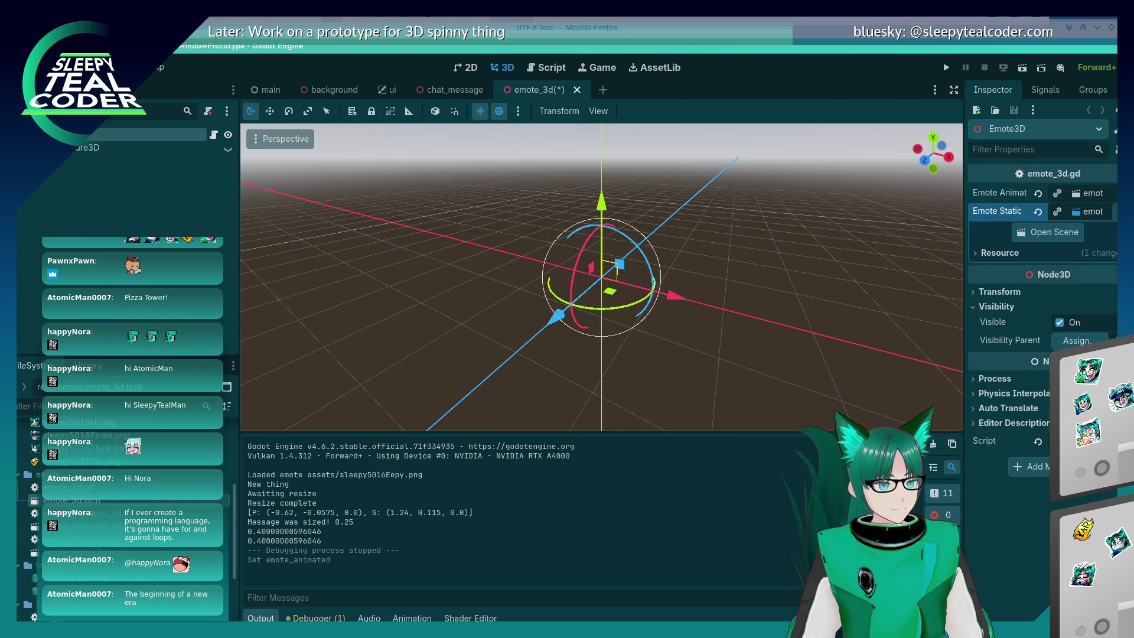
pyautogui.click(1113, 213)
pyautogui.click(1043, 305)
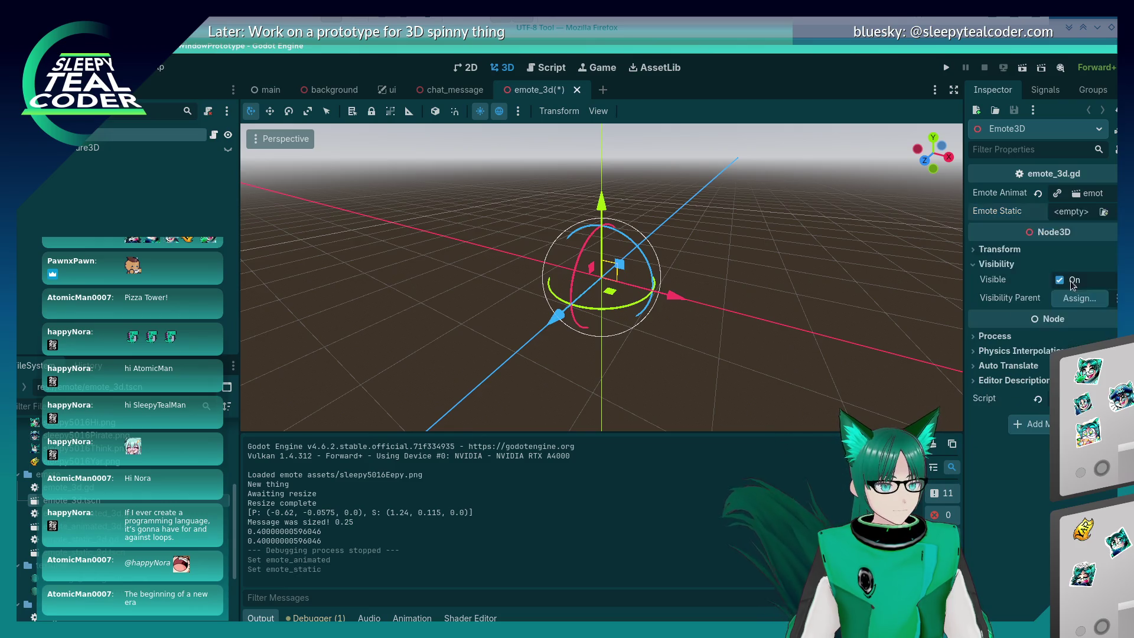
pyautogui.click(1103, 212)
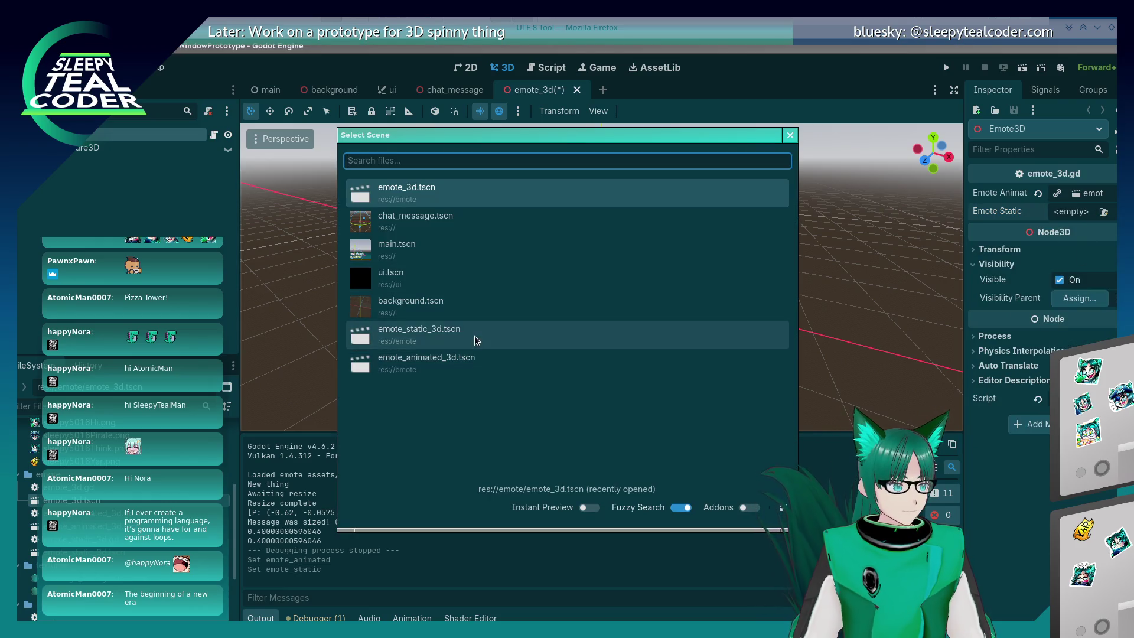
pyautogui.click(472, 330)
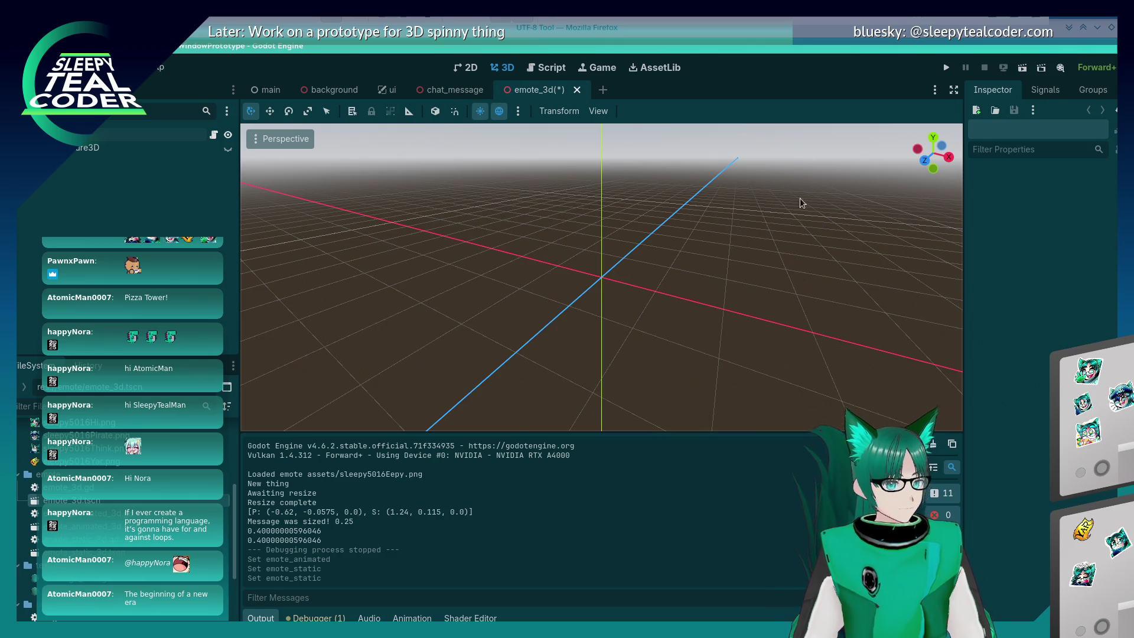
pyautogui.hotkey('ctrl', 's')
pyautogui.click(565, 90)
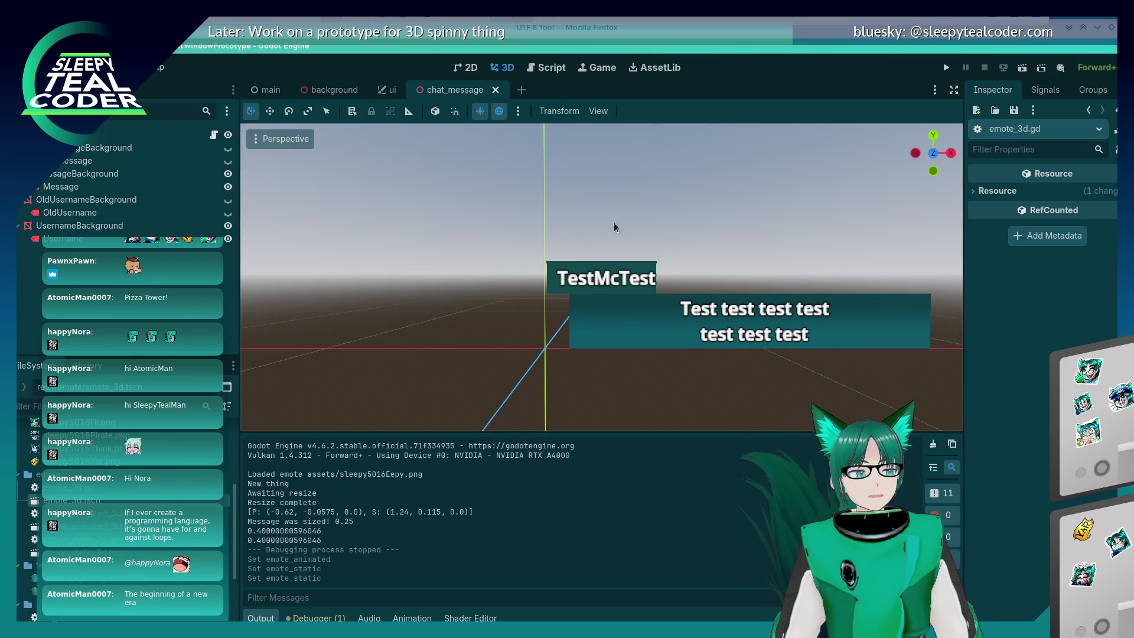
# Run the project, add a test message, resume past the line 13 breakpoint in emote_3d.gd, then stop
pyautogui.click(943, 69)
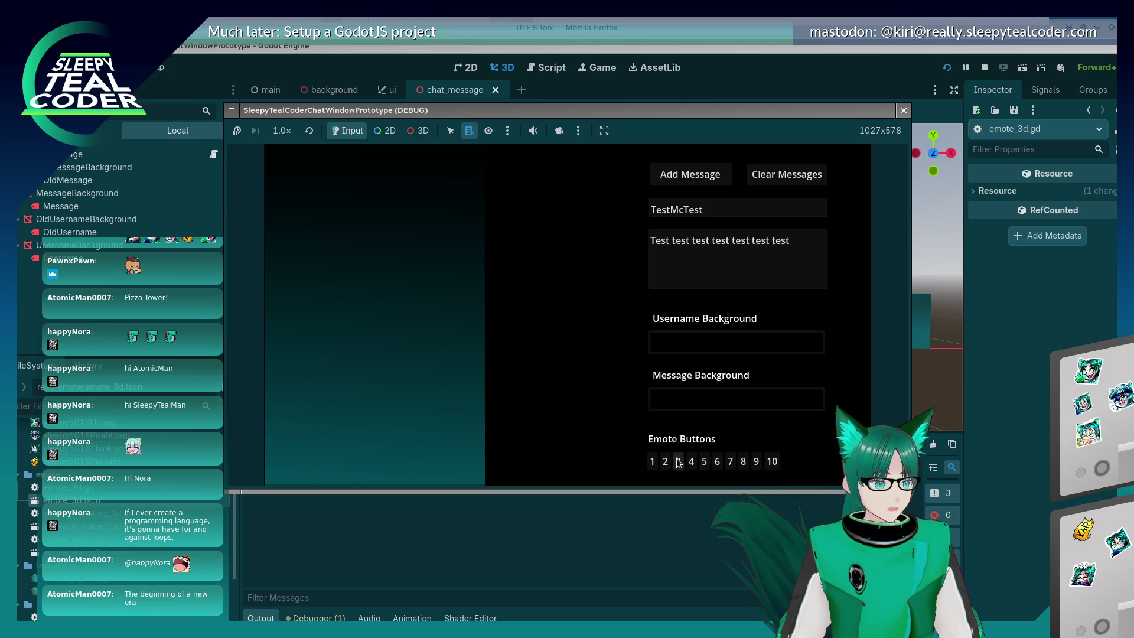
pyautogui.click(690, 175)
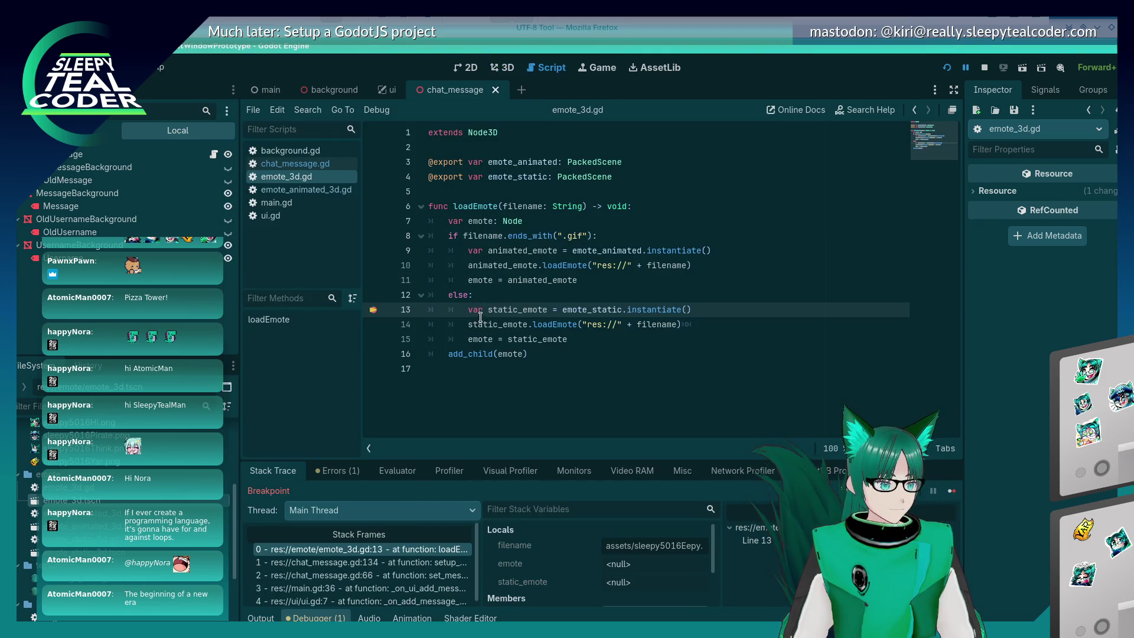
pyautogui.click(952, 490)
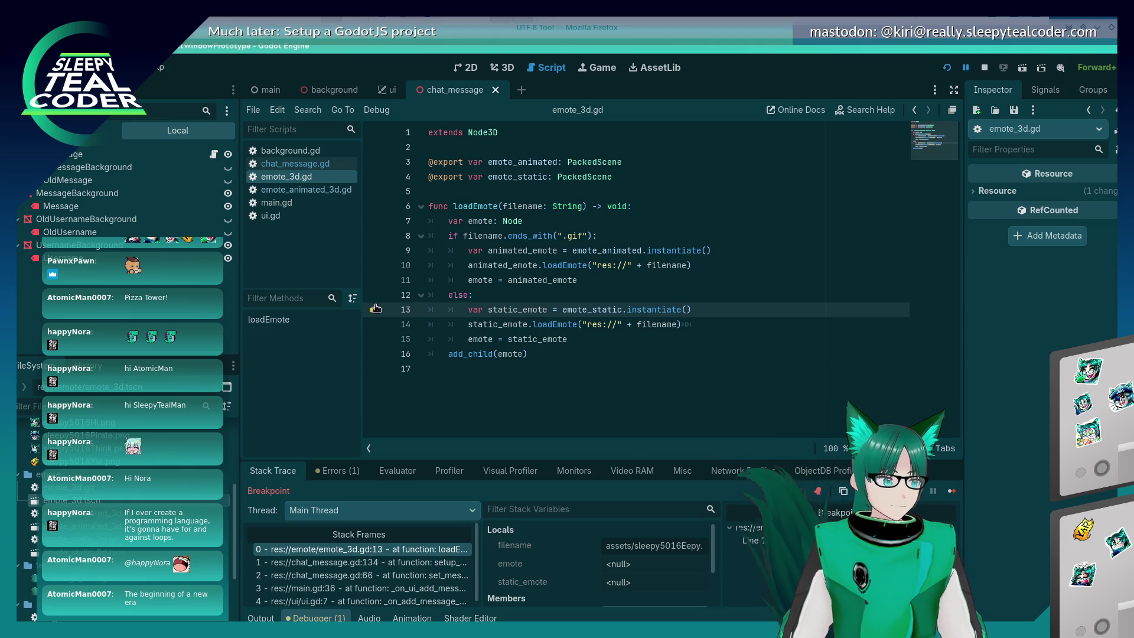
pyautogui.press('F12')
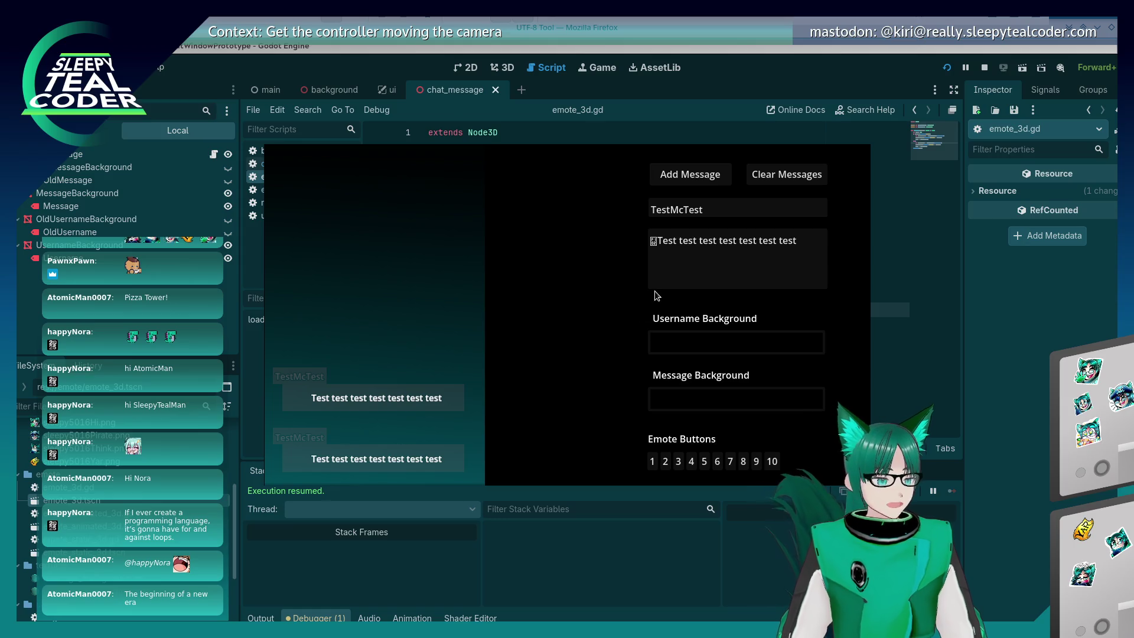
pyautogui.press('F8')
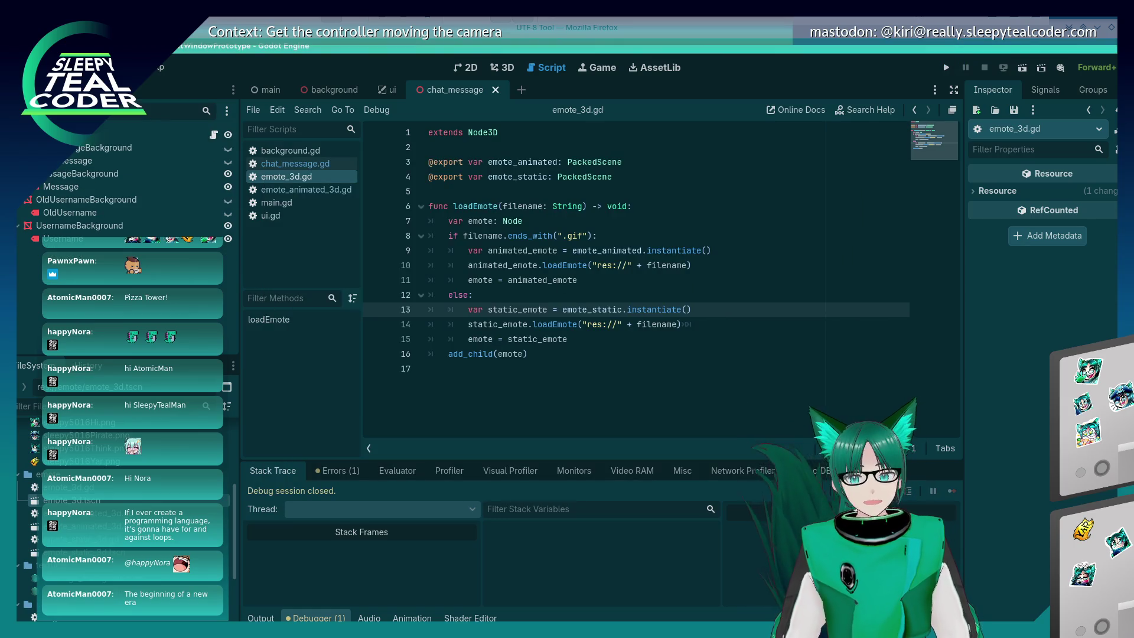